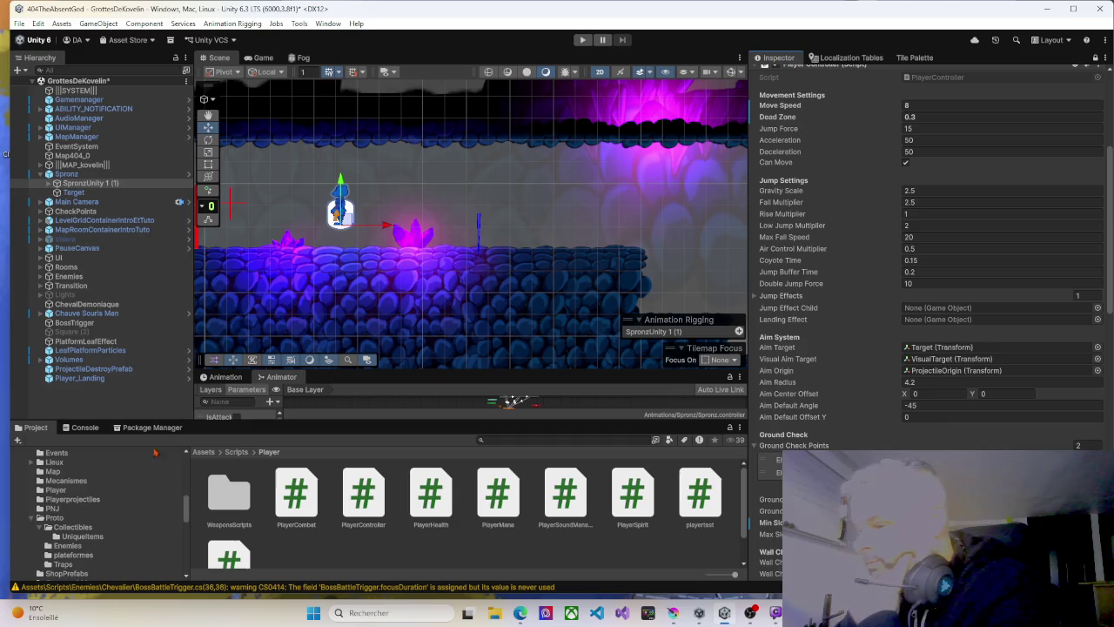
Collapse the Proto and Imports folders and open the FX folder in the Project window.
{"action": "left_click", "coordinate": [33, 522]}
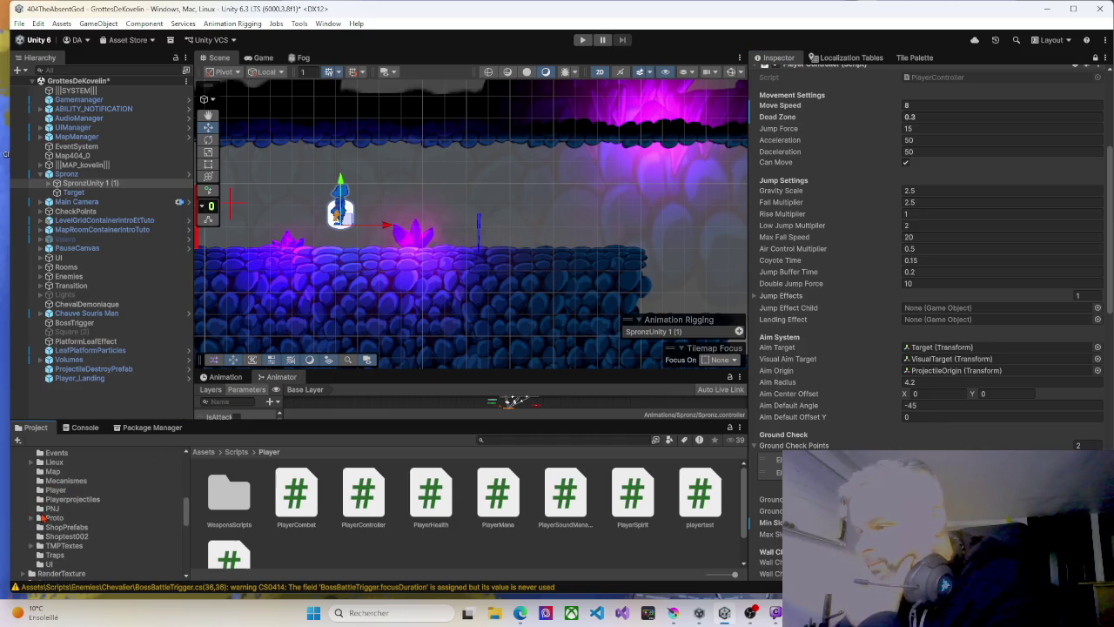
{"action": "scroll", "coordinate": [44, 519], "scroll_direction": "up", "scroll_amount": 5}
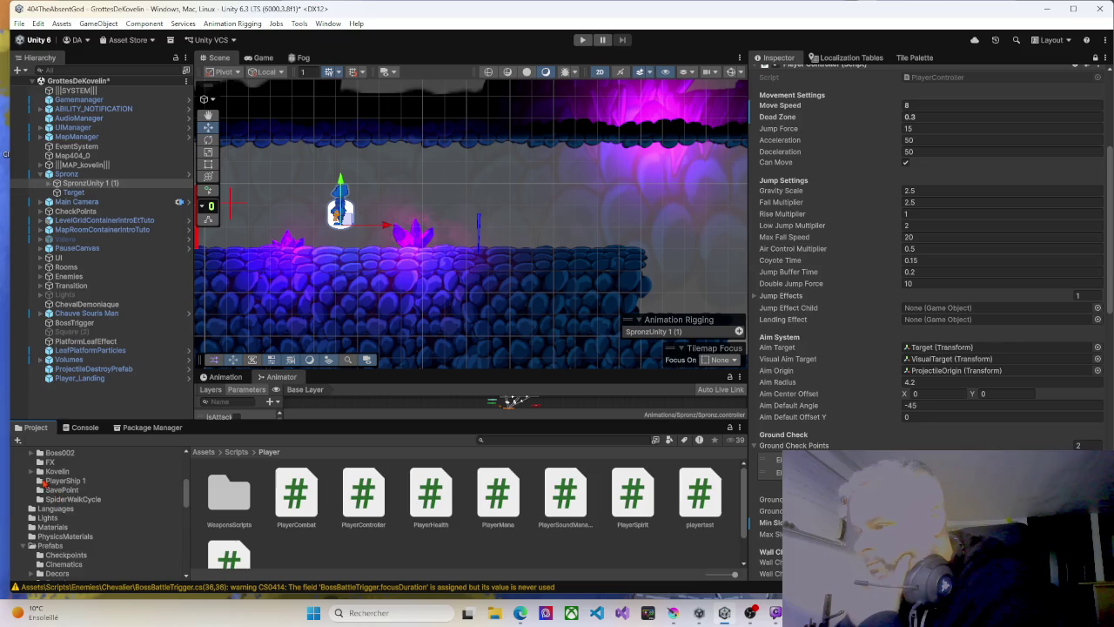
{"action": "scroll", "coordinate": [48, 496], "scroll_direction": "up", "scroll_amount": 3}
{"action": "left_click", "coordinate": [24, 505]}
{"action": "scroll", "coordinate": [53, 518], "scroll_direction": "up", "scroll_amount": 3}
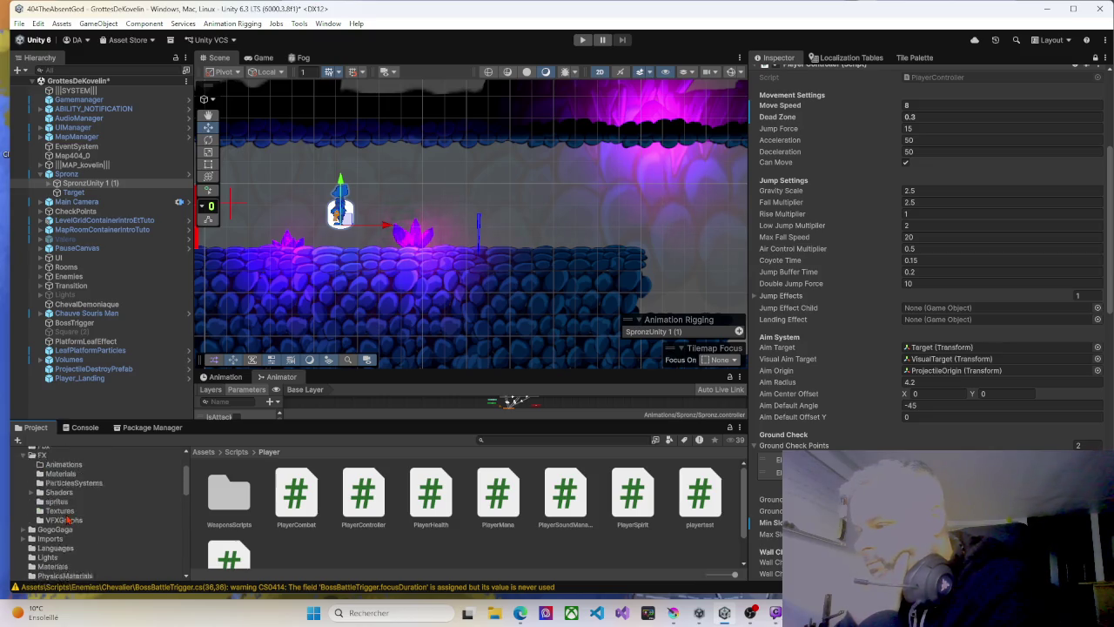
{"action": "left_click", "coordinate": [61, 501]}
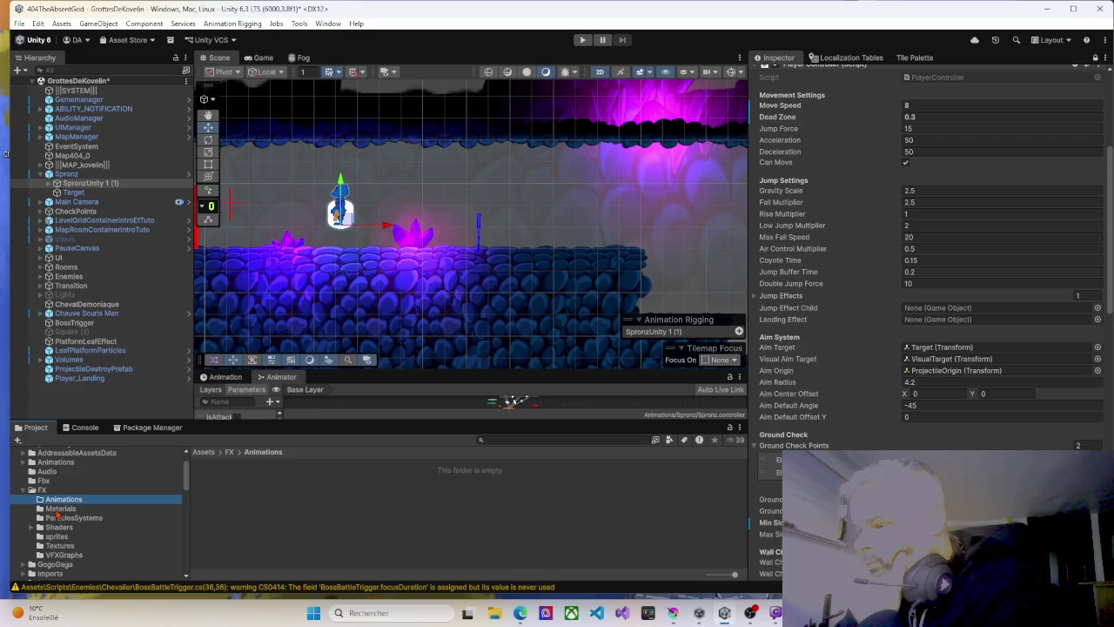
Assign Player_Landing from FX > ParticlesSystems as the Landing Effect and start Play mode.
{"action": "left_click", "coordinate": [61, 520]}
{"action": "scroll", "coordinate": [421, 511], "scroll_direction": "down", "scroll_amount": 1}
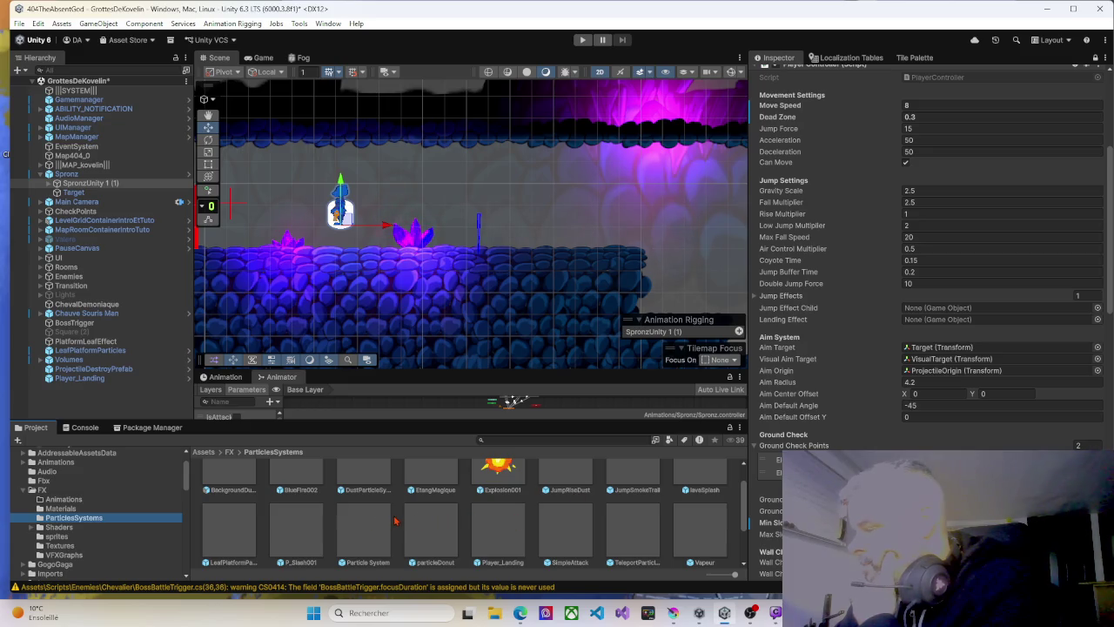
{"action": "mouse_move", "coordinate": [494, 533]}
{"action": "left_mouse_down"}
{"action": "mouse_move", "coordinate": [935, 359]}
{"action": "mouse_move", "coordinate": [936, 321]}
{"action": "left_mouse_up"}
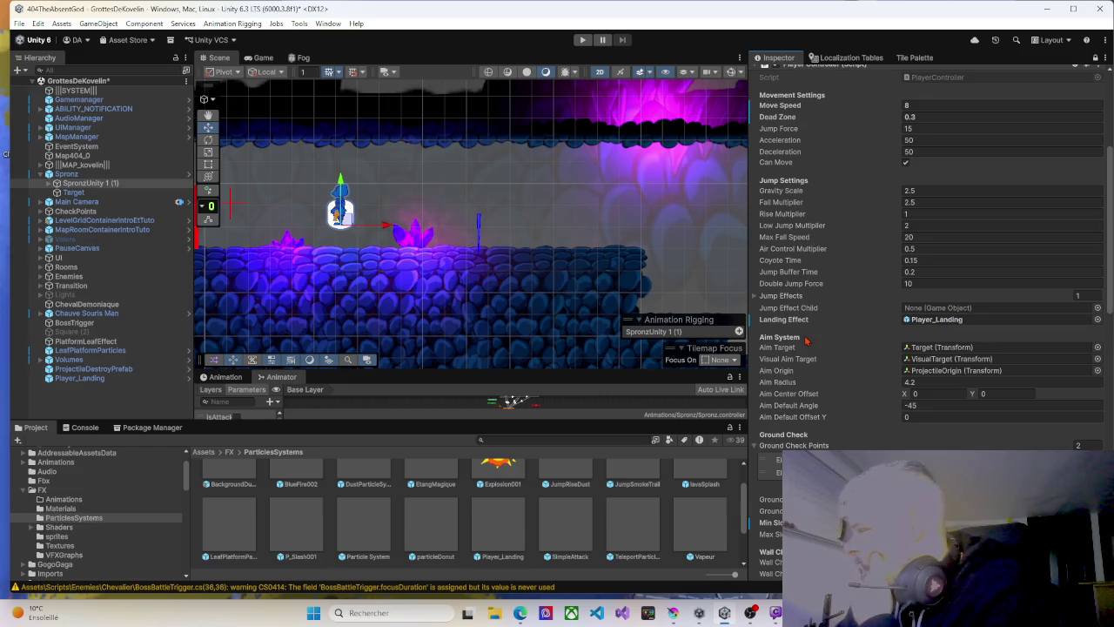
{"action": "left_click", "coordinate": [582, 40]}
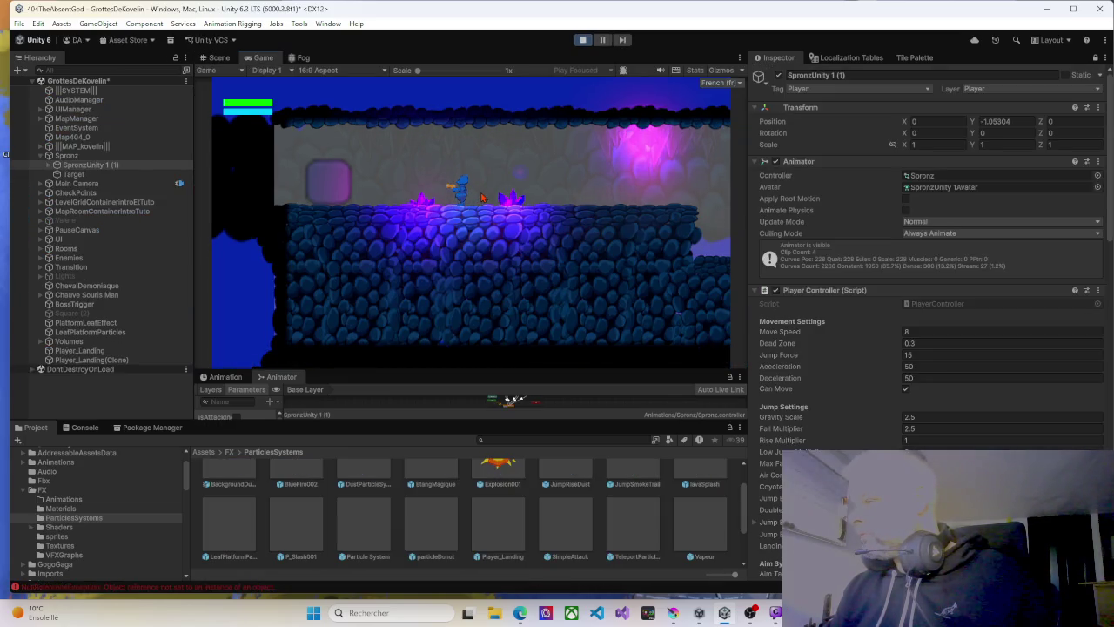
Run right, jumping between ledges, and jump up onto the right platform.
{"action": "key", "text": "d"}
{"action": "key", "text": "d"}
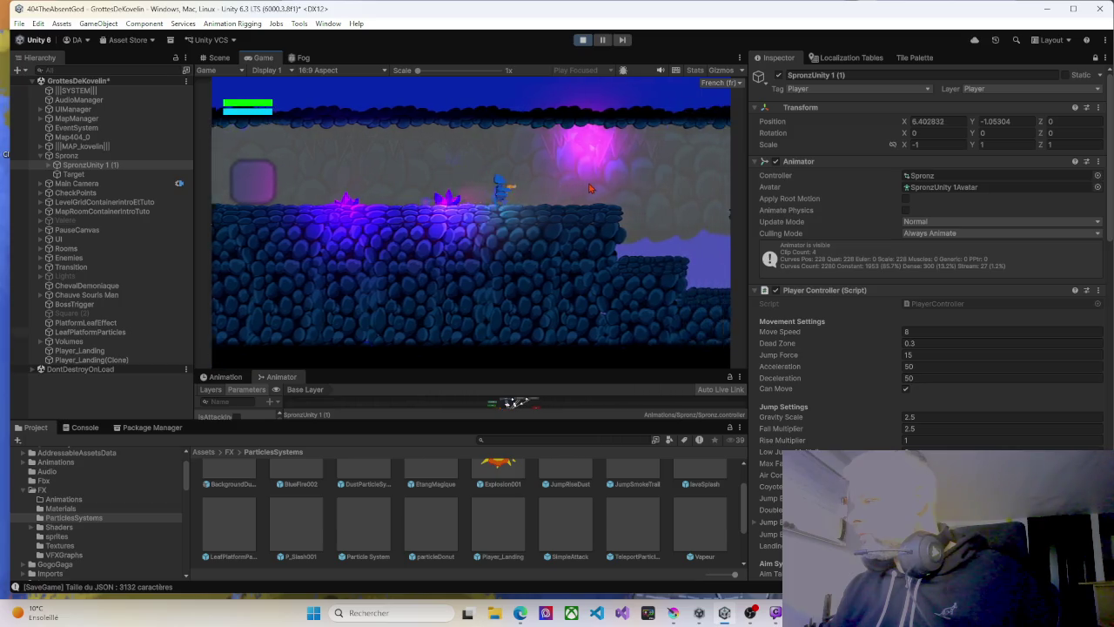
{"action": "key", "text": "space"}
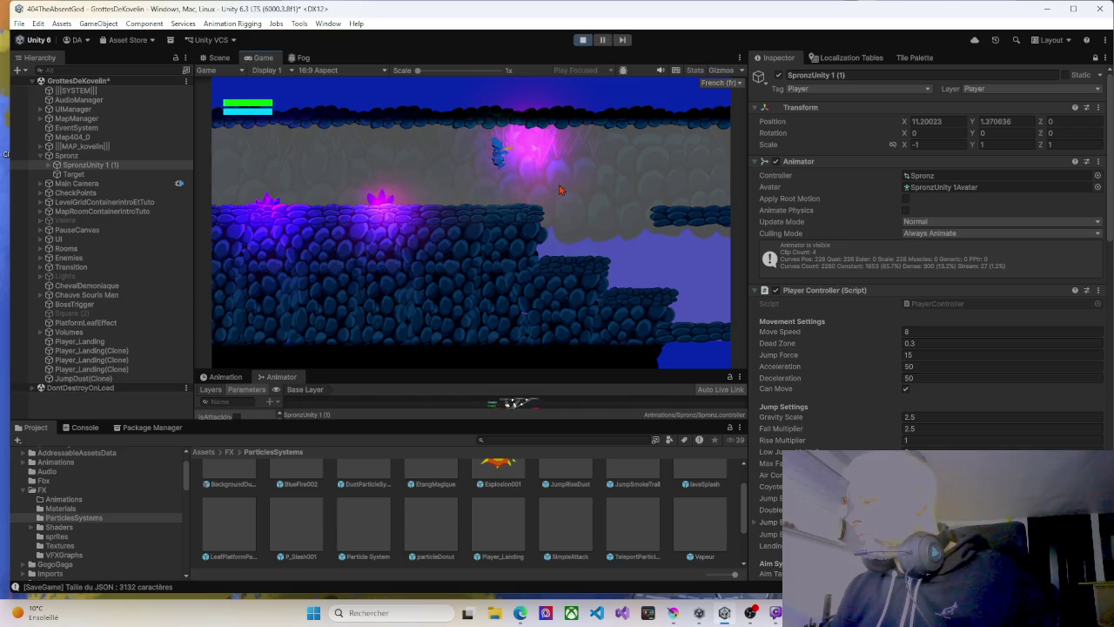
{"action": "key", "text": "space"}
{"action": "key", "text": "d"}
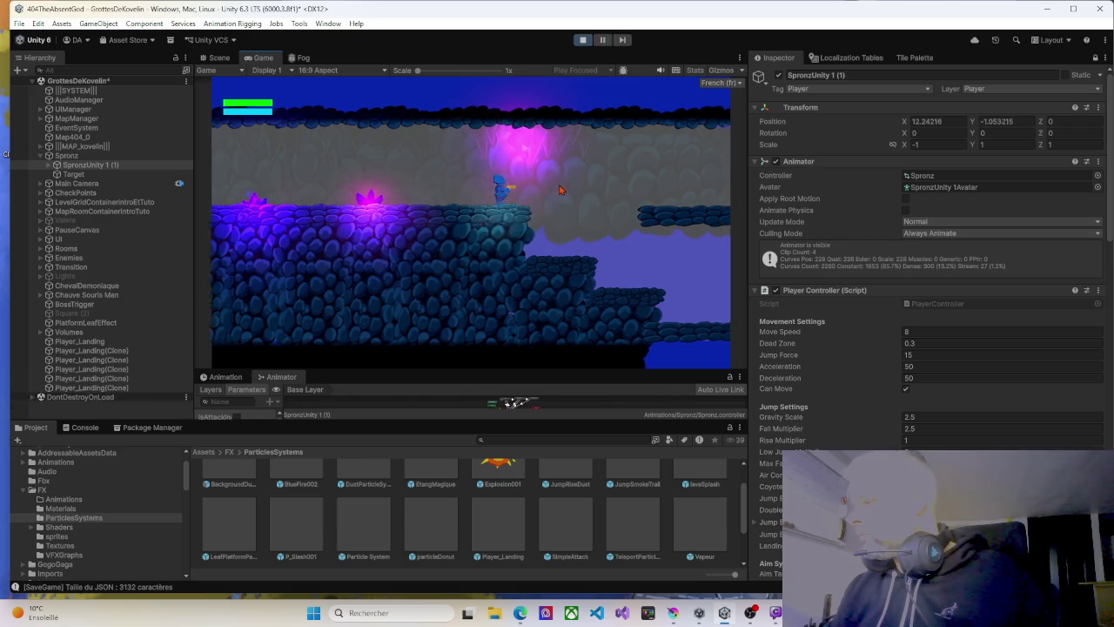
{"action": "key", "text": "space"}
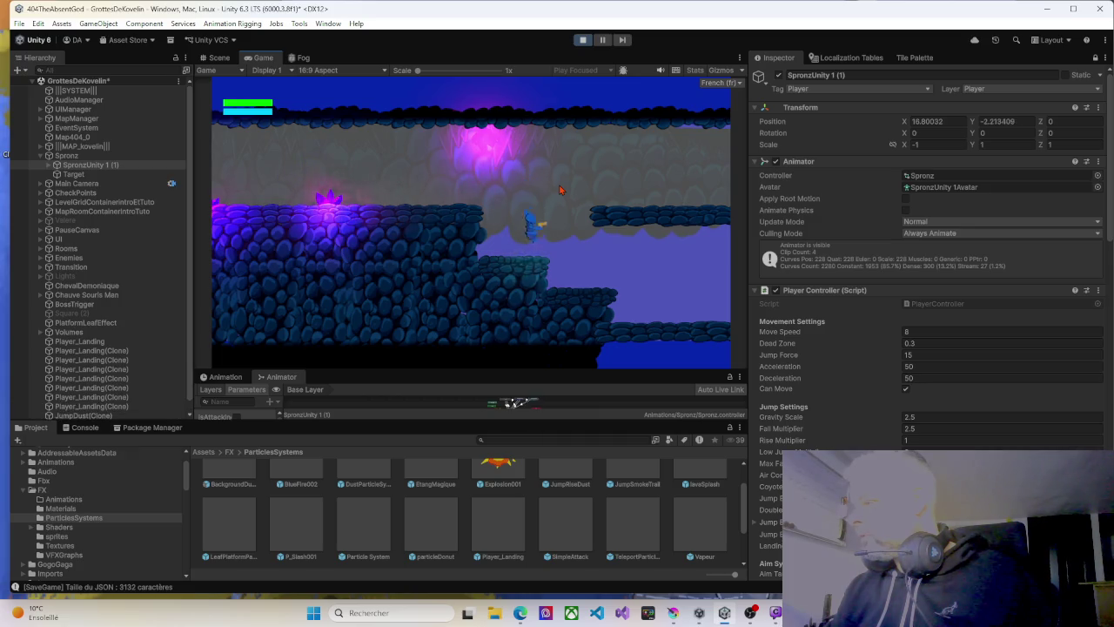
{"action": "key", "text": "space"}
{"action": "key", "text": "space"}
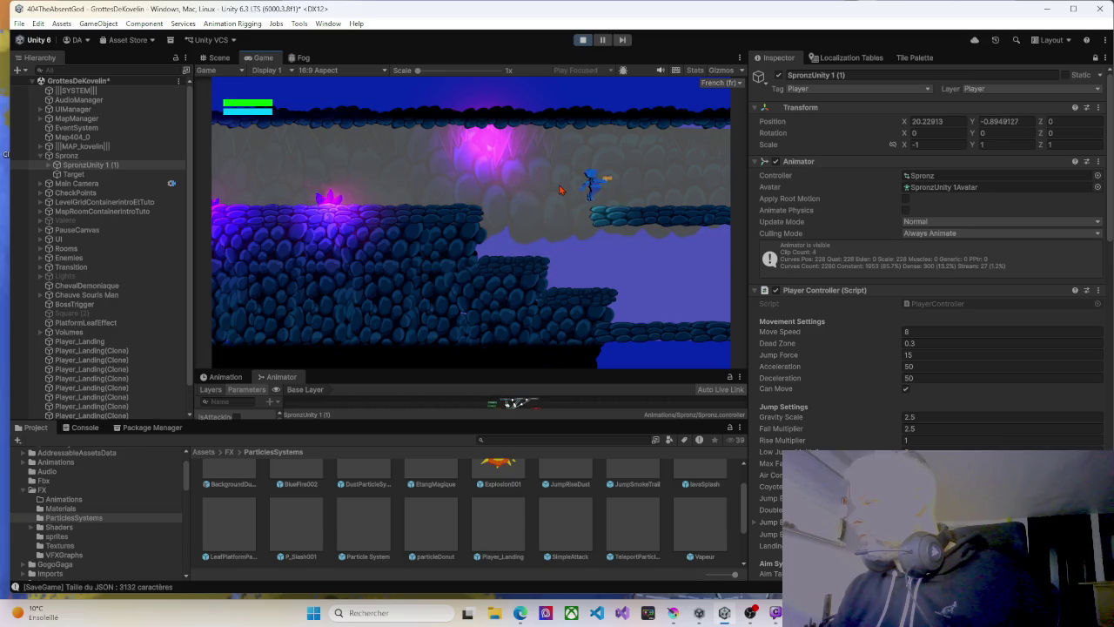
{"action": "key", "text": "a"}
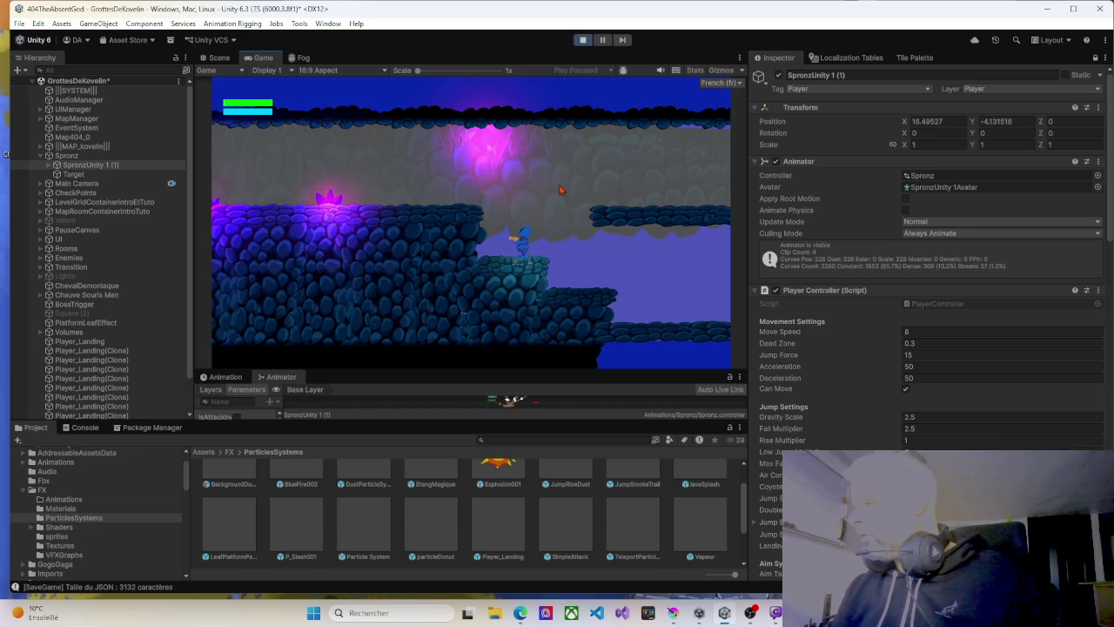
{"action": "key", "text": "d"}
{"action": "key", "text": "space"}
Jump left off the platform, drop to the lower floor, then jump back onto the platform.
{"action": "key", "text": "a"}
{"action": "key", "text": "space"}
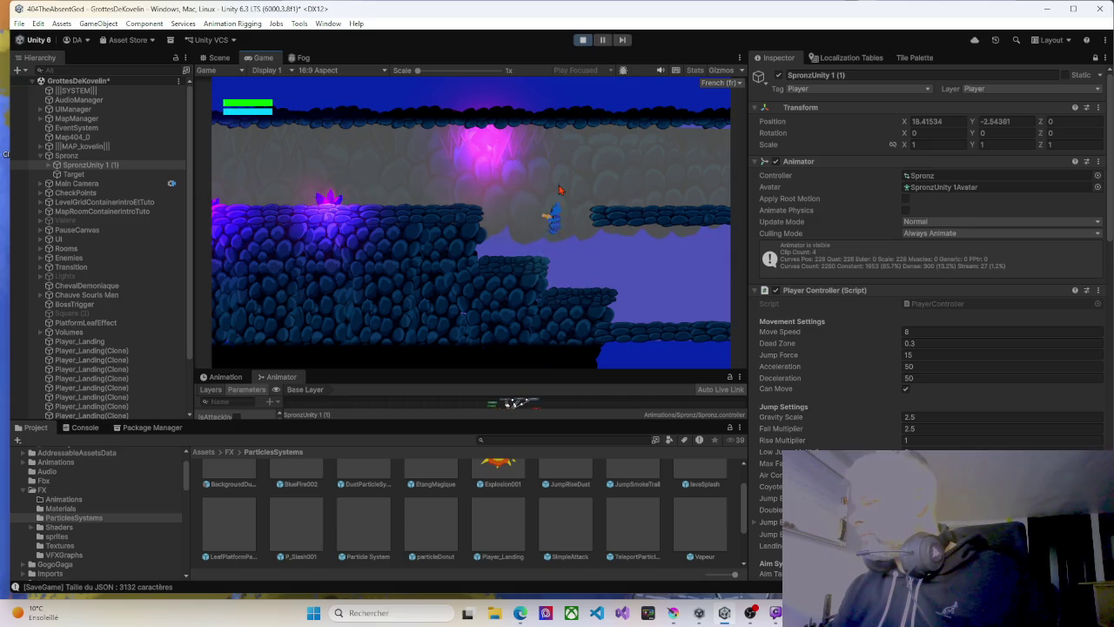
{"action": "key", "text": "d"}
{"action": "key", "text": "a"}
{"action": "key", "text": "space"}
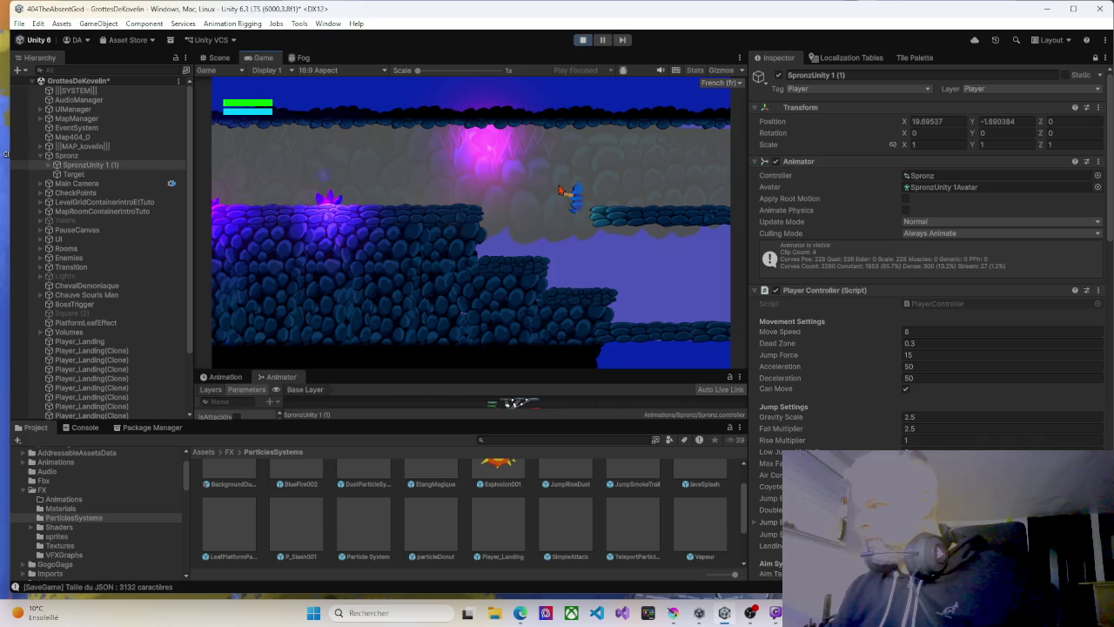
{"action": "key", "text": "d"}
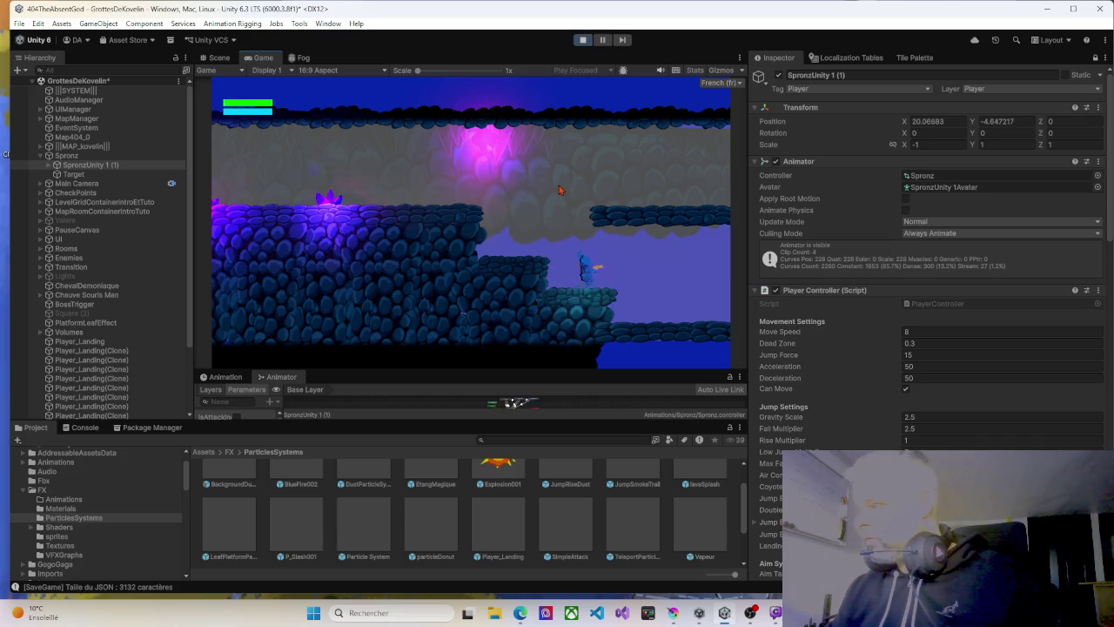
{"action": "key", "text": "space"}
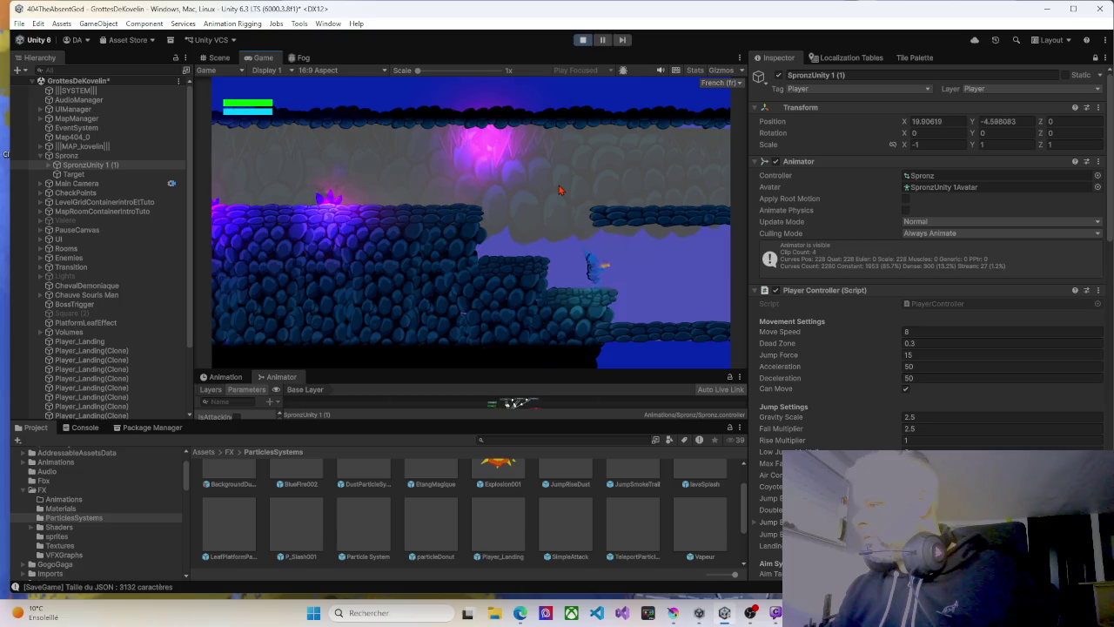
{"action": "key", "text": "space"}
{"action": "key", "text": "d"}
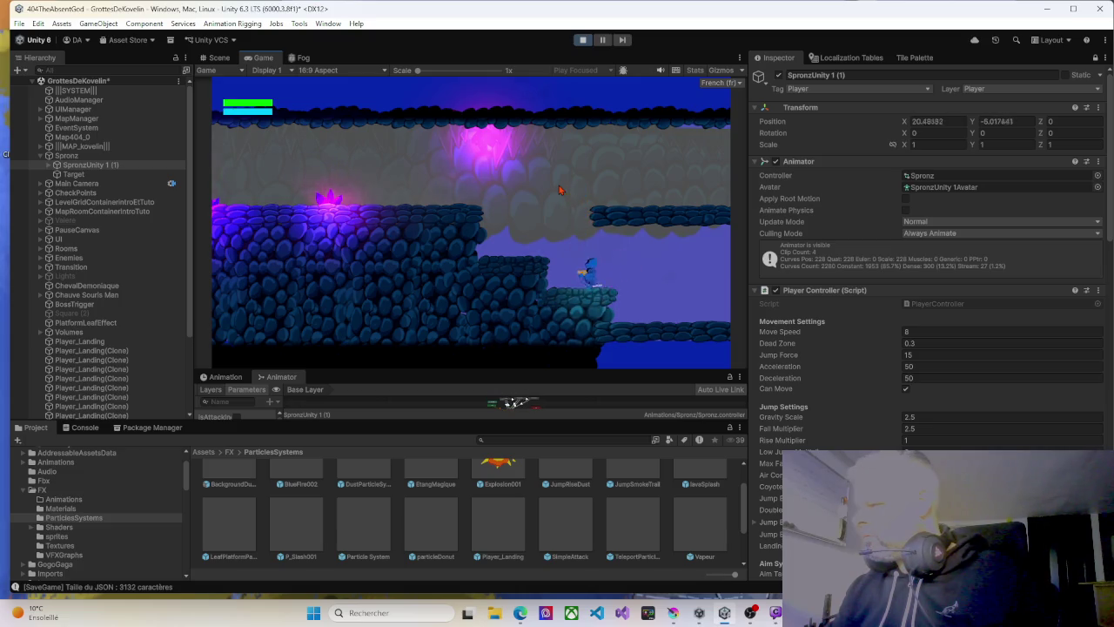
{"action": "key", "text": "space"}
Hop between the lower ledge and the right platform, then walk off the upper ledge.
{"action": "key", "text": "a"}
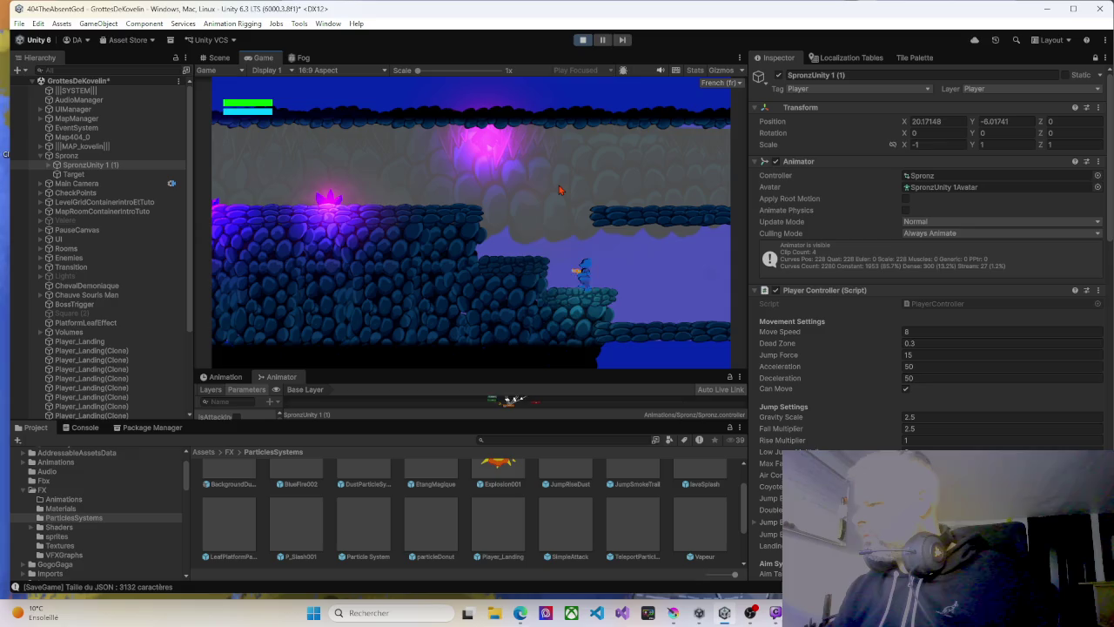
{"action": "key", "text": "space"}
{"action": "key", "text": "a"}
{"action": "key", "text": "d"}
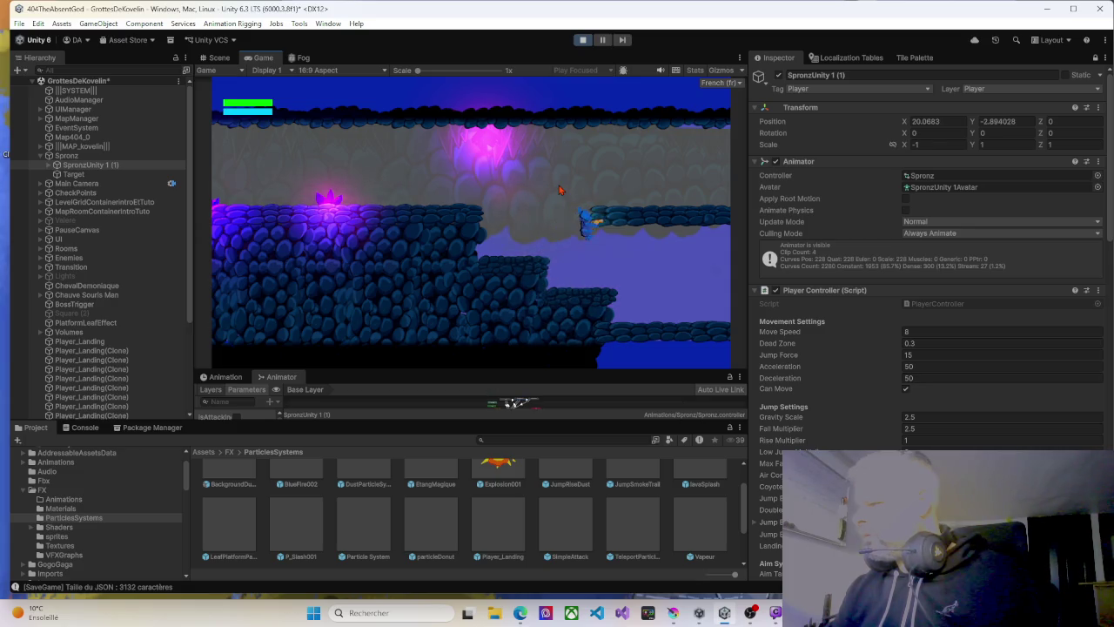
{"action": "key", "text": "a"}
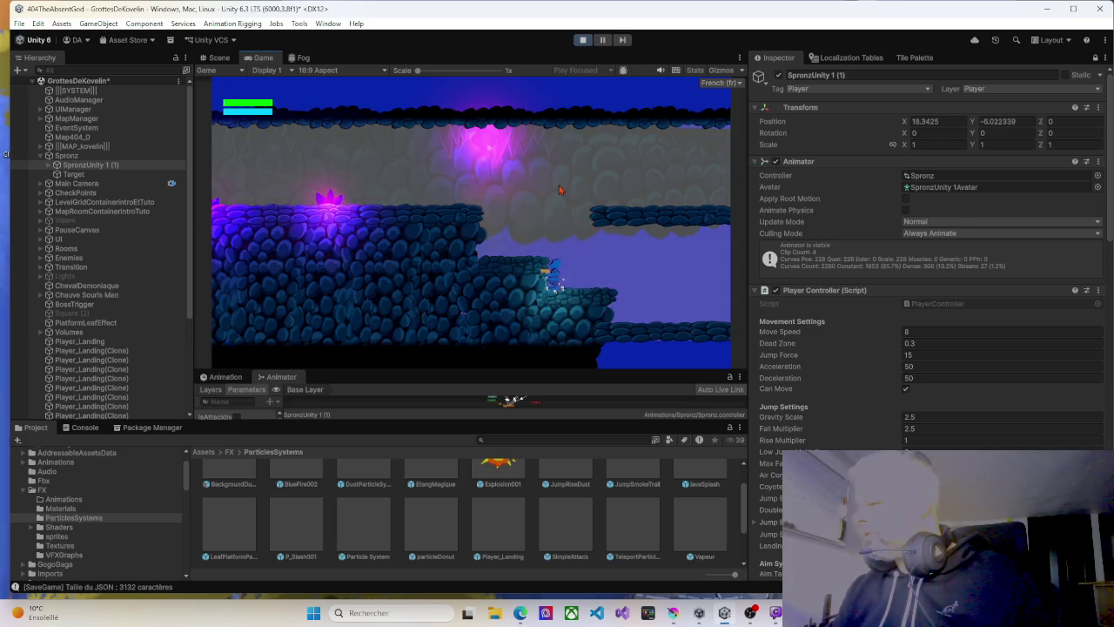
{"action": "key", "text": "space"}
{"action": "key", "text": "a"}
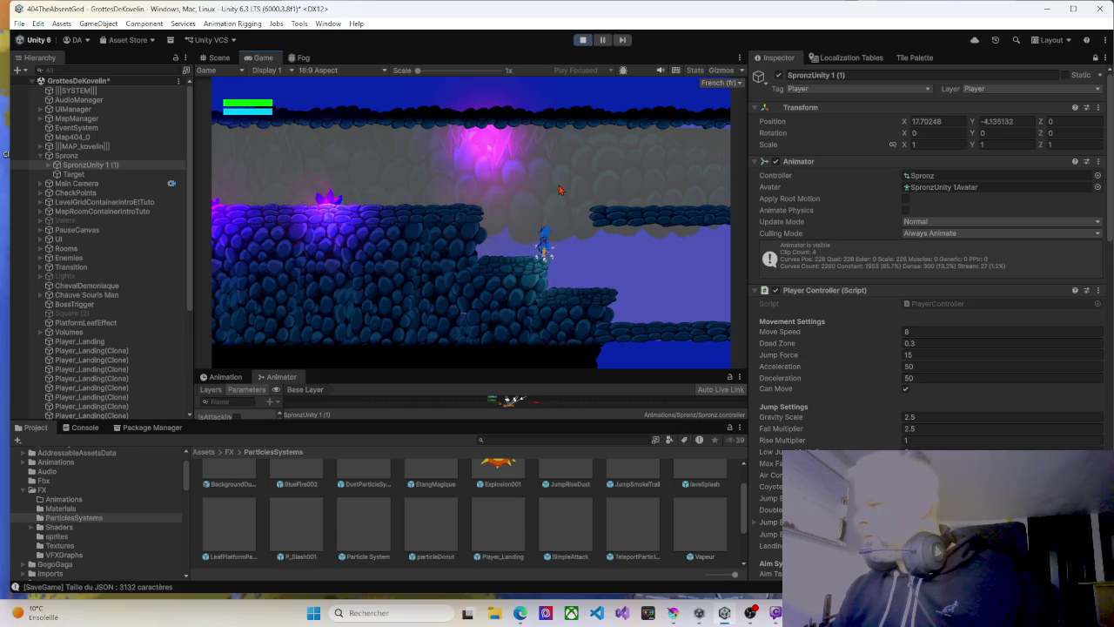
{"action": "key", "text": "d"}
{"action": "key", "text": "space"}
{"action": "key", "text": "a"}
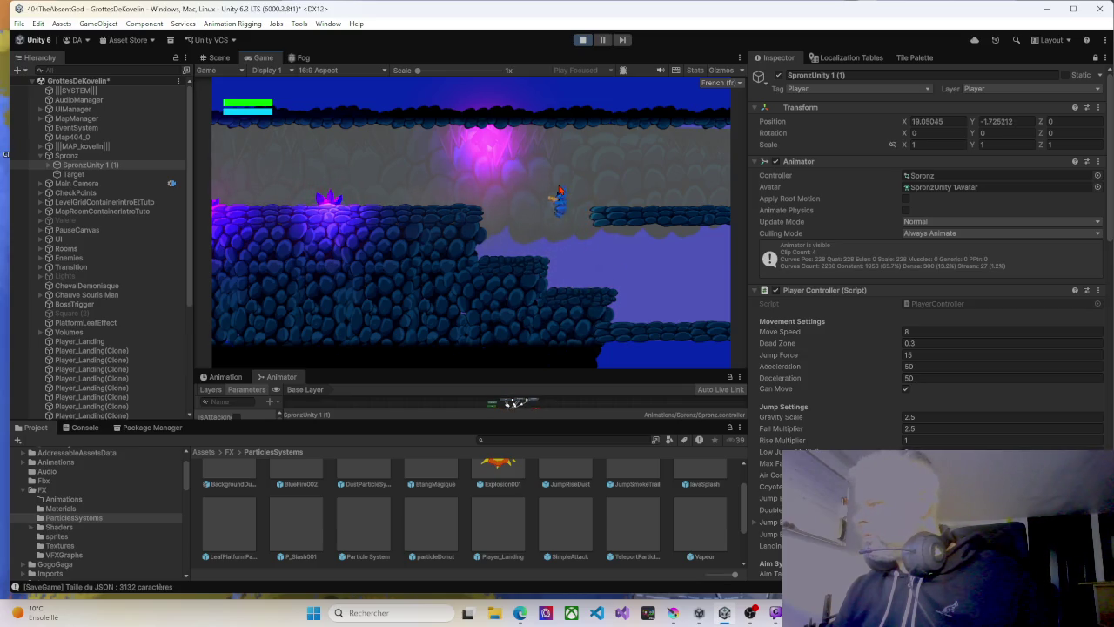
{"action": "key", "text": "d"}
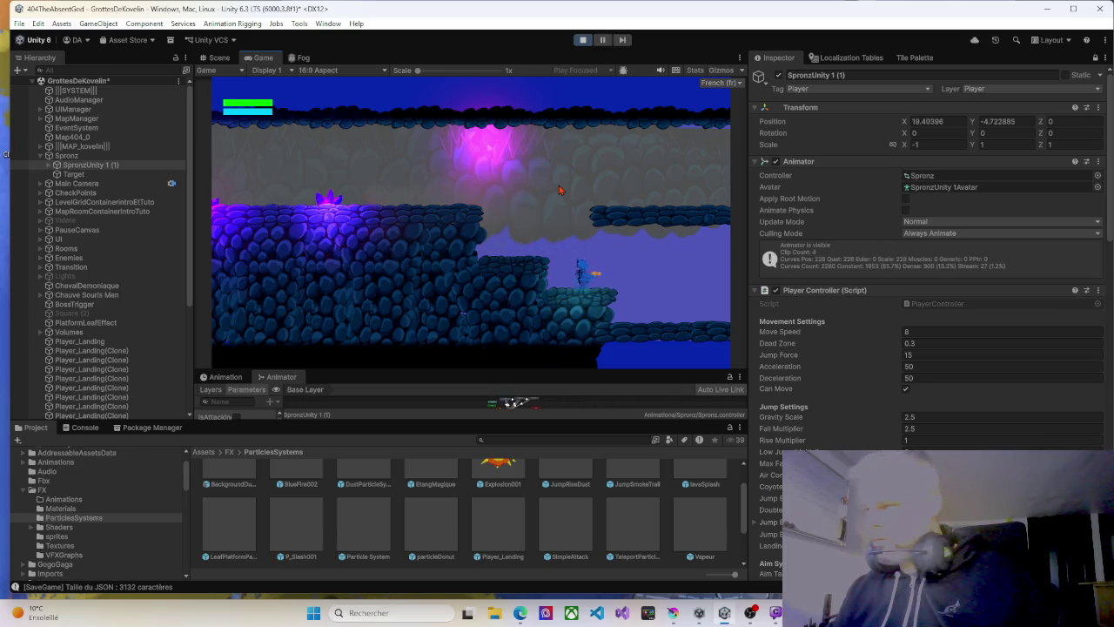
{"action": "key", "text": "d"}
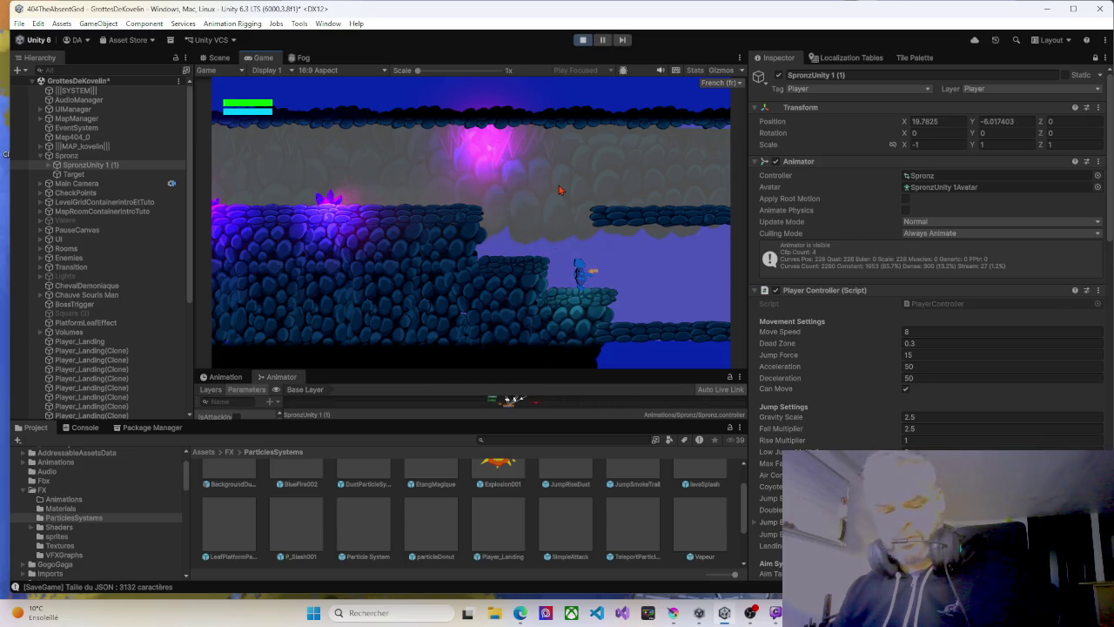
Jump repeatedly on the ledge, drifting left and right between jumps.
{"action": "key", "text": "space"}
{"action": "key", "text": "a"}
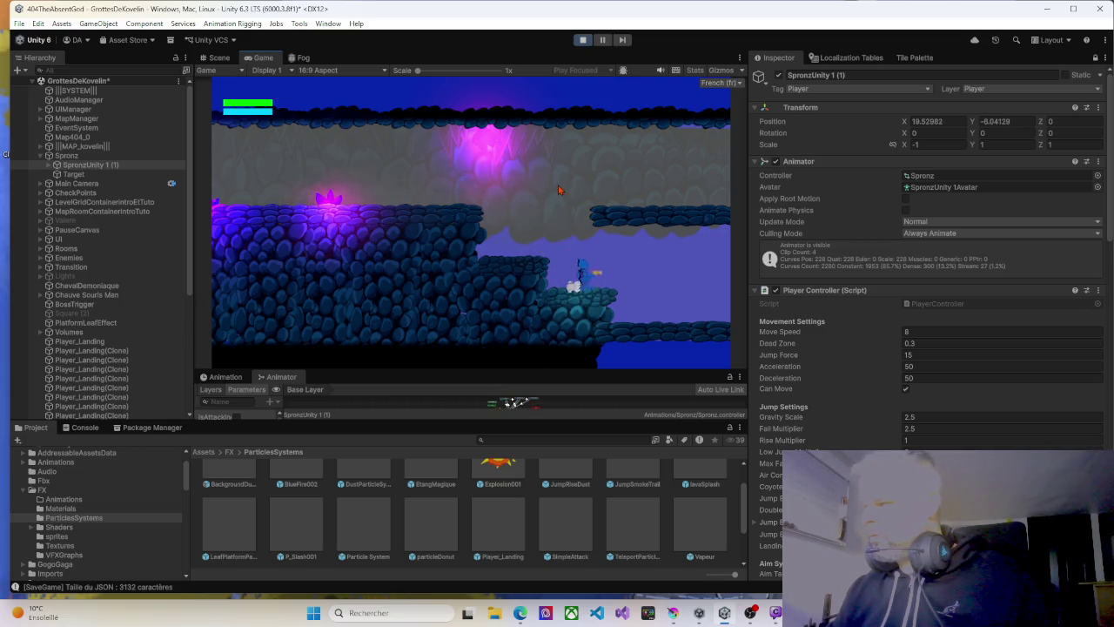
{"action": "key", "text": "space"}
{"action": "key", "text": "a"}
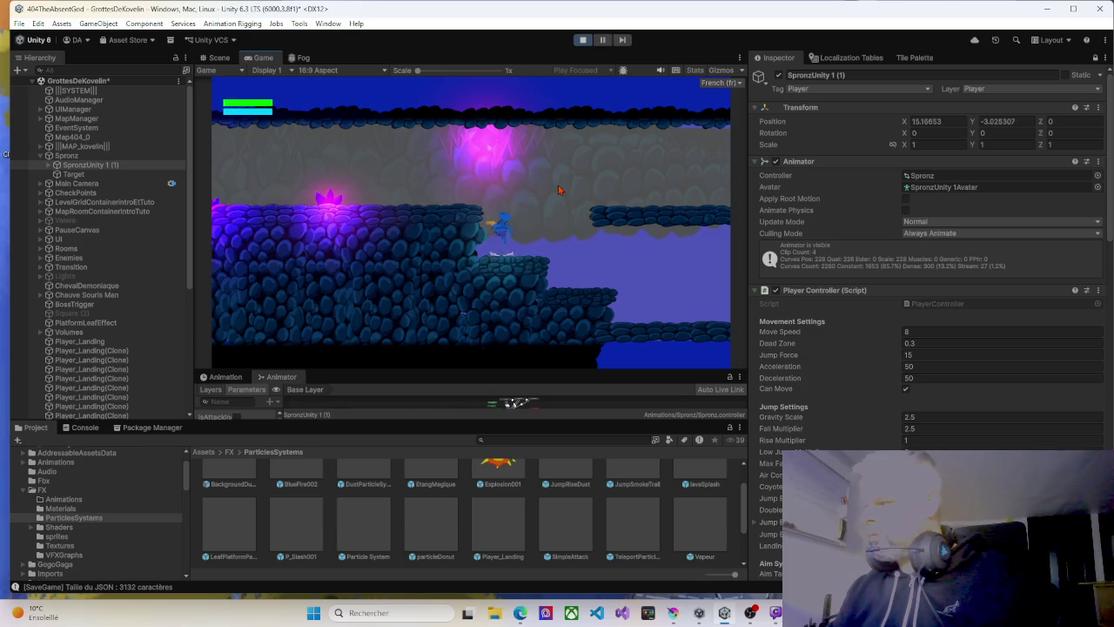
{"action": "key", "text": "space"}
{"action": "key", "text": "d"}
{"action": "key", "text": "space"}
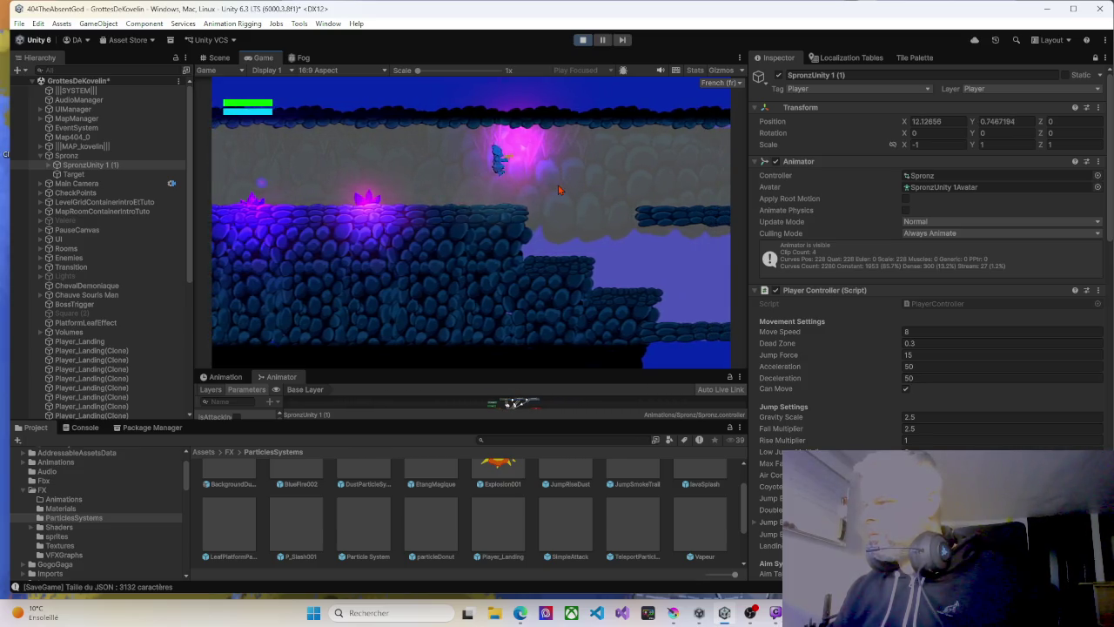
{"action": "key", "text": "a"}
{"action": "key", "text": "space"}
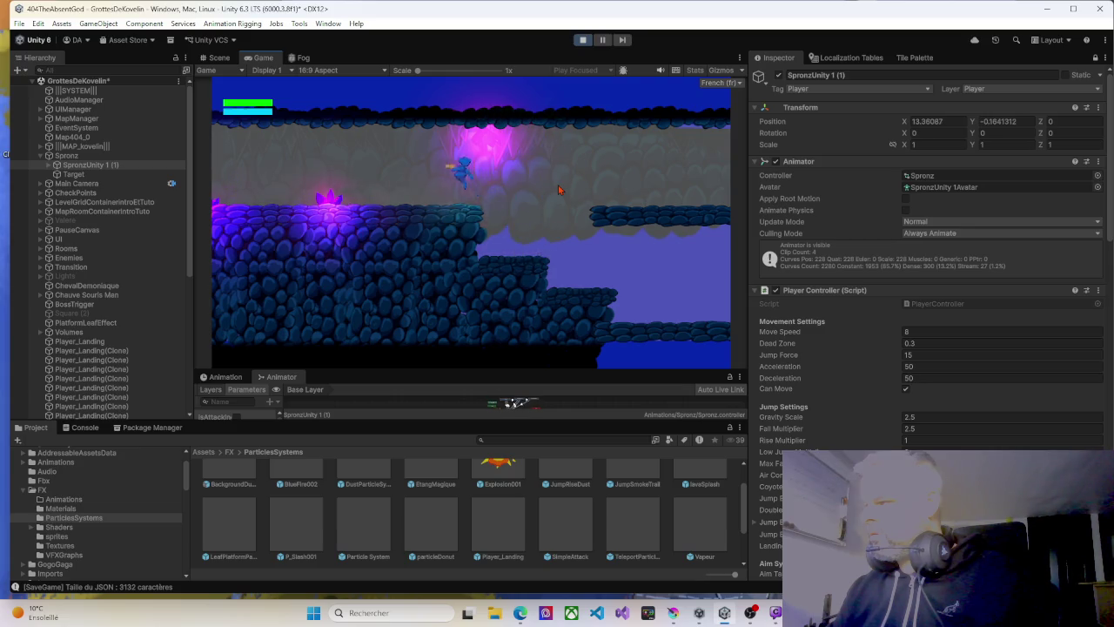
{"action": "key", "text": "d"}
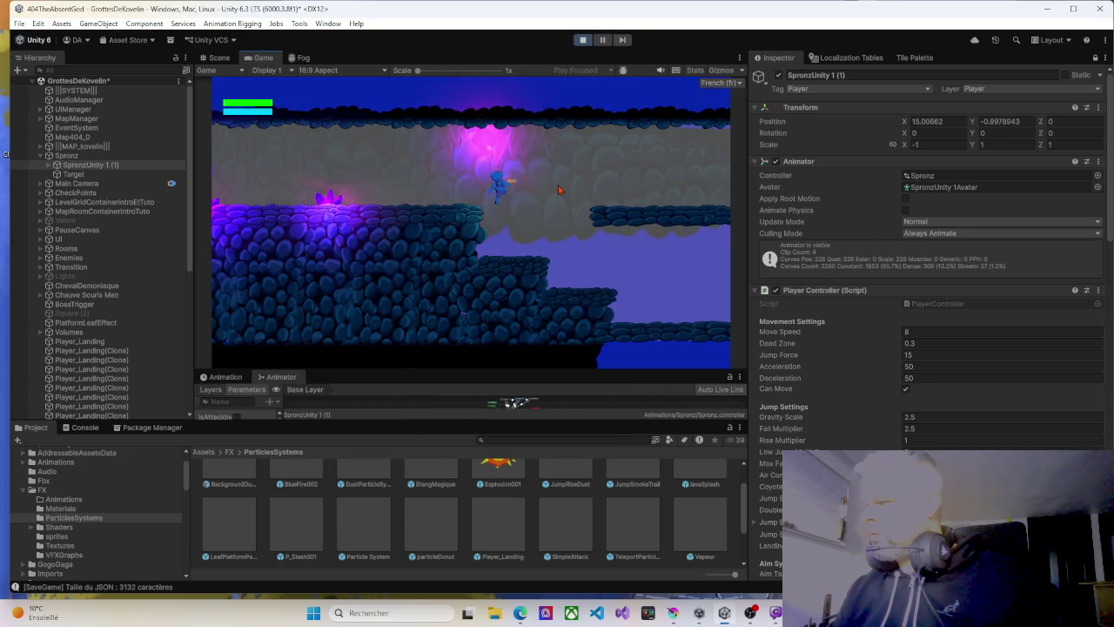
Jump onto the right ledge, up into the upper cave, and onto the upper area.
{"action": "key", "text": "space"}
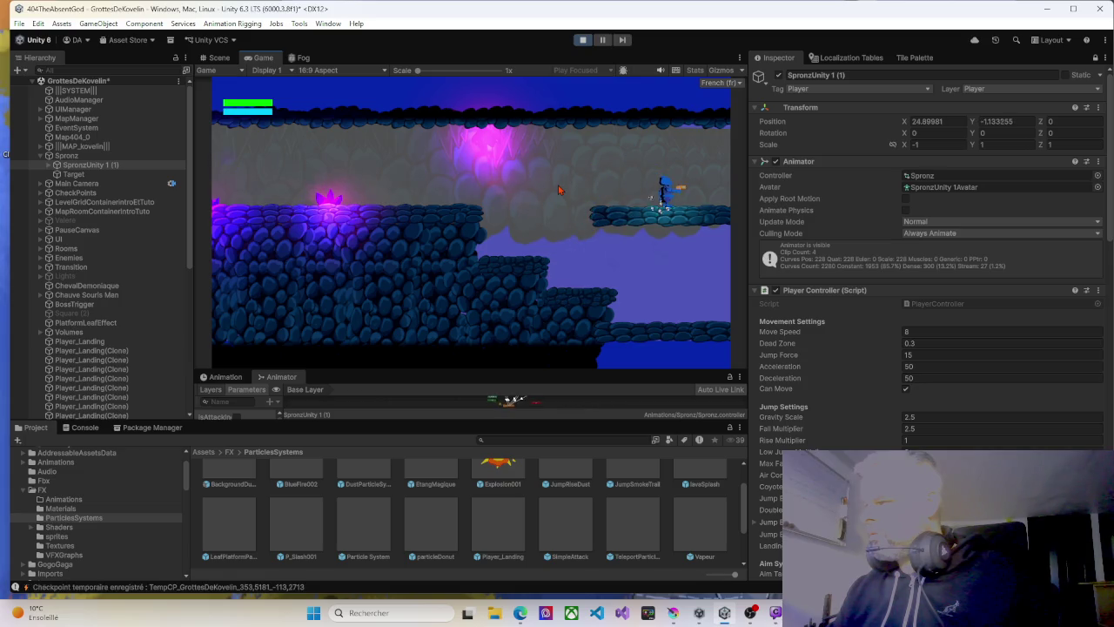
{"action": "key", "text": "a"}
{"action": "key", "text": "space"}
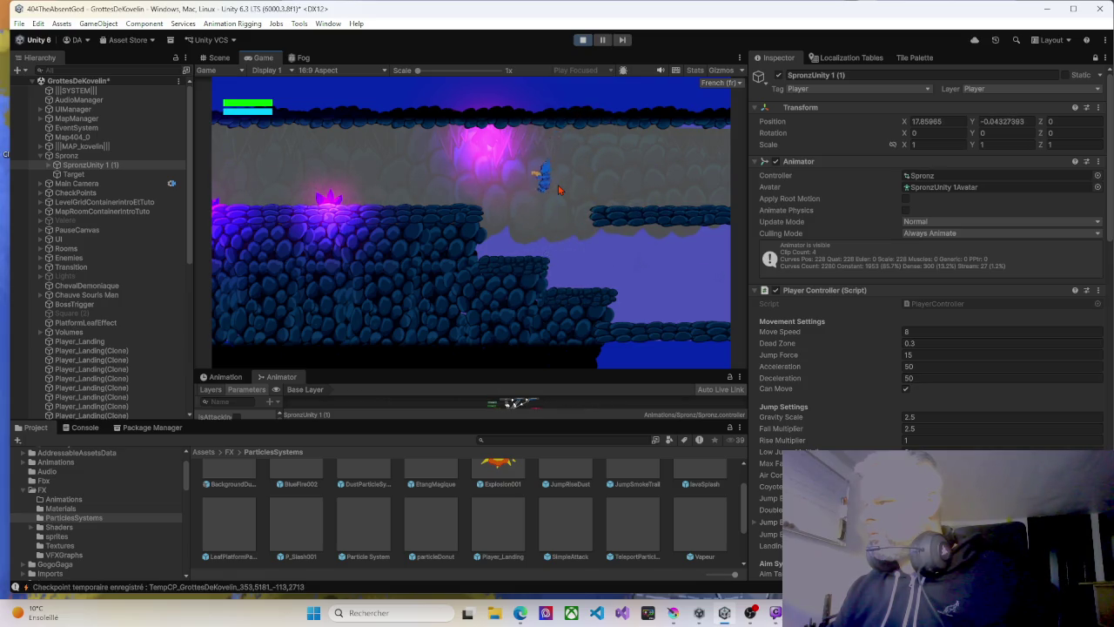
{"action": "key", "text": "space"}
{"action": "key", "text": "d"}
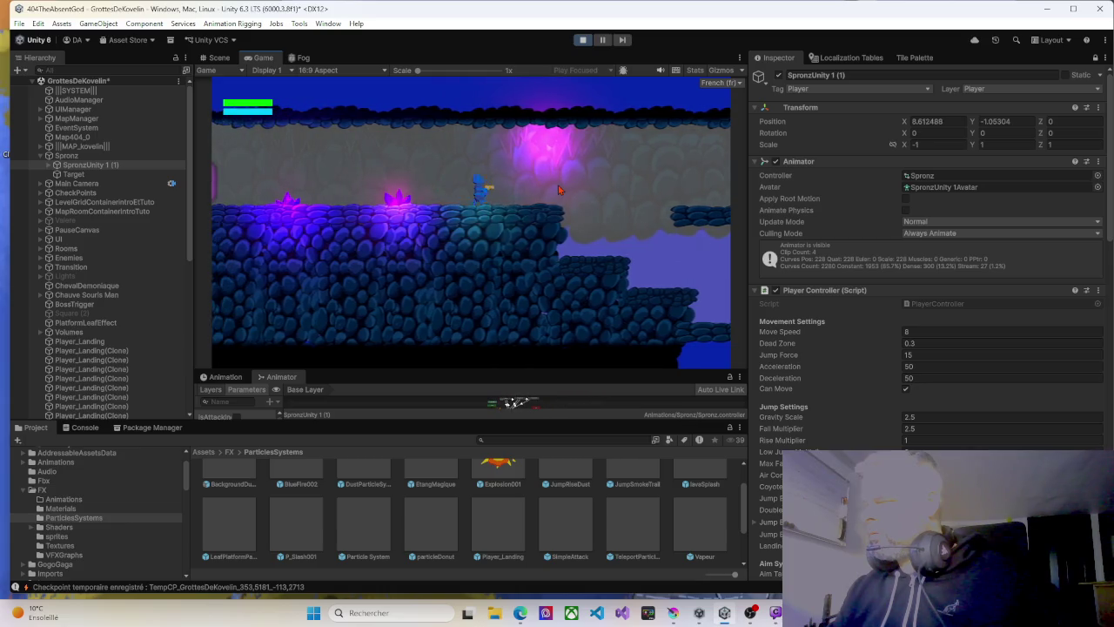
{"action": "key", "text": "d"}
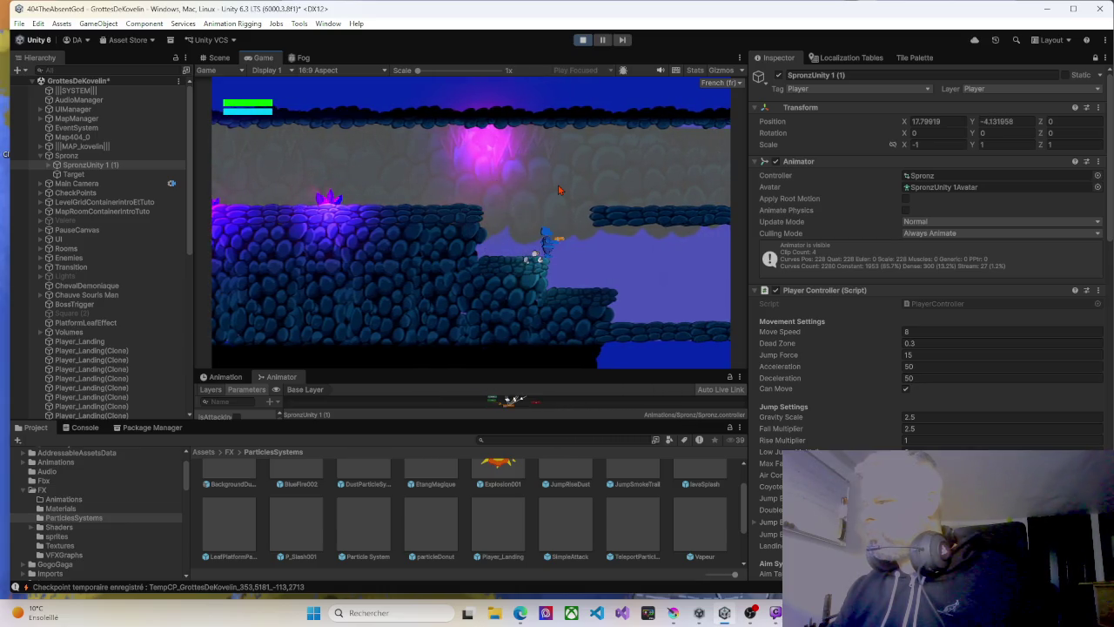
{"action": "key", "text": "space"}
{"action": "key", "text": "d"}
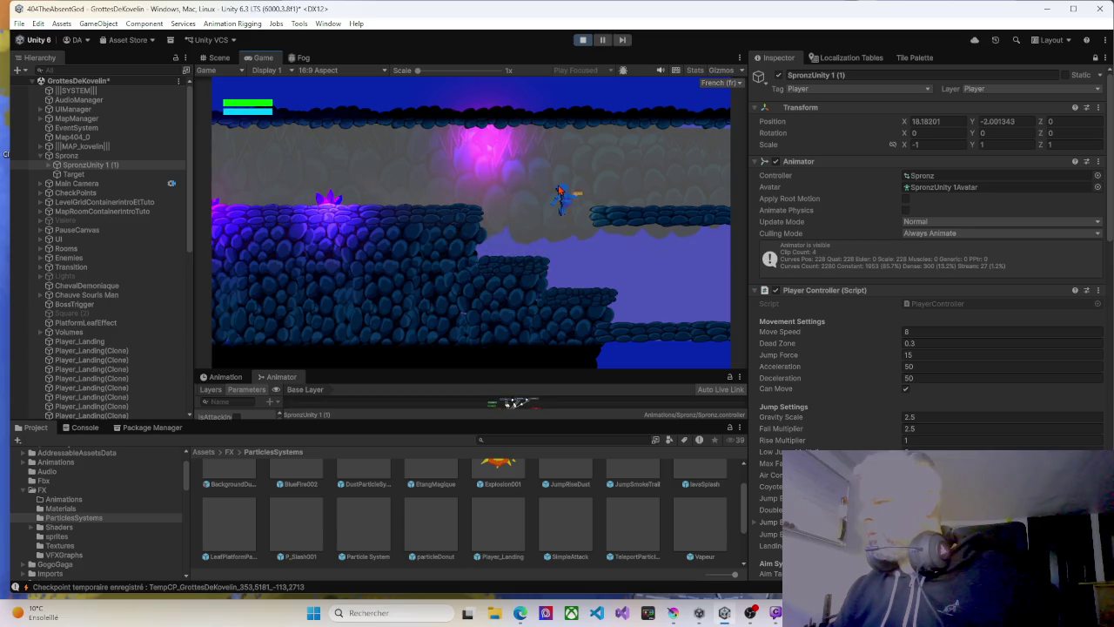
{"action": "key", "text": "space"}
{"action": "key", "text": "a"}
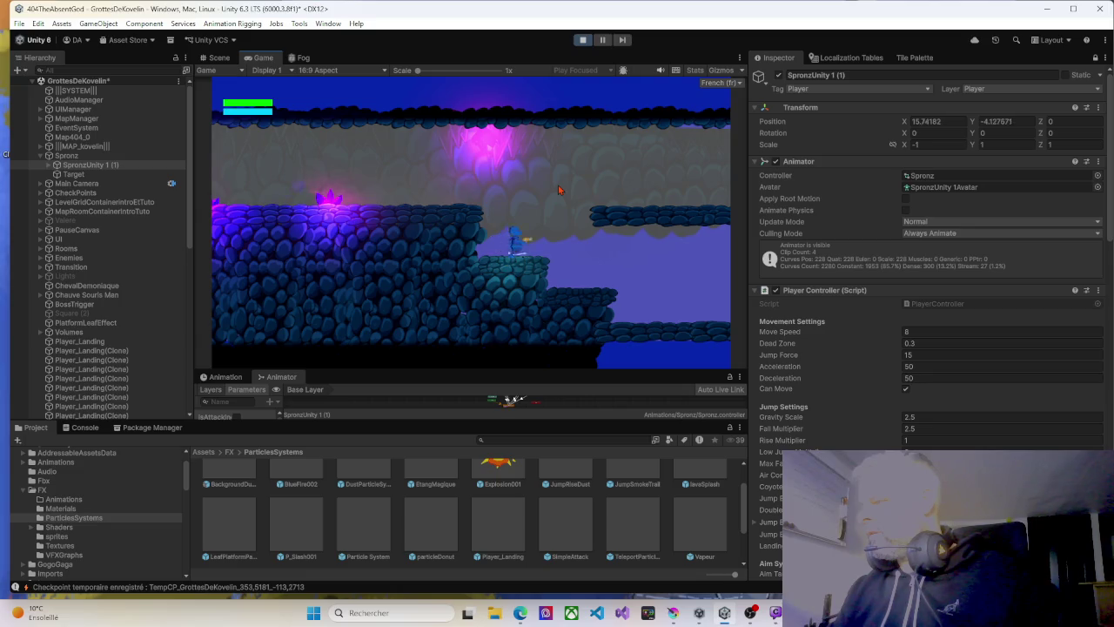
{"action": "key", "text": "space"}
{"action": "key", "text": "d"}
{"action": "key", "text": "d"}
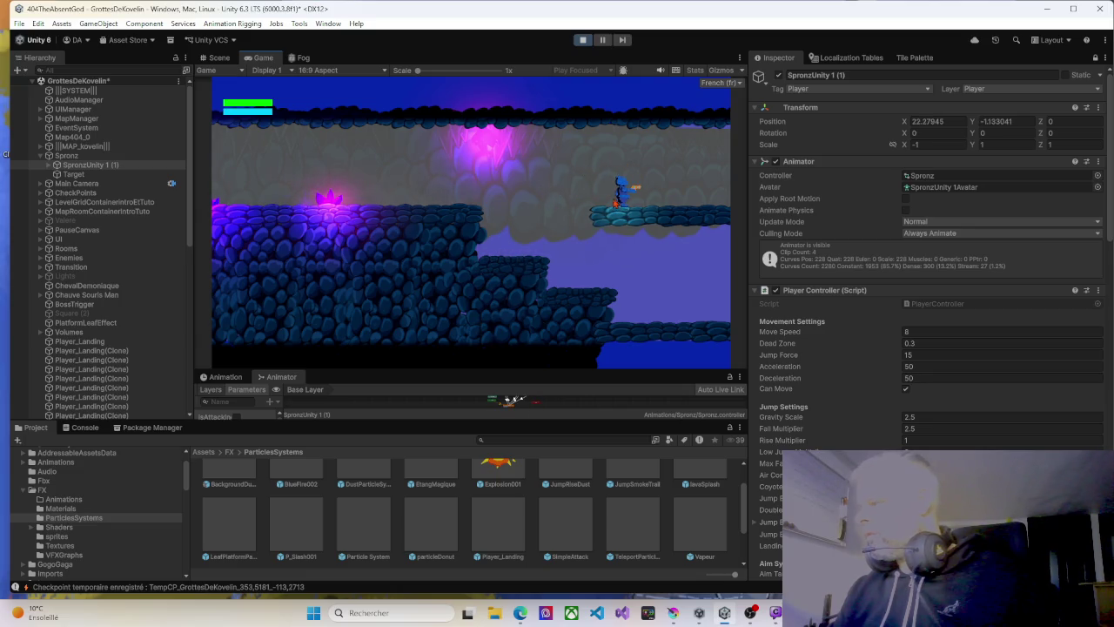
Scroll through the Hierarchy's Player_Landing(Clone) entries and select Player_Landing.
{"action": "scroll", "coordinate": [122, 310], "scroll_direction": "down", "scroll_amount": 10}
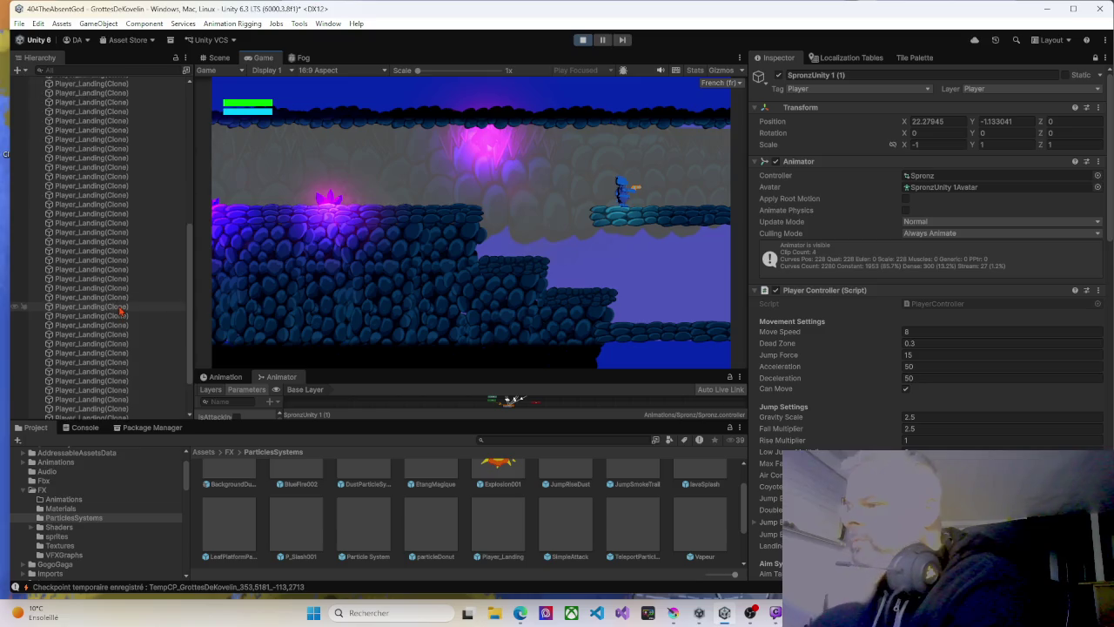
{"action": "scroll", "coordinate": [122, 310], "scroll_direction": "down", "scroll_amount": 2}
{"action": "scroll", "coordinate": [113, 274], "scroll_direction": "up", "scroll_amount": 5}
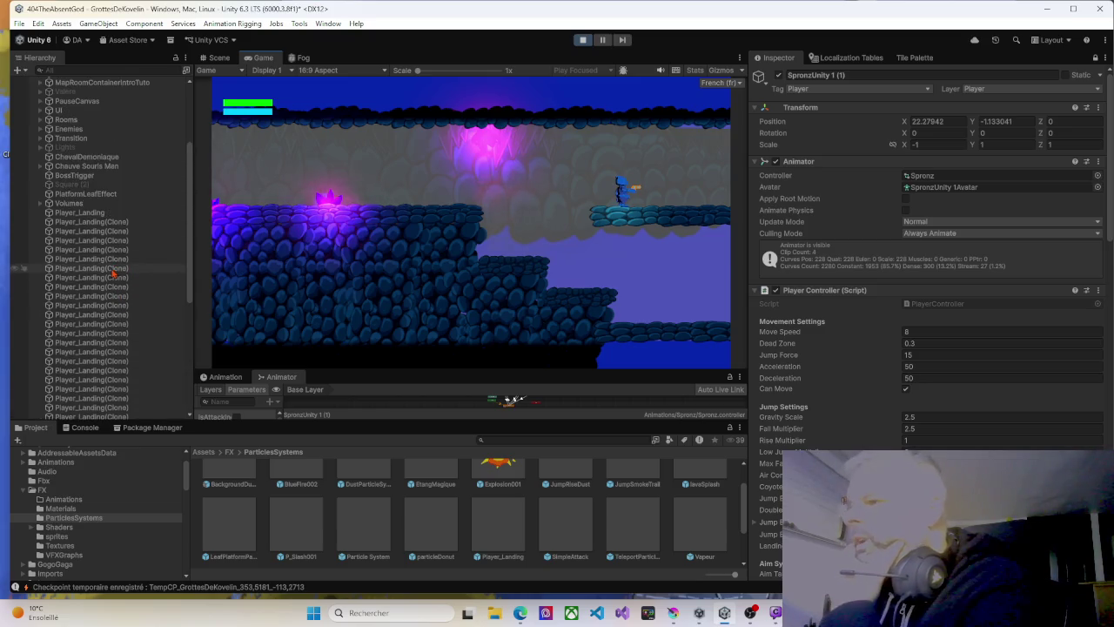
{"action": "left_click", "coordinate": [99, 216]}
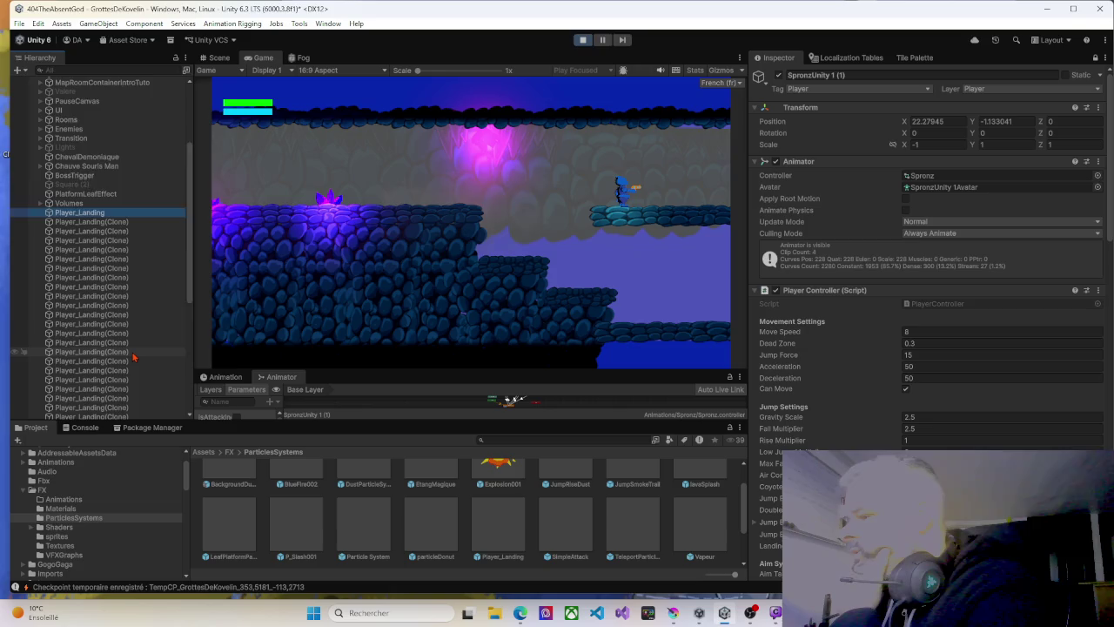
{"action": "scroll", "coordinate": [133, 357], "scroll_direction": "down", "scroll_amount": 5}
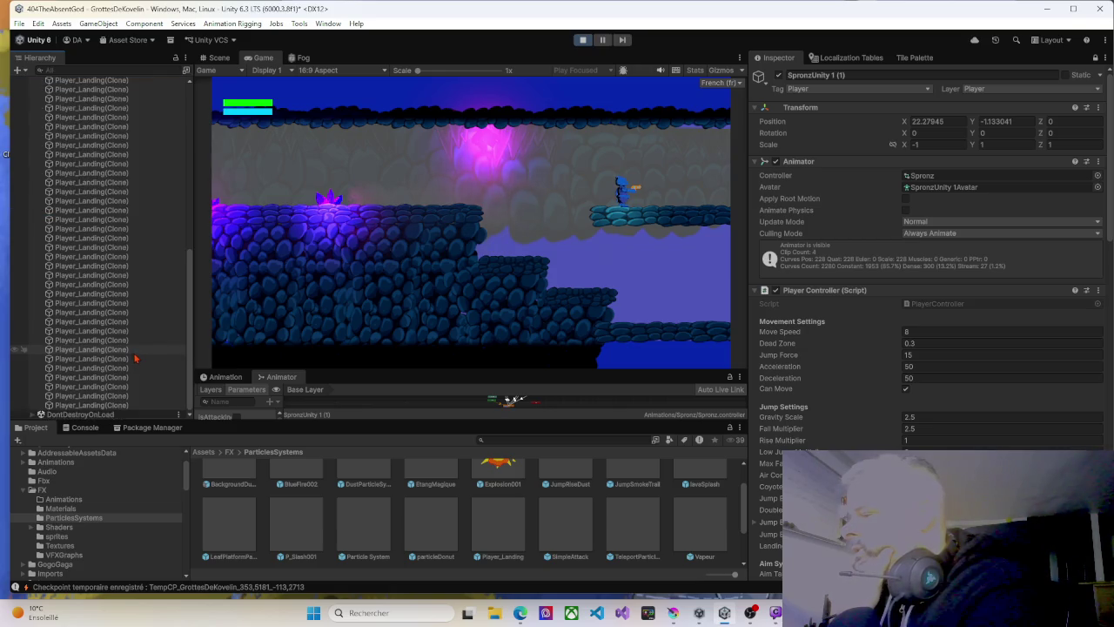
{"action": "scroll", "coordinate": [137, 320], "scroll_direction": "up", "scroll_amount": 5}
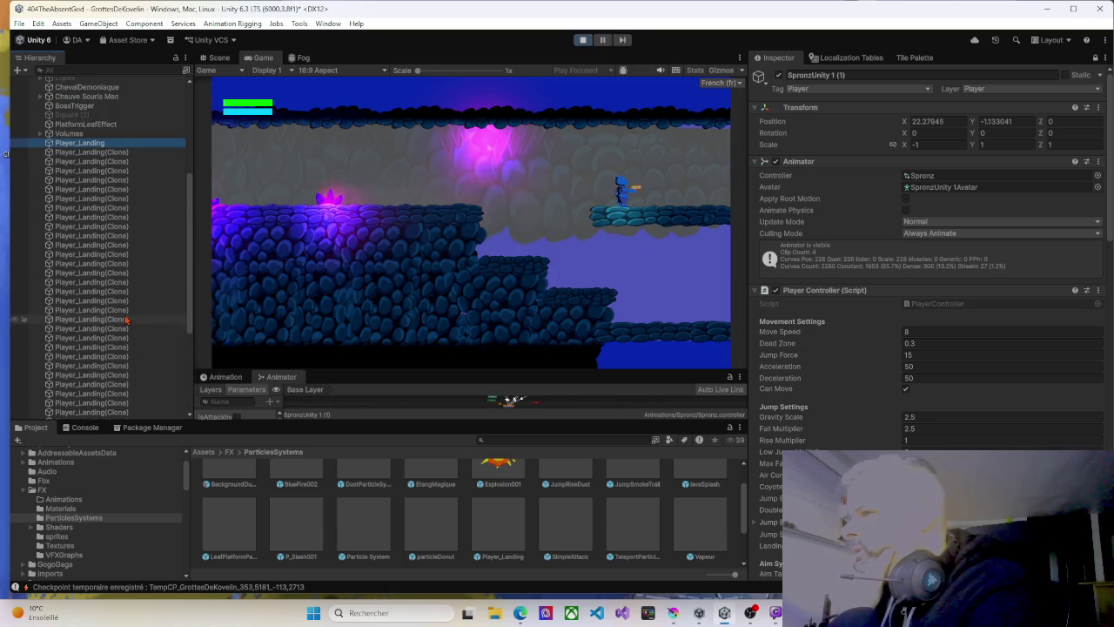
{"action": "scroll", "coordinate": [126, 320], "scroll_direction": "down", "scroll_amount": 5}
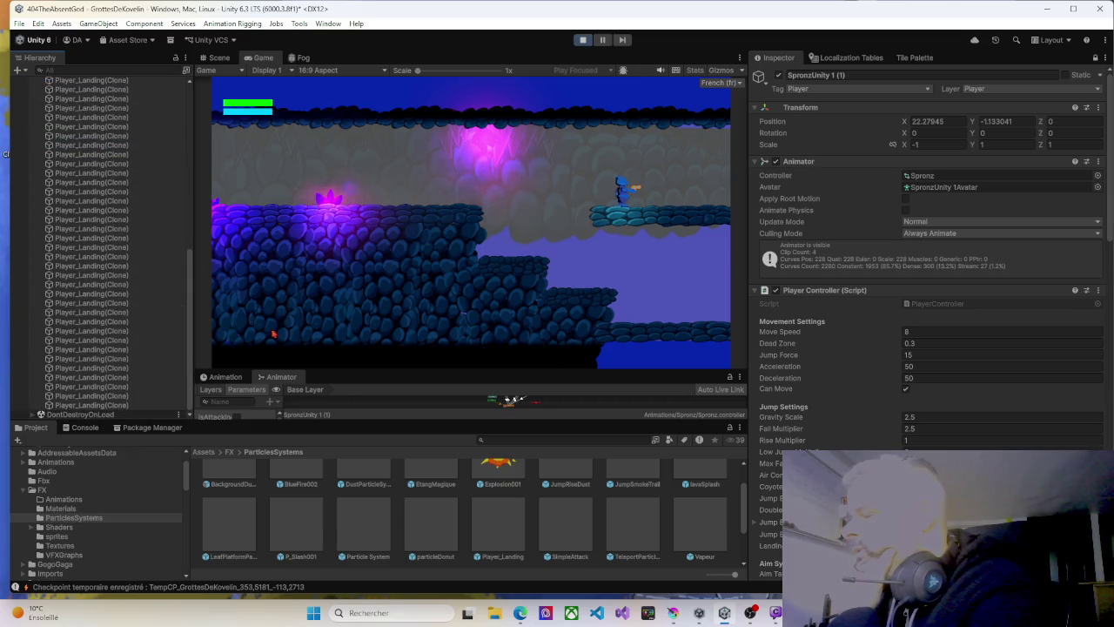
Enlarge the Project panel, select a Player_Landing(Clone), and lock the Inspector.
{"action": "left_click_drag", "start_coordinate": [381, 421], "coordinate": [383, 342]}
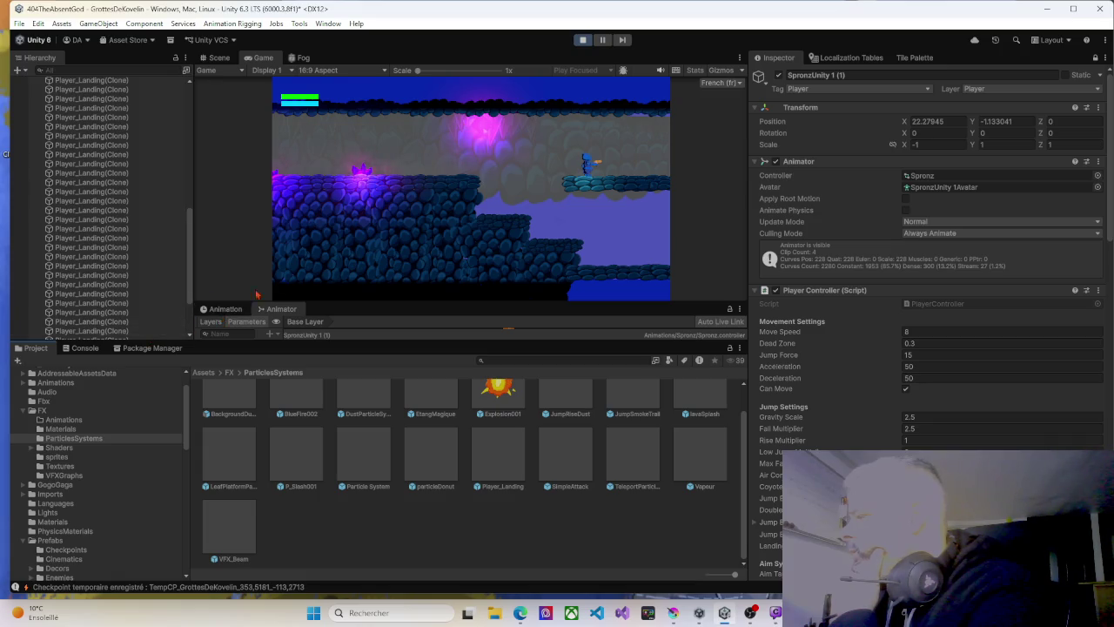
{"action": "scroll", "coordinate": [108, 302], "scroll_direction": "down", "scroll_amount": 2}
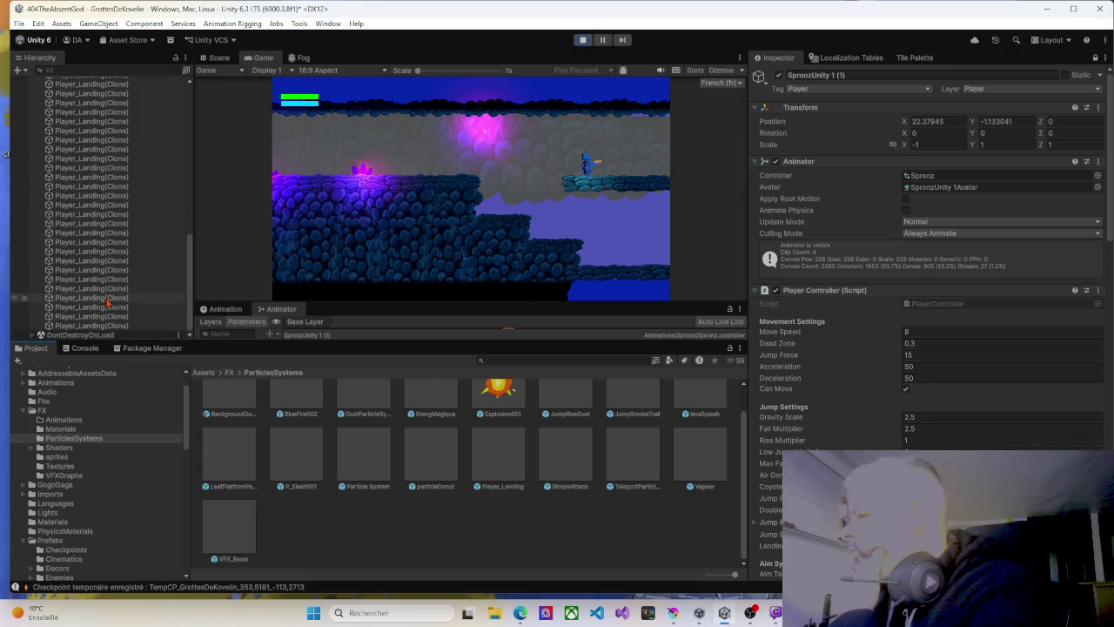
{"action": "left_click", "coordinate": [113, 299]}
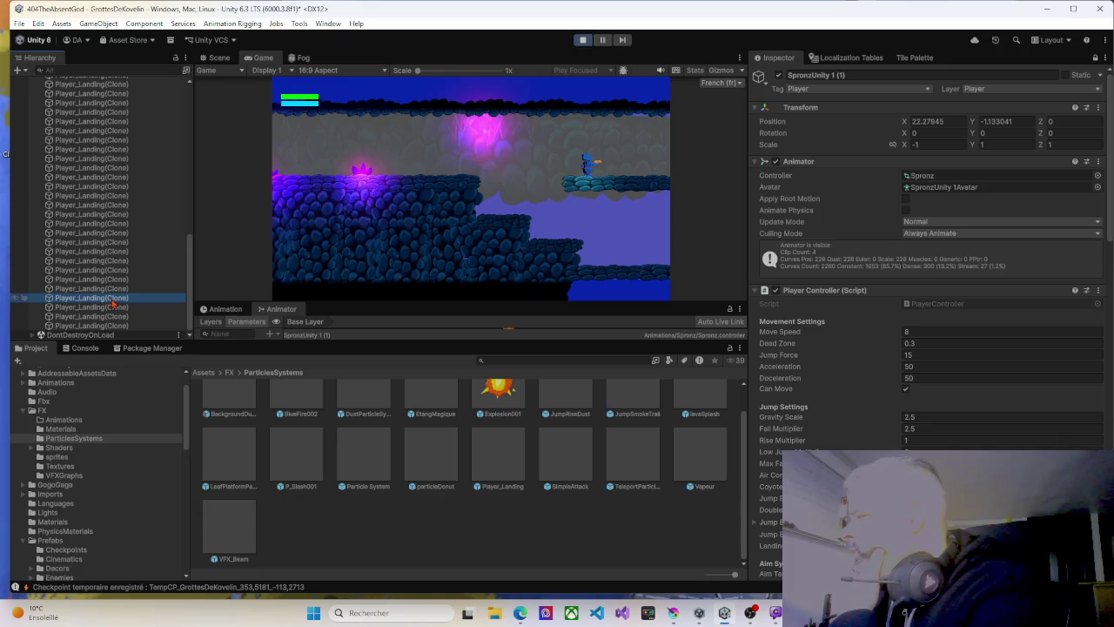
{"action": "left_click", "coordinate": [1094, 59]}
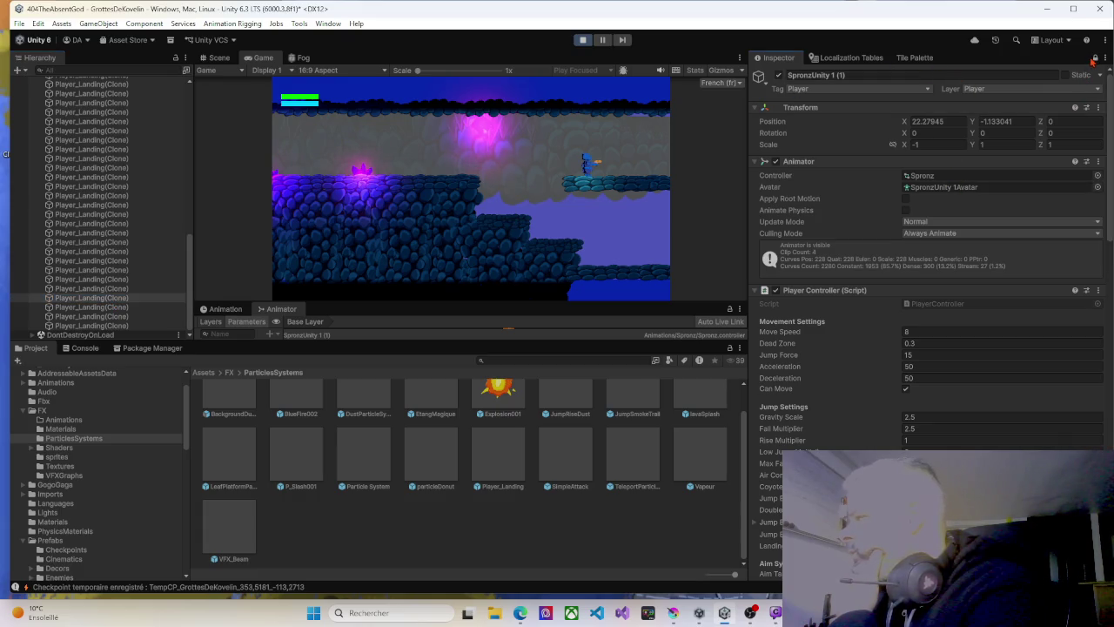
Set the Player_Landing(Clone) particle system's Stop Action to Destroy, then stop Play mode.
{"action": "left_click", "coordinate": [1095, 59]}
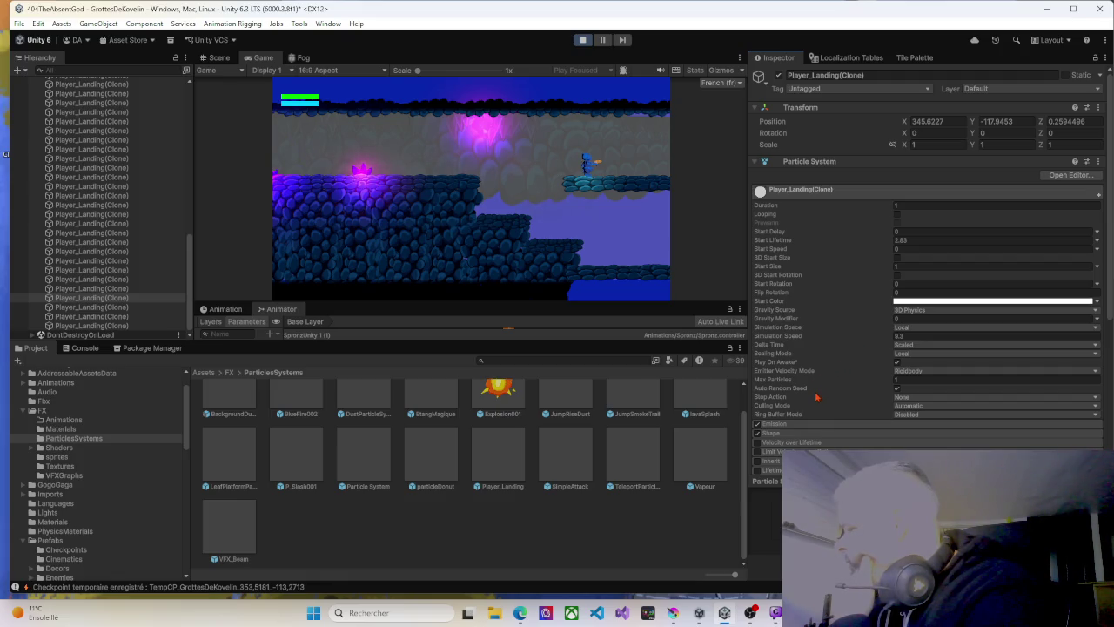
{"action": "left_click", "coordinate": [905, 400]}
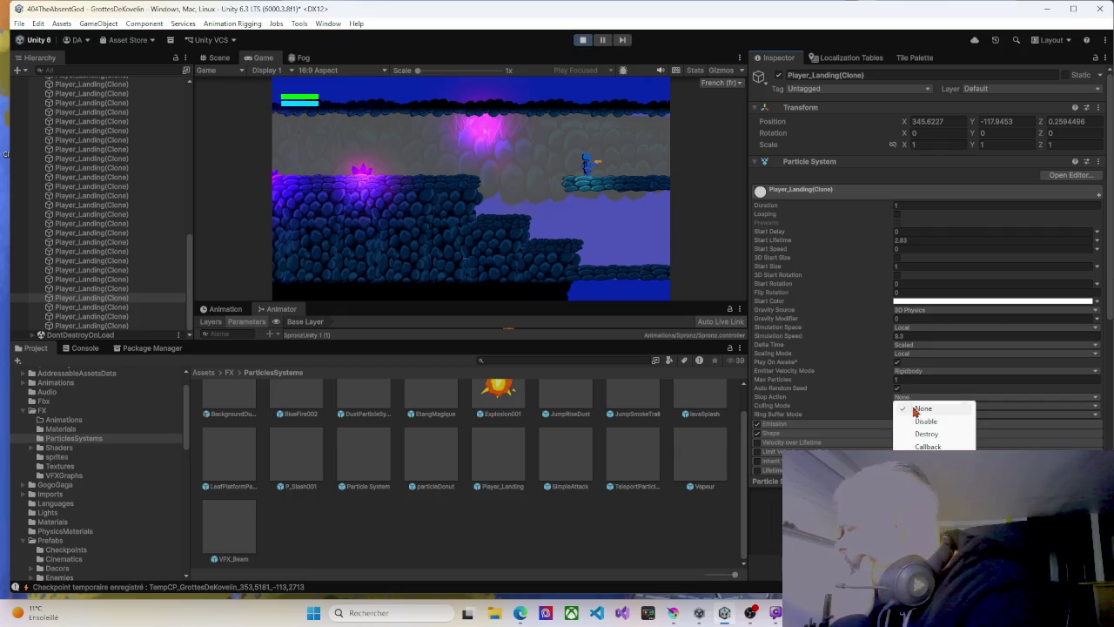
{"action": "left_click", "coordinate": [921, 433]}
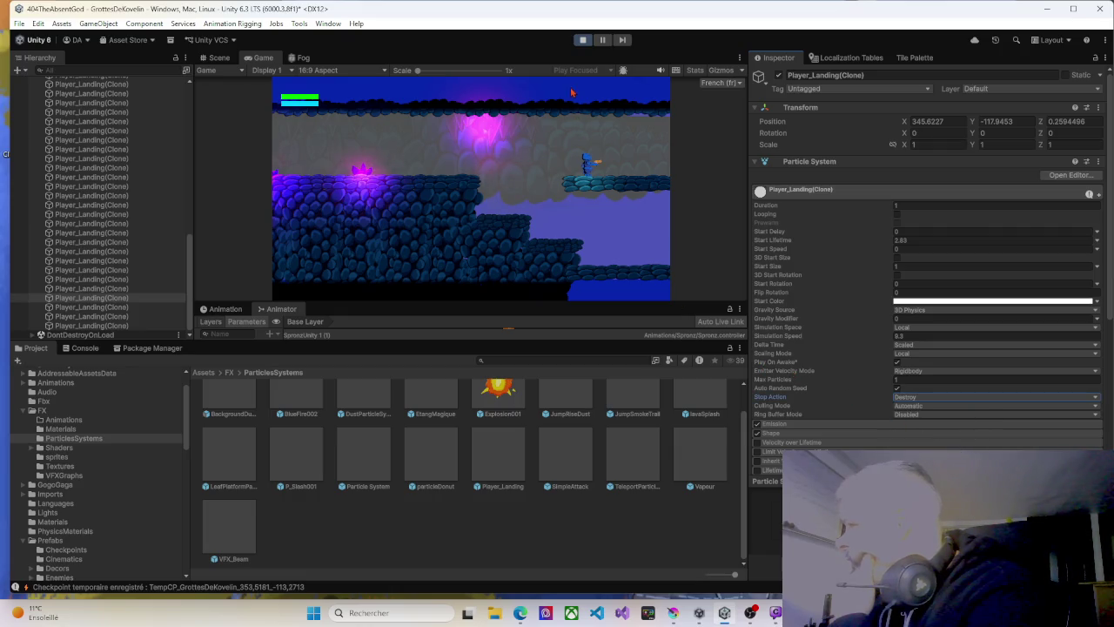
{"action": "left_click", "coordinate": [957, 397]}
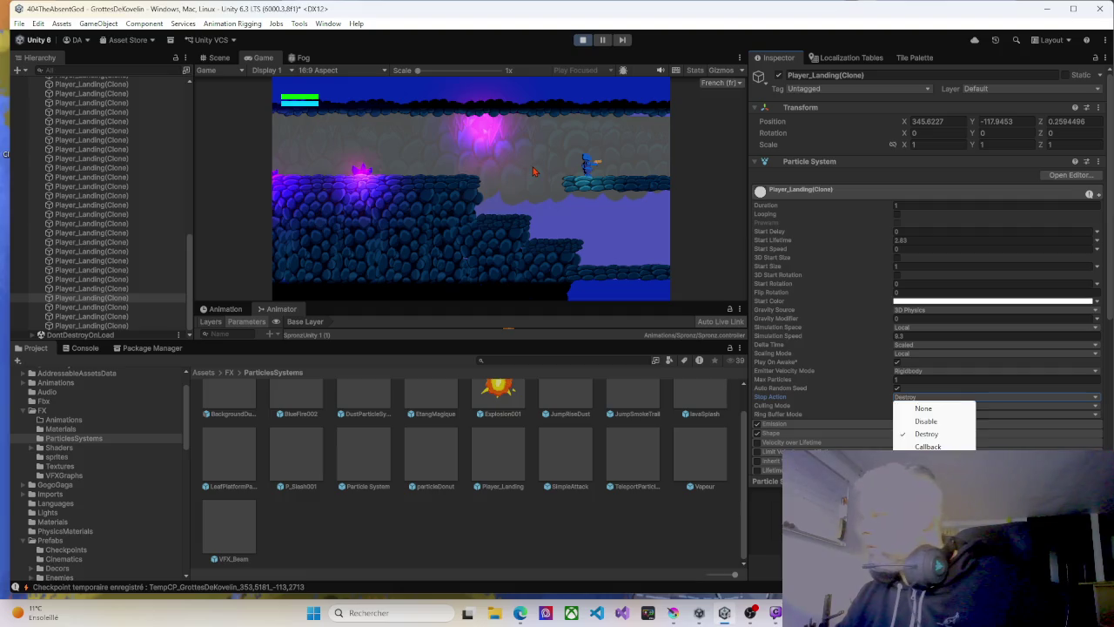
{"action": "left_click", "coordinate": [921, 433]}
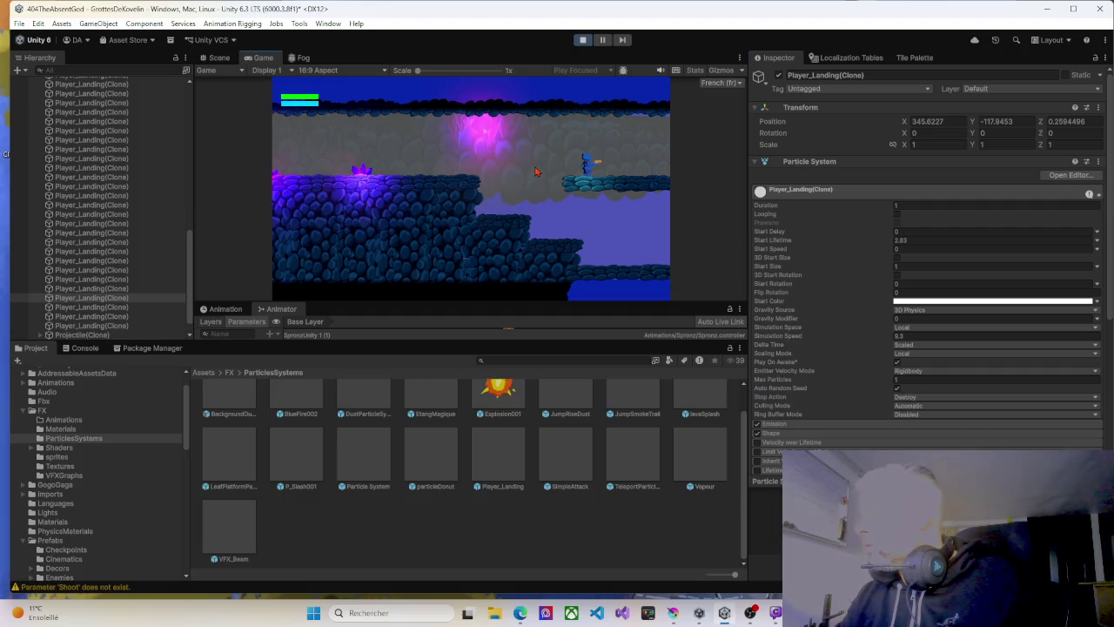
{"action": "left_click", "coordinate": [583, 40]}
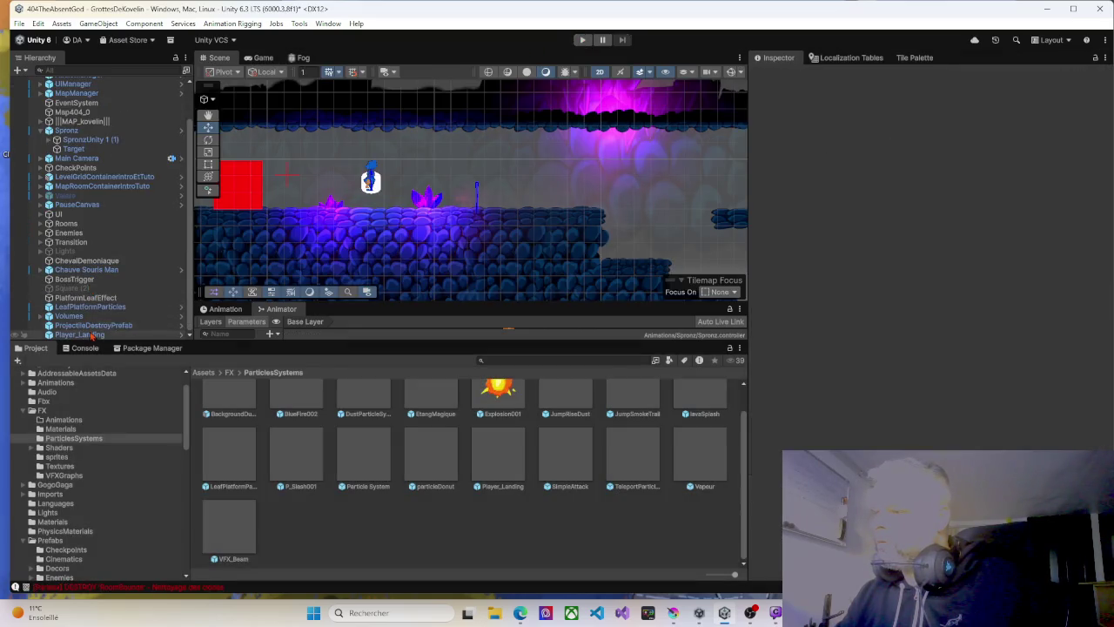
Set the Player_Landing particle system's Stop Action to Destroy.
{"action": "left_click", "coordinate": [80, 334]}
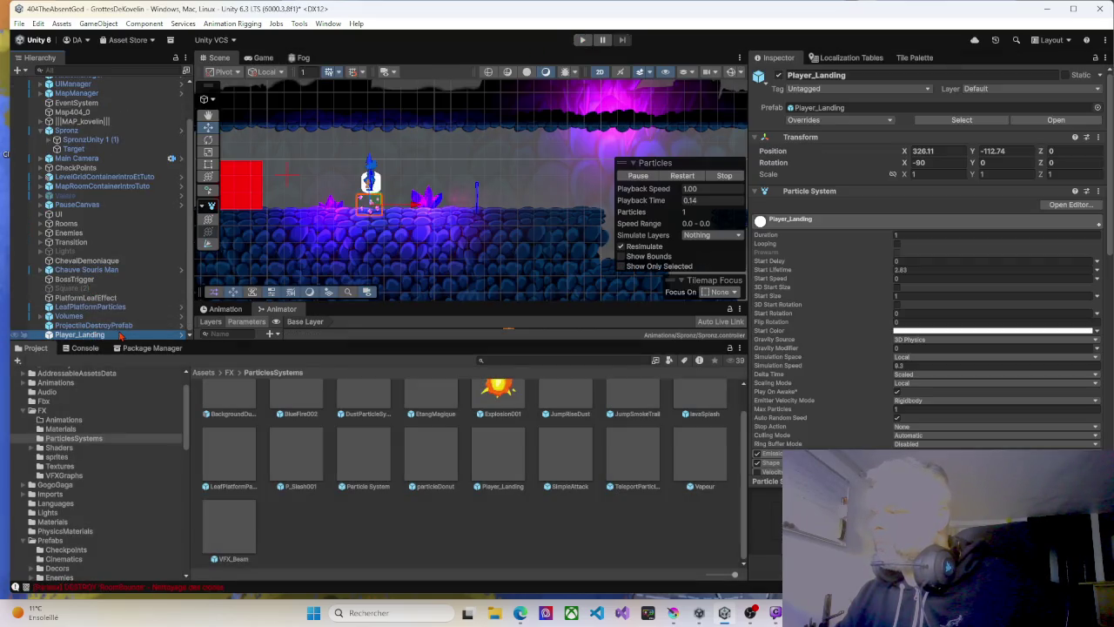
{"action": "left_click", "coordinate": [904, 428]}
{"action": "left_click", "coordinate": [924, 461]}
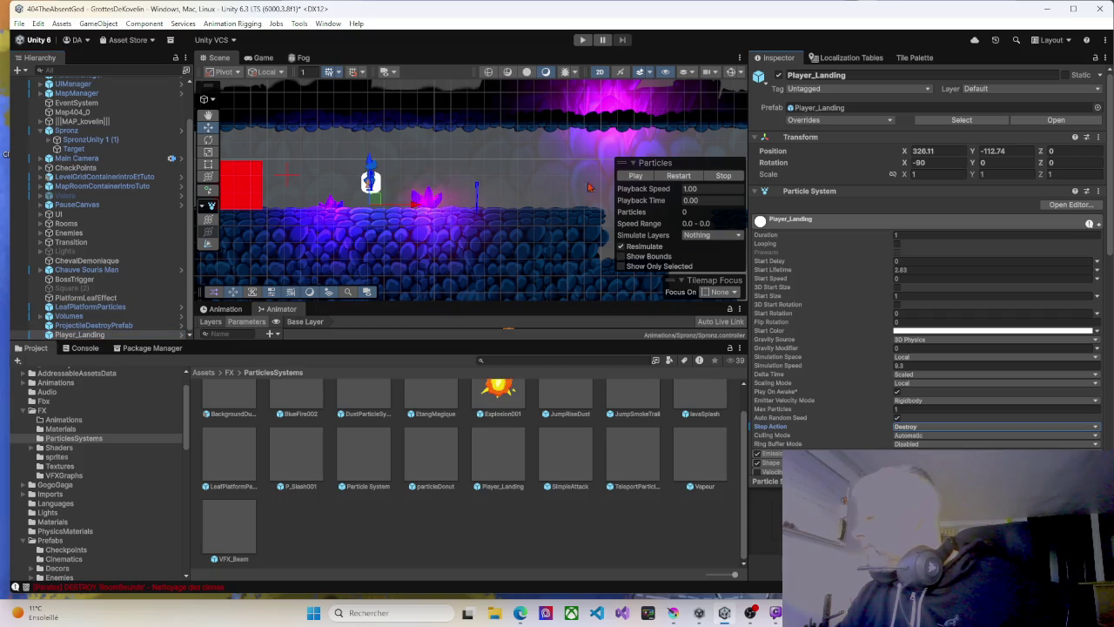
Play-test running and jumping the character left and right, then stop Play mode.
{"action": "left_click", "coordinate": [582, 40]}
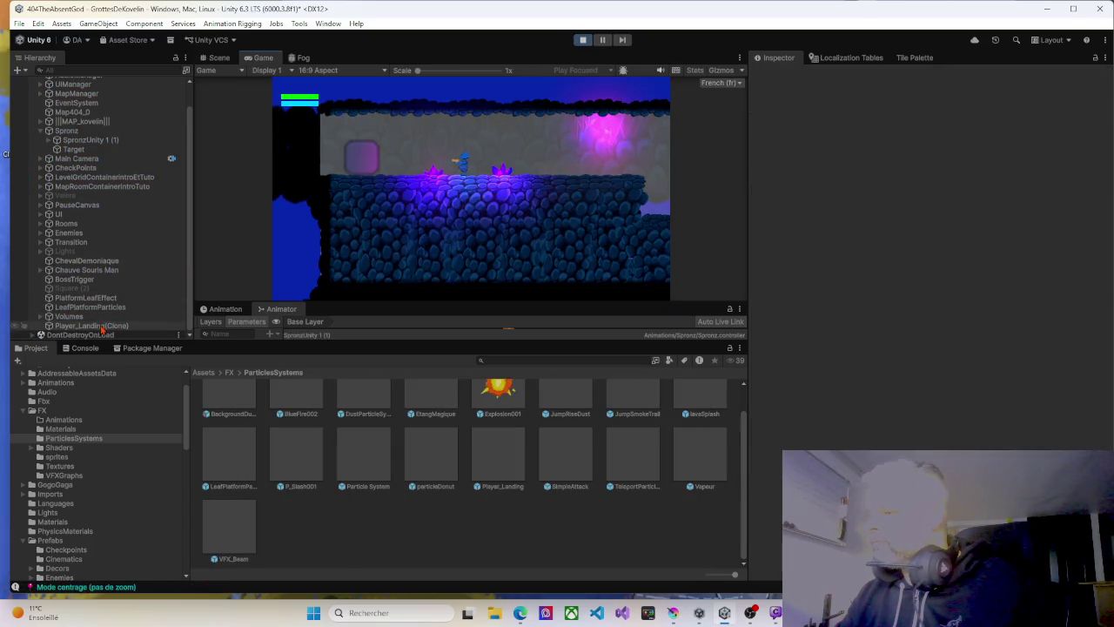
{"action": "key", "text": "Right"}
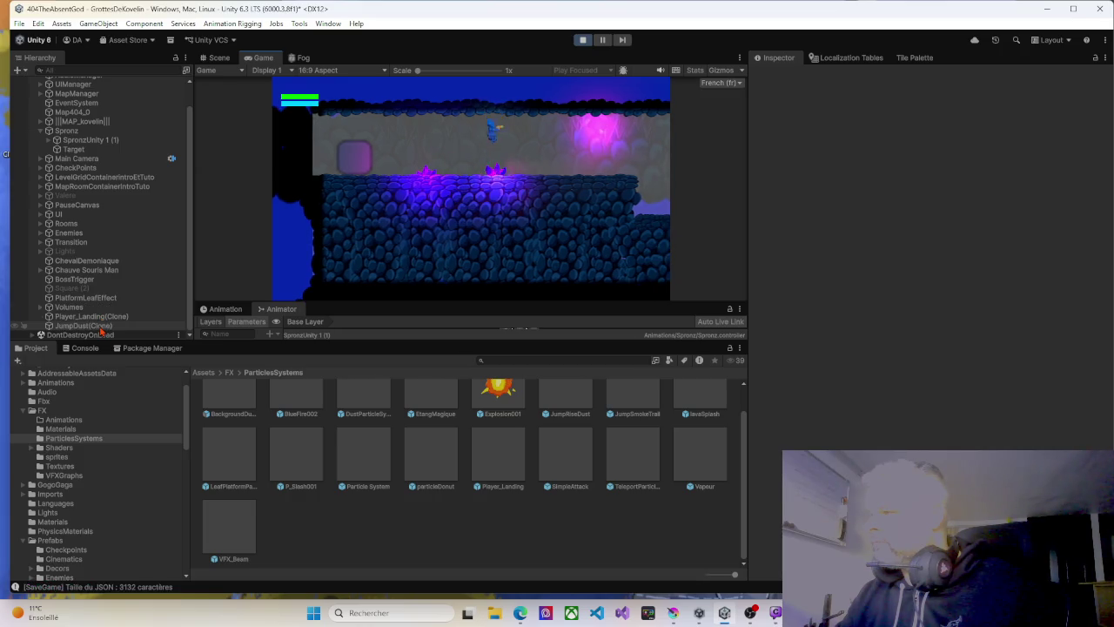
{"action": "key", "text": "Right"}
{"action": "key", "text": "space"}
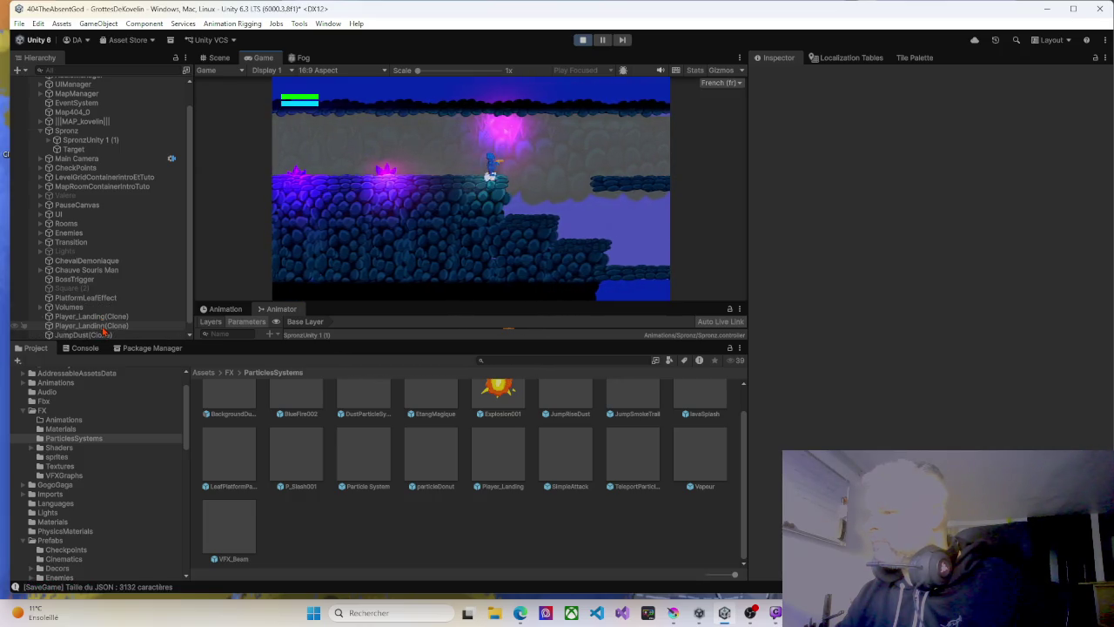
{"action": "key", "text": "Left"}
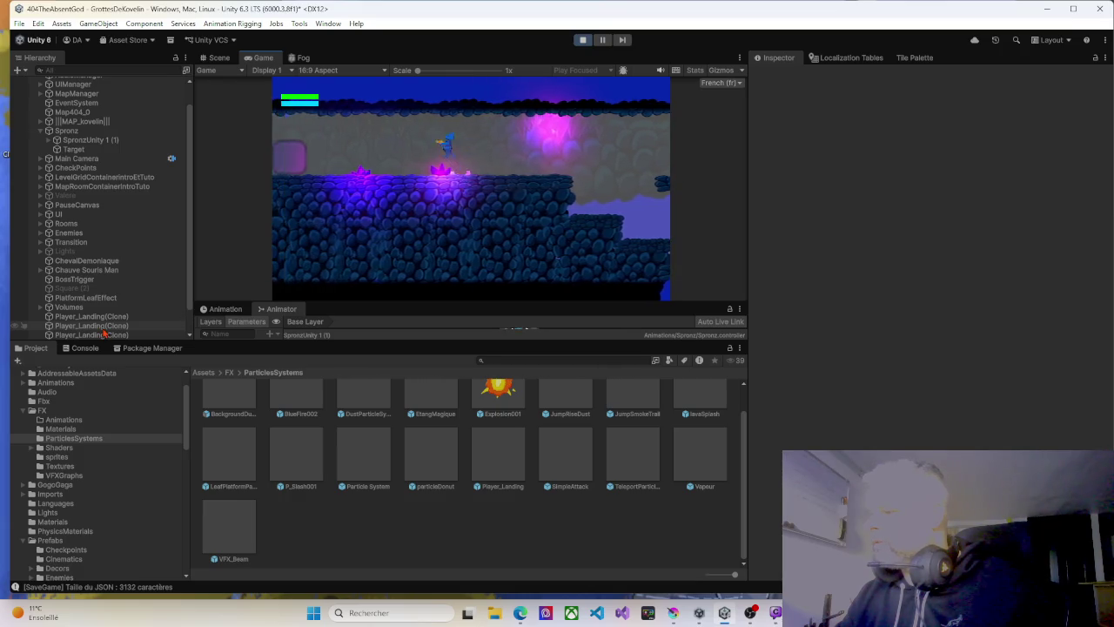
{"action": "left_click", "coordinate": [580, 41]}
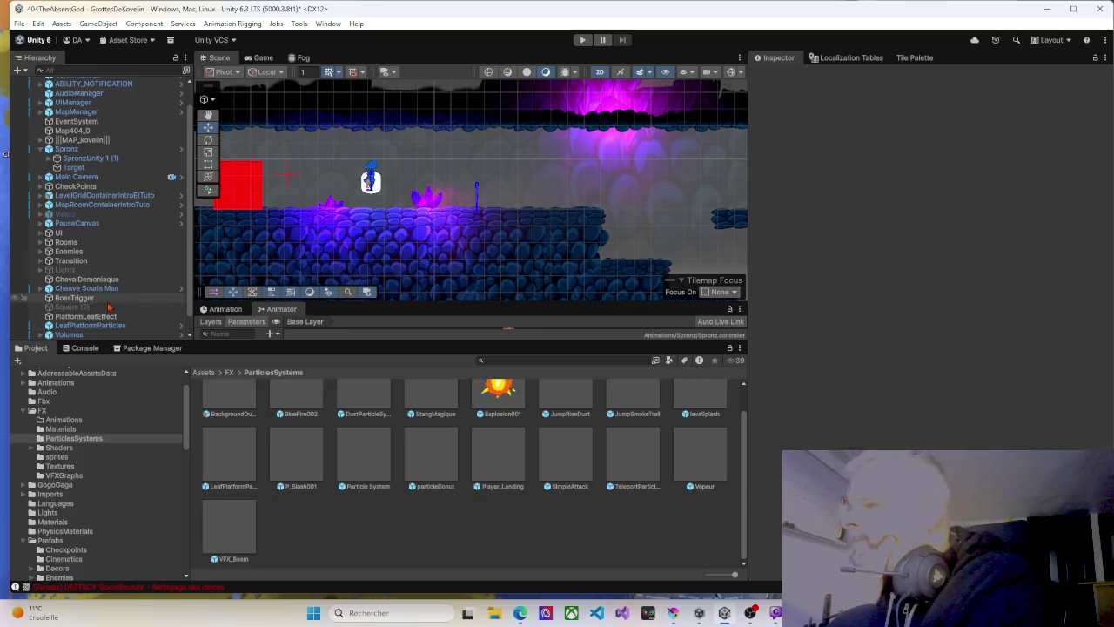
Select SpronzUnity 1 (1), expand its jump effects list, and ping JumpDust in Assets/FX.
{"action": "scroll", "coordinate": [106, 306], "scroll_direction": "down", "scroll_amount": 1}
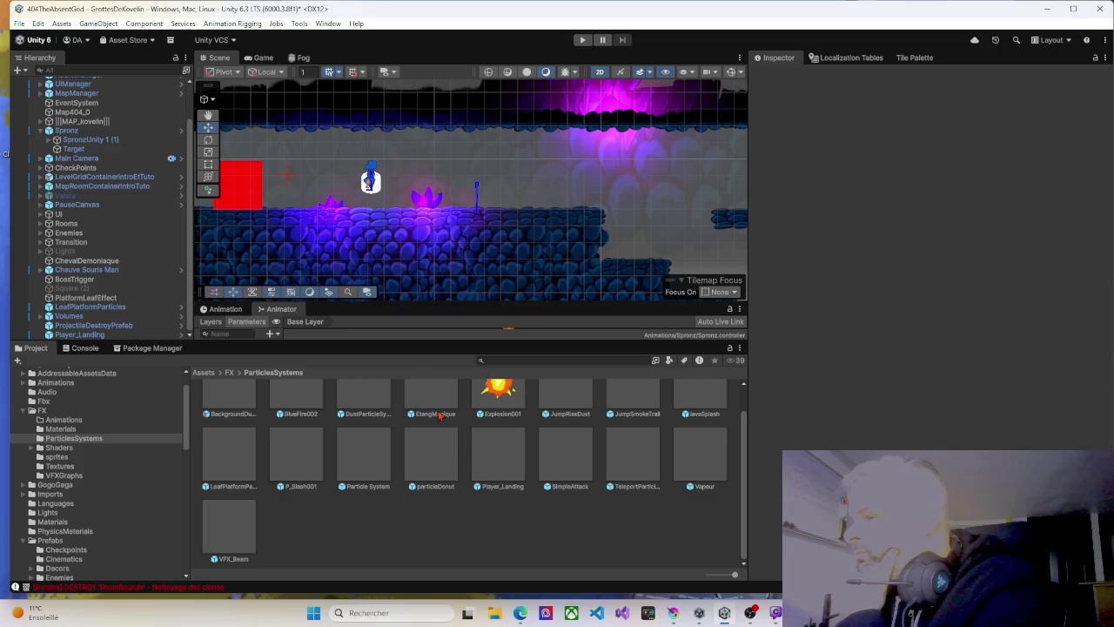
{"action": "scroll", "coordinate": [69, 296], "scroll_direction": "up", "scroll_amount": 3}
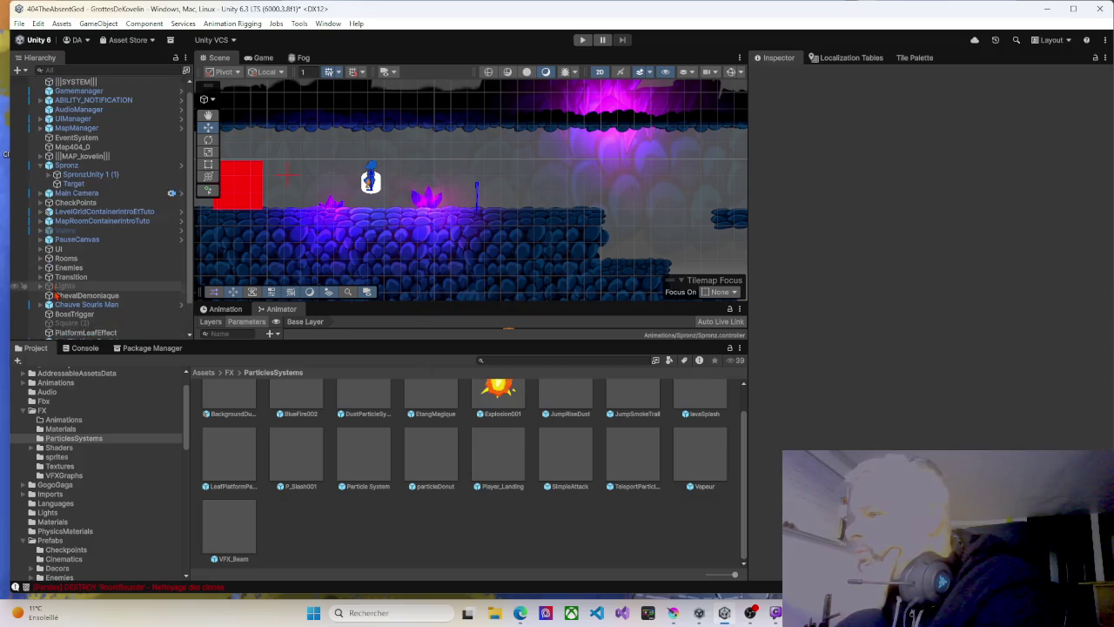
{"action": "left_click", "coordinate": [78, 175]}
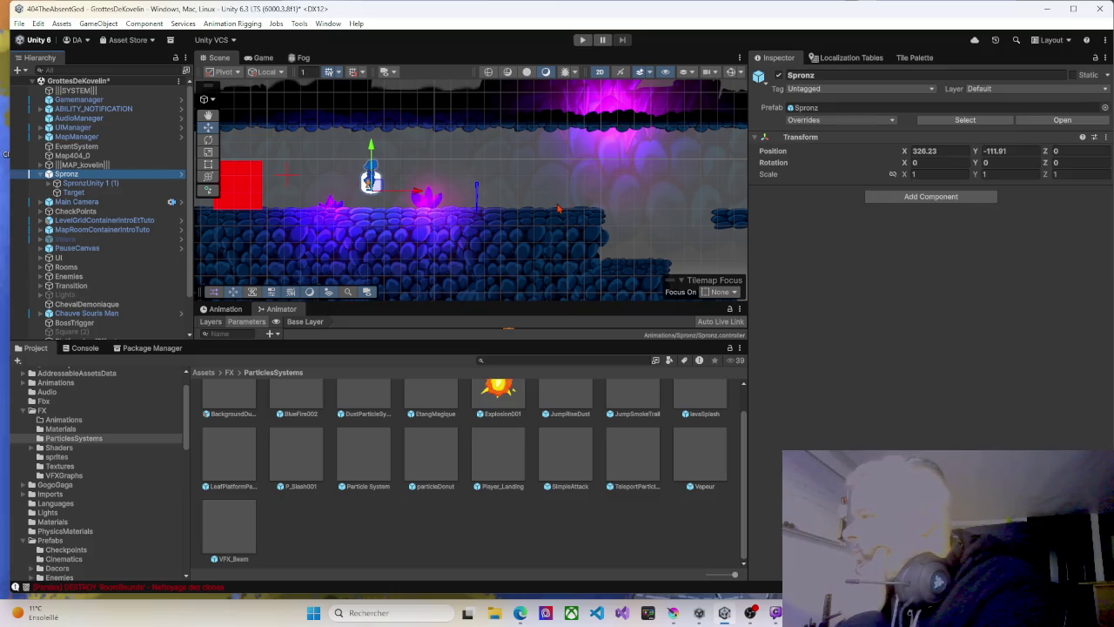
{"action": "left_click", "coordinate": [87, 183]}
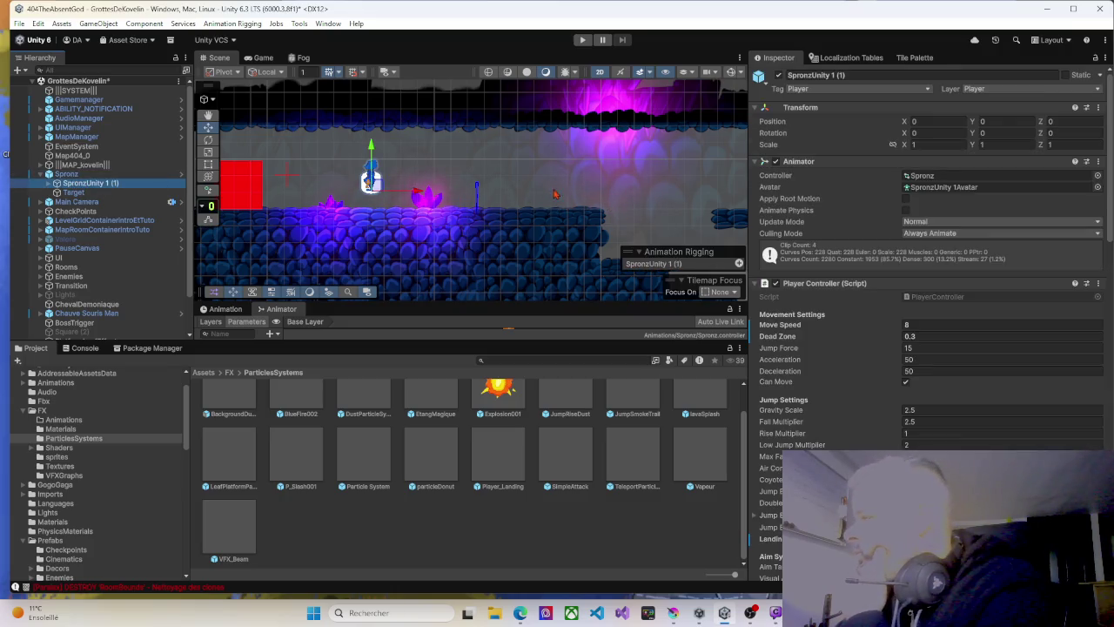
{"action": "scroll", "coordinate": [829, 422], "scroll_direction": "down", "scroll_amount": 2}
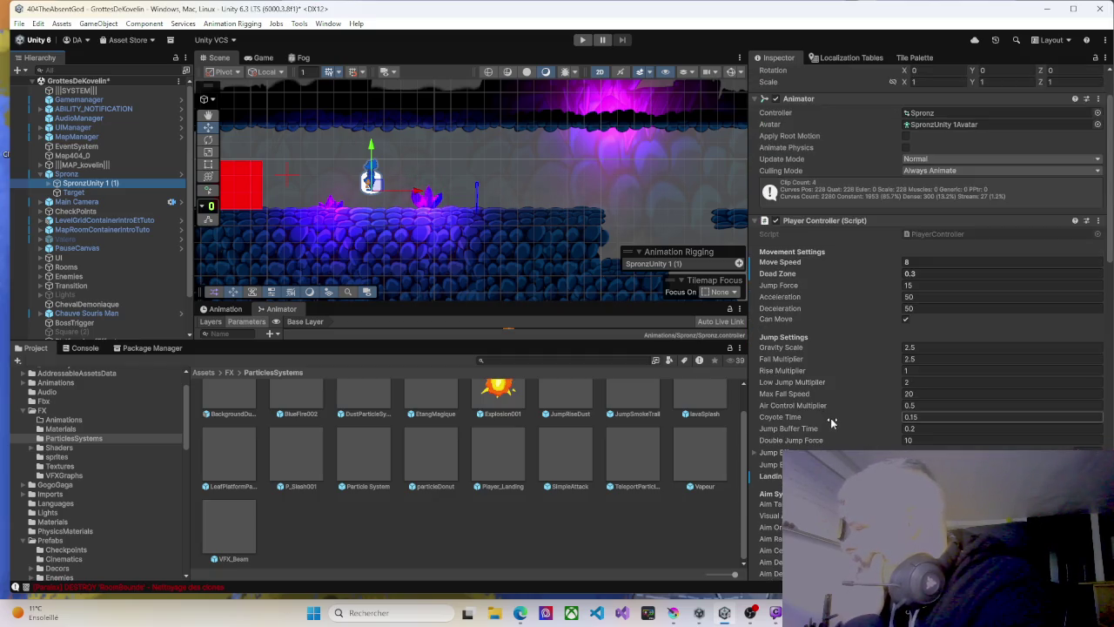
{"action": "left_click", "coordinate": [755, 452]}
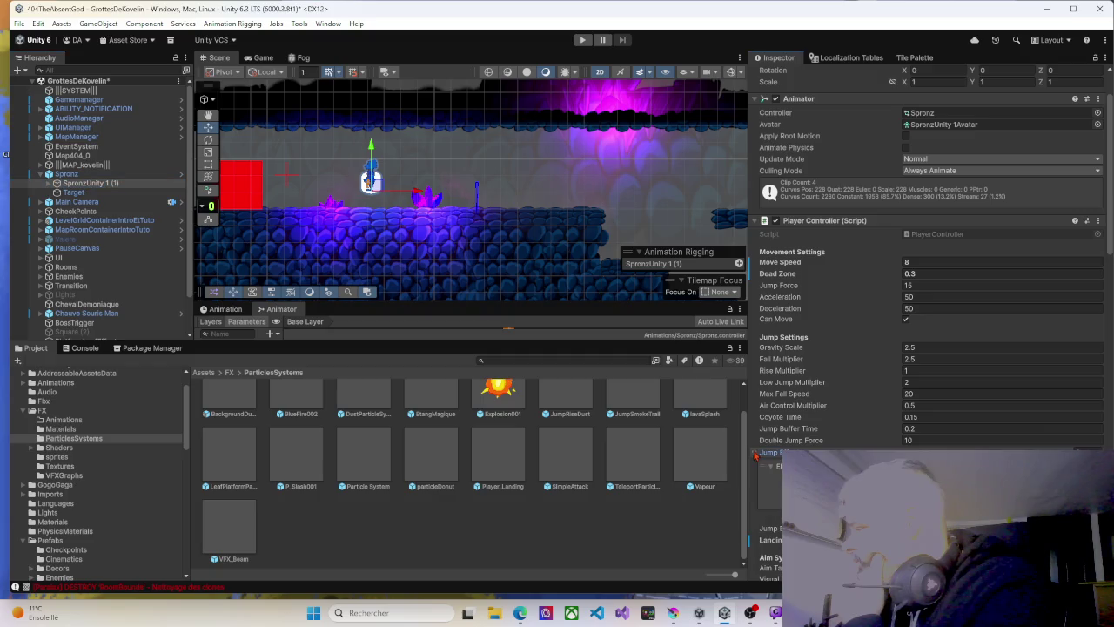
{"action": "left_click", "coordinate": [770, 477]}
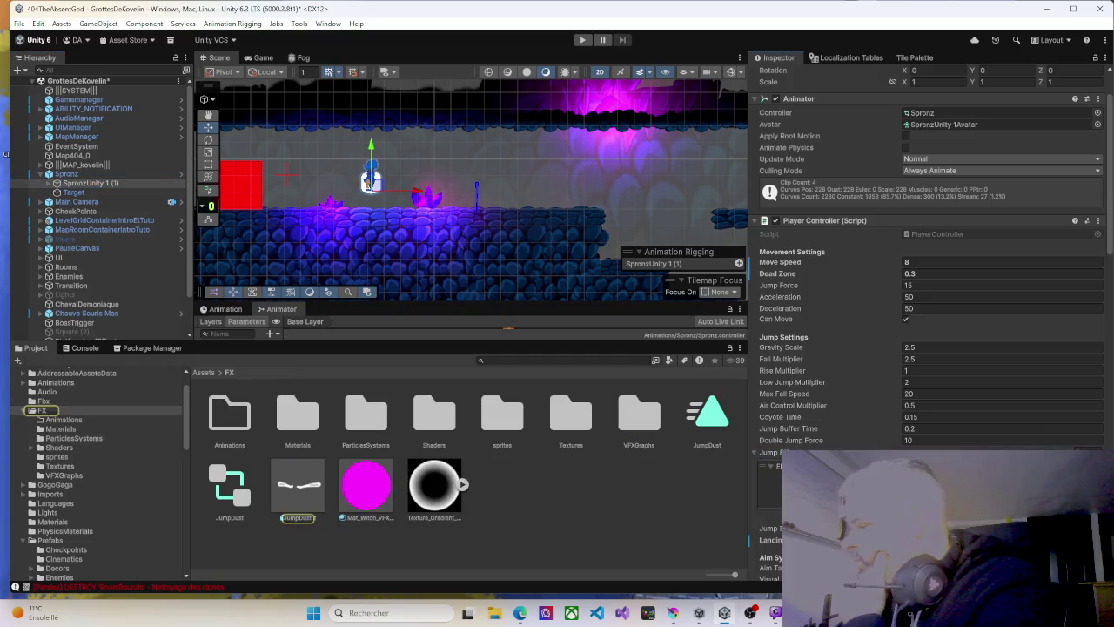
Inspect the JumpDust prefab's components, then view Player_Landing's particle settings.
{"action": "left_click", "coordinate": [290, 487]}
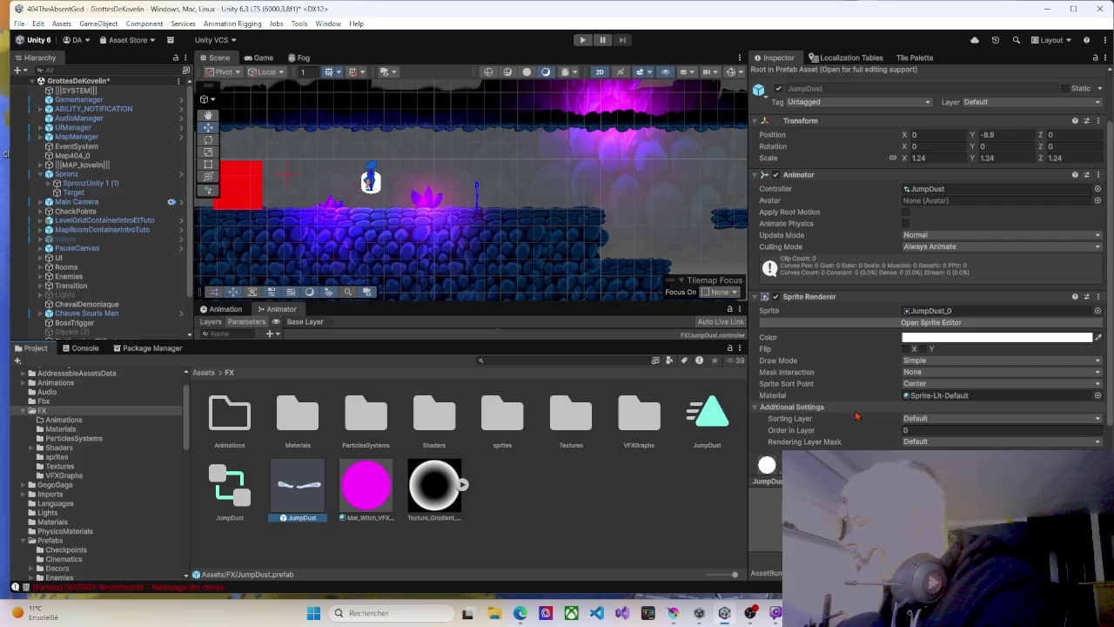
{"action": "scroll", "coordinate": [820, 367], "scroll_direction": "down", "scroll_amount": 2}
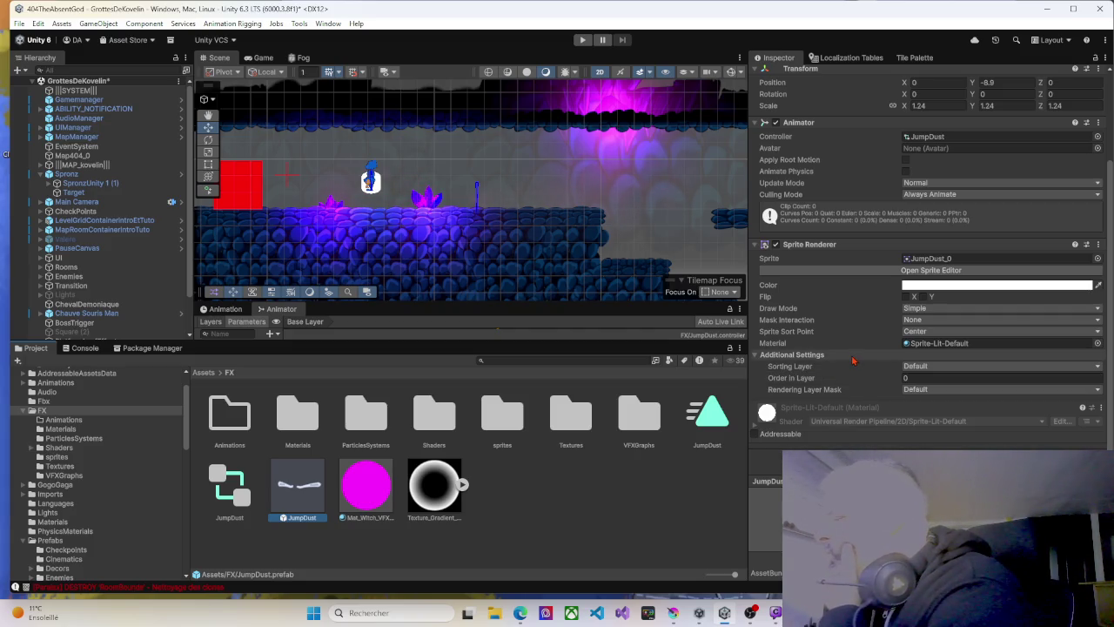
{"action": "scroll", "coordinate": [852, 359], "scroll_direction": "up", "scroll_amount": 2}
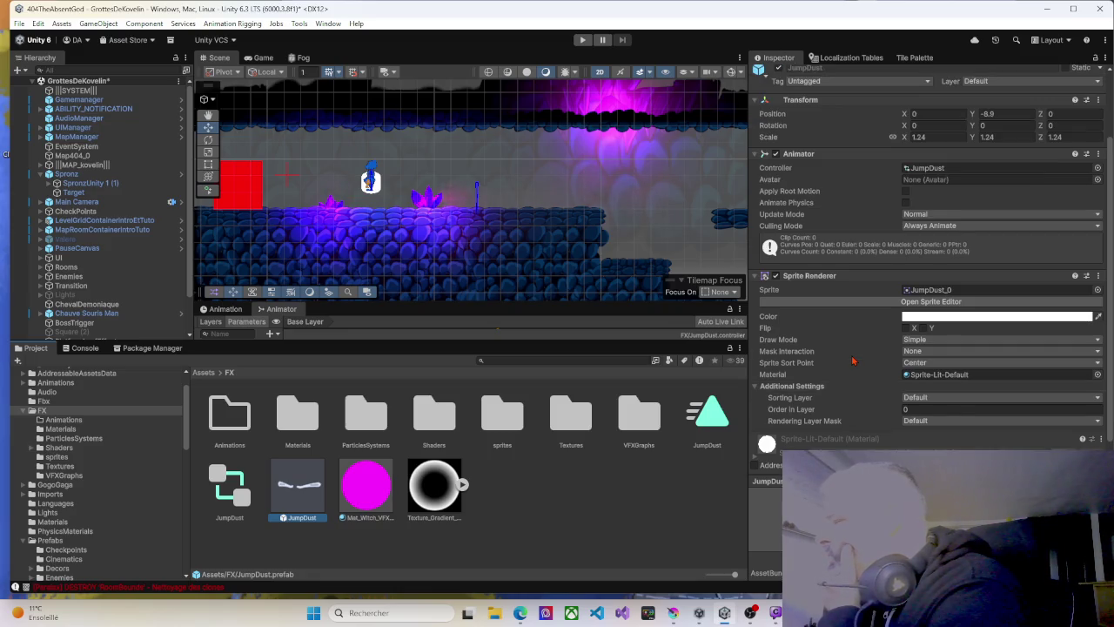
{"action": "scroll", "coordinate": [853, 360], "scroll_direction": "down", "scroll_amount": 2}
{"action": "scroll", "coordinate": [853, 360], "scroll_direction": "up", "scroll_amount": 4}
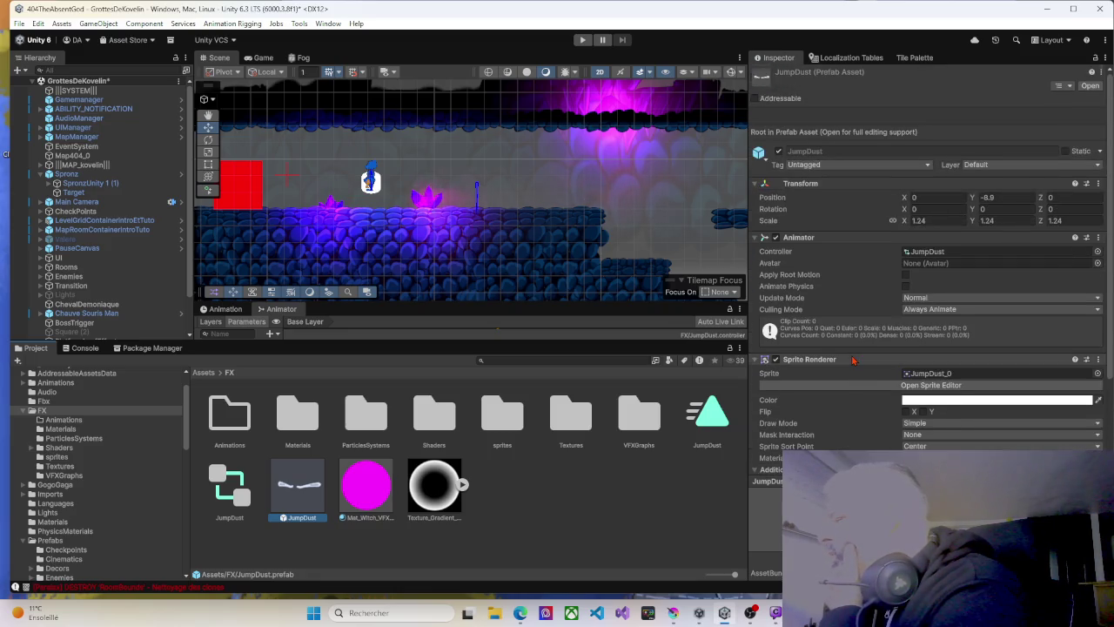
{"action": "scroll", "coordinate": [852, 359], "scroll_direction": "down", "scroll_amount": 4}
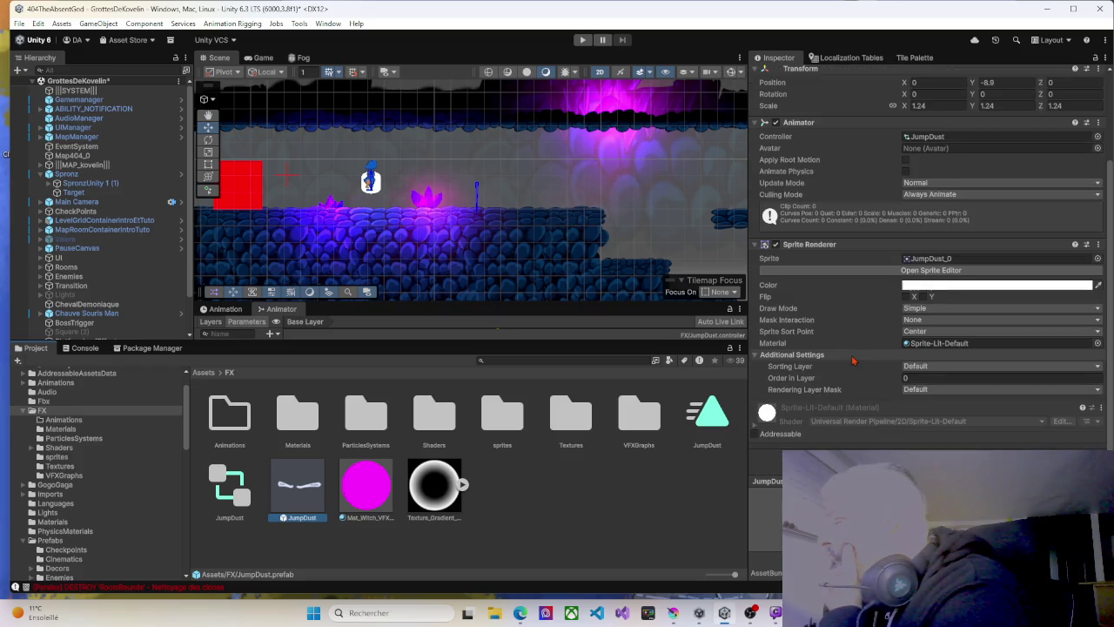
{"action": "scroll", "coordinate": [853, 360], "scroll_direction": "up", "scroll_amount": 4}
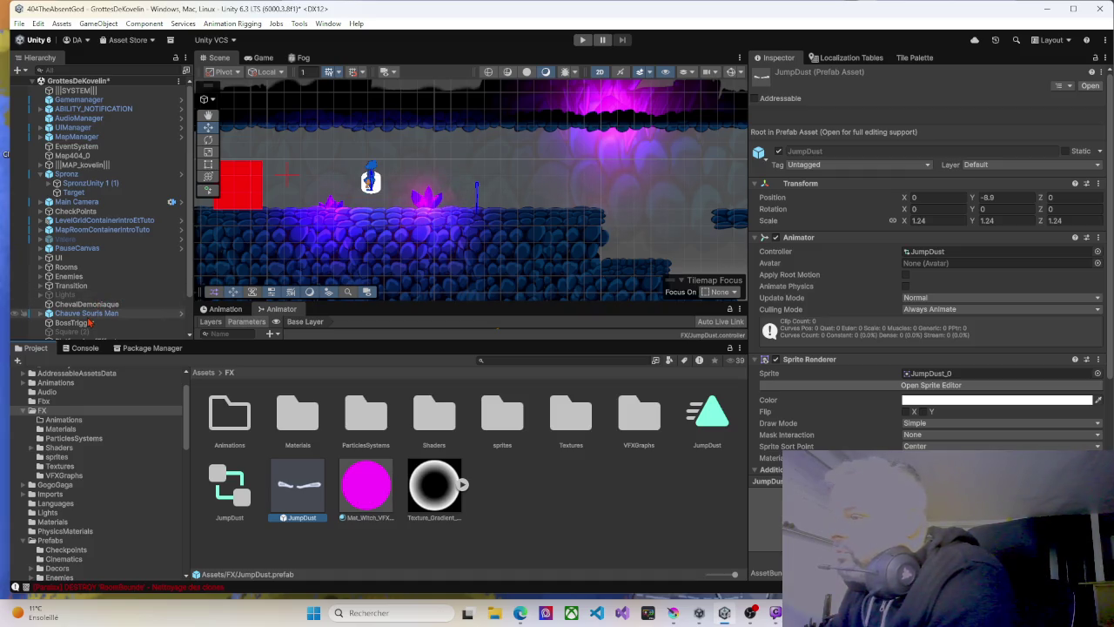
{"action": "scroll", "coordinate": [91, 322], "scroll_direction": "down", "scroll_amount": 2}
{"action": "left_click", "coordinate": [95, 334]}
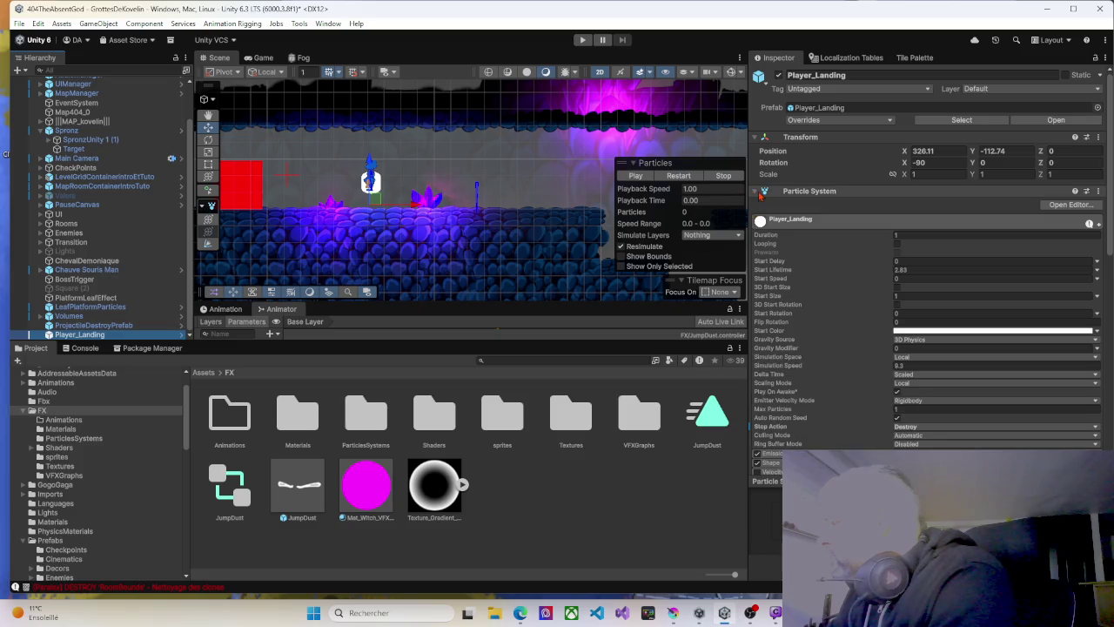
Add a Destroy After Delay component (Delay 1) to Player_Landing and start Play mode.
{"action": "left_click", "coordinate": [758, 193]}
{"action": "left_click", "coordinate": [900, 259]}
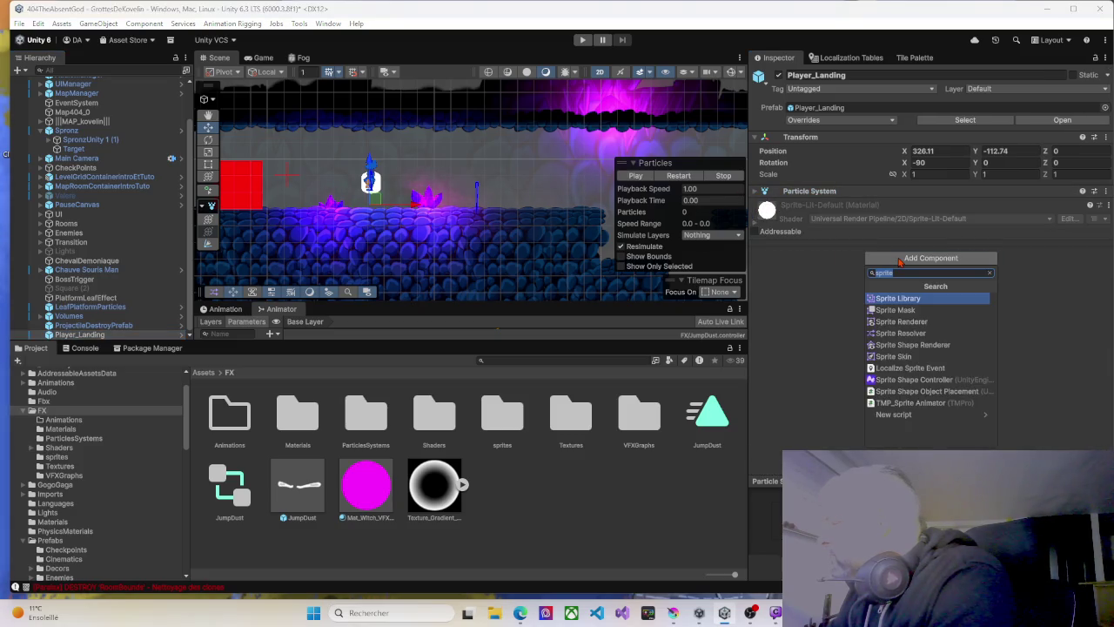
{"action": "type", "text": "destroy"}
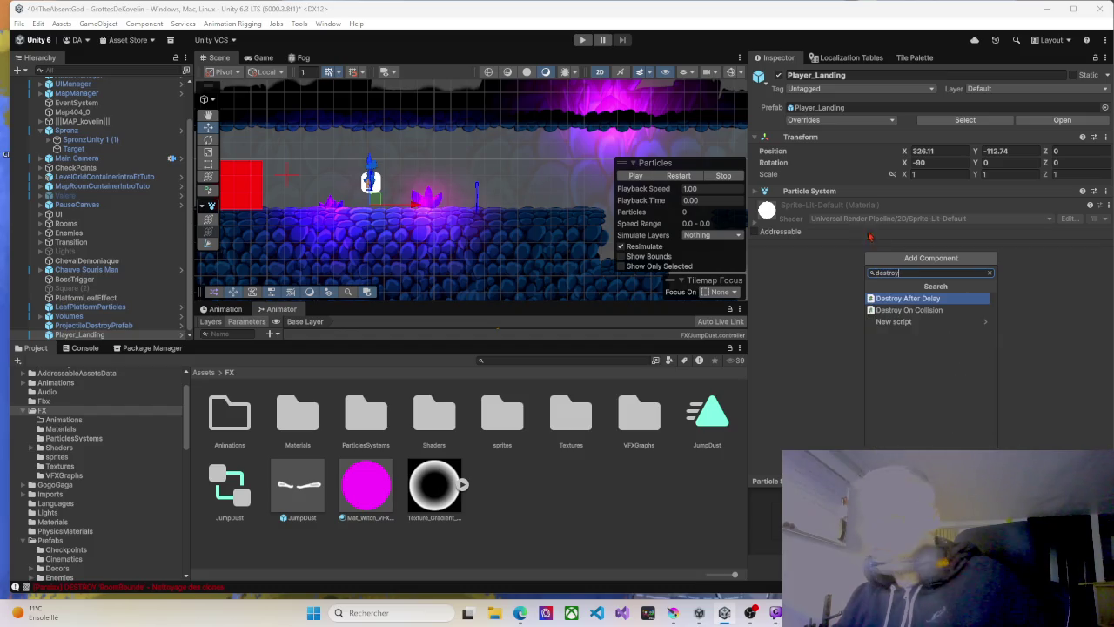
{"action": "key", "text": "Return"}
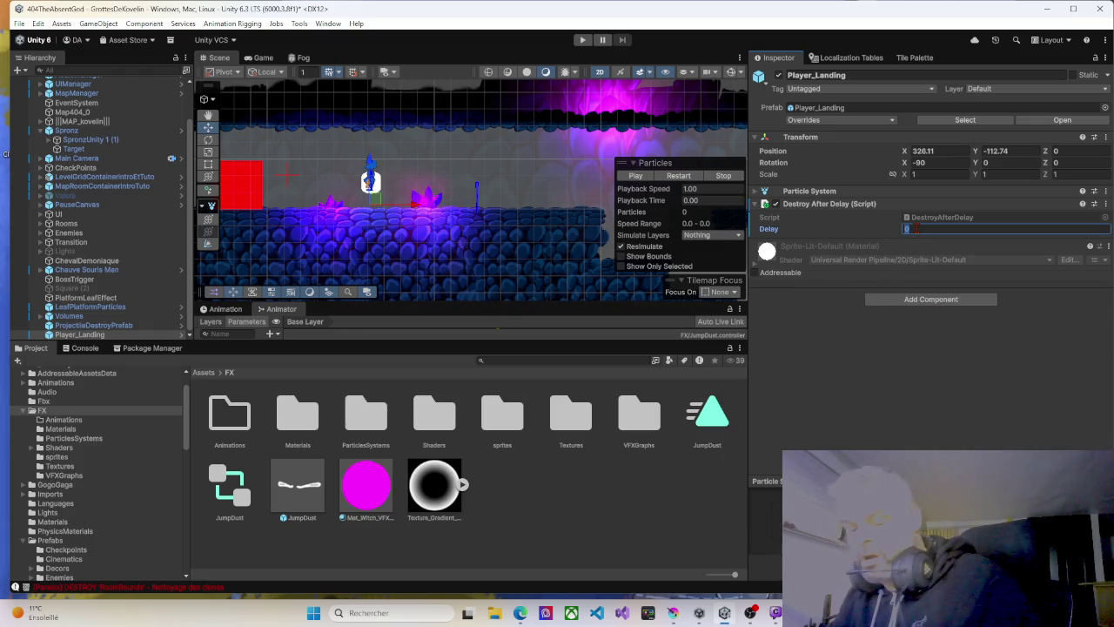
{"action": "left_click", "coordinate": [582, 39]}
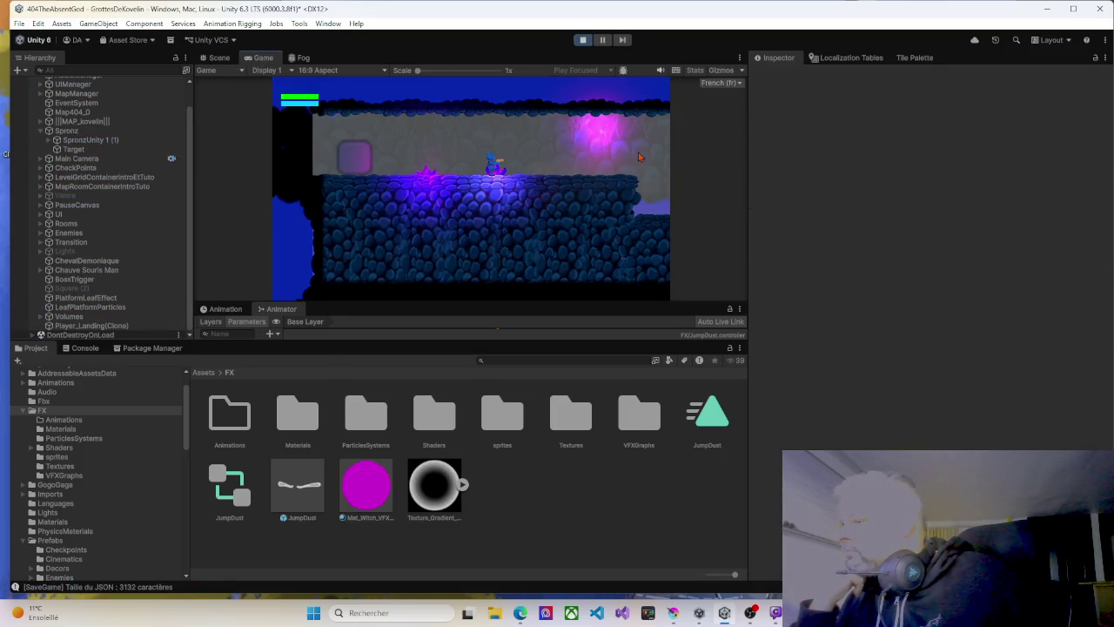
Jump and walk the character left and right across the level.
{"action": "key", "text": "space"}
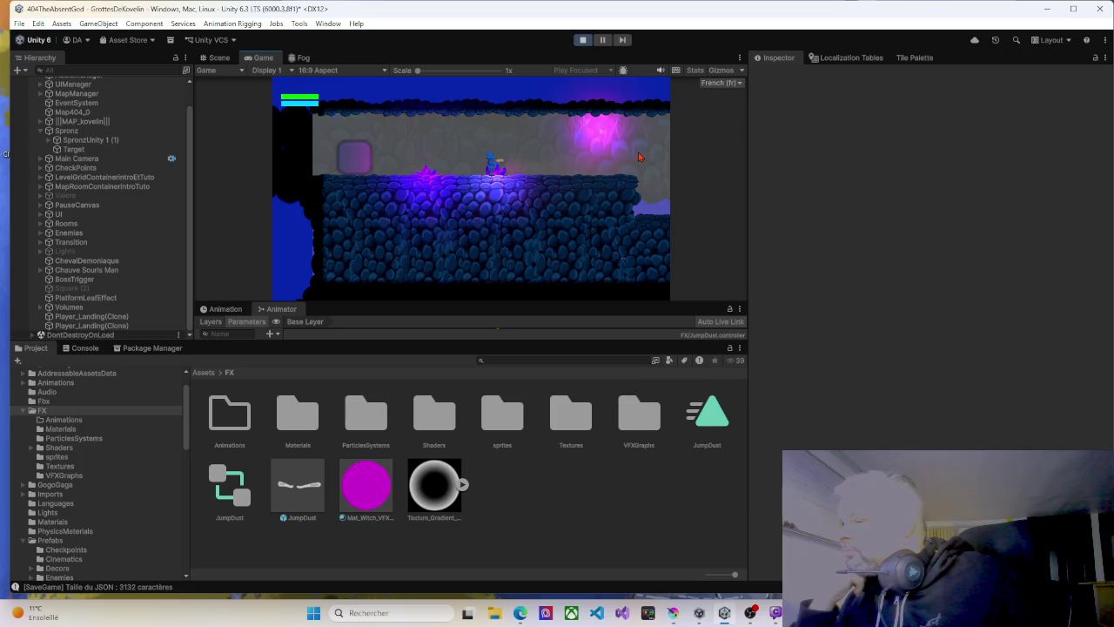
{"action": "key", "text": "Right"}
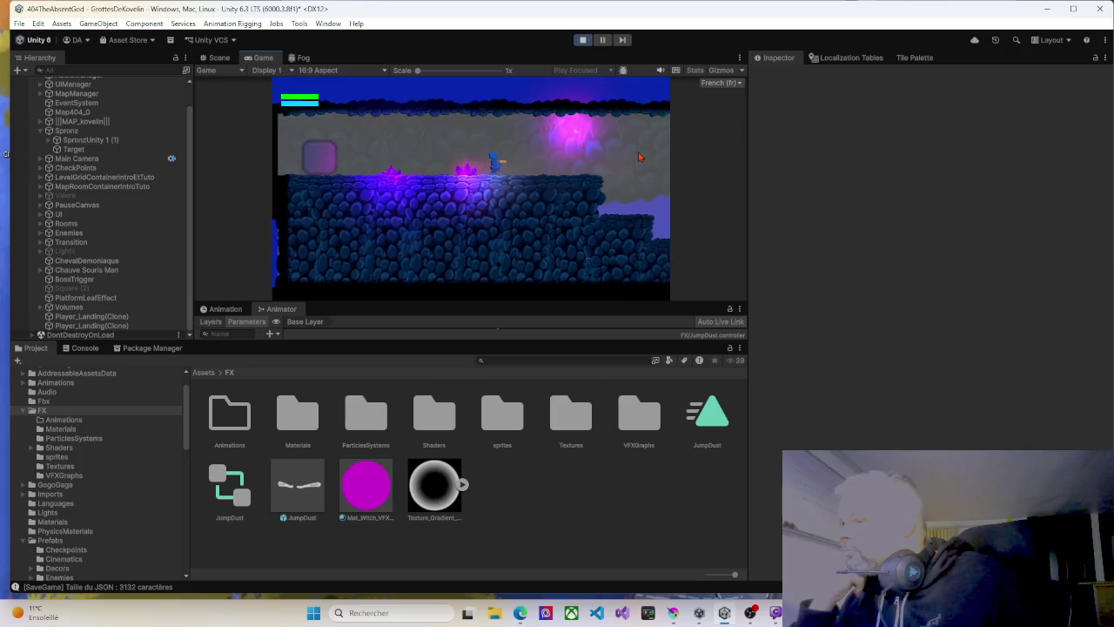
{"action": "key", "text": "Left"}
{"action": "key", "text": "space"}
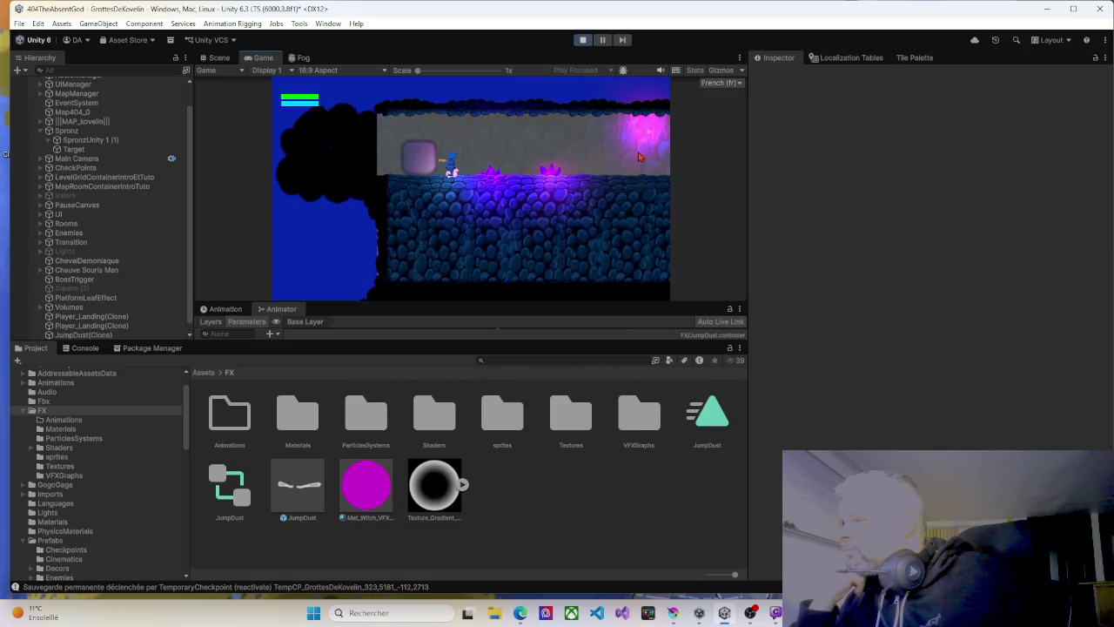
{"action": "key", "text": "Right"}
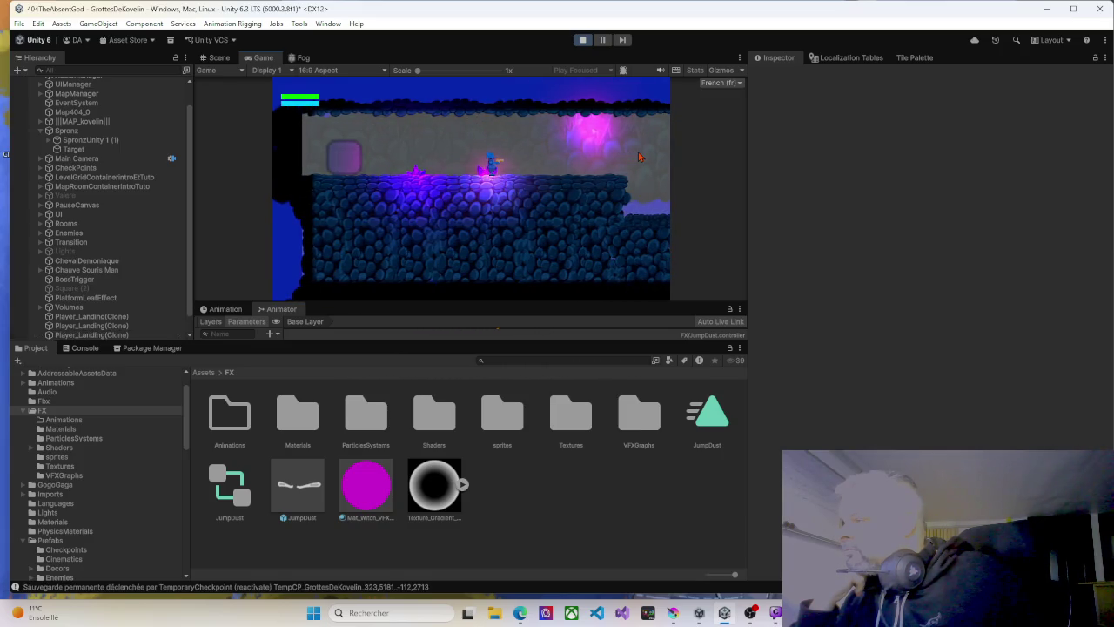
{"action": "key", "text": "Right"}
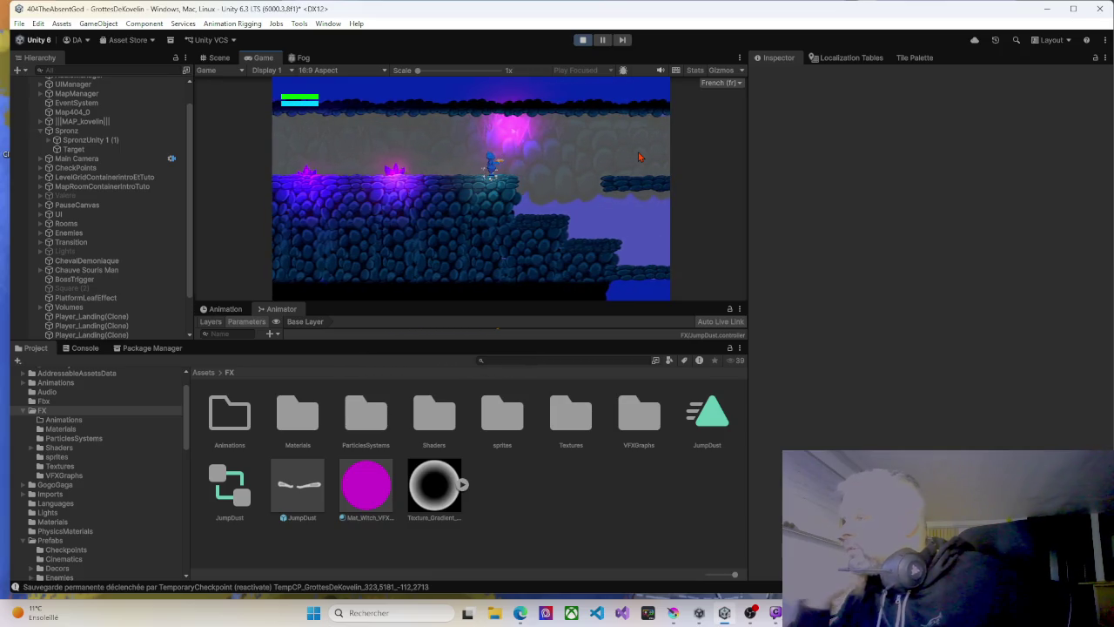
Select a leftover Player_Landing(Clone) in the Hierarchy and stop Play mode.
{"action": "scroll", "coordinate": [115, 298], "scroll_direction": "down", "scroll_amount": 2}
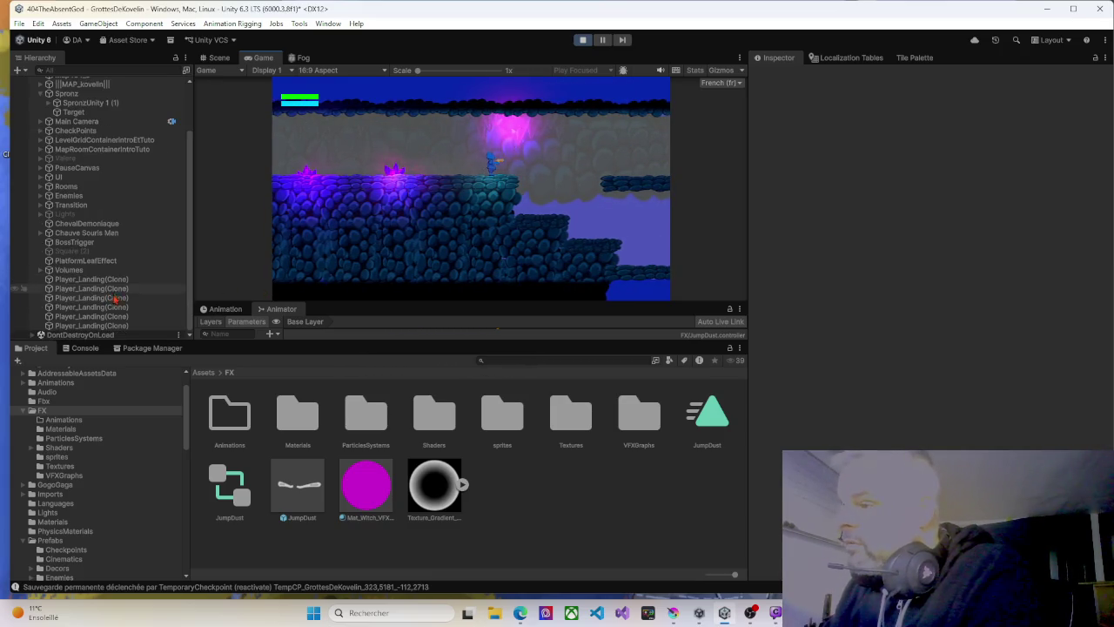
{"action": "left_click", "coordinate": [115, 297]}
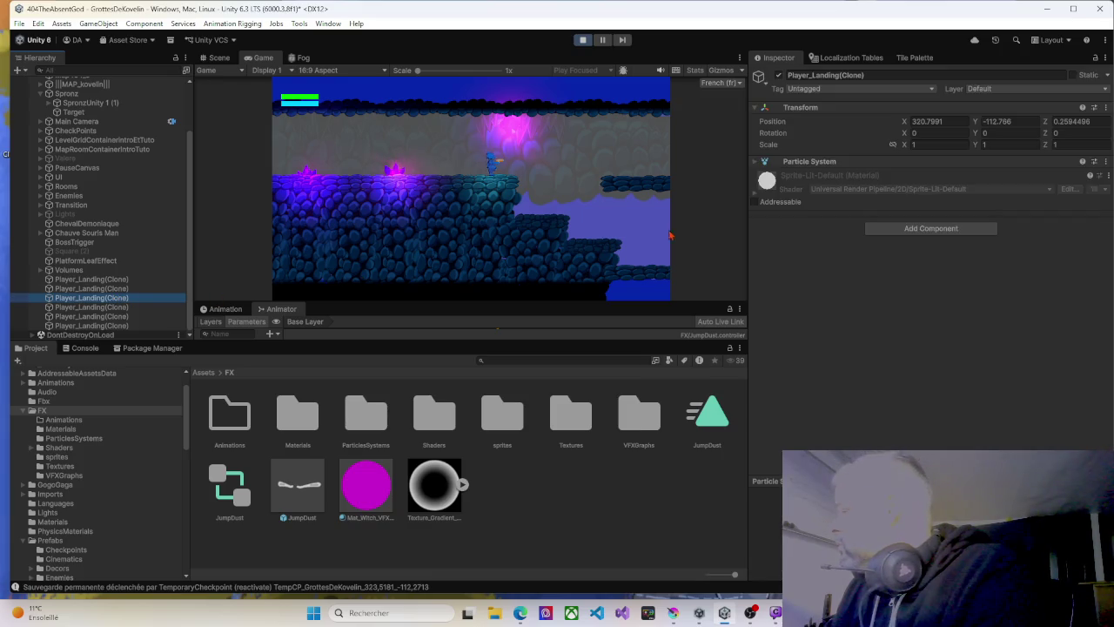
{"action": "left_click", "coordinate": [583, 40]}
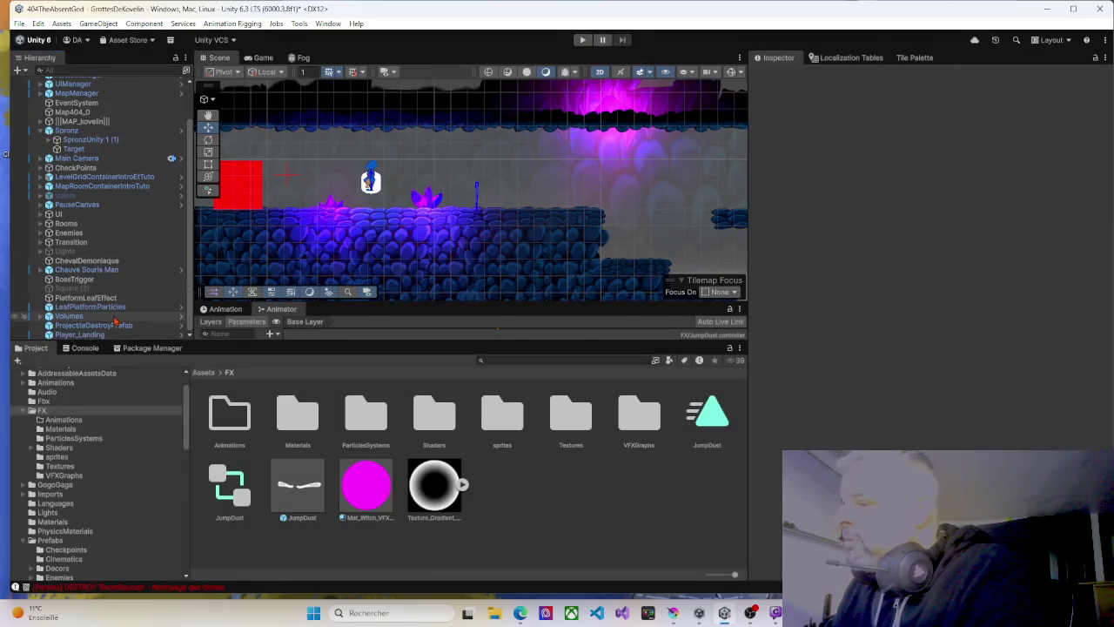
Check that Player_Landing's Destroy After Delay is still 1, then start another play test.
{"action": "left_click", "coordinate": [139, 335]}
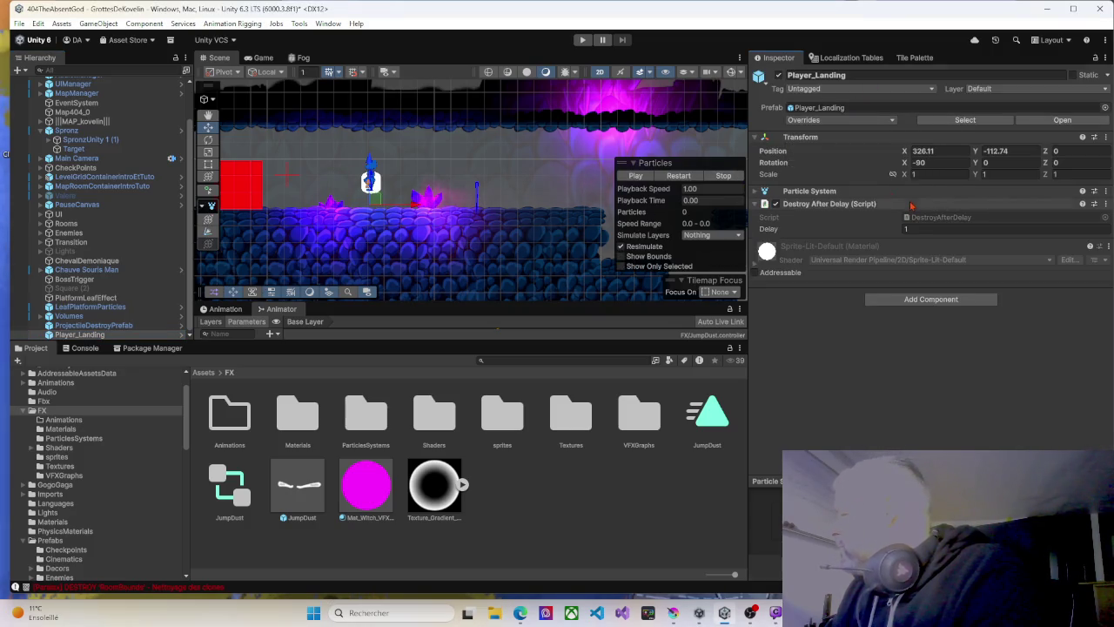
{"action": "left_click", "coordinate": [582, 40]}
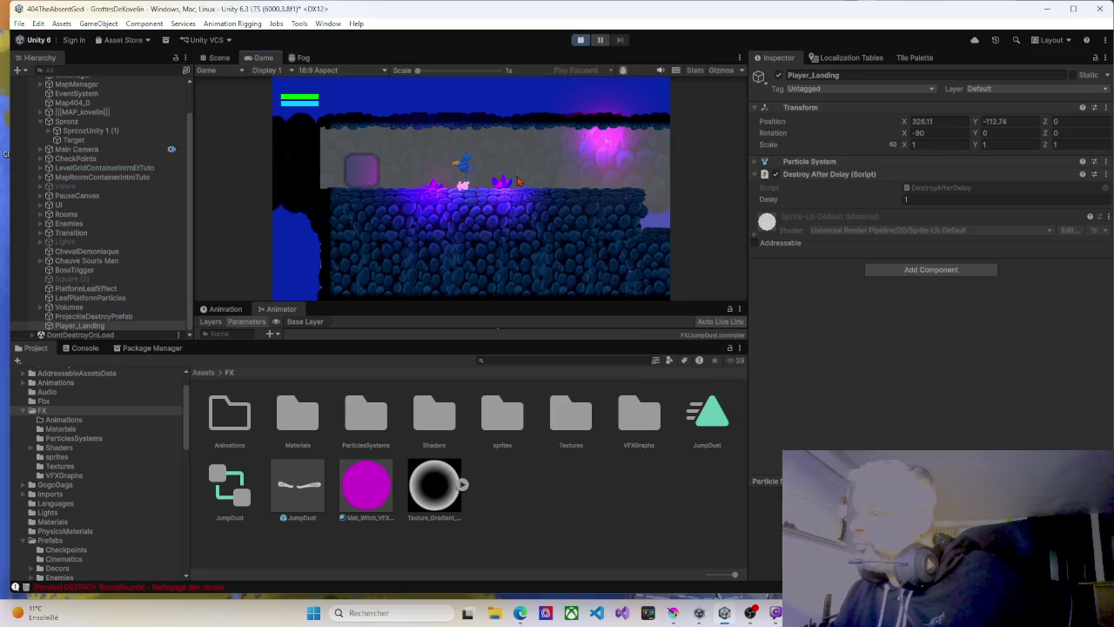
Walk and jump the character left and right across the cave room's ledges.
{"action": "key", "text": "Right"}
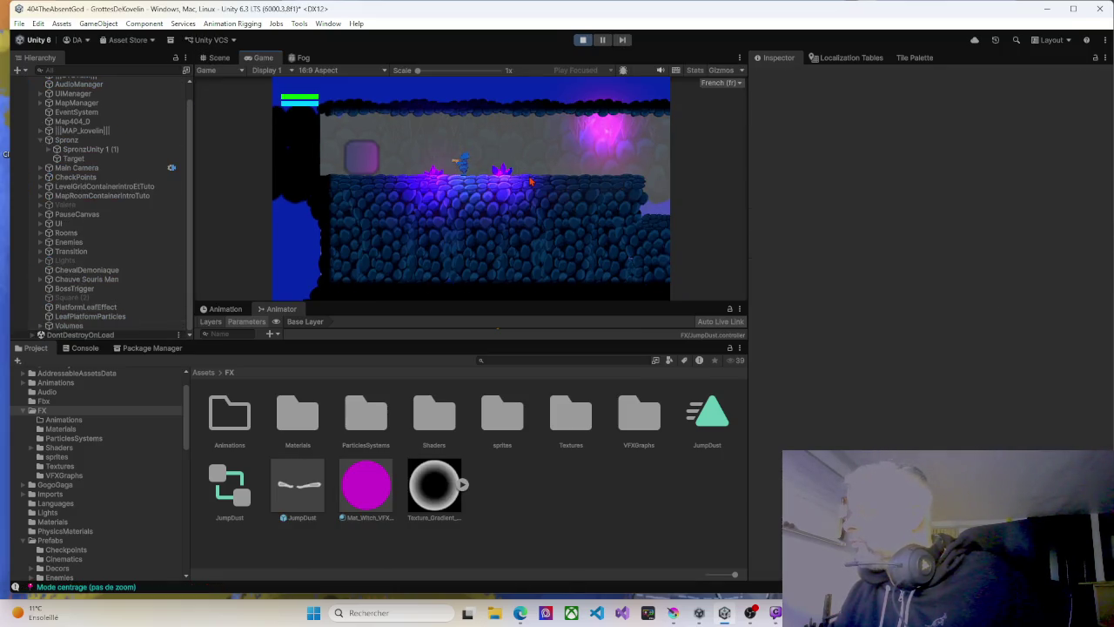
{"action": "key", "text": "Right"}
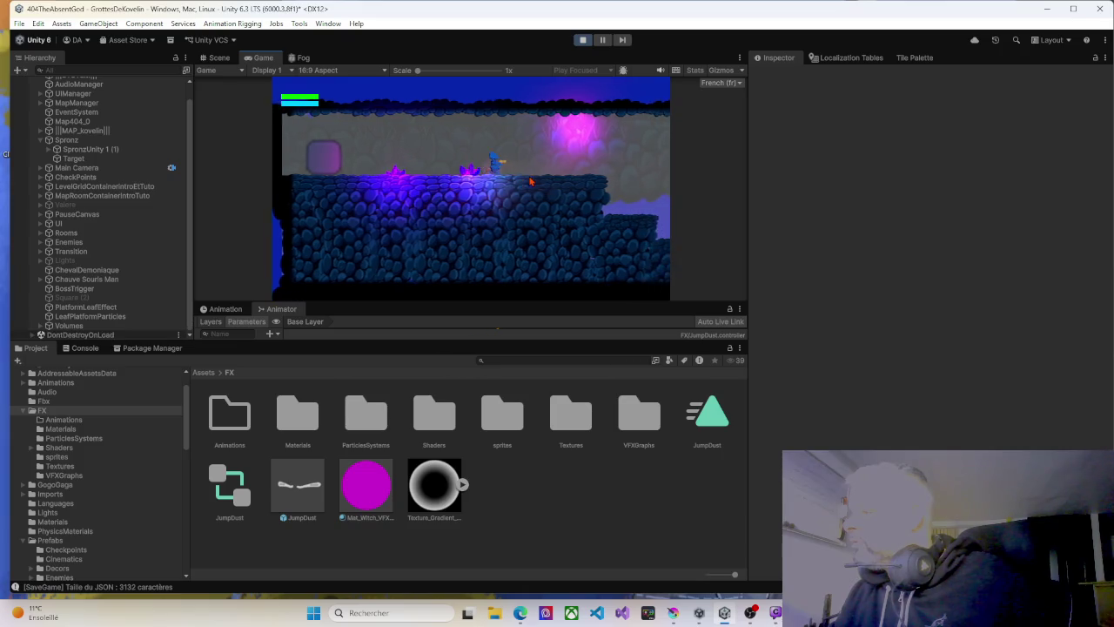
{"action": "key", "text": "space"}
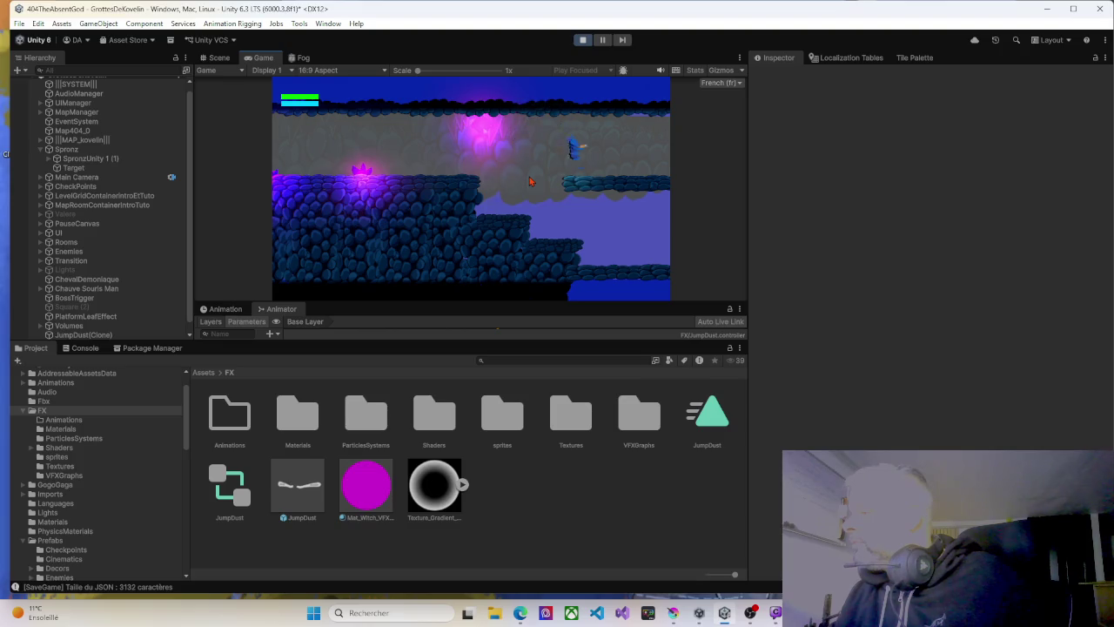
{"action": "key", "text": "Left"}
{"action": "key", "text": "space"}
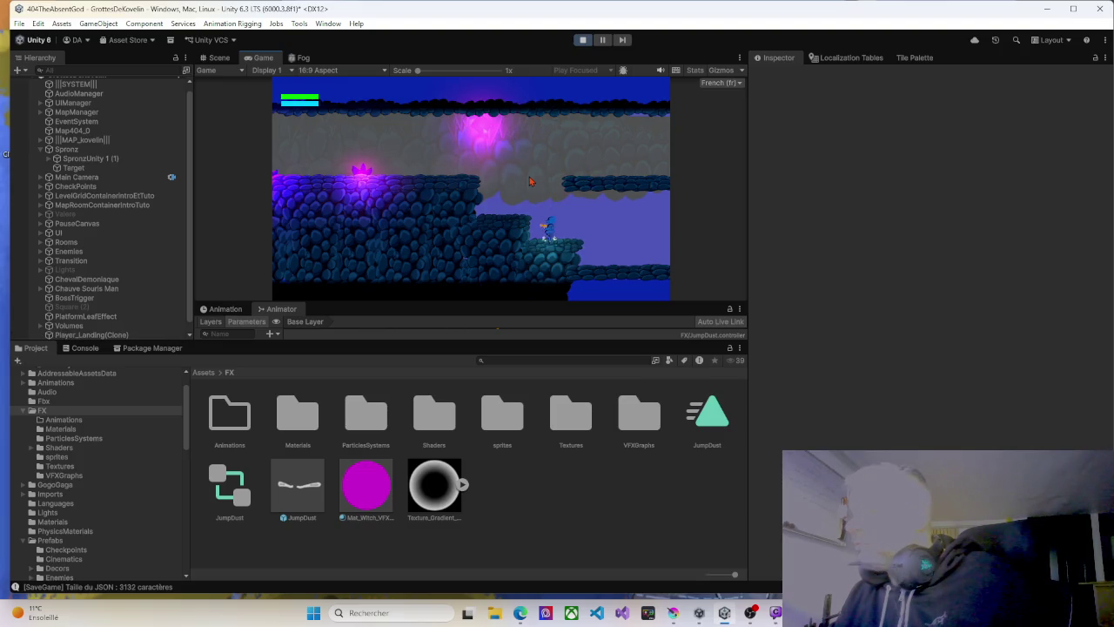
{"action": "key", "text": "Left"}
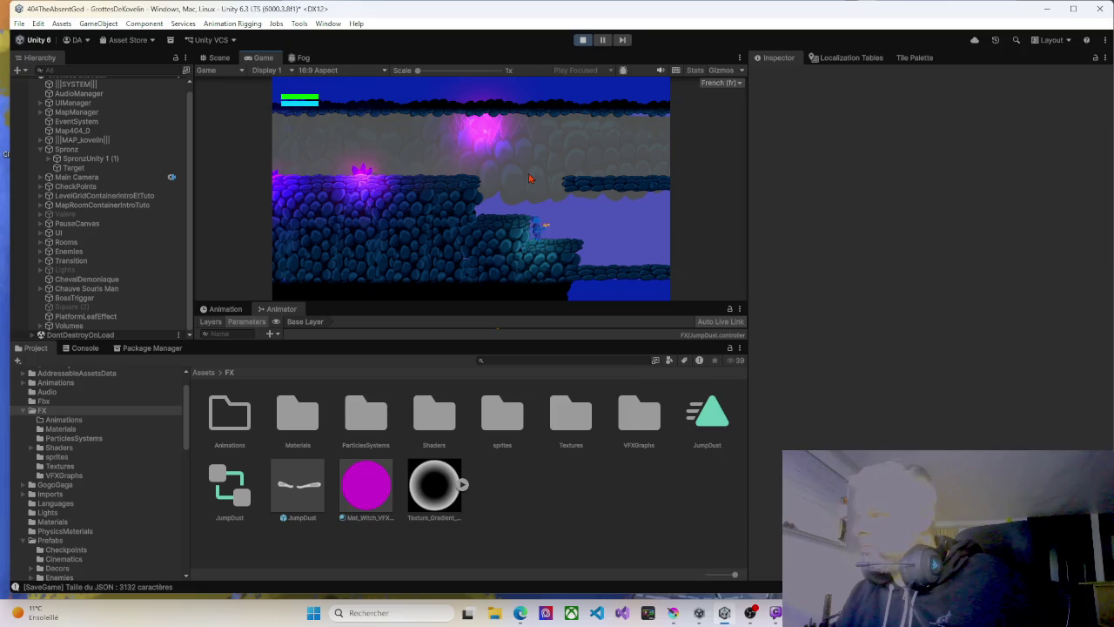
{"action": "key", "text": "space"}
{"action": "key", "text": "Left"}
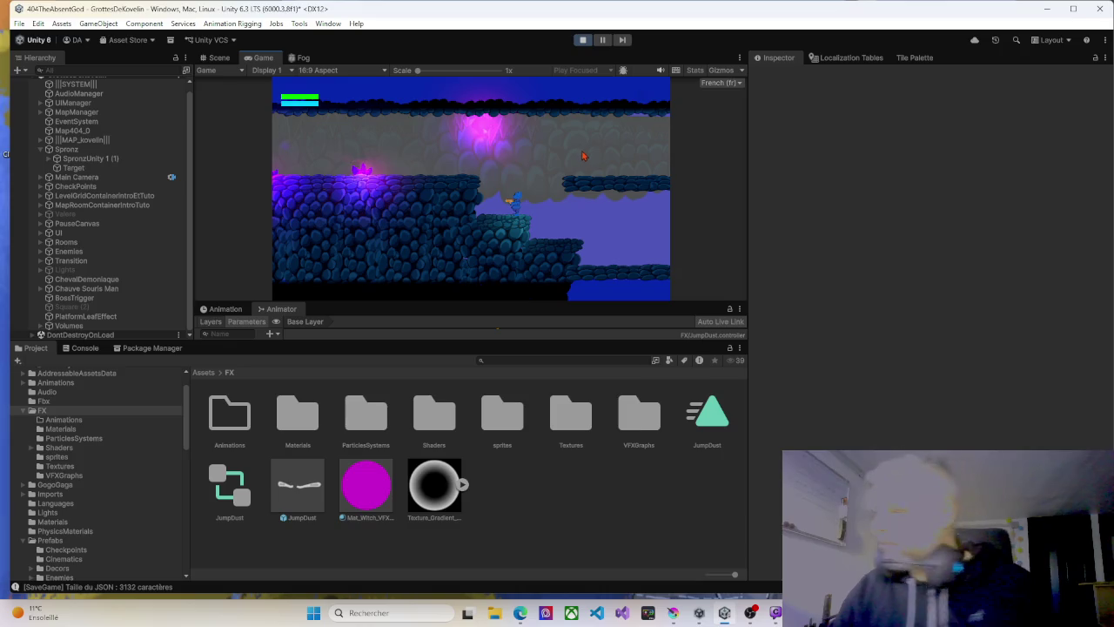
{"action": "key", "text": "space"}
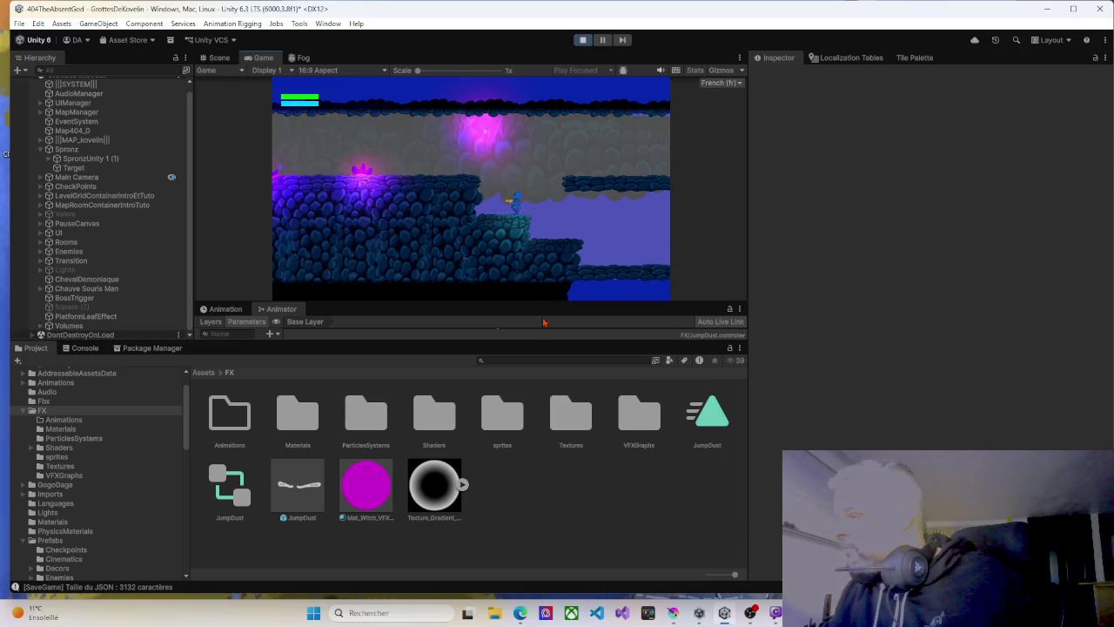
Make the Game view taller and wider, then jump repeatedly to check the landing effect.
{"action": "left_click_drag", "start_coordinate": [533, 343], "coordinate": [533, 497]}
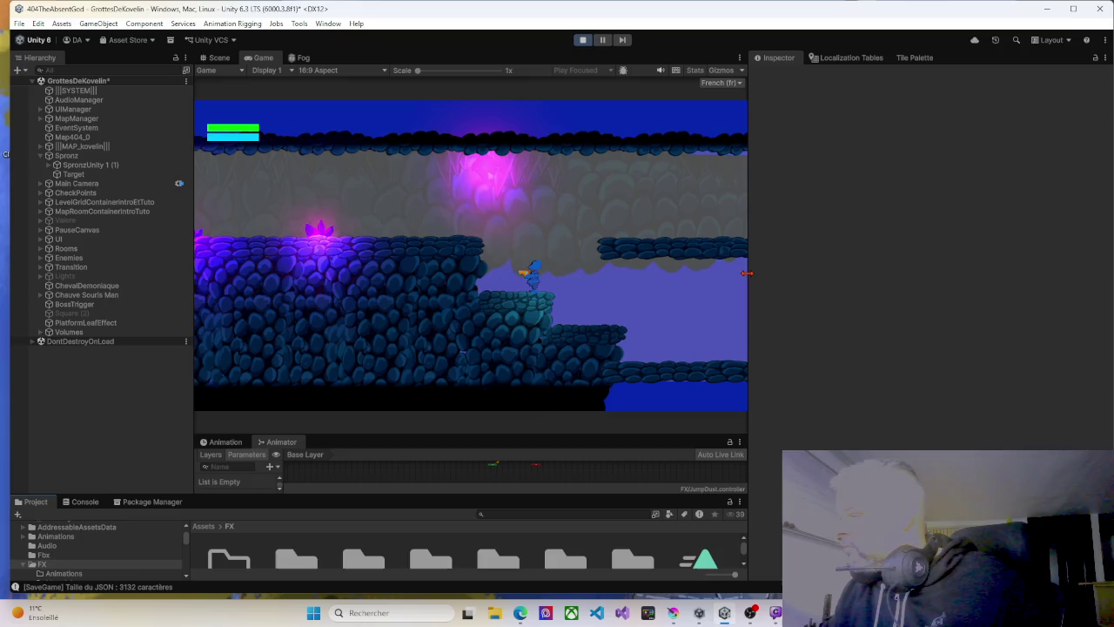
{"action": "left_click_drag", "start_coordinate": [747, 270], "coordinate": [878, 270]}
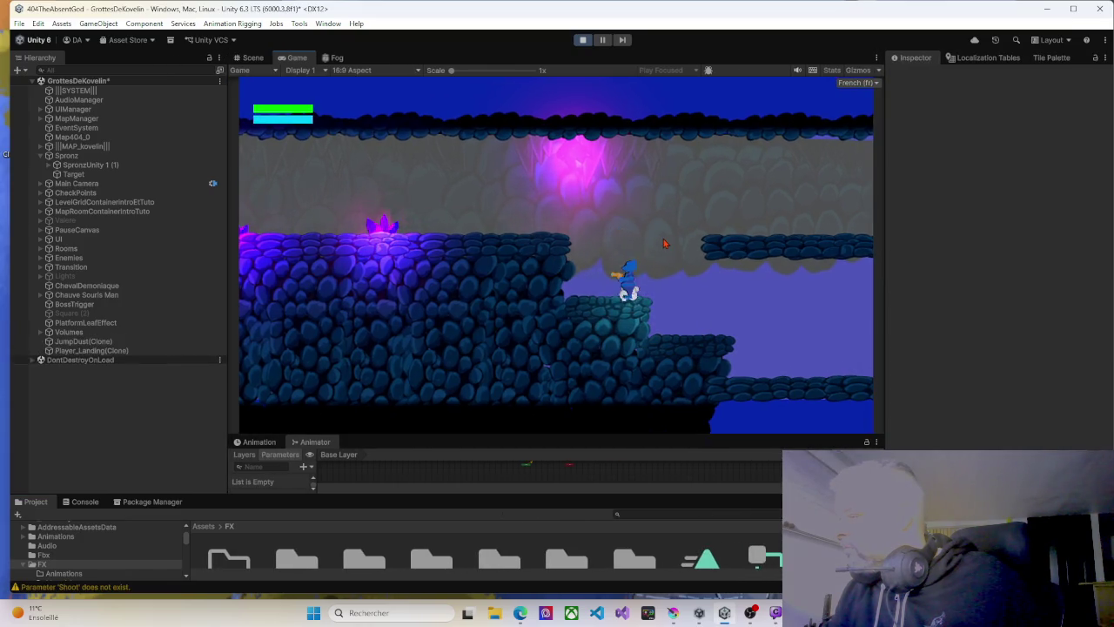
{"action": "key", "text": "space"}
{"action": "key", "text": "space"}
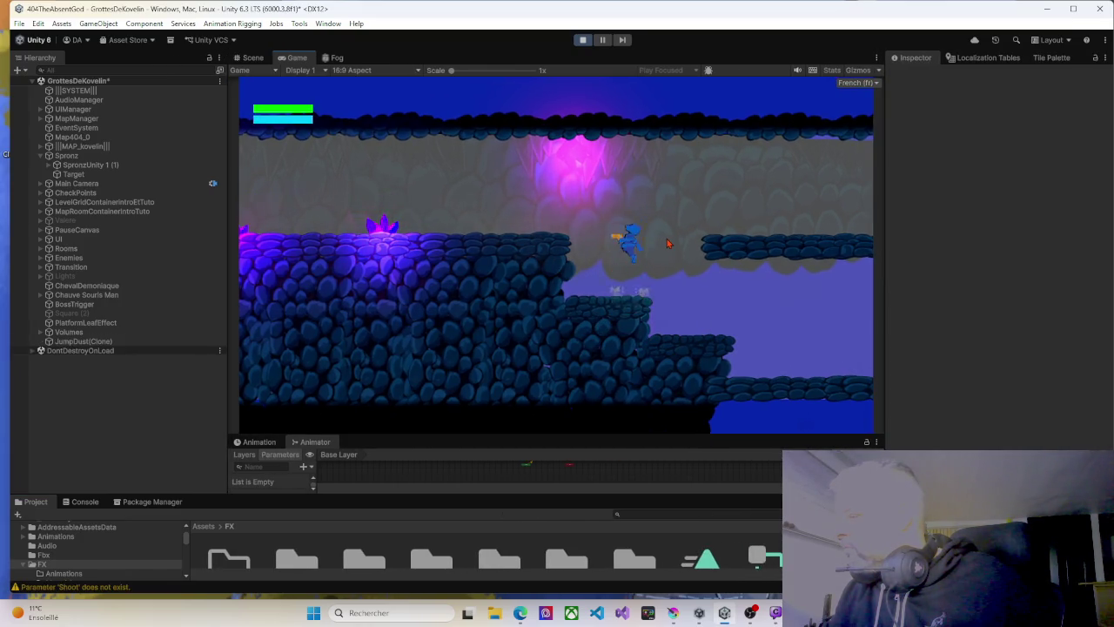
{"action": "key", "text": "space"}
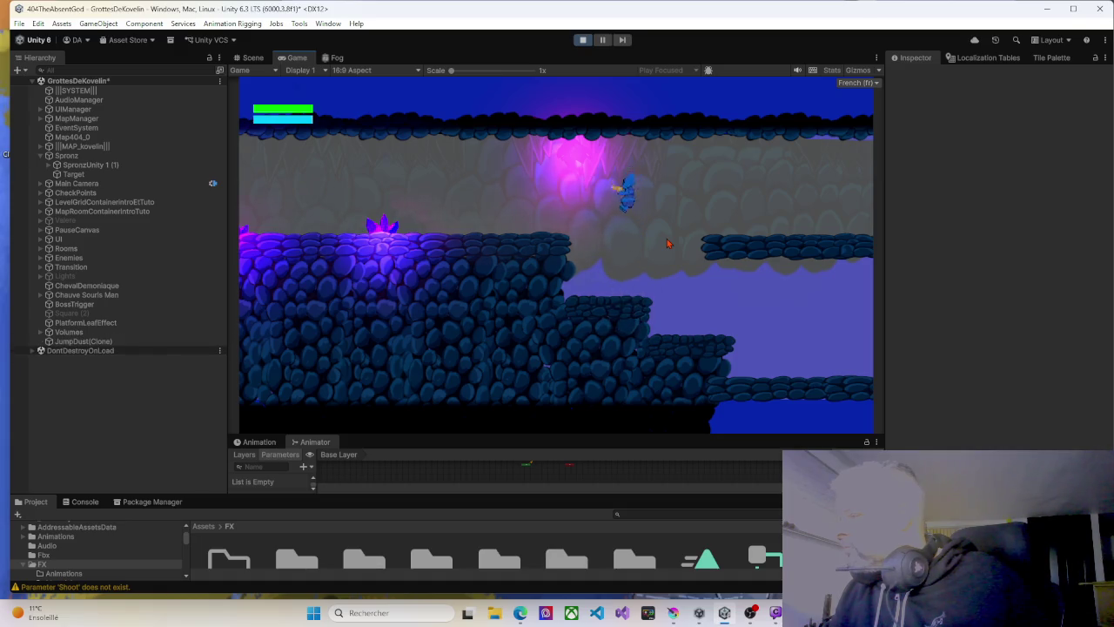
{"action": "key", "text": "space"}
{"action": "key", "text": "space"}
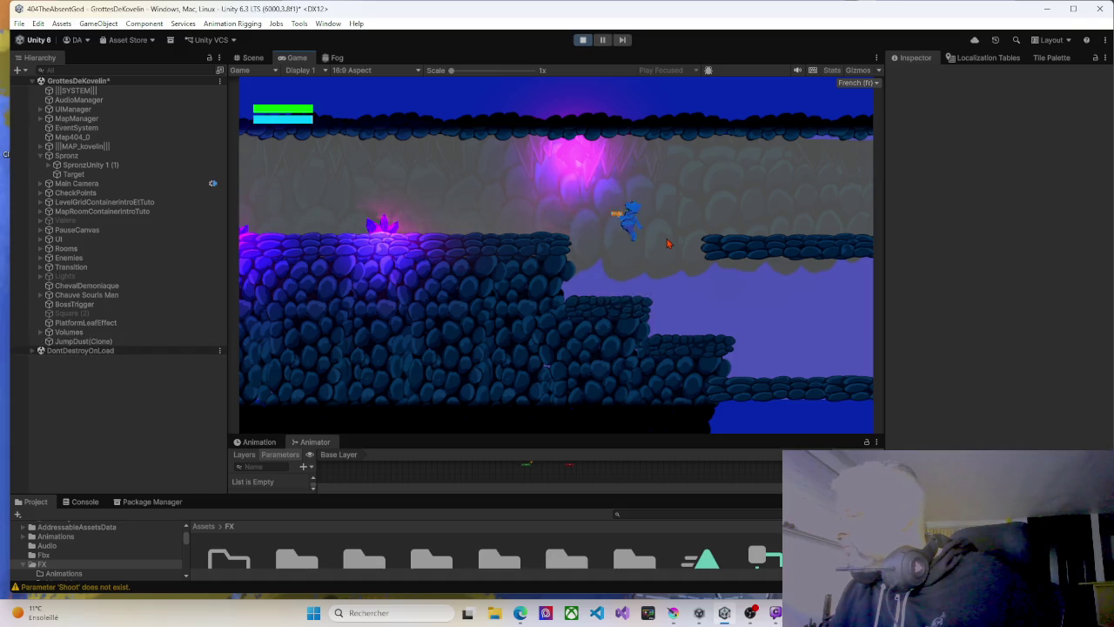
{"action": "key", "text": "space"}
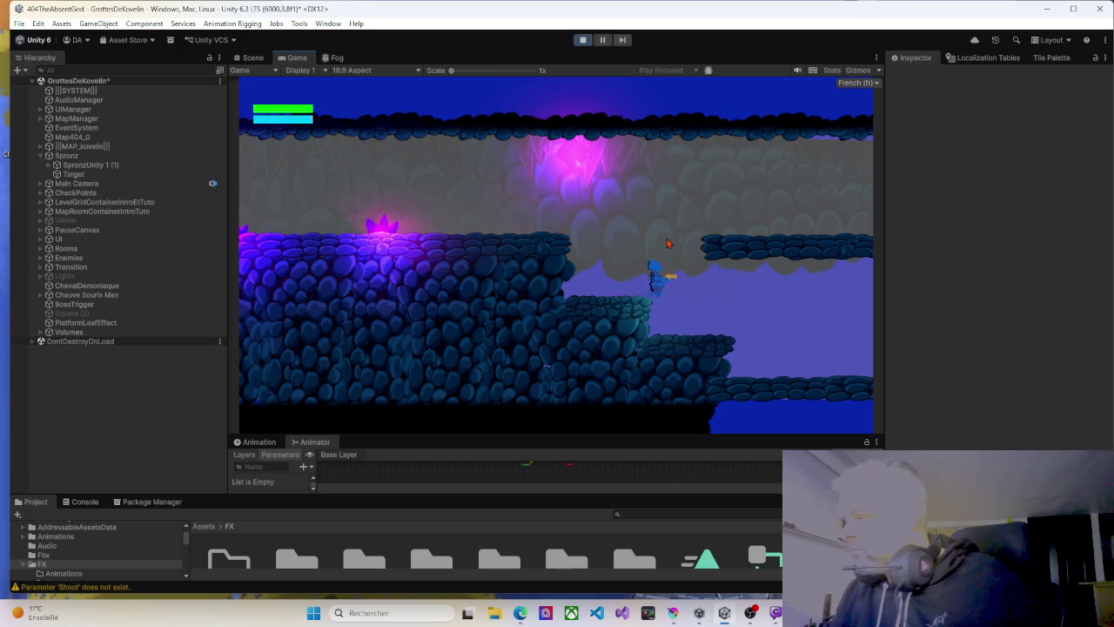
Run the character right into the next cave room and turn it around.
{"action": "key", "text": "Right"}
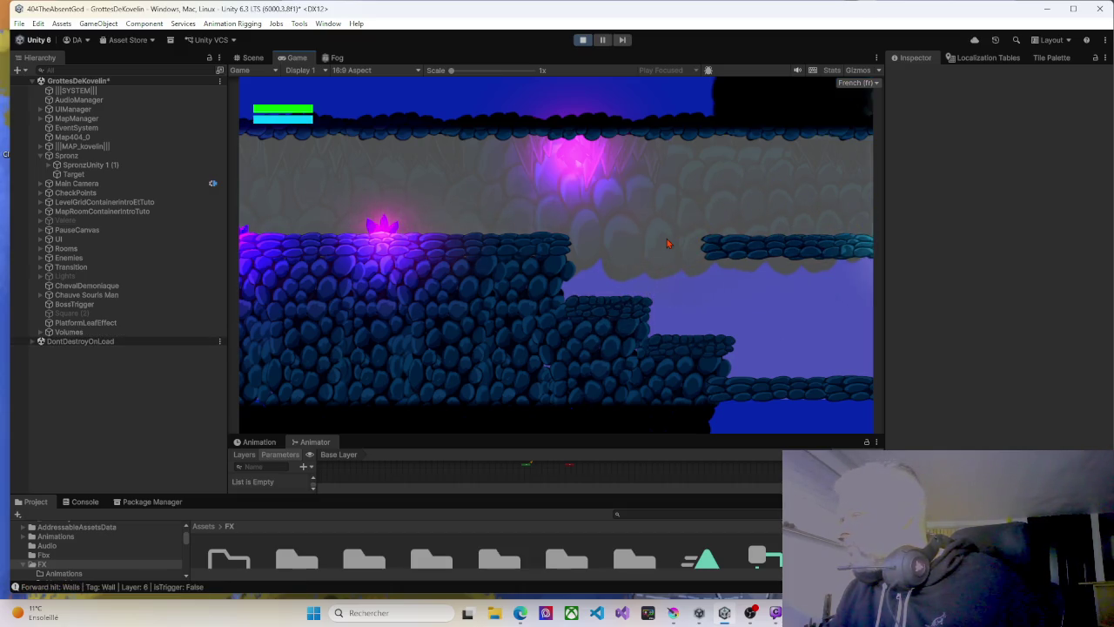
{"action": "key", "text": "Right"}
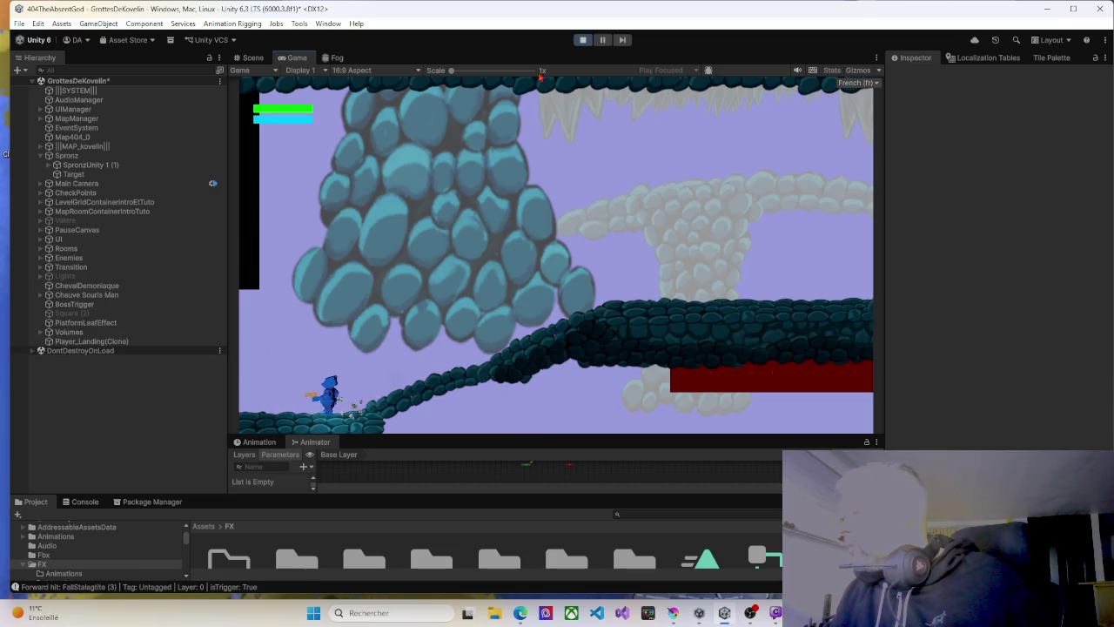
{"action": "key", "text": "Left"}
Stop the test, enable the Square (2) object, and start a new play test.
{"action": "left_click", "coordinate": [583, 40]}
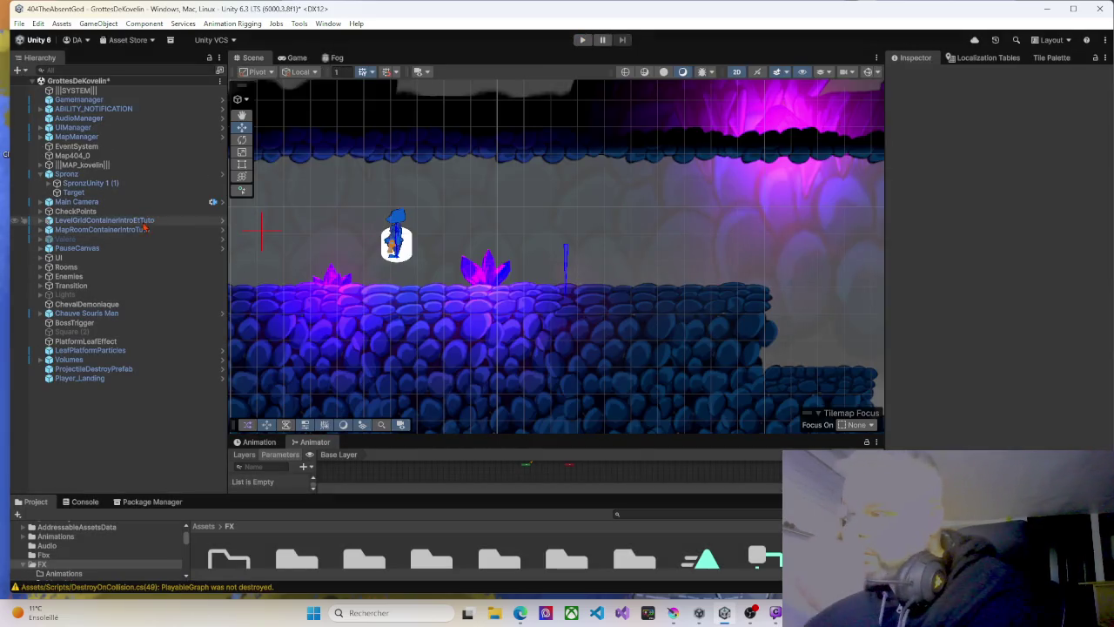
{"action": "left_click", "coordinate": [74, 331]}
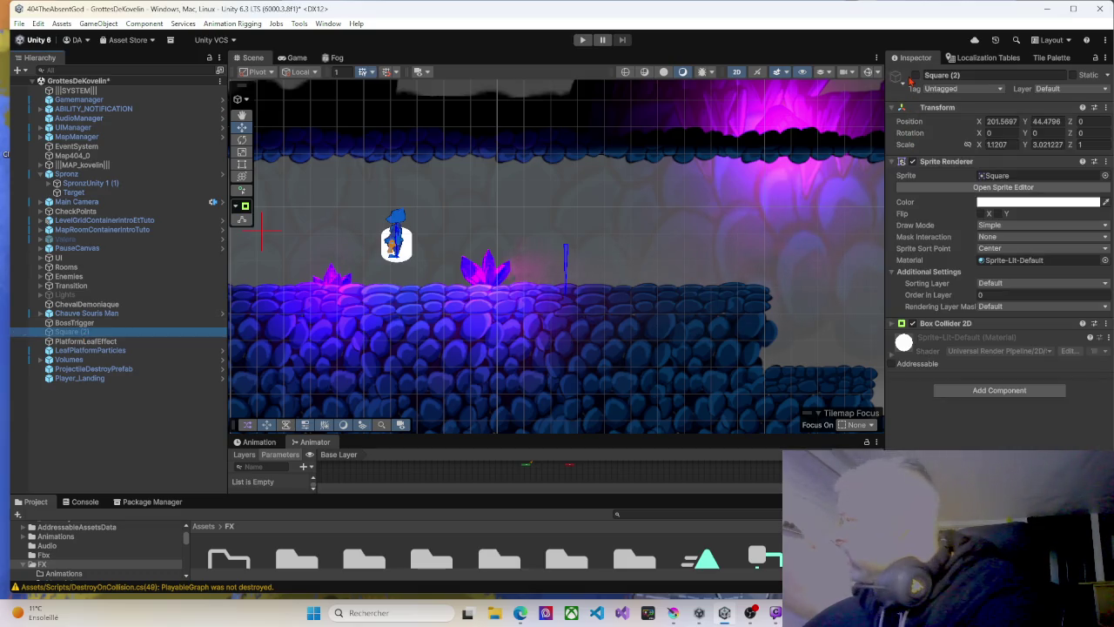
{"action": "left_click", "coordinate": [915, 76]}
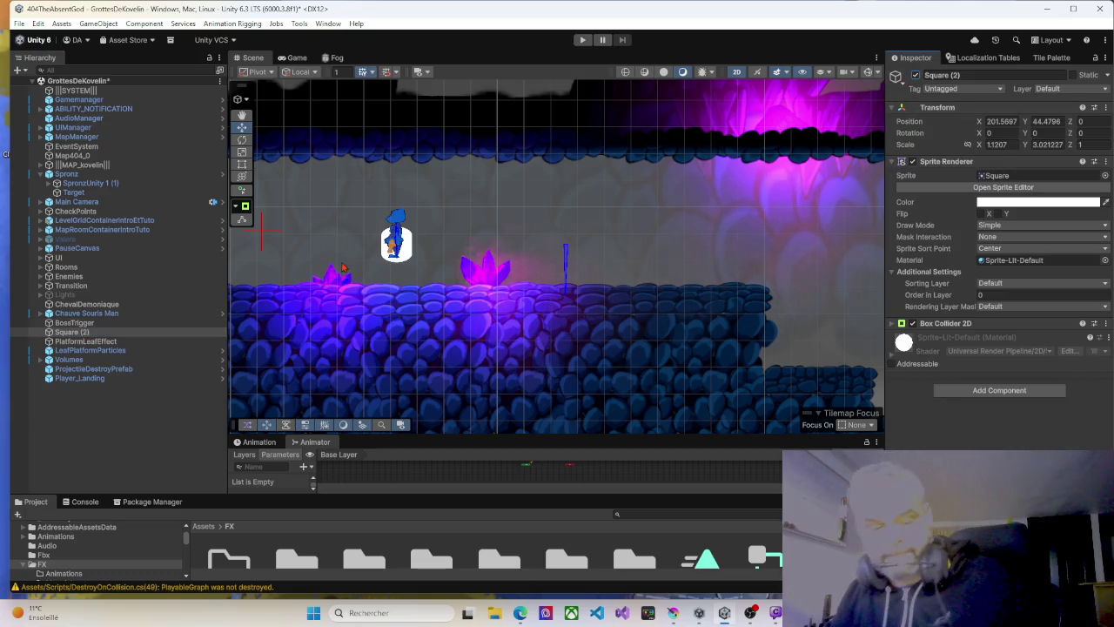
{"action": "left_click", "coordinate": [582, 40]}
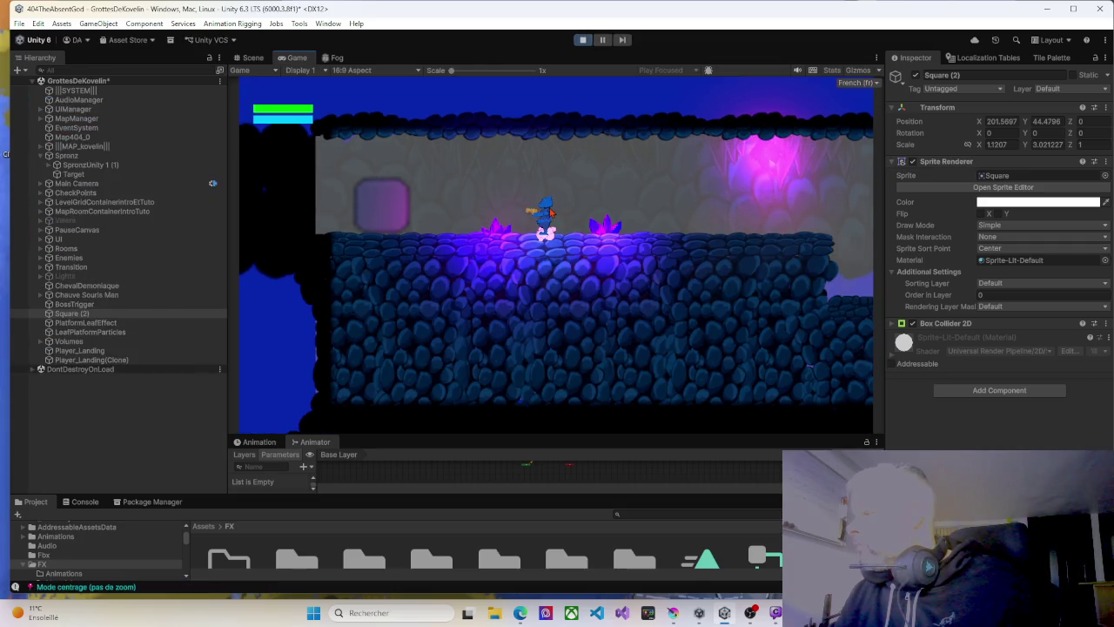
Walk and jump onto the upper-right ledge, then stop the test and reselect Square (2).
{"action": "key", "text": "d"}
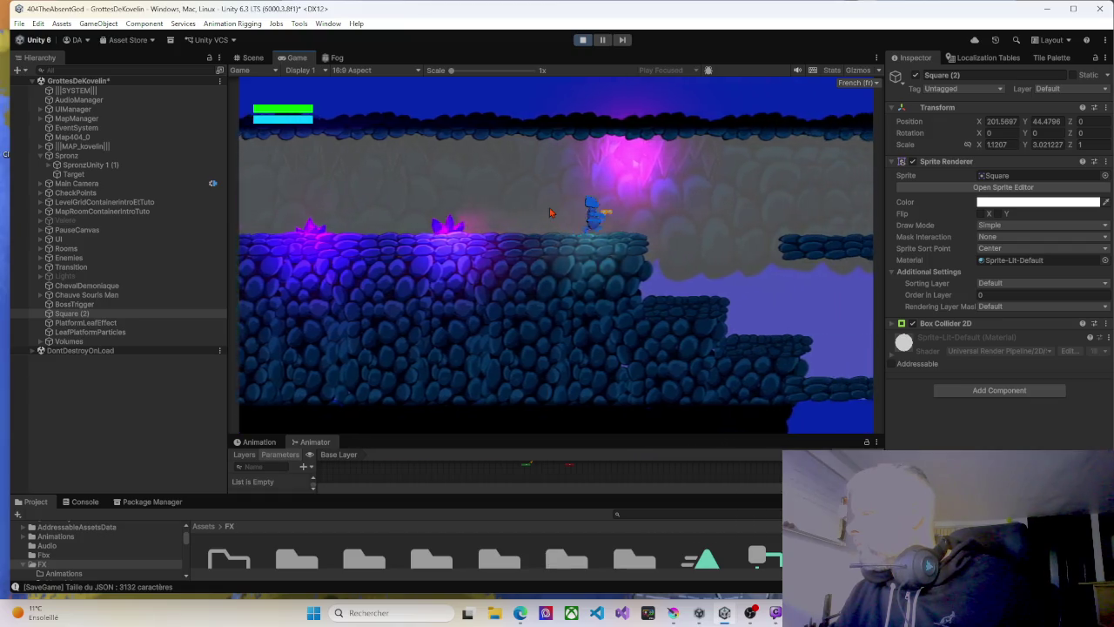
{"action": "key", "text": "space"}
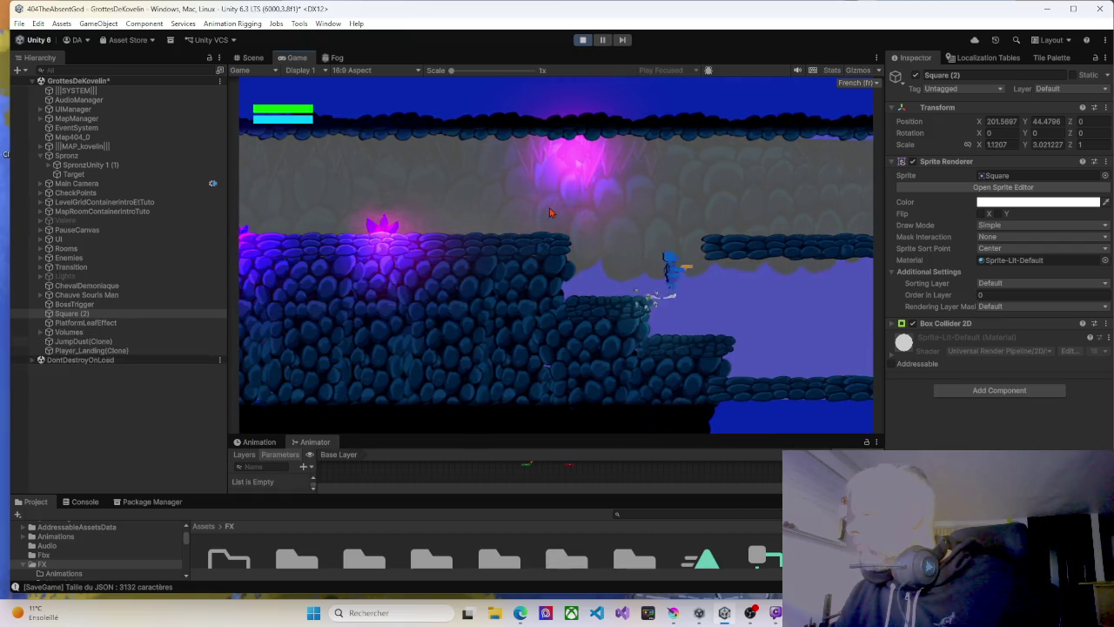
{"action": "key", "text": "space"}
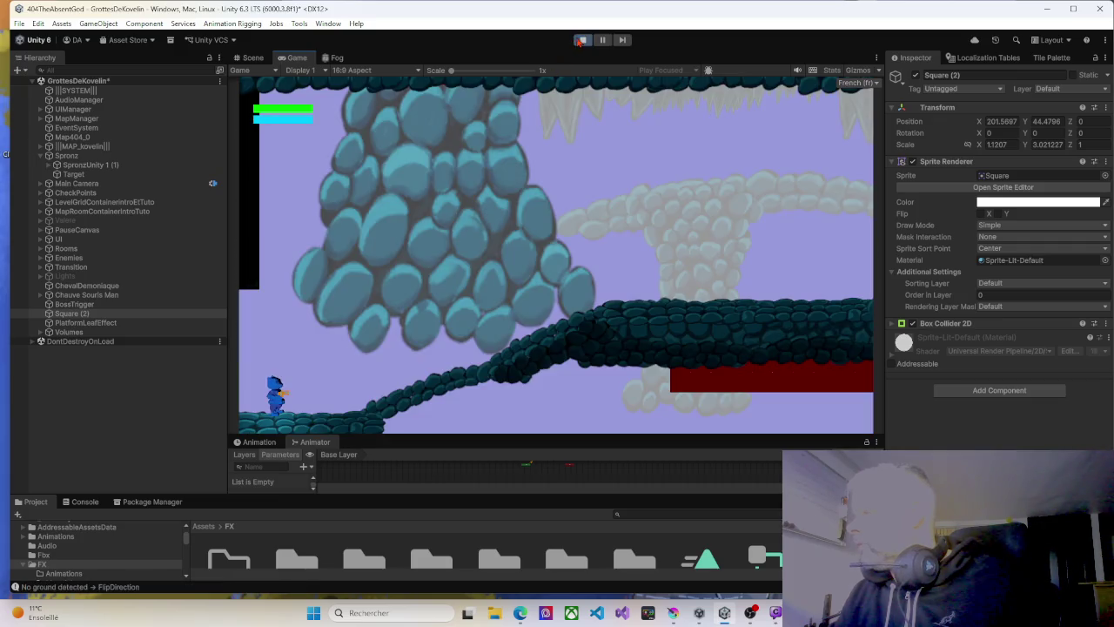
{"action": "left_click", "coordinate": [581, 40]}
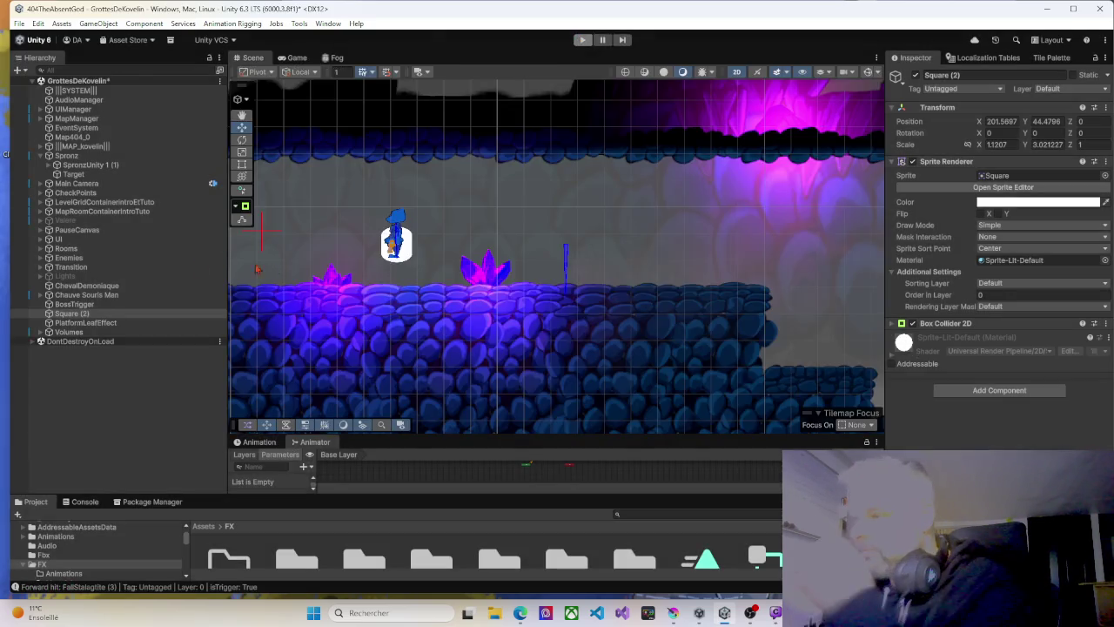
{"action": "left_click", "coordinate": [84, 332]}
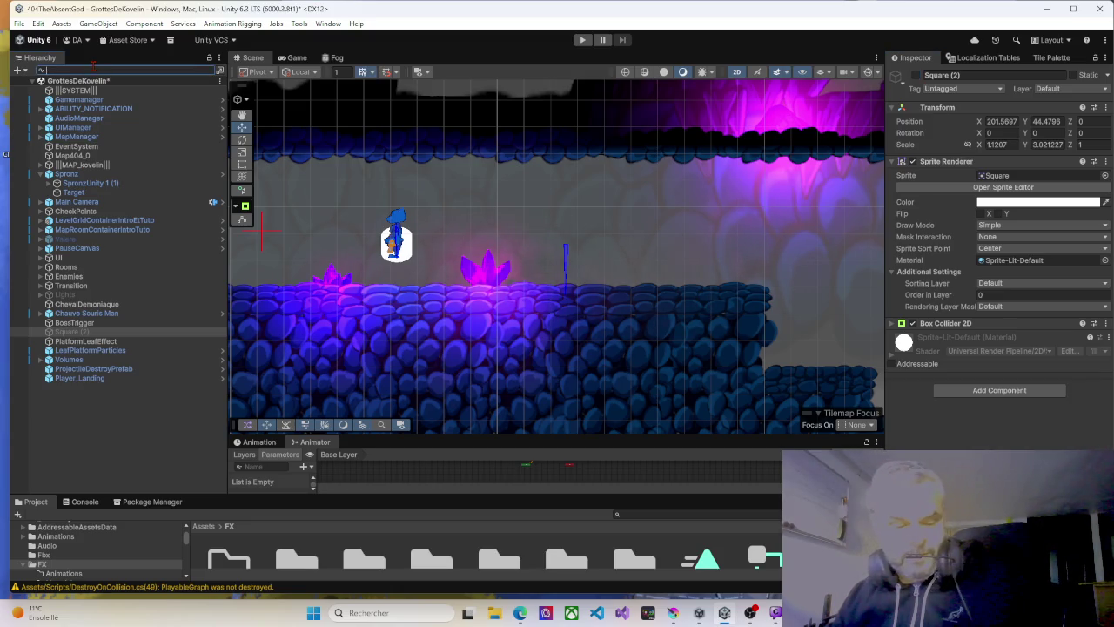
Filter the Hierarchy for 'fade', enable FadePanel, and start a new play test.
{"action": "left_click", "coordinate": [93, 69]}
{"action": "type", "text": "fade"}
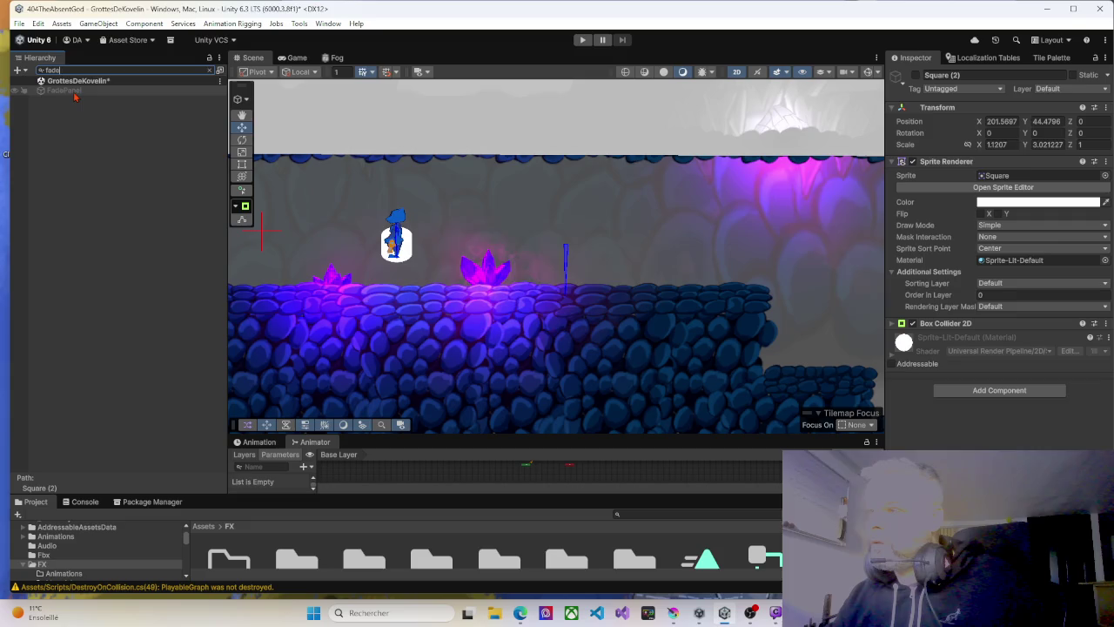
{"action": "left_click", "coordinate": [64, 89]}
{"action": "left_click", "coordinate": [915, 76]}
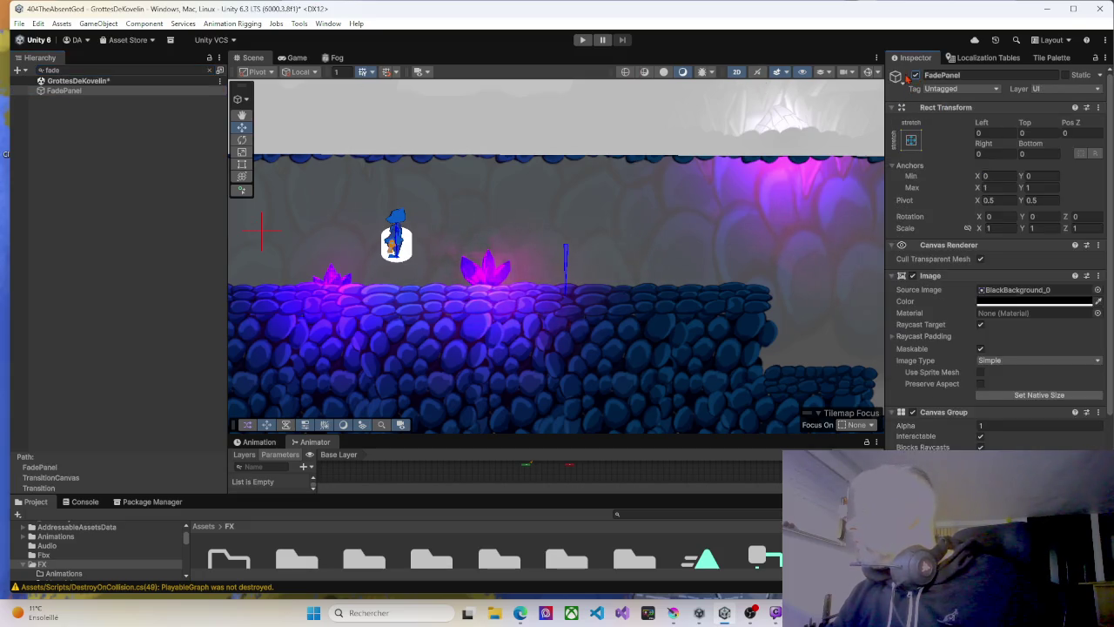
{"action": "left_click", "coordinate": [588, 41]}
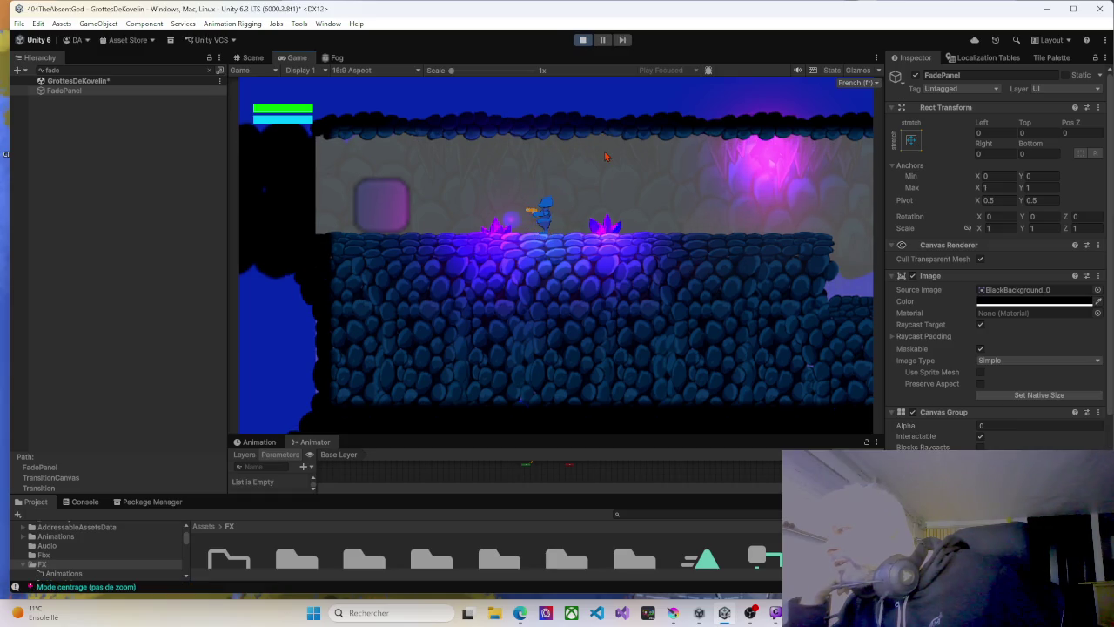
Walk right, jump onto the upper-right ledge, and enter the next cave area.
{"action": "key", "text": "Right"}
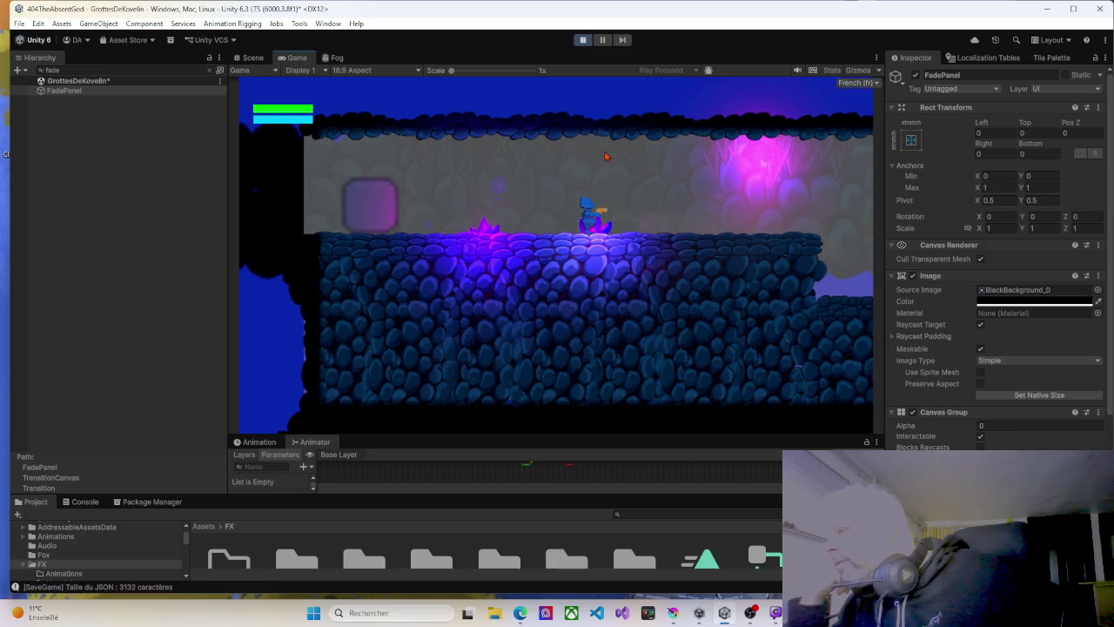
{"action": "key", "text": "Right"}
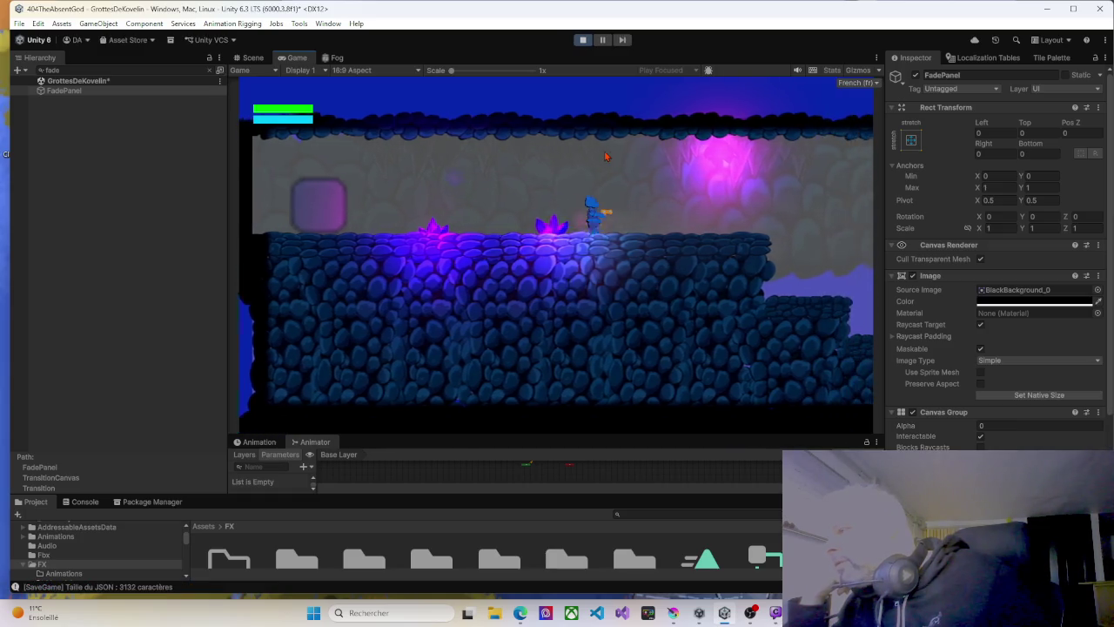
{"action": "key", "text": "space"}
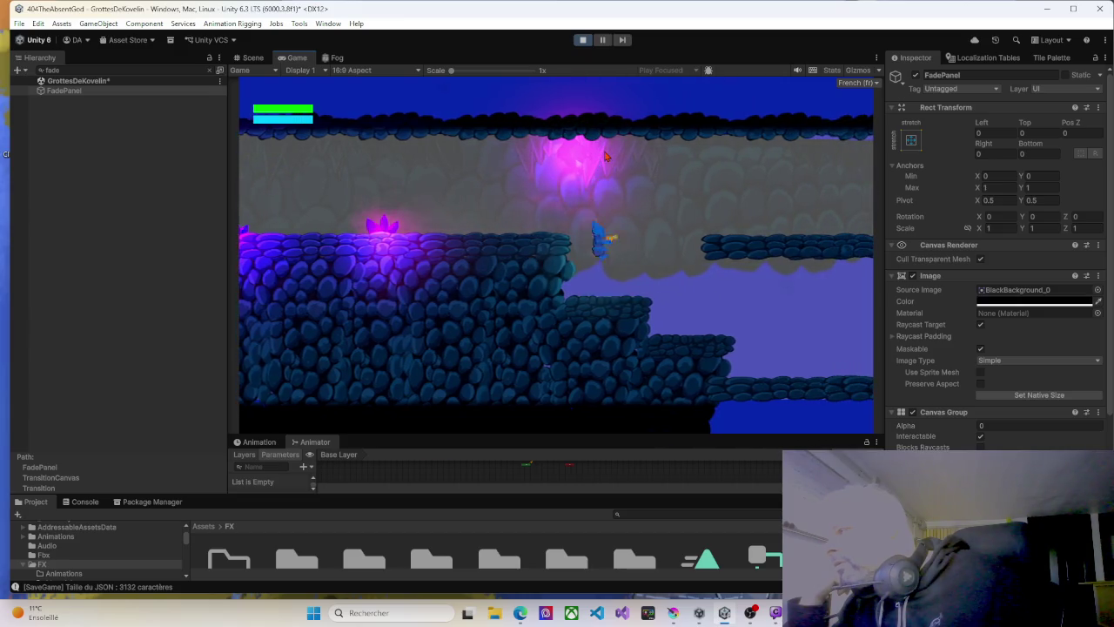
{"action": "key", "text": "Right"}
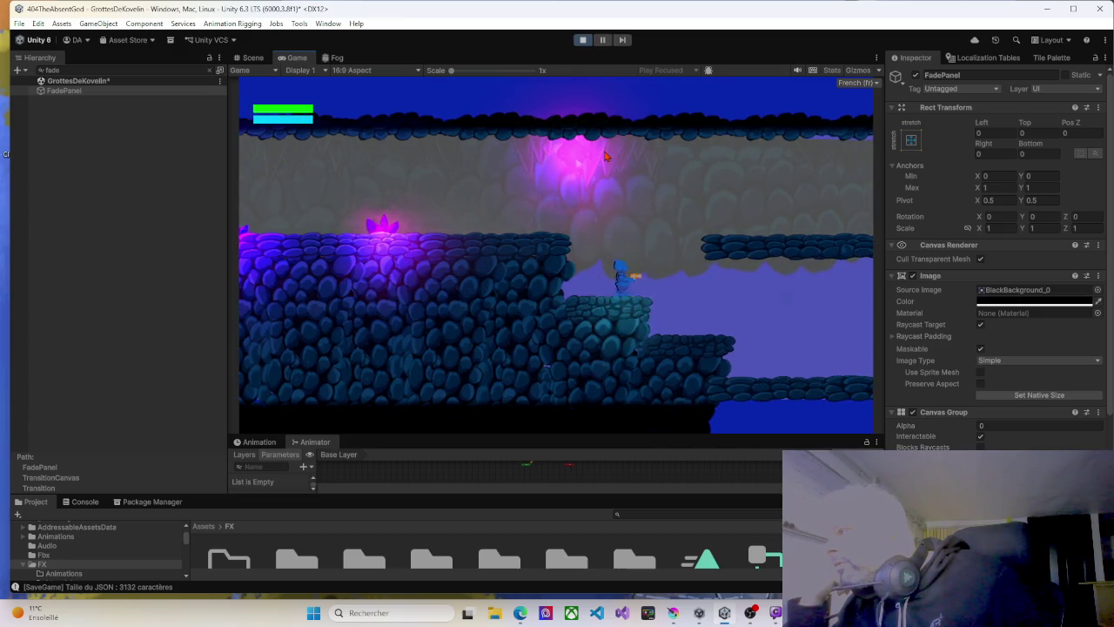
{"action": "key", "text": "space"}
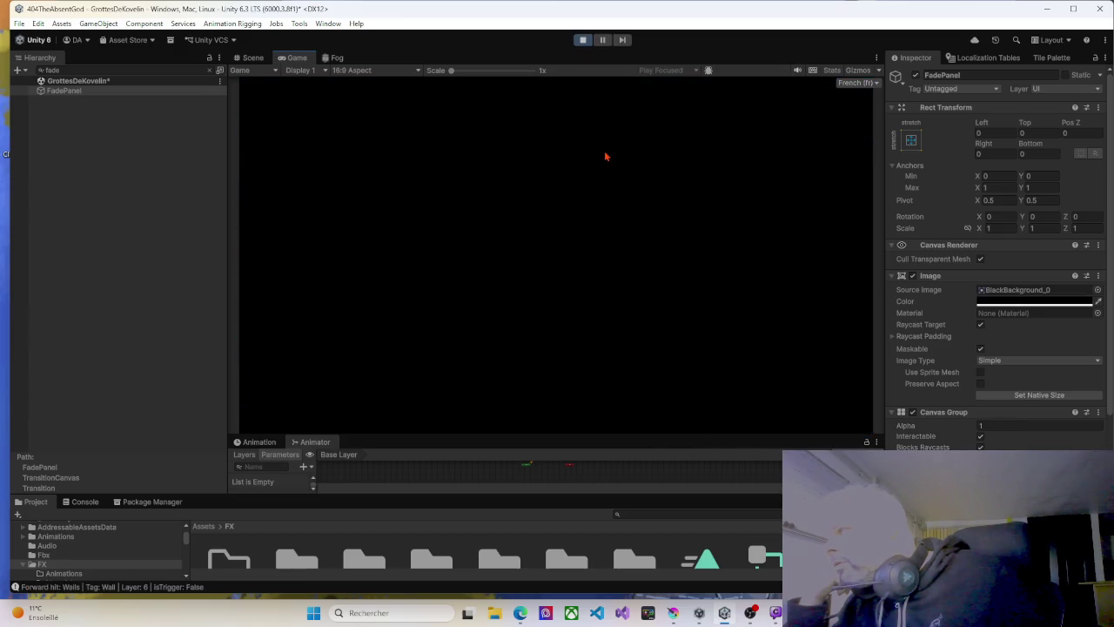
{"action": "key", "text": "Right"}
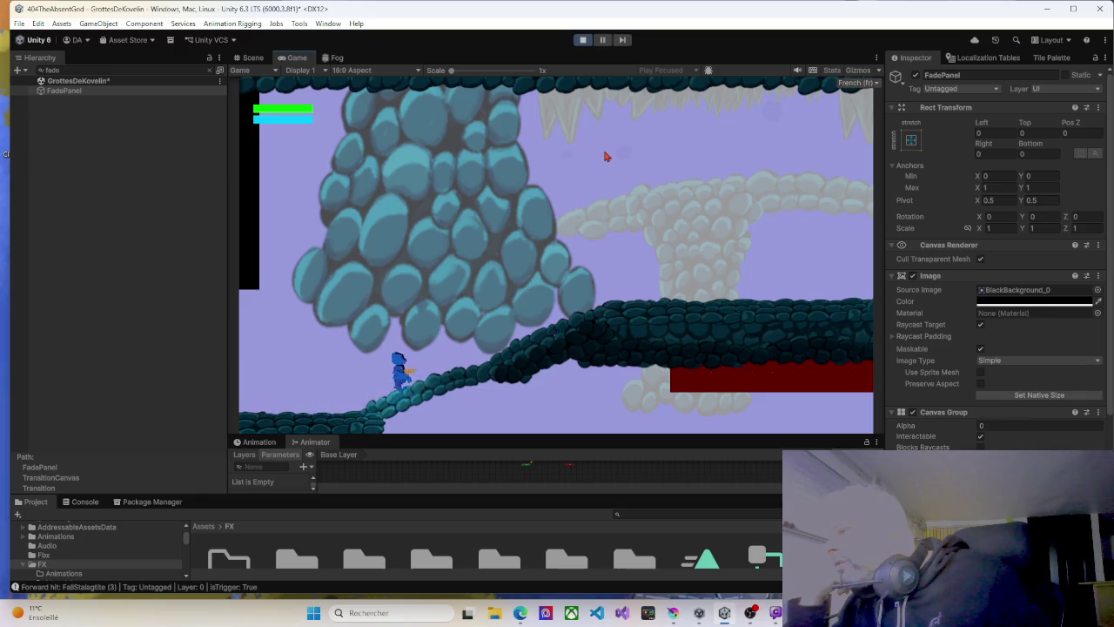
{"action": "key", "text": "Left"}
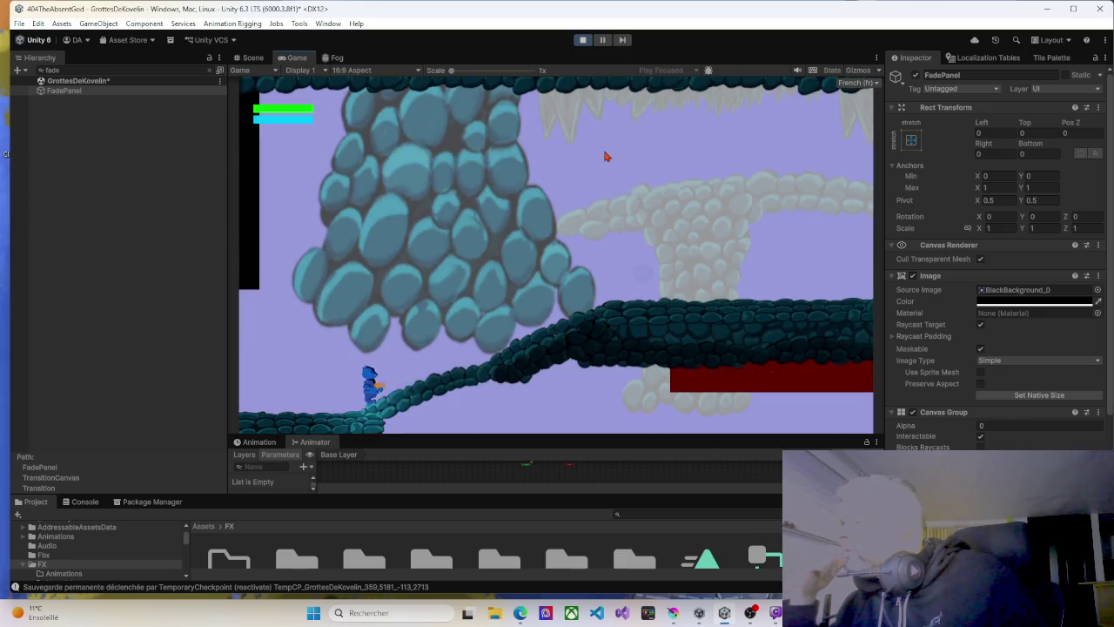
Run up the slope and climb left onto the upper platform.
{"action": "key", "text": "Right"}
{"action": "key", "text": "space"}
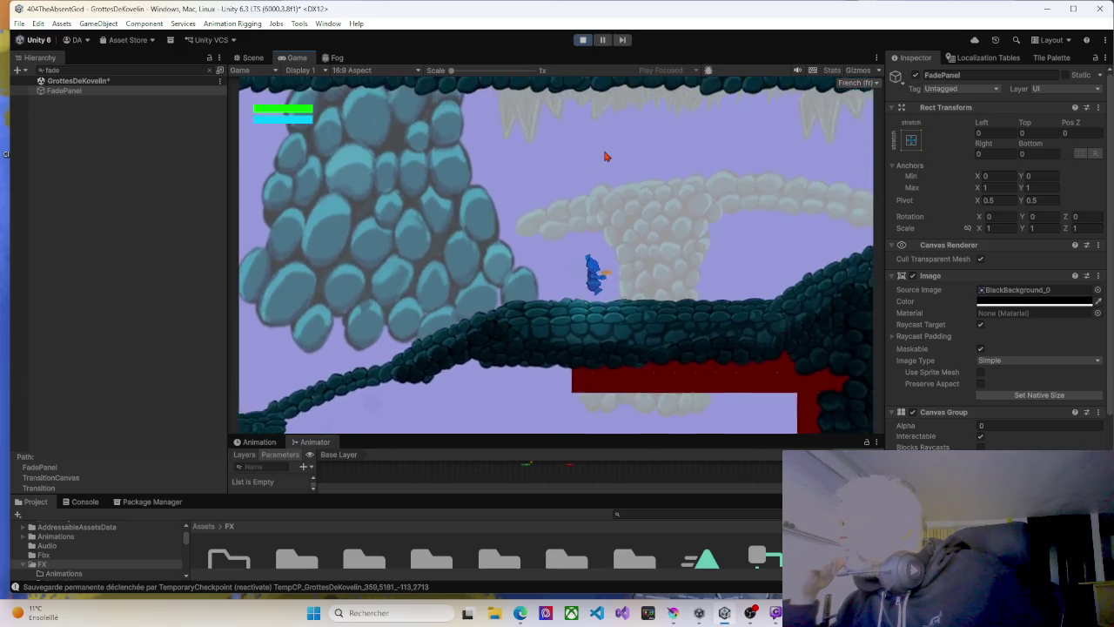
{"action": "key", "text": "Right"}
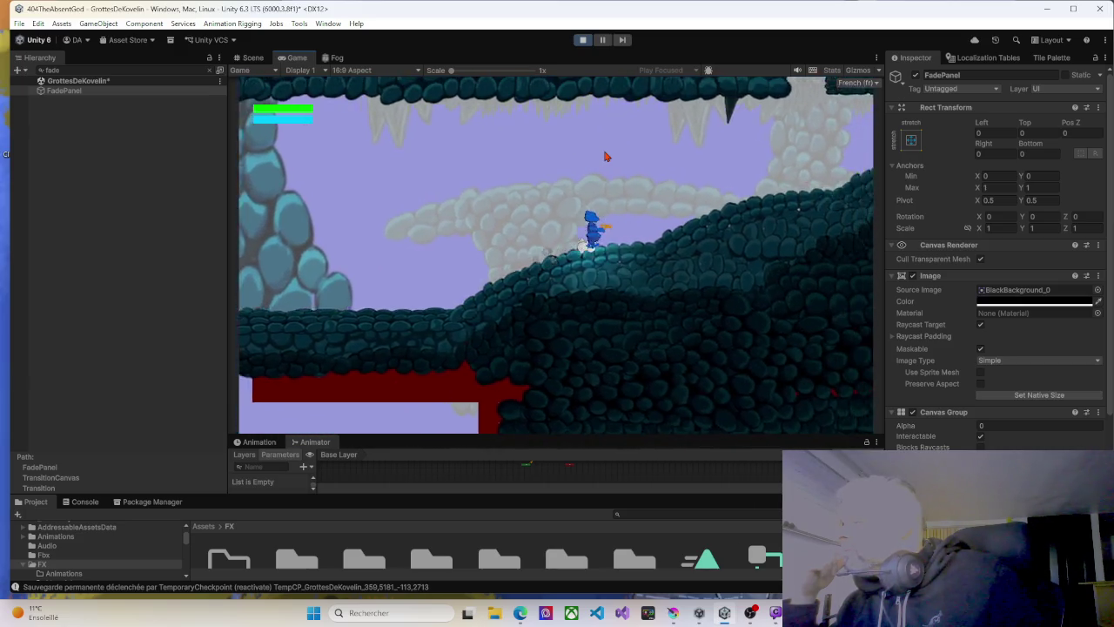
{"action": "key", "text": "Right"}
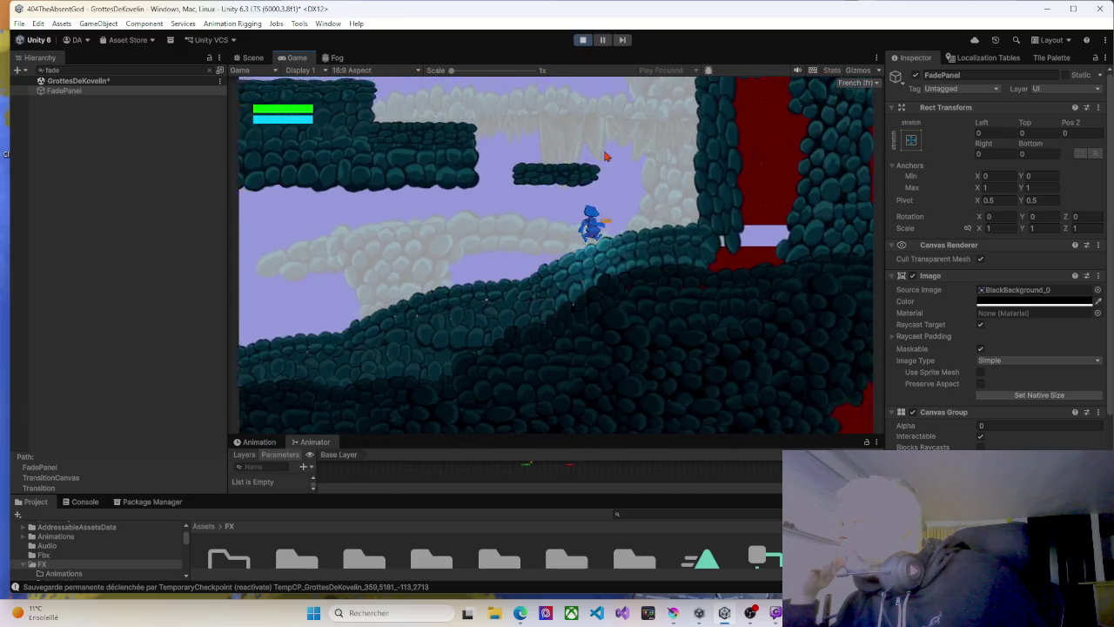
{"action": "key", "text": "space"}
{"action": "key", "text": "Right"}
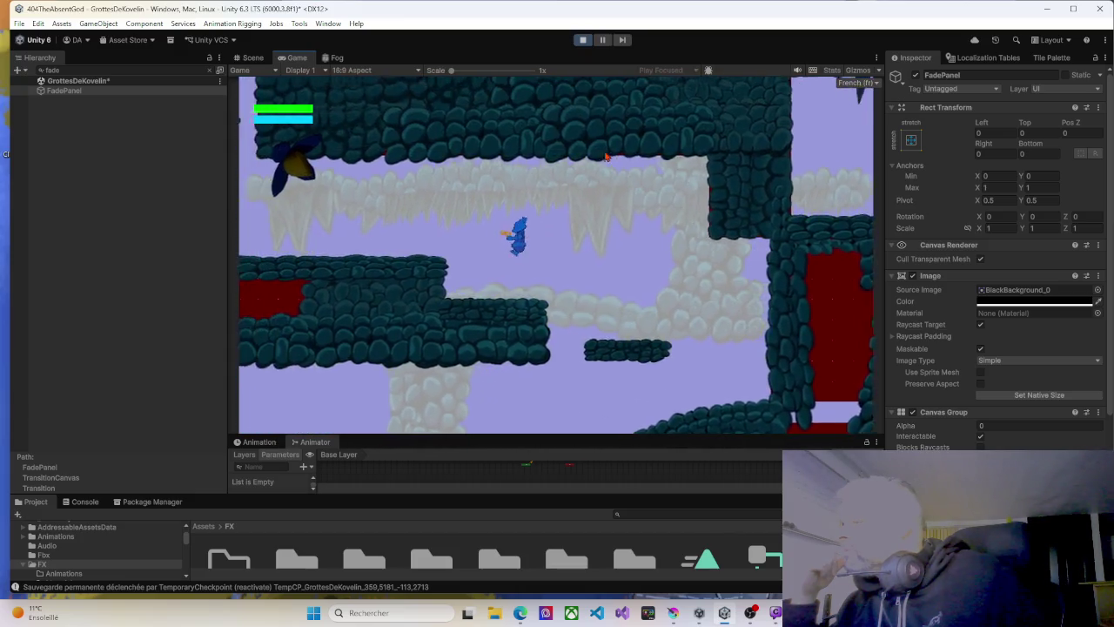
{"action": "key", "text": "Left"}
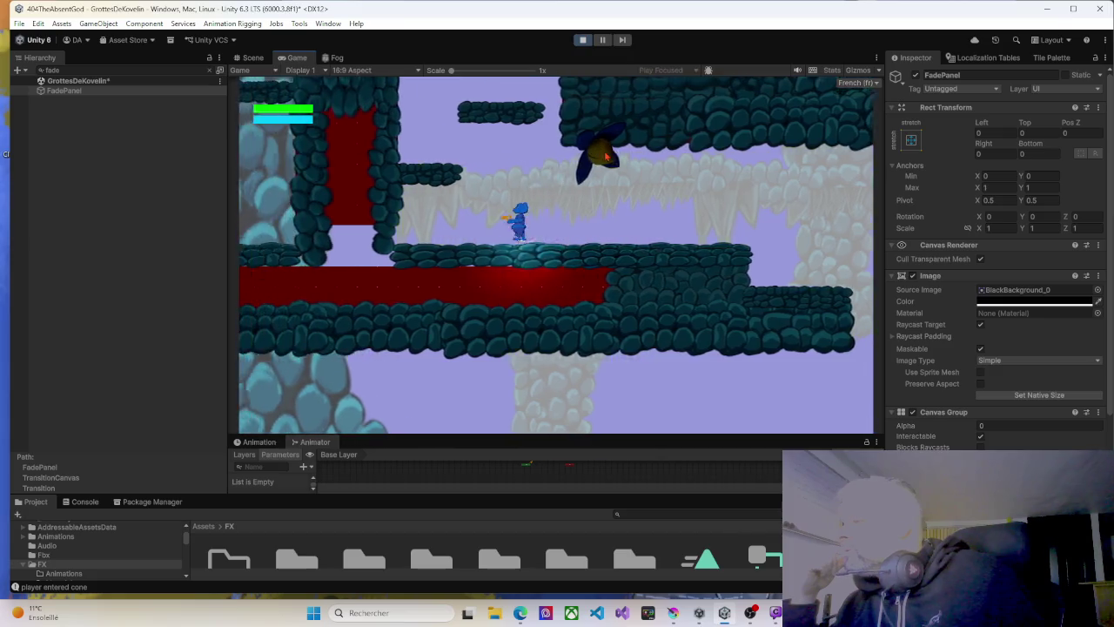
{"action": "key", "text": "Left"}
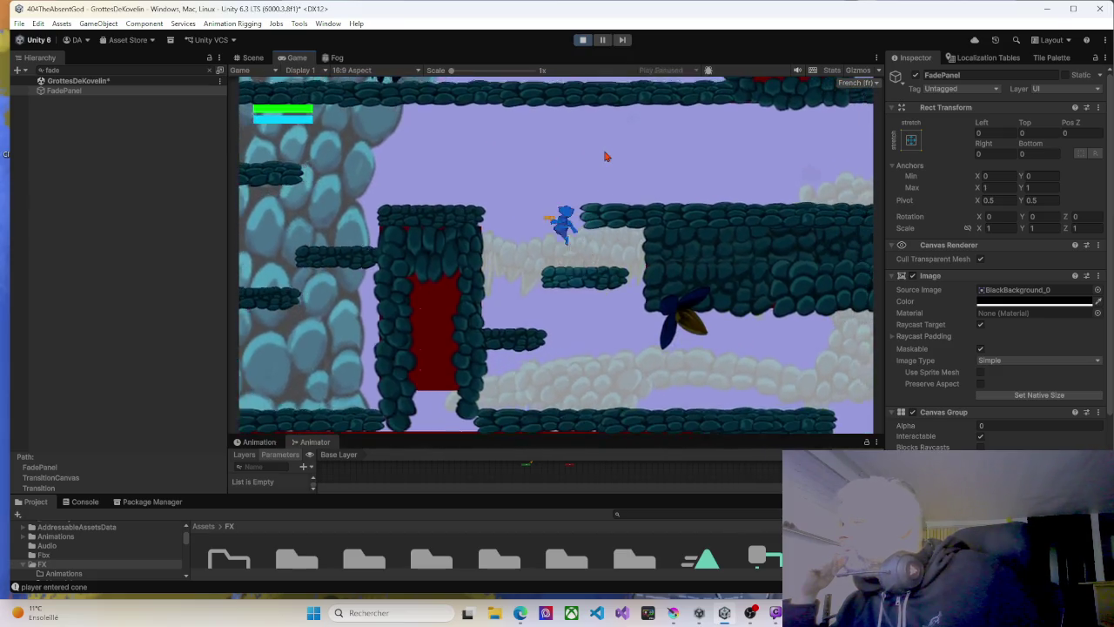
{"action": "key", "text": "Left"}
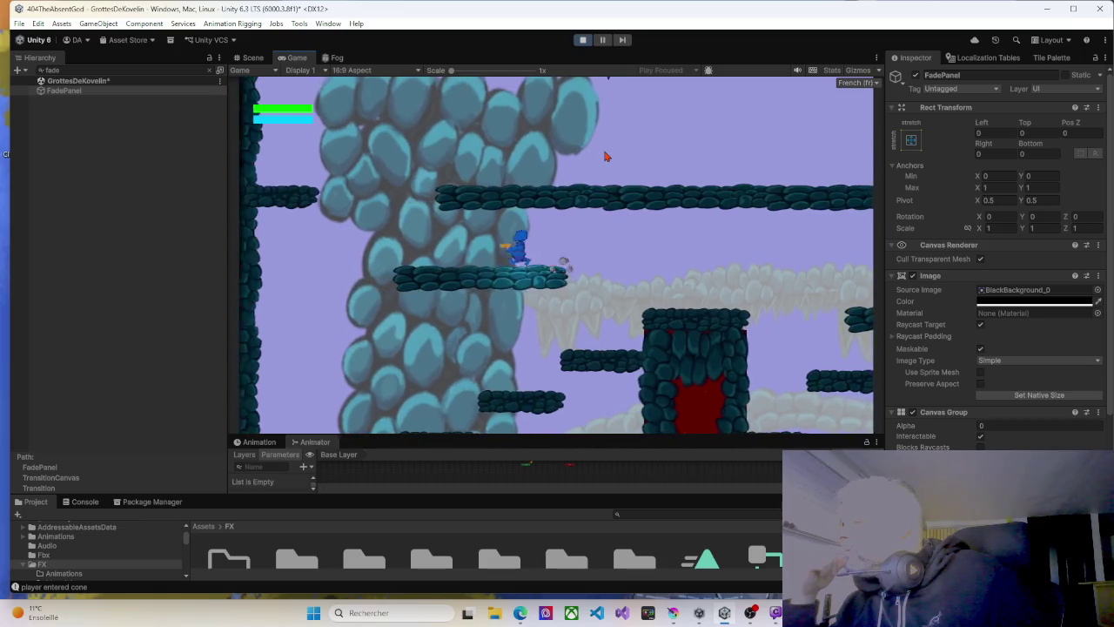
{"action": "key", "text": "Left"}
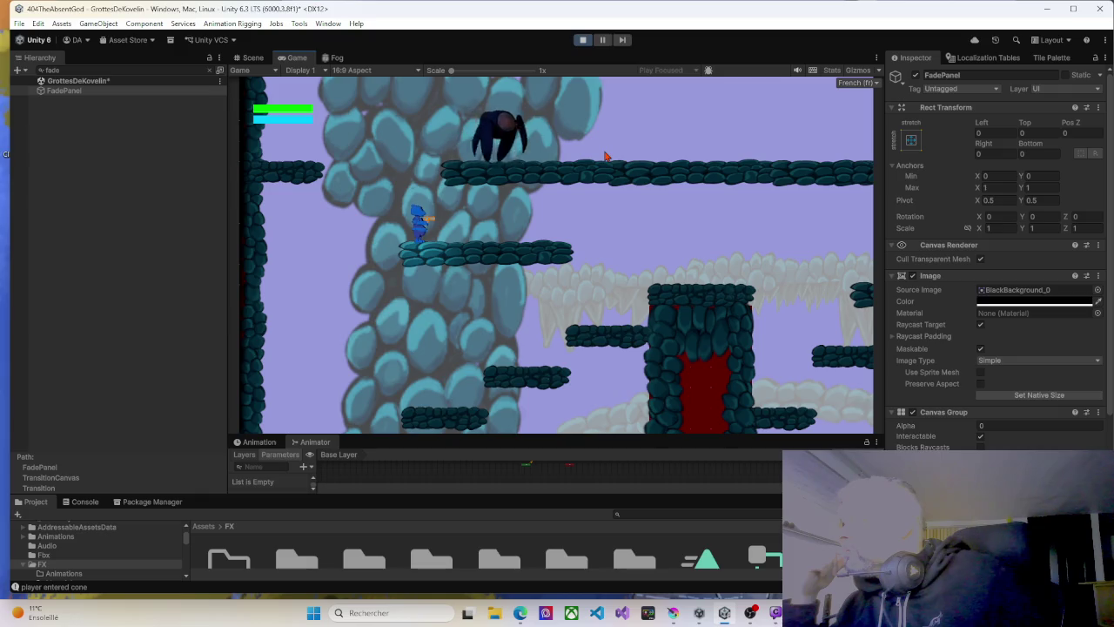
{"action": "key", "text": "space"}
{"action": "key", "text": "Right"}
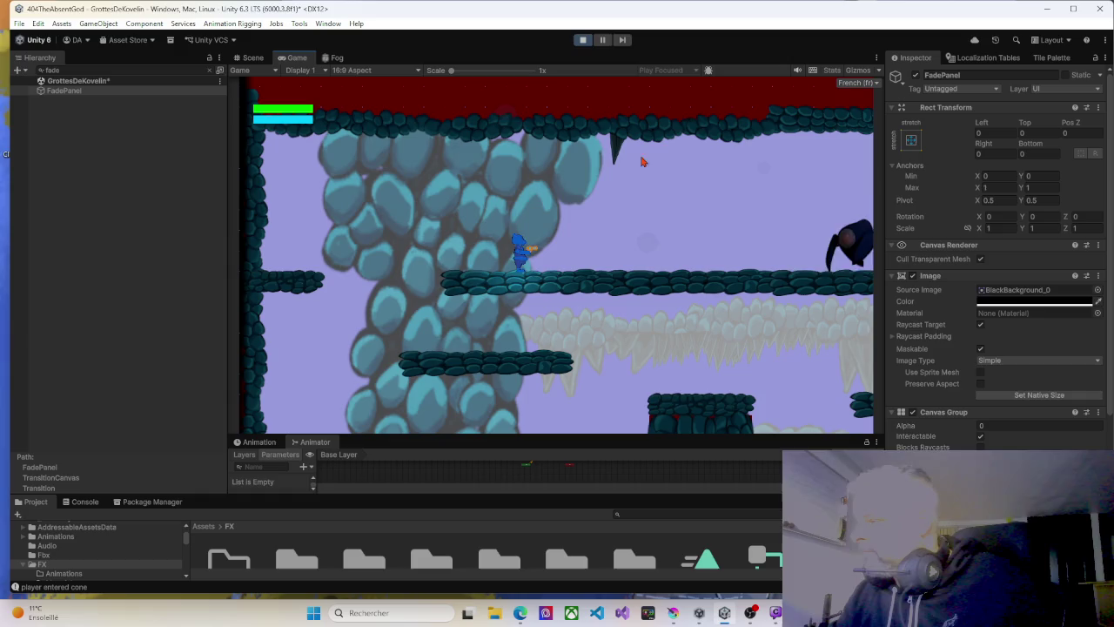
Fire two fireballs at the enemy on the right while advancing toward it.
{"action": "left_click", "coordinate": [619, 218]}
{"action": "key", "text": "Right"}
{"action": "left_click", "coordinate": [617, 237]}
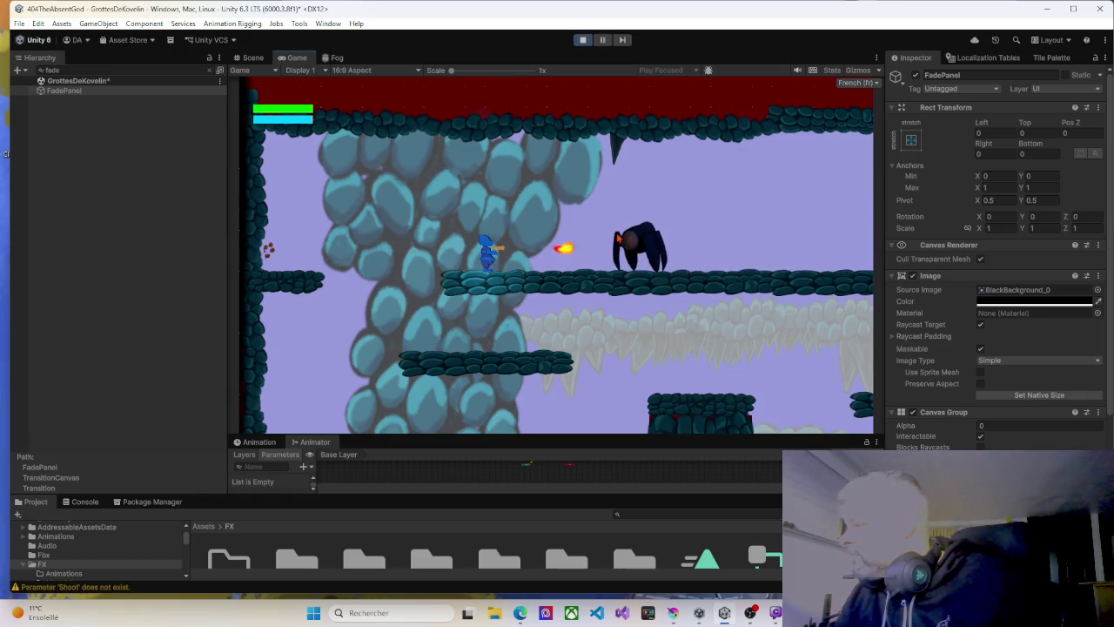
{"action": "key", "text": "Right"}
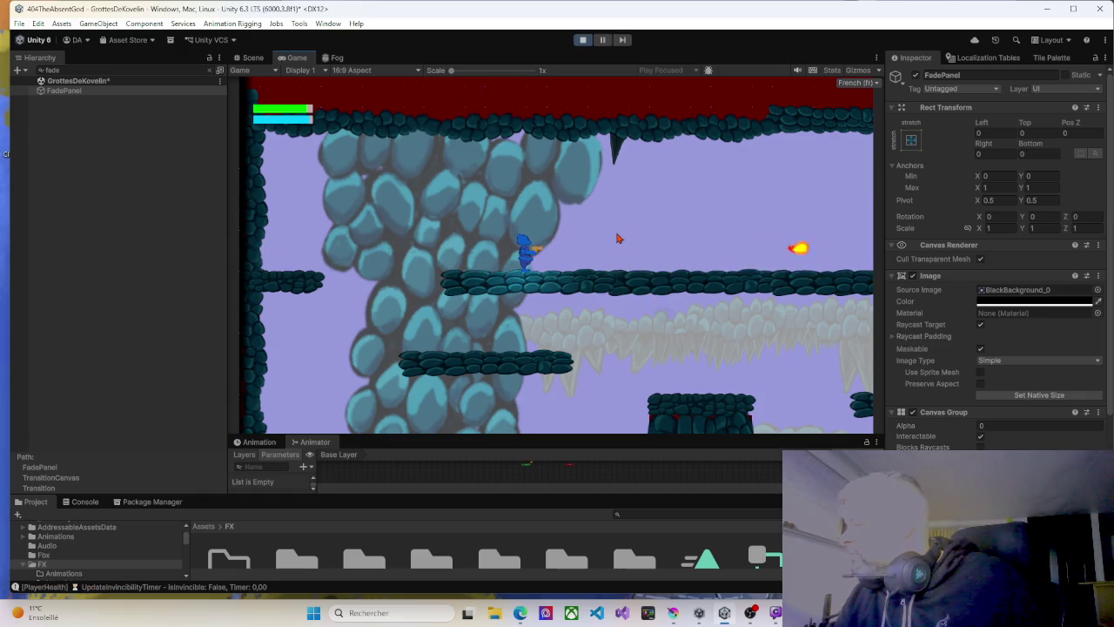
Run through the cave, dropping across lower platforms and the tower down to the slope.
{"action": "key", "text": "Right"}
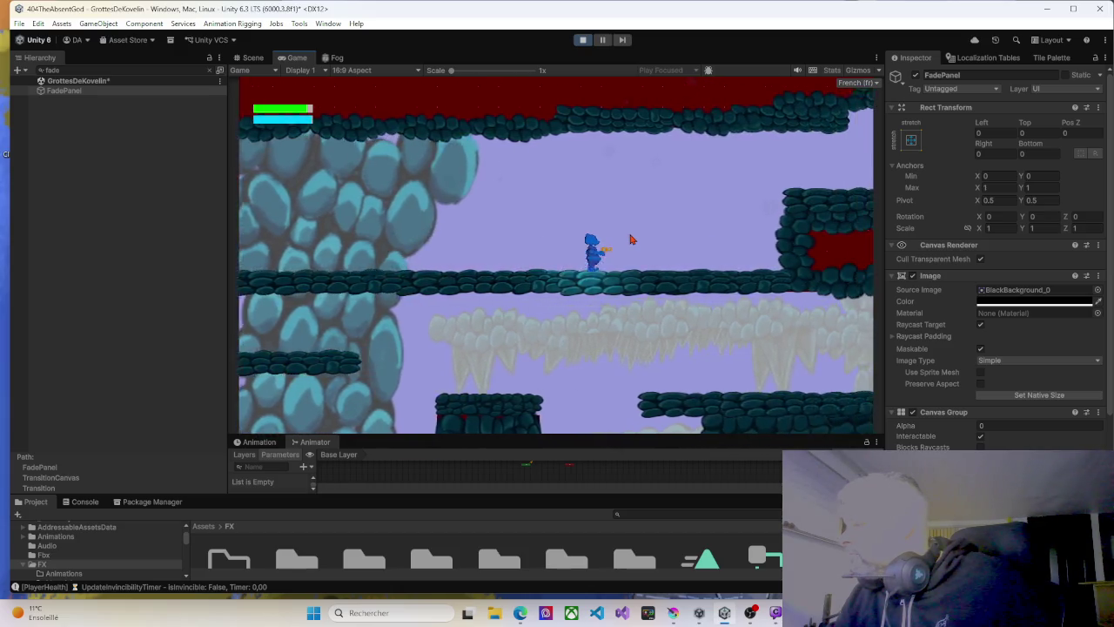
{"action": "key", "text": "Right"}
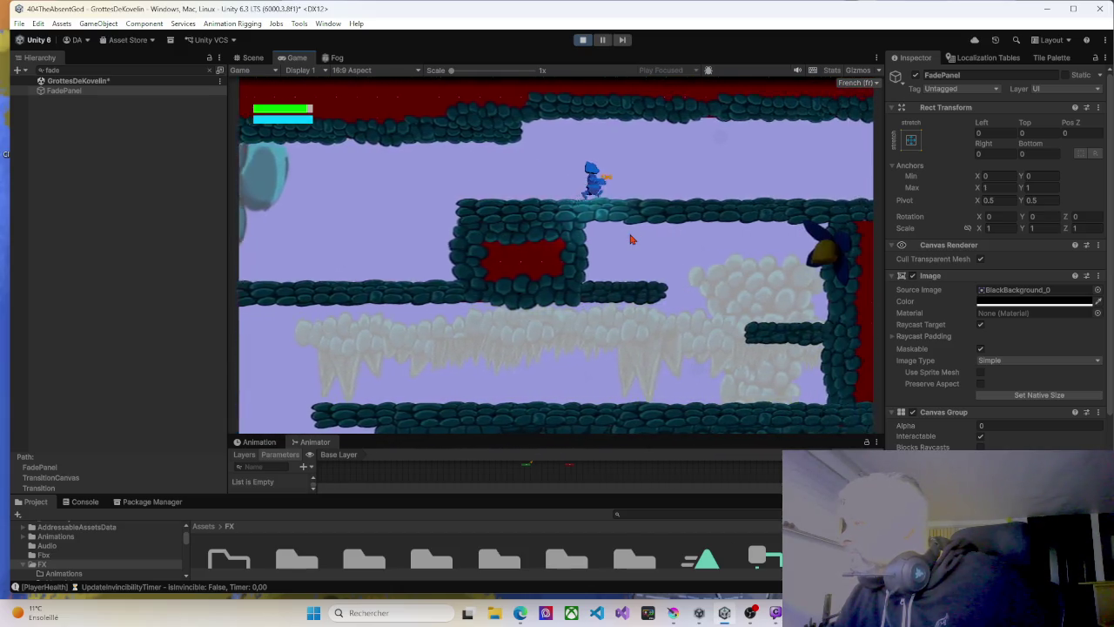
{"action": "key", "text": "Right"}
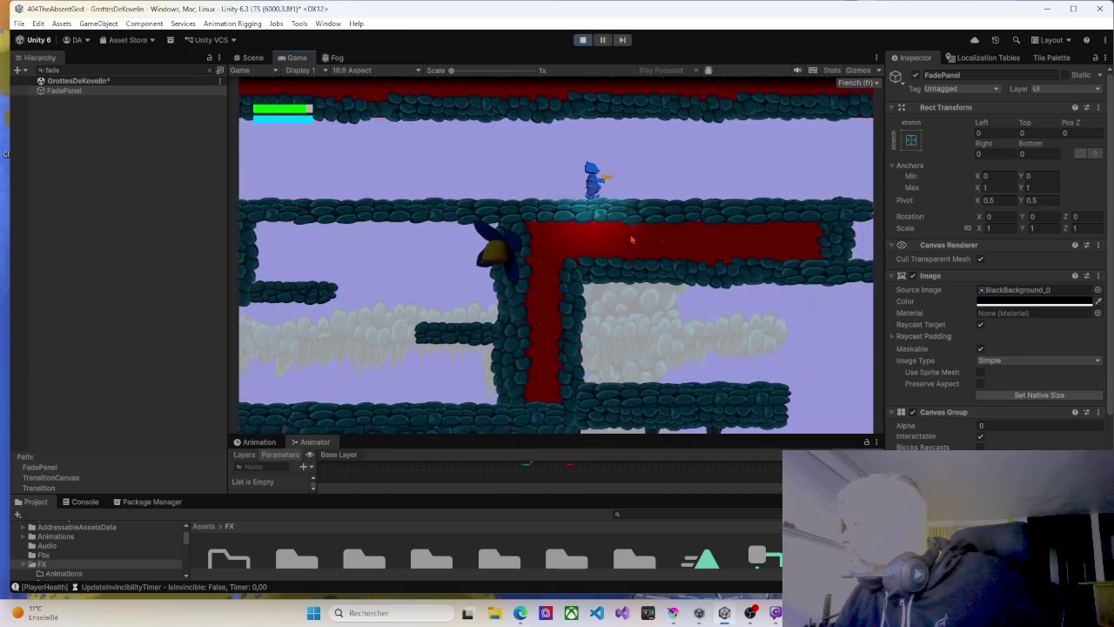
{"action": "key", "text": "Right"}
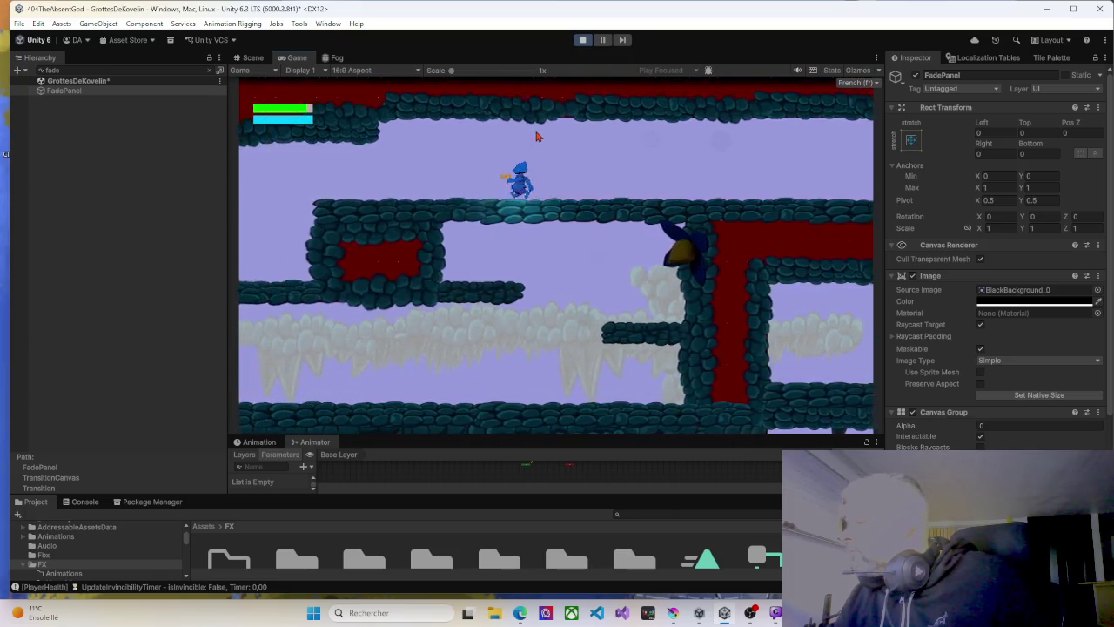
{"action": "key", "text": "Right"}
{"action": "key", "text": "Left"}
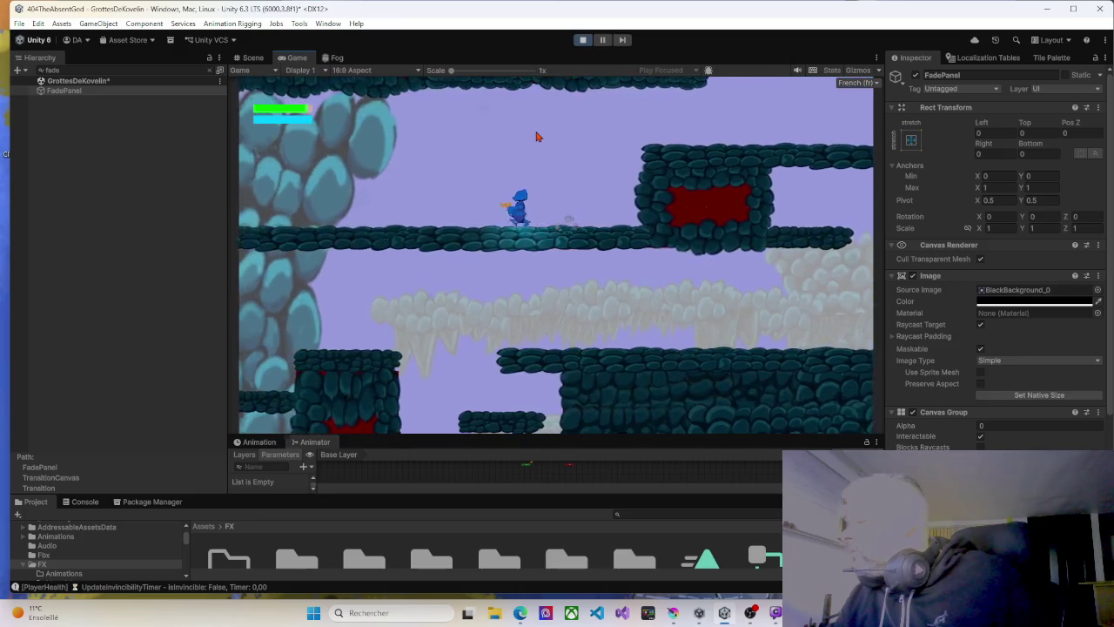
{"action": "key", "text": "Left"}
{"action": "key", "text": "Left"}
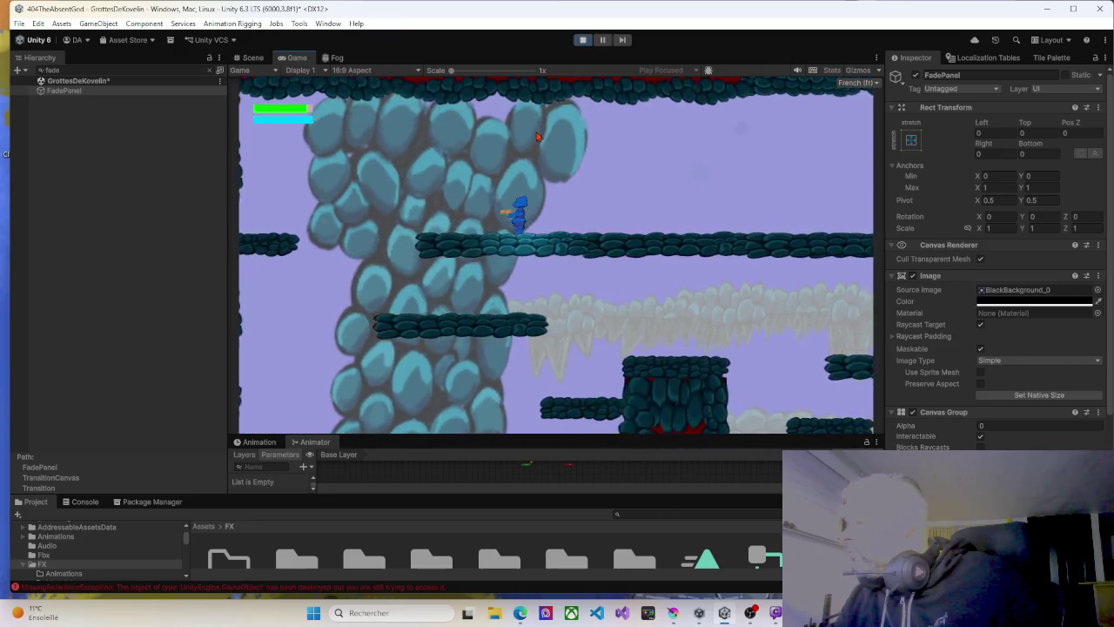
{"action": "key", "text": "Left"}
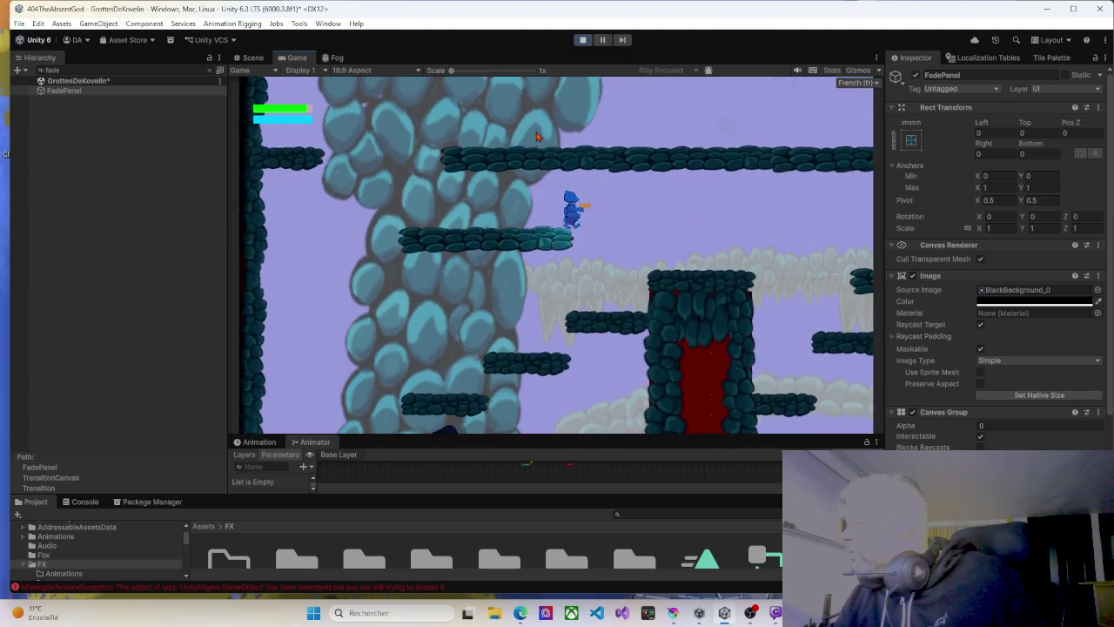
{"action": "key", "text": "Right"}
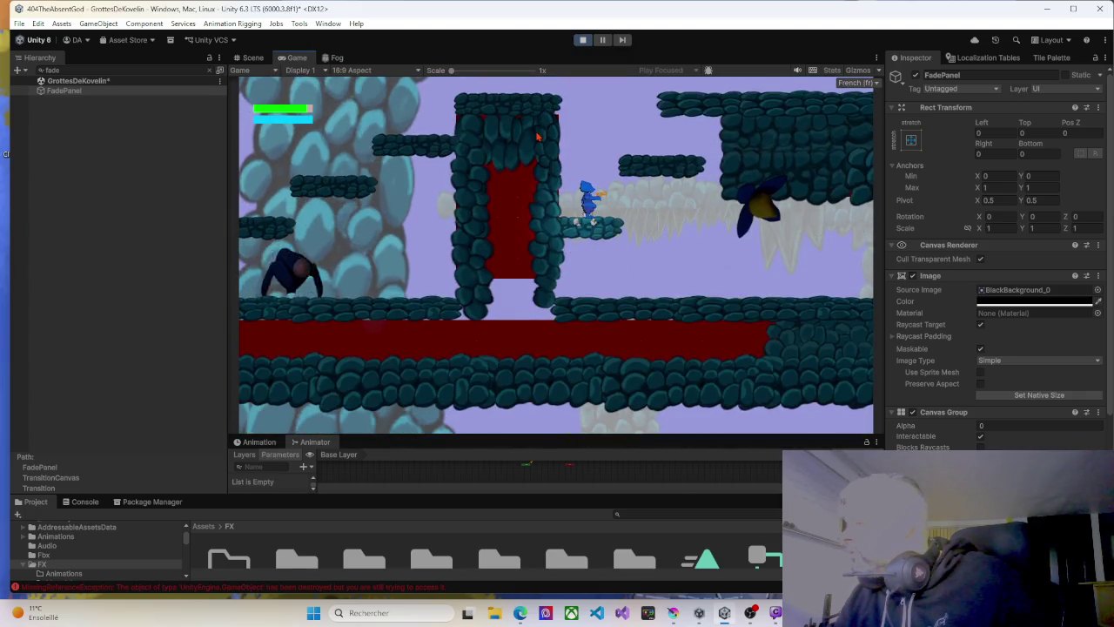
{"action": "key", "text": "Right"}
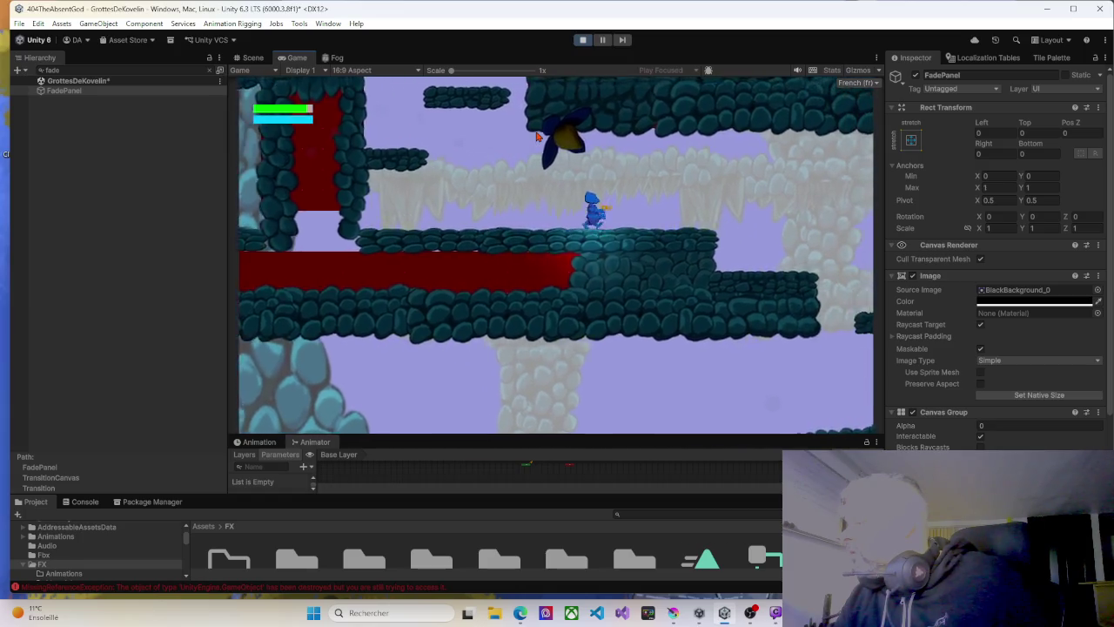
{"action": "key", "text": "Right"}
{"action": "key", "text": "Right"}
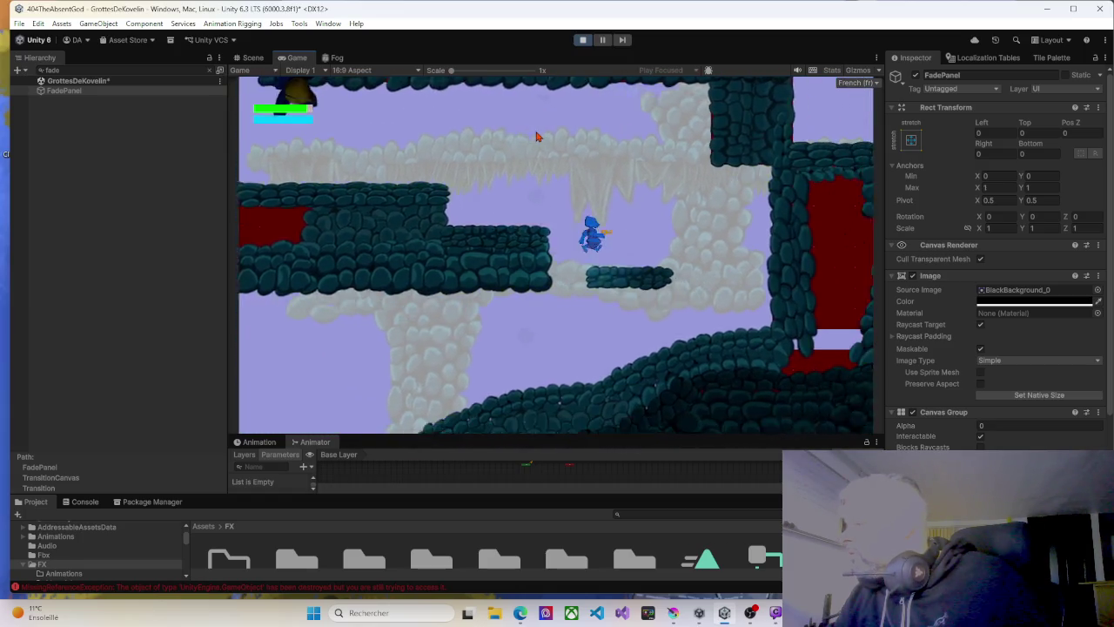
{"action": "key", "text": "Right"}
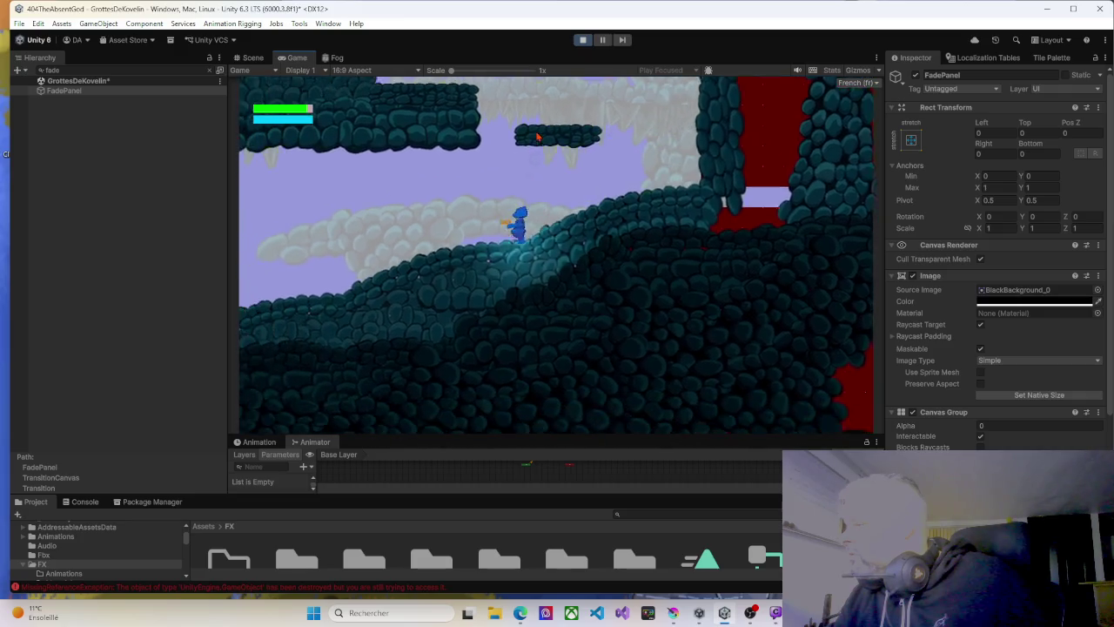
{"action": "key", "text": "Right"}
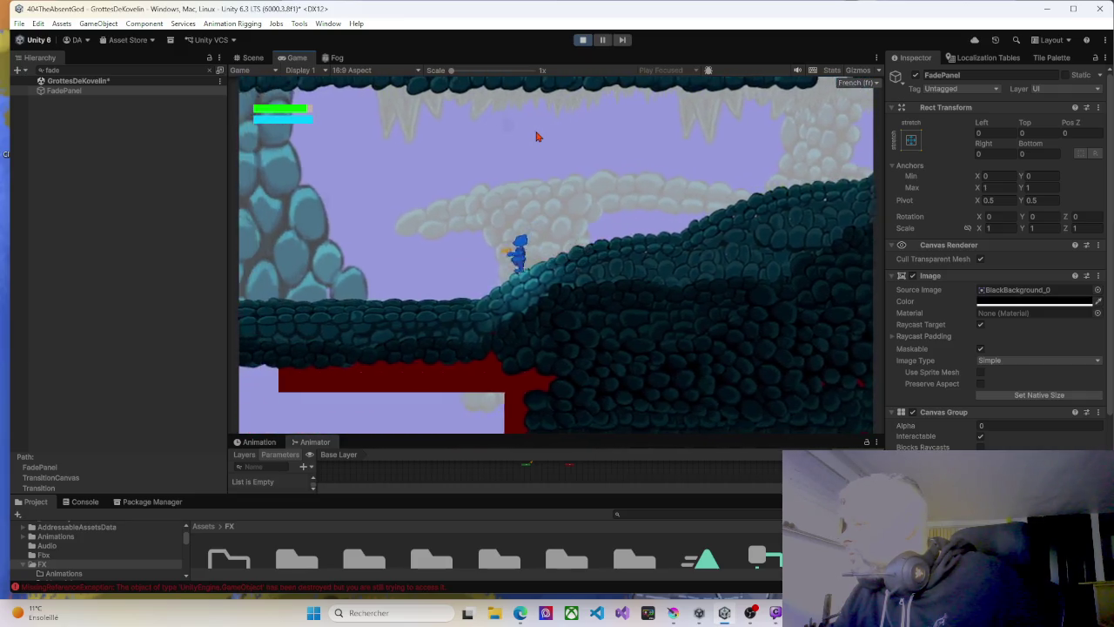
{"action": "key", "text": "Right"}
{"action": "key", "text": "Right"}
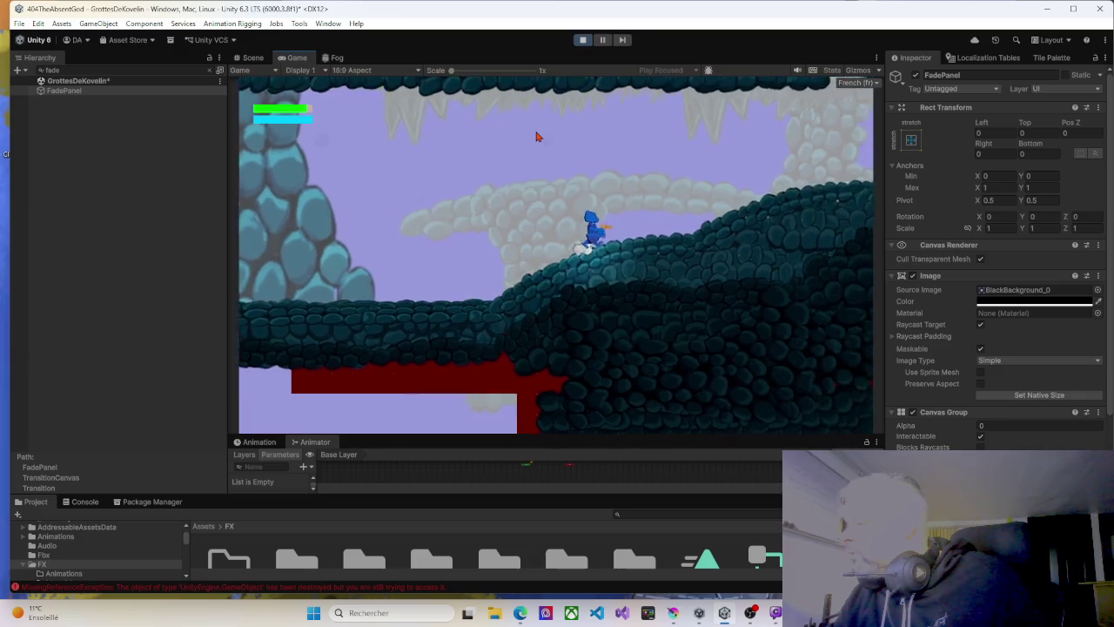
Move back and forth along the slope, jumping right, into the darker purple-lit room.
{"action": "key", "text": "Right"}
{"action": "key", "text": "Right"}
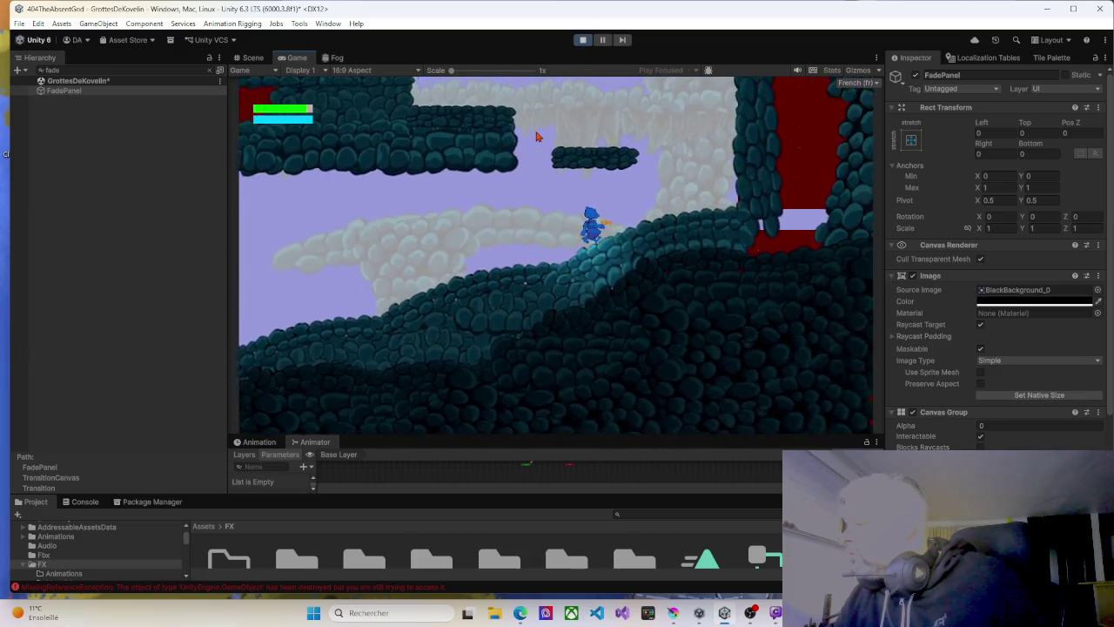
{"action": "key", "text": "Left"}
{"action": "key", "text": "Right"}
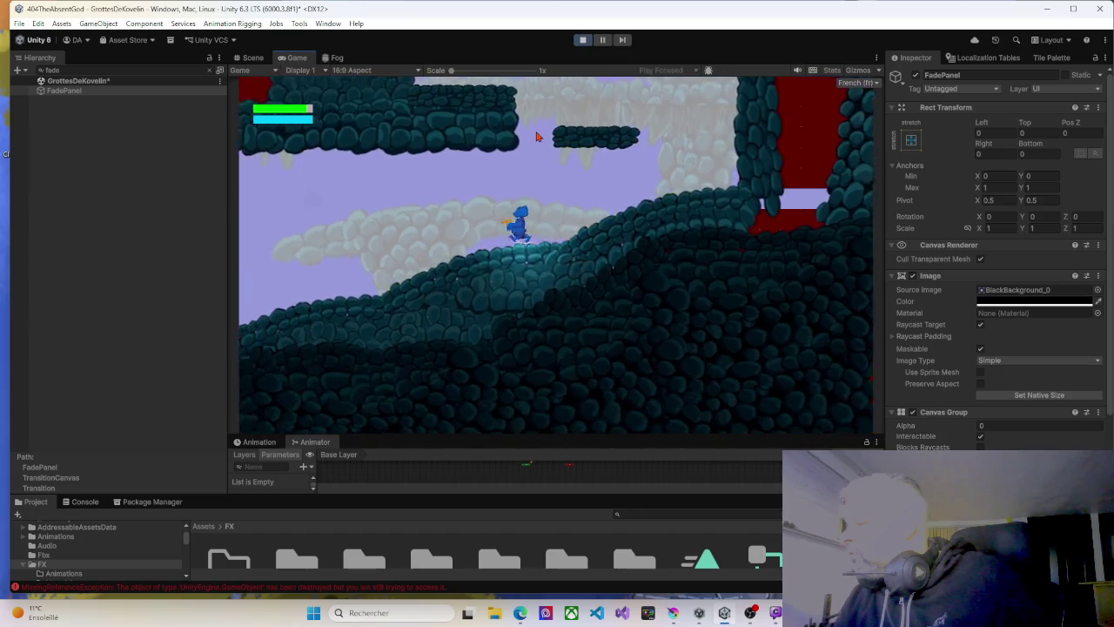
{"action": "key", "text": "Left"}
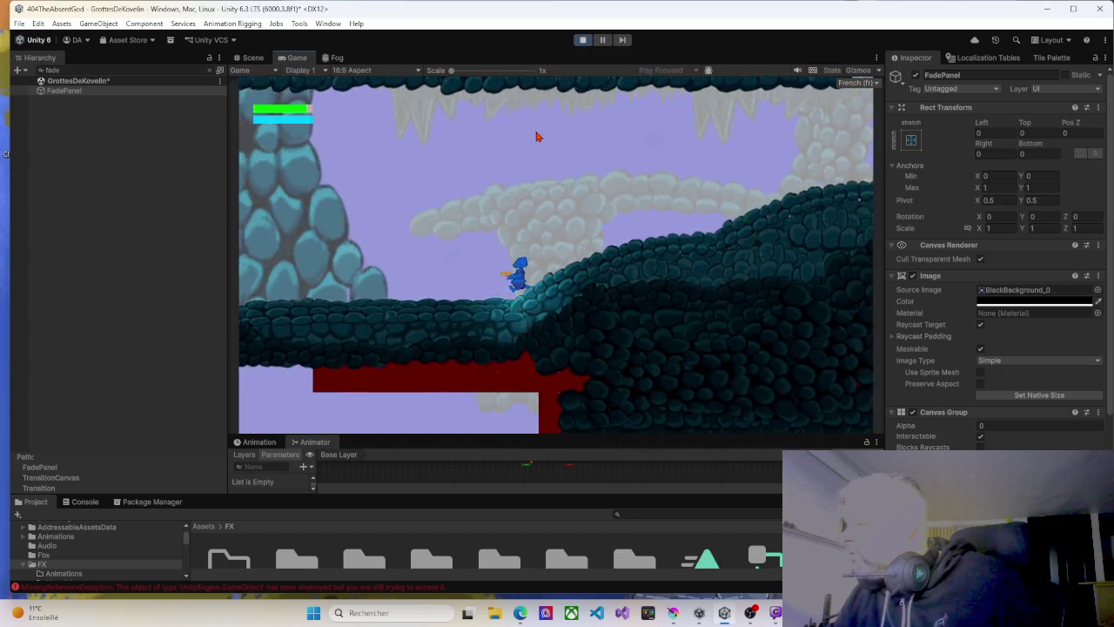
{"action": "key", "text": "Right"}
{"action": "key", "text": "space"}
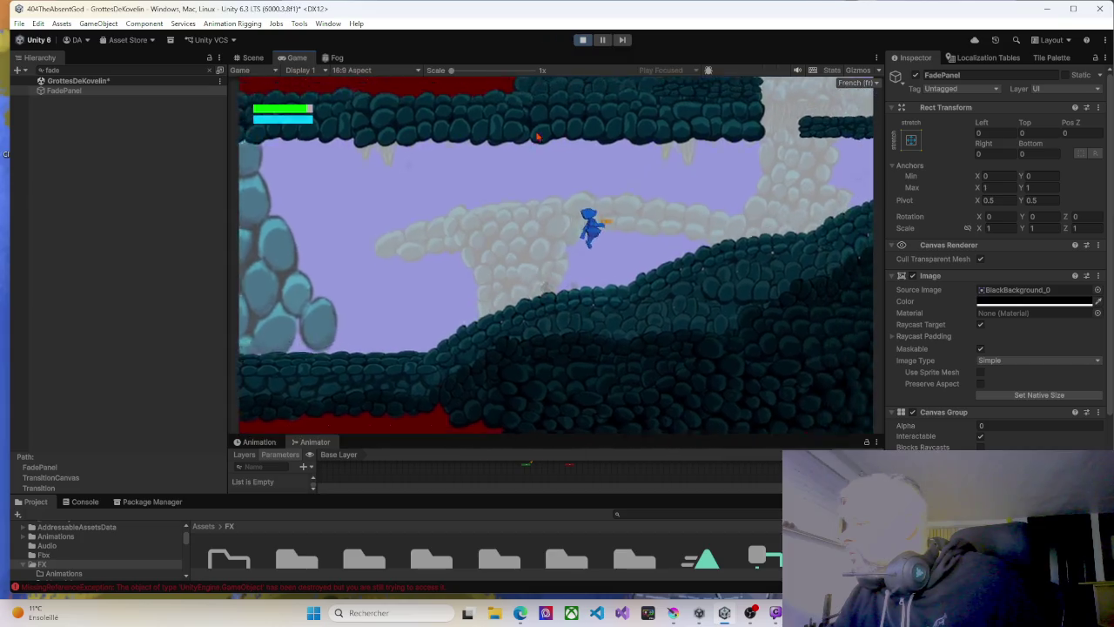
{"action": "key", "text": "Right"}
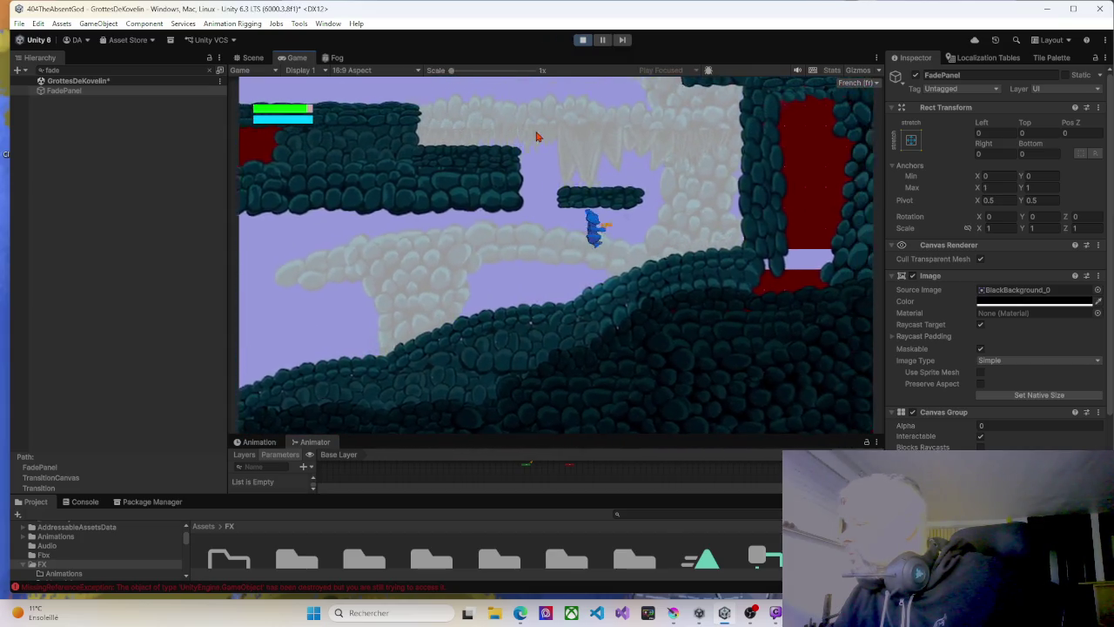
{"action": "key", "text": "Right"}
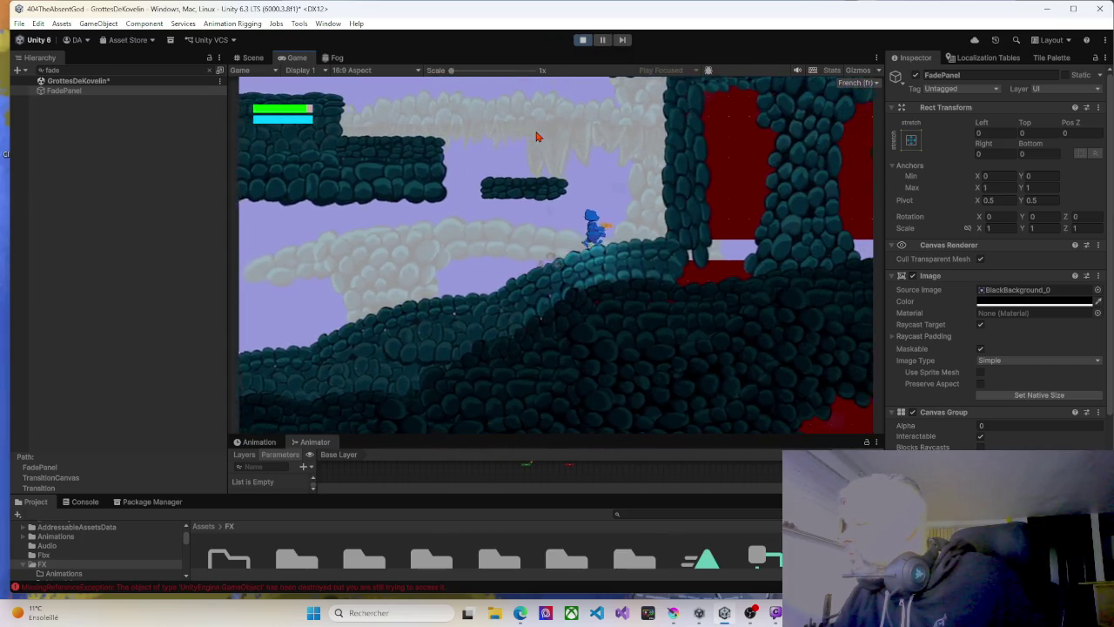
{"action": "key", "text": "Right"}
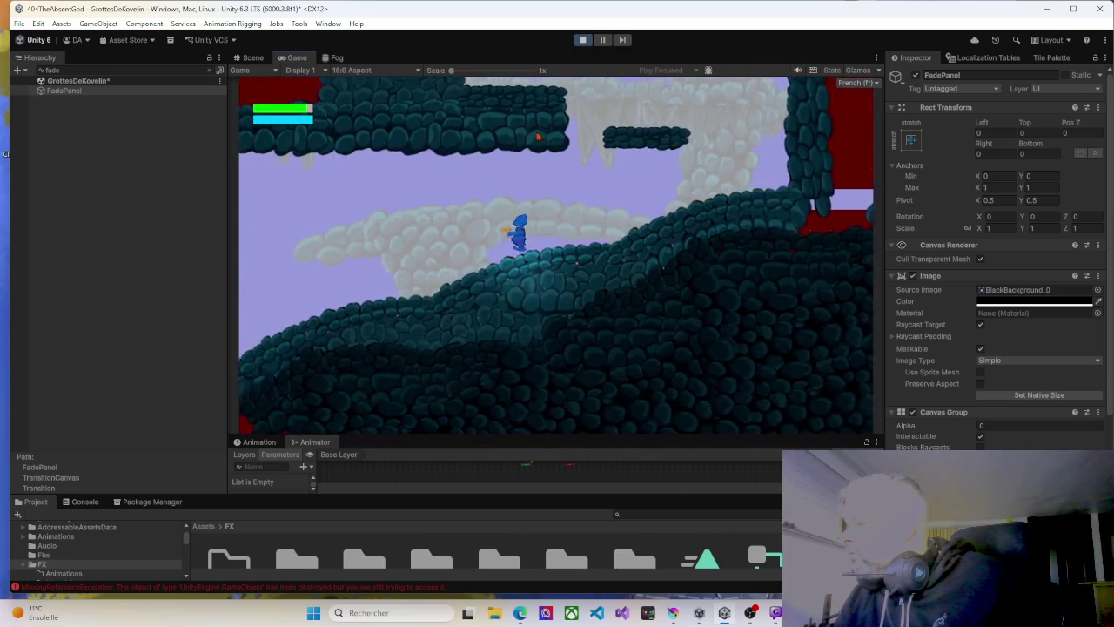
{"action": "key", "text": "Right"}
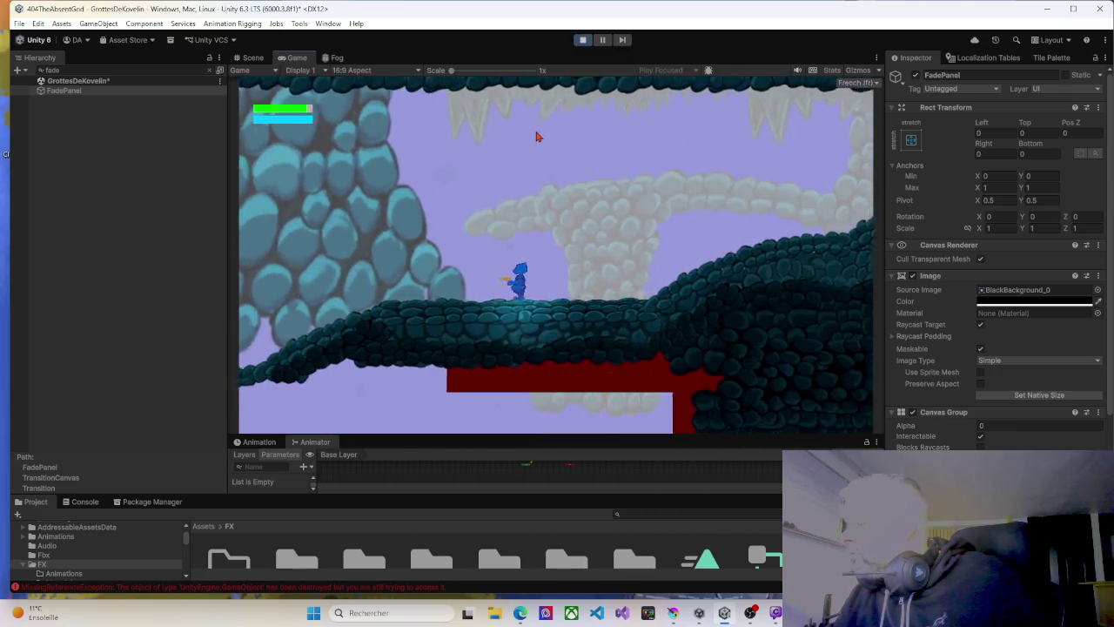
{"action": "key", "text": "Left"}
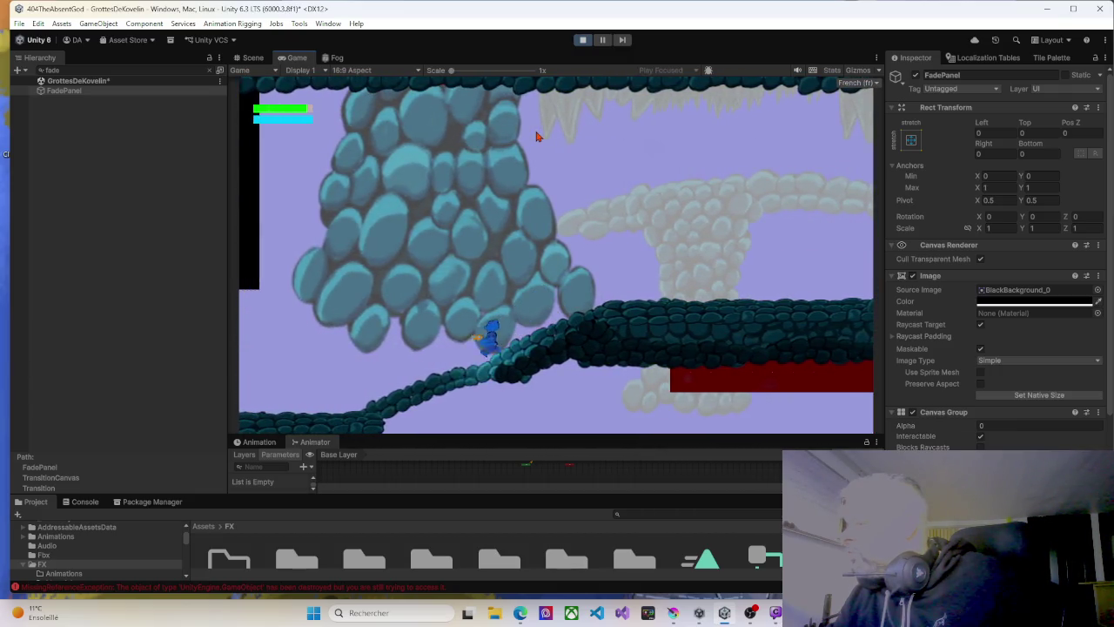
{"action": "key", "text": "Left"}
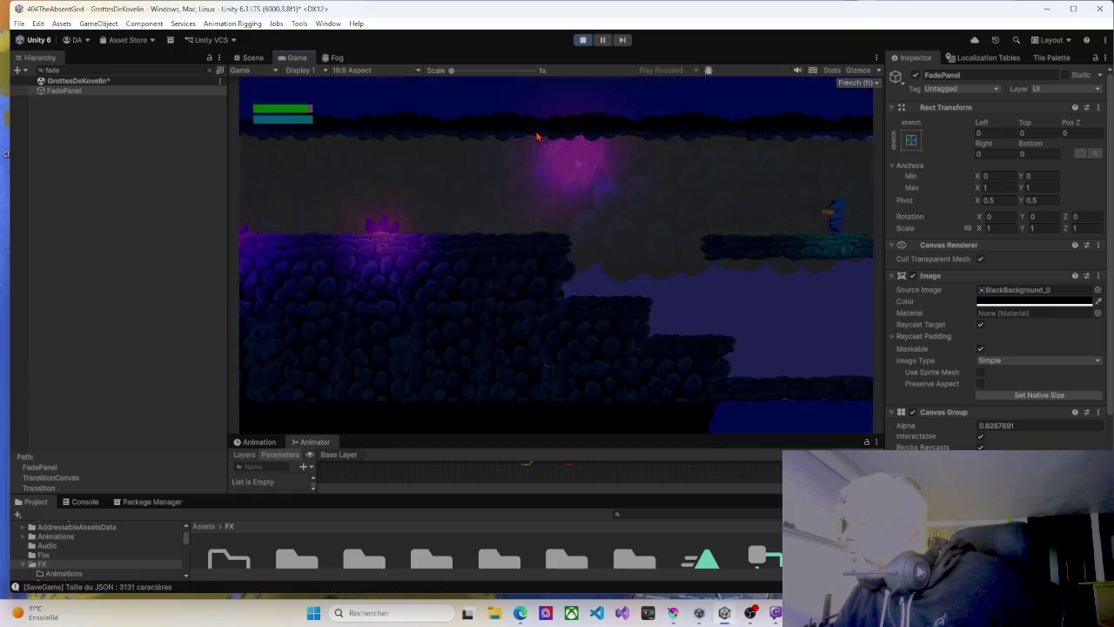
Jump between the middle and upper stone platforms, then stop Play mode.
{"action": "key", "text": "space"}
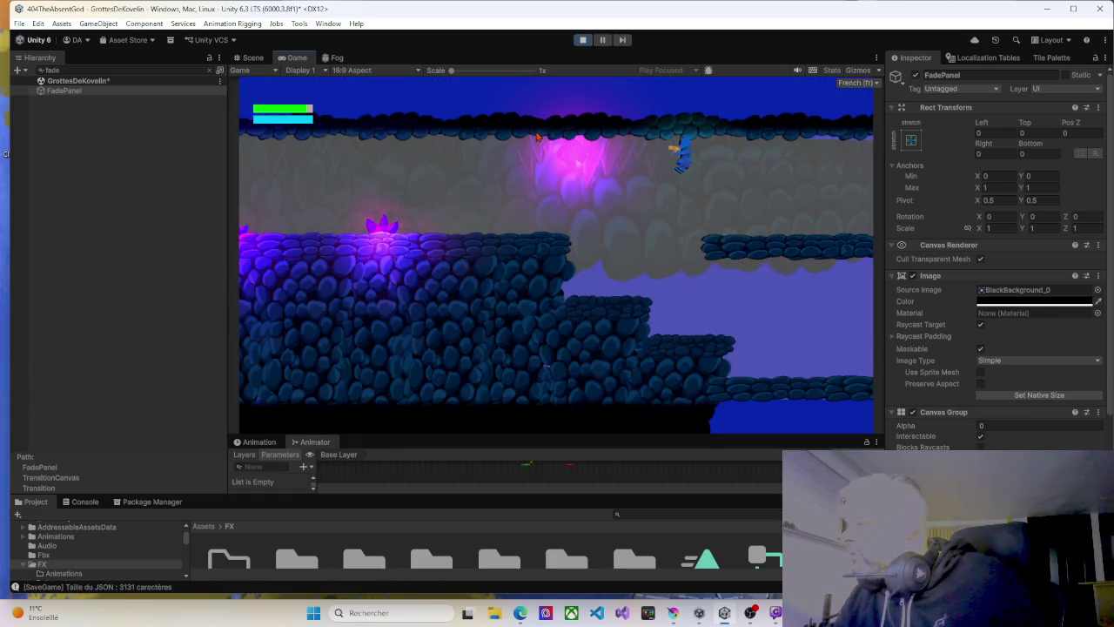
{"action": "key", "text": "Left"}
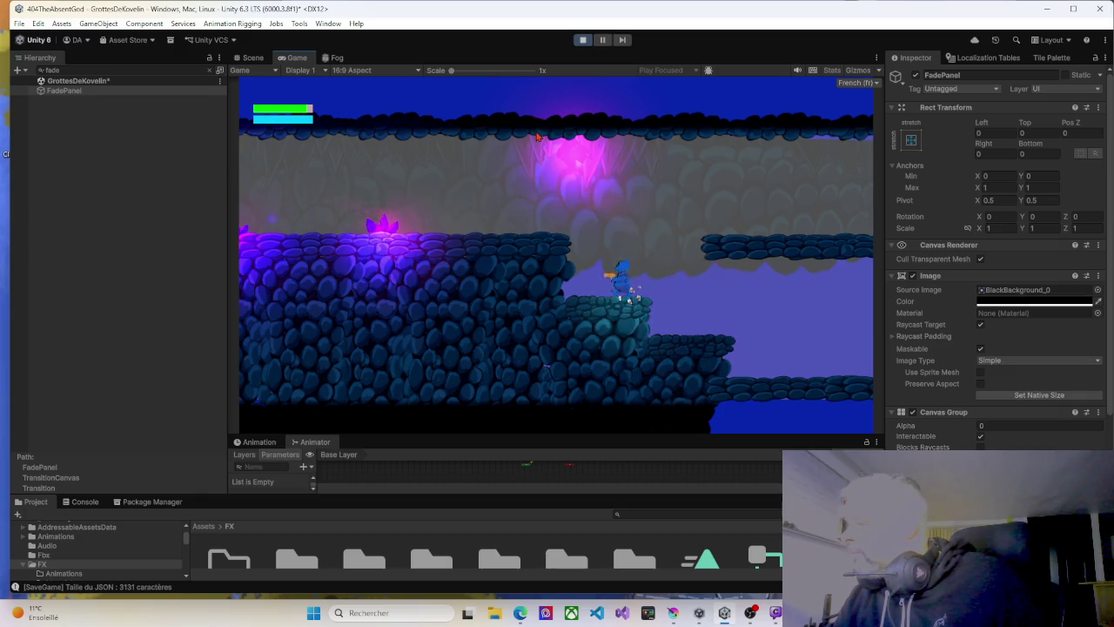
{"action": "key", "text": "space"}
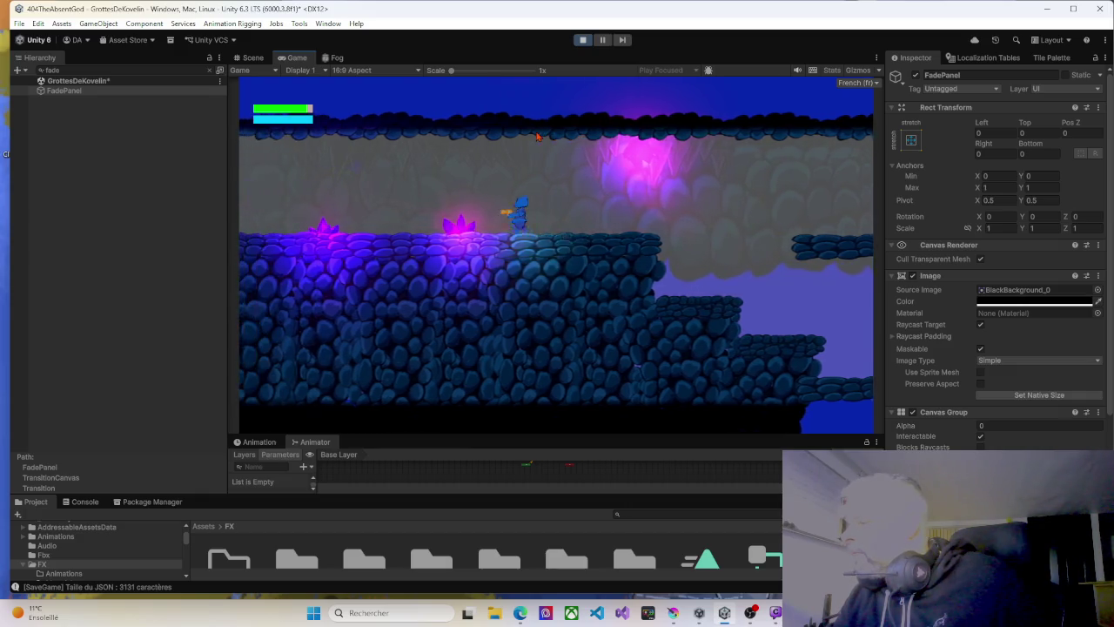
{"action": "key", "text": "Right"}
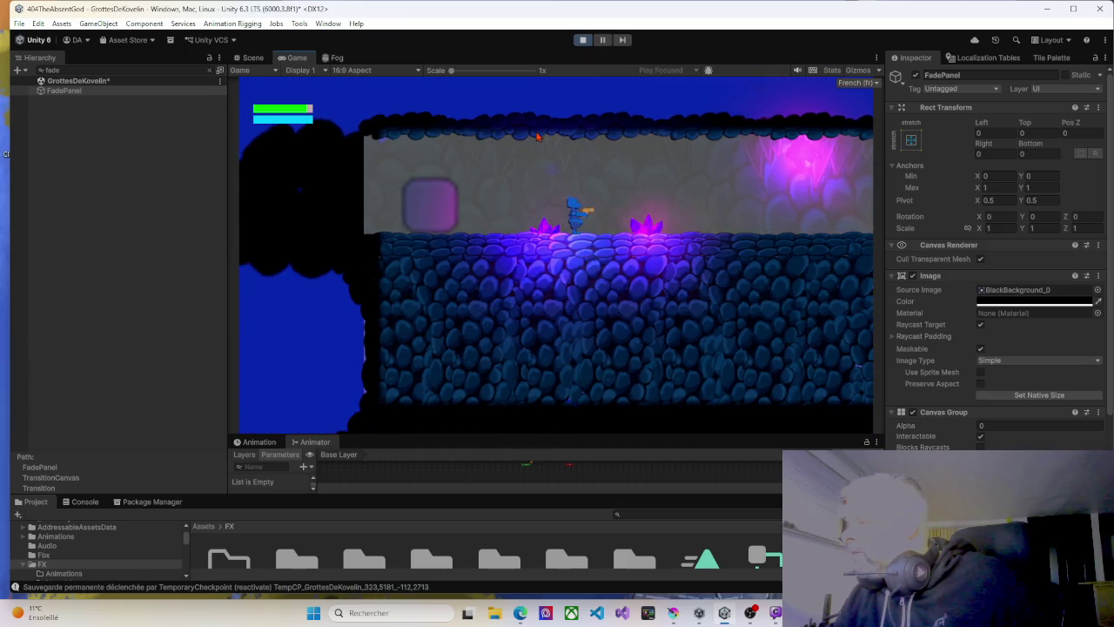
{"action": "key", "text": "Left"}
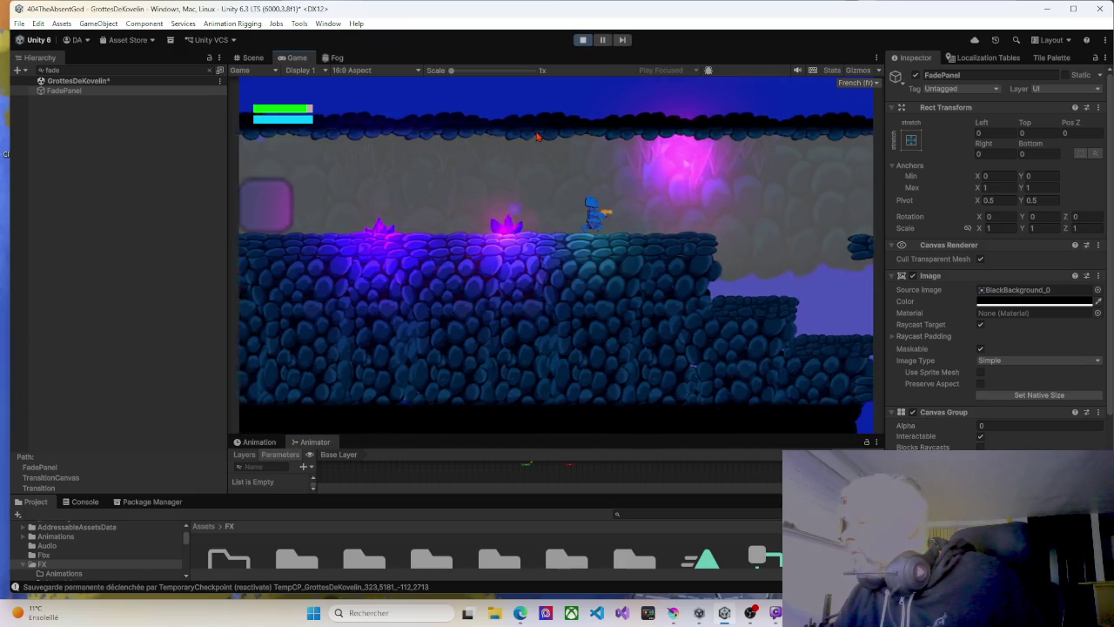
{"action": "key", "text": "Right"}
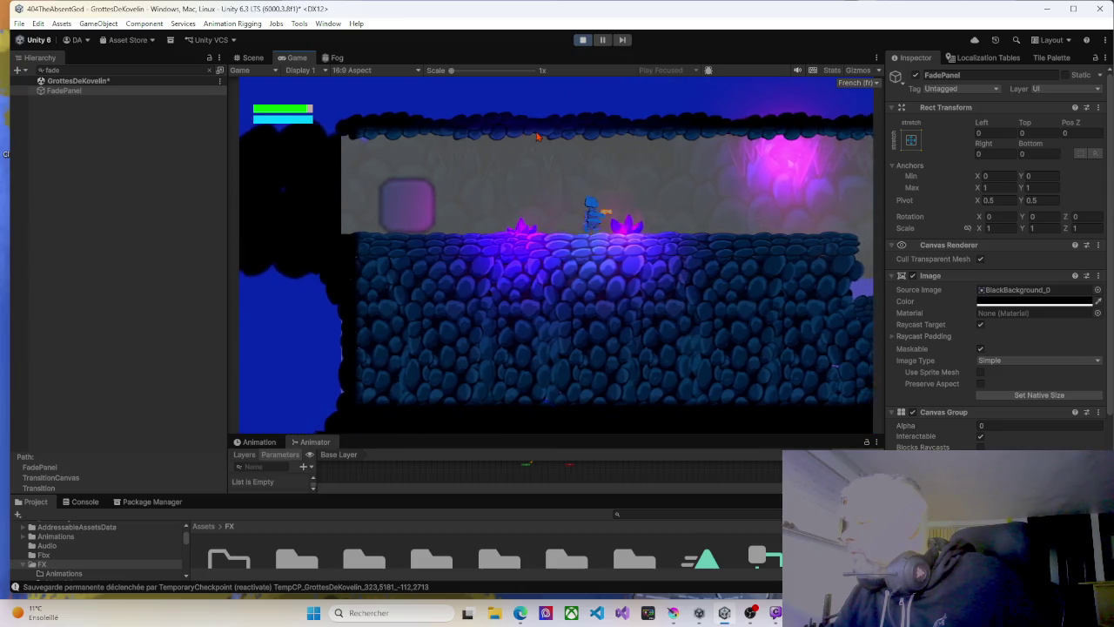
{"action": "key", "text": "Right"}
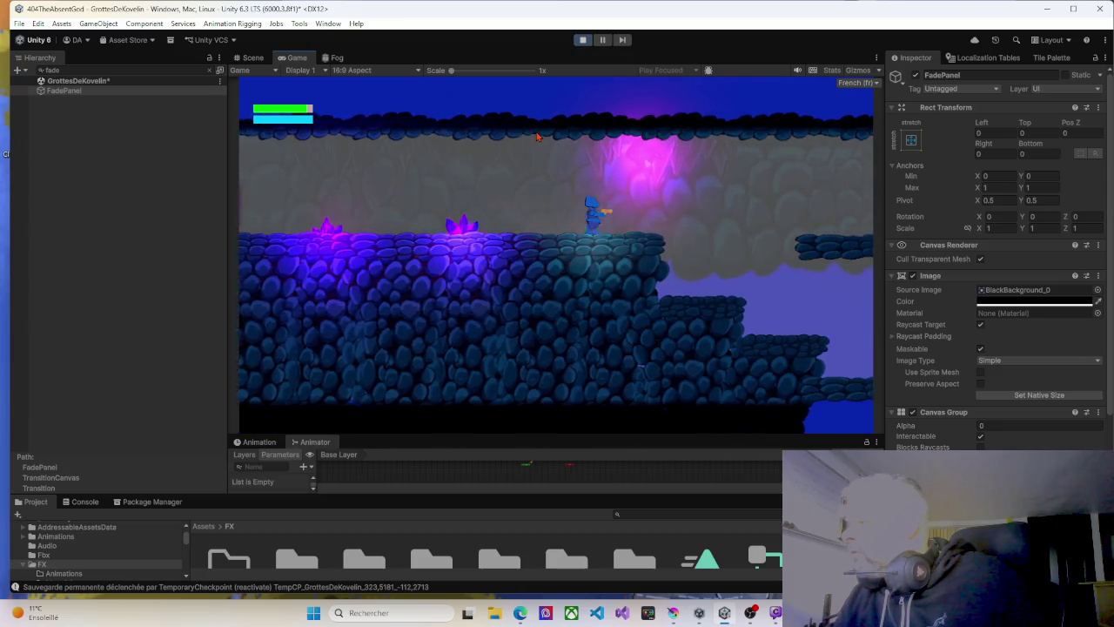
{"action": "key", "text": "Left"}
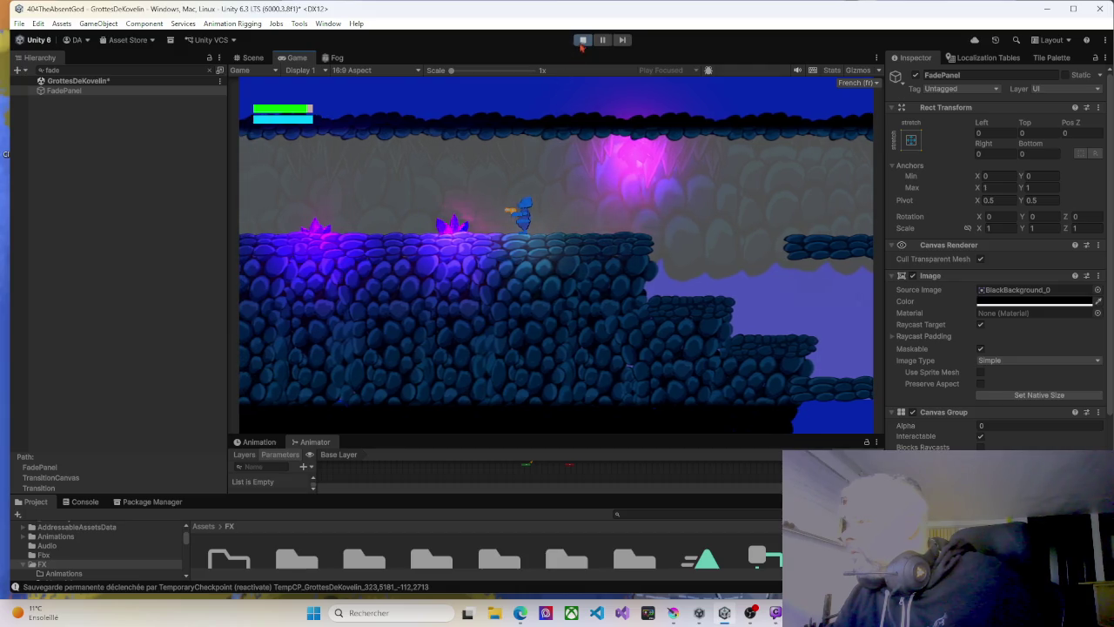
{"action": "left_click", "coordinate": [583, 40]}
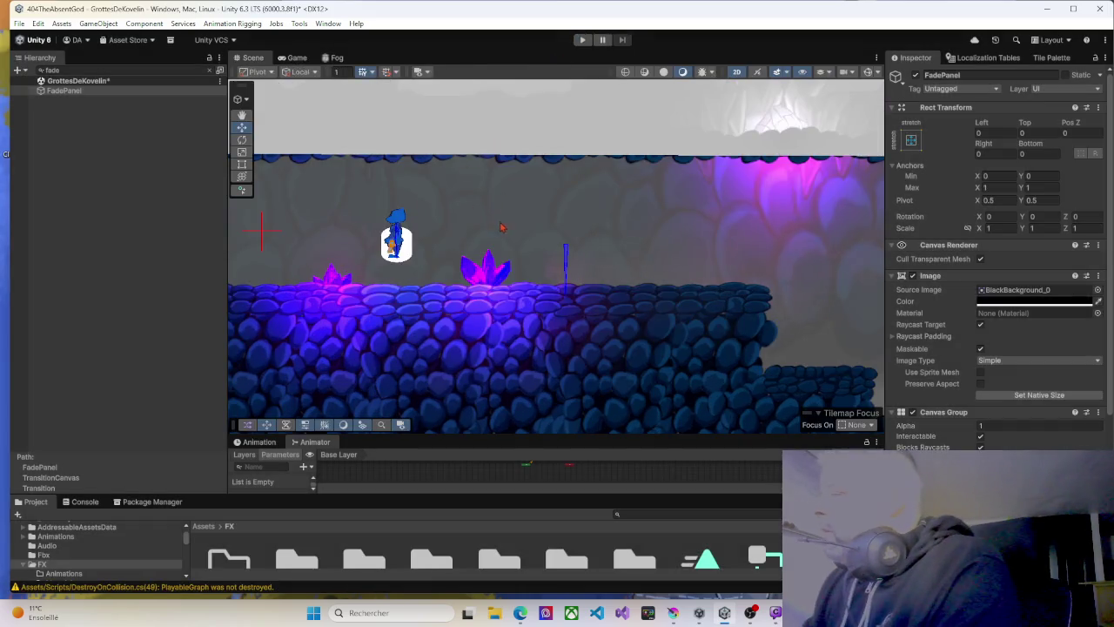
Clear the 'fade' Hierarchy filter and pan the Scene view over the whole room.
{"action": "scroll", "coordinate": [537, 255], "scroll_direction": "down", "scroll_amount": 1}
{"action": "scroll", "coordinate": [538, 255], "scroll_direction": "down", "scroll_amount": 2}
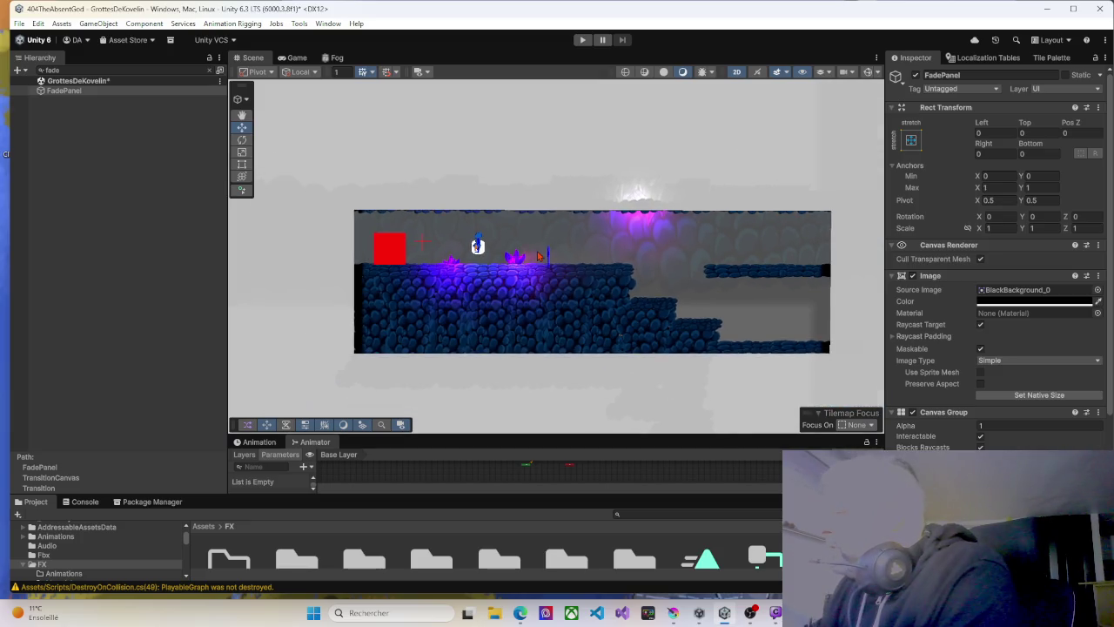
{"action": "scroll", "coordinate": [538, 255], "scroll_direction": "up", "scroll_amount": 1}
{"action": "scroll", "coordinate": [537, 255], "scroll_direction": "up", "scroll_amount": 1}
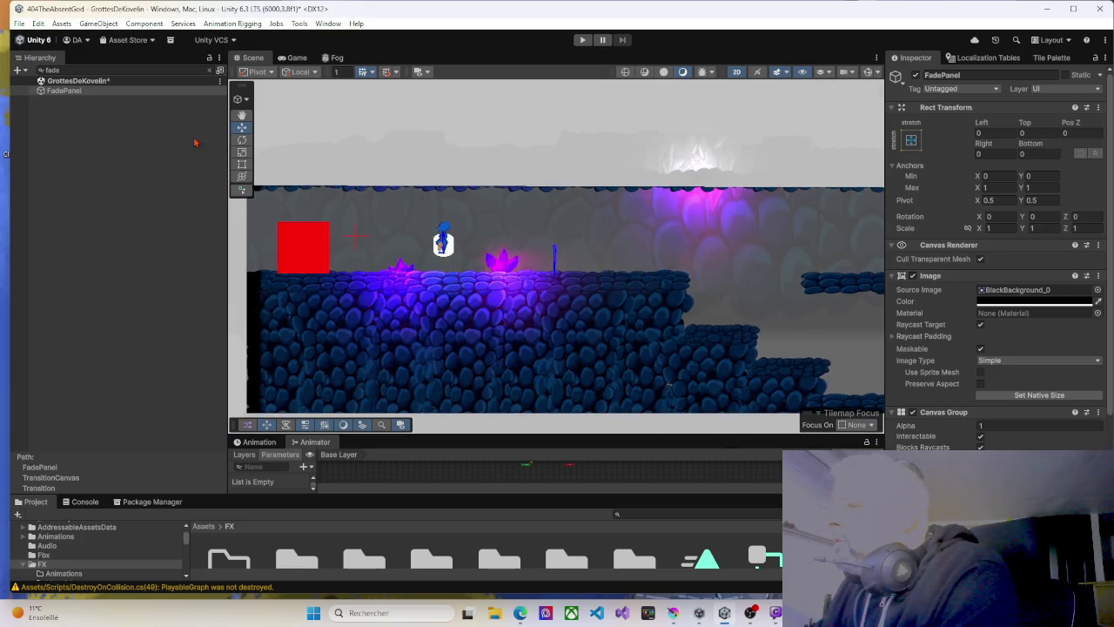
{"action": "left_click", "coordinate": [210, 70]}
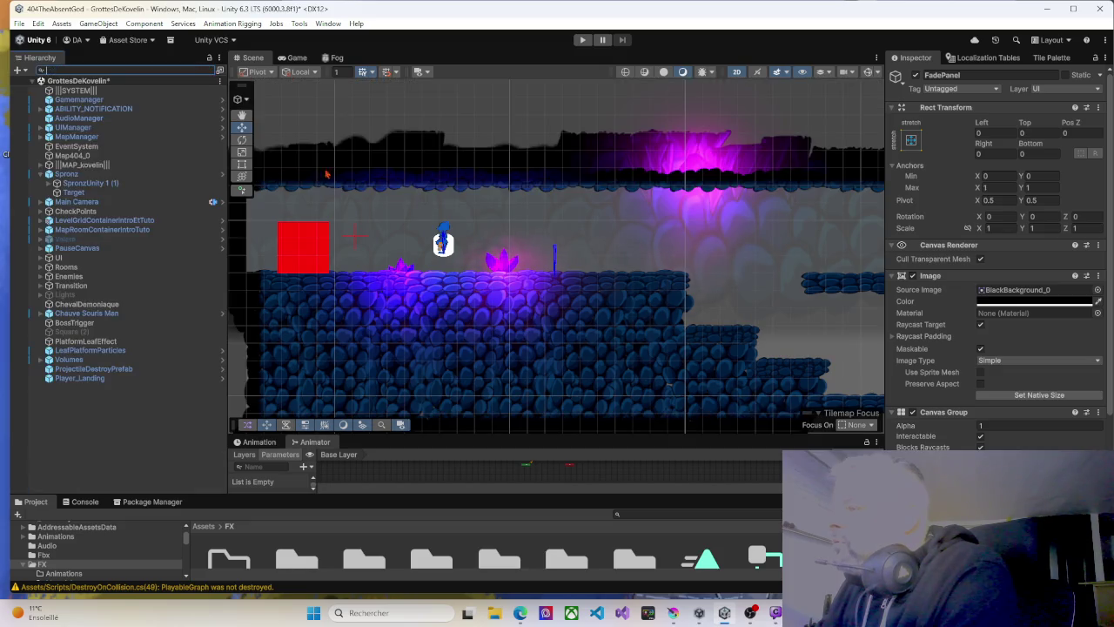
{"action": "left_click_drag", "start_coordinate": [412, 223], "coordinate": [460, 203]}
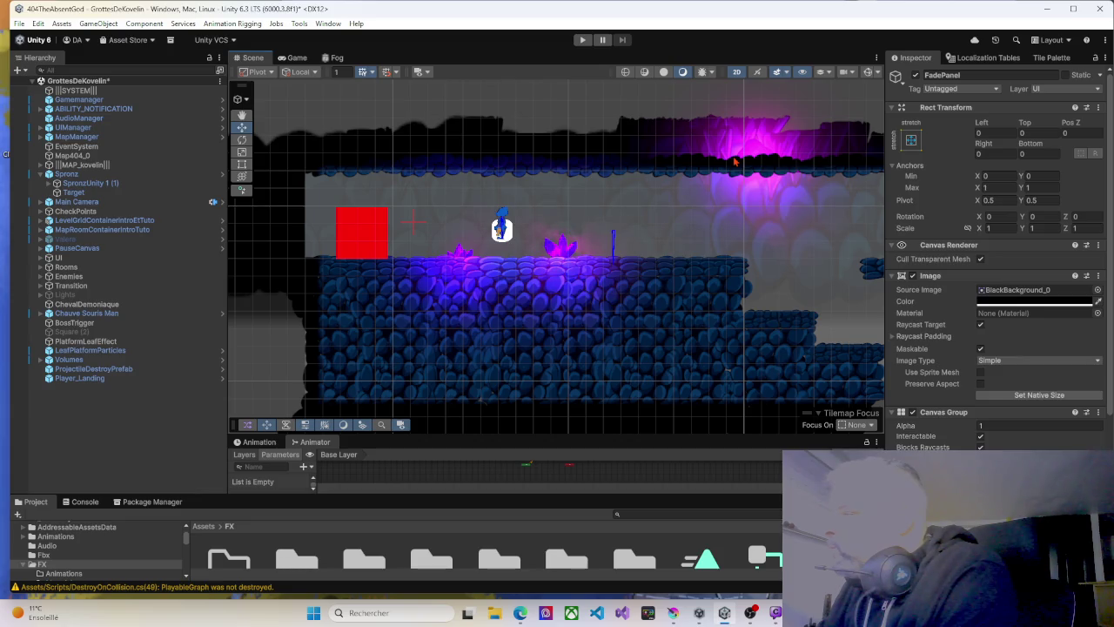
{"action": "scroll", "coordinate": [672, 233], "scroll_direction": "down", "scroll_amount": 3}
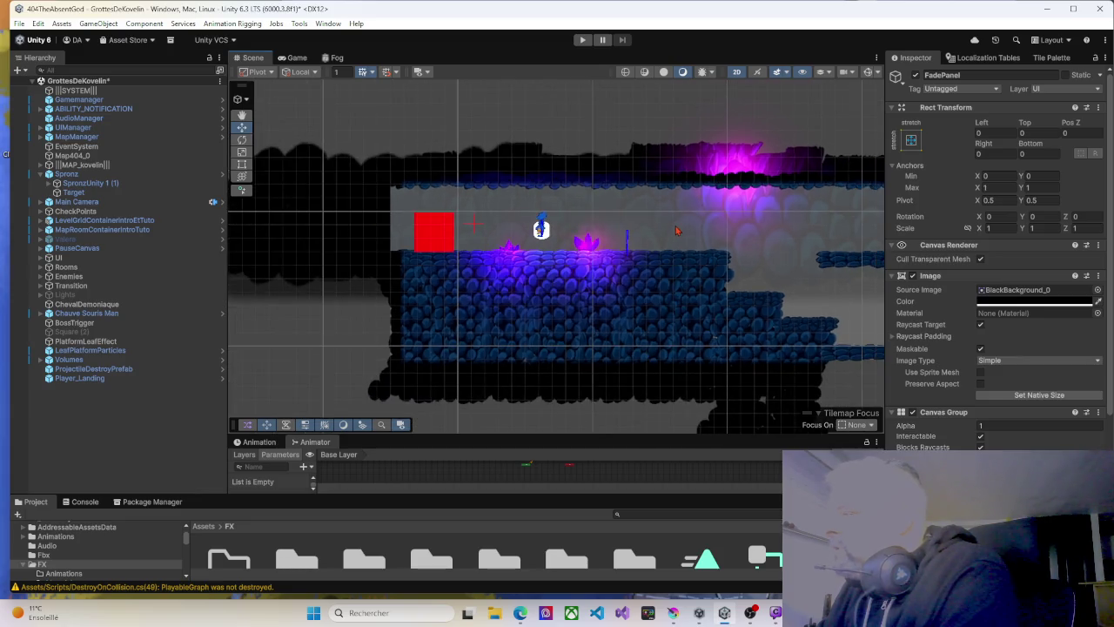
{"action": "left_click_drag", "start_coordinate": [679, 231], "coordinate": [597, 219]}
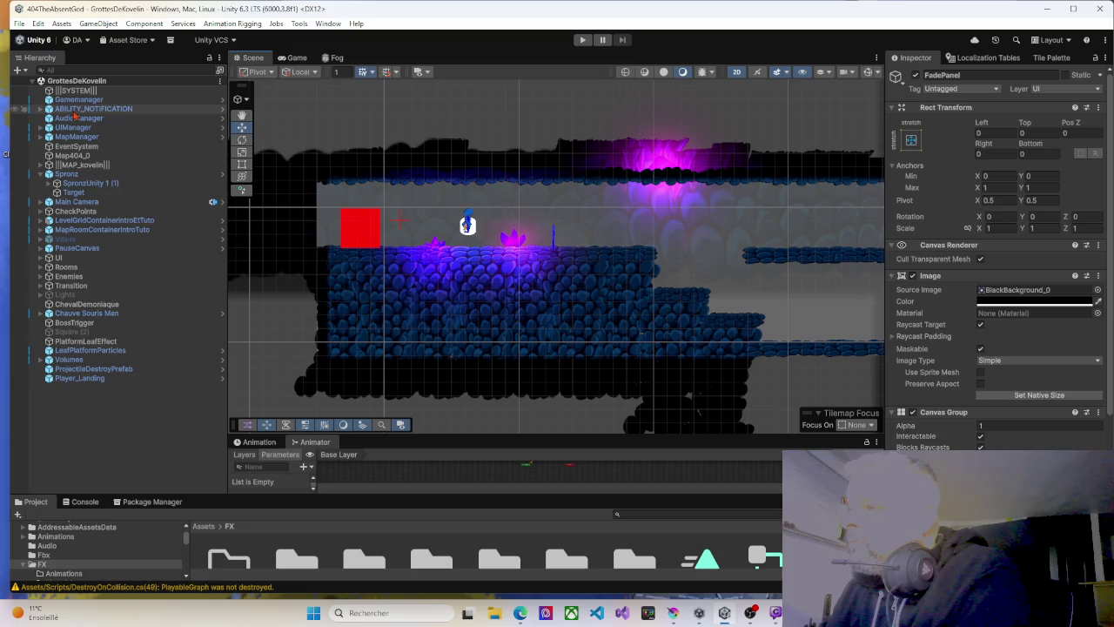
Expand MAP_kovelin, collapse the Spronz and Layers subtrees, and select EntreeDesGrottes' Limites.
{"action": "left_click", "coordinate": [40, 174]}
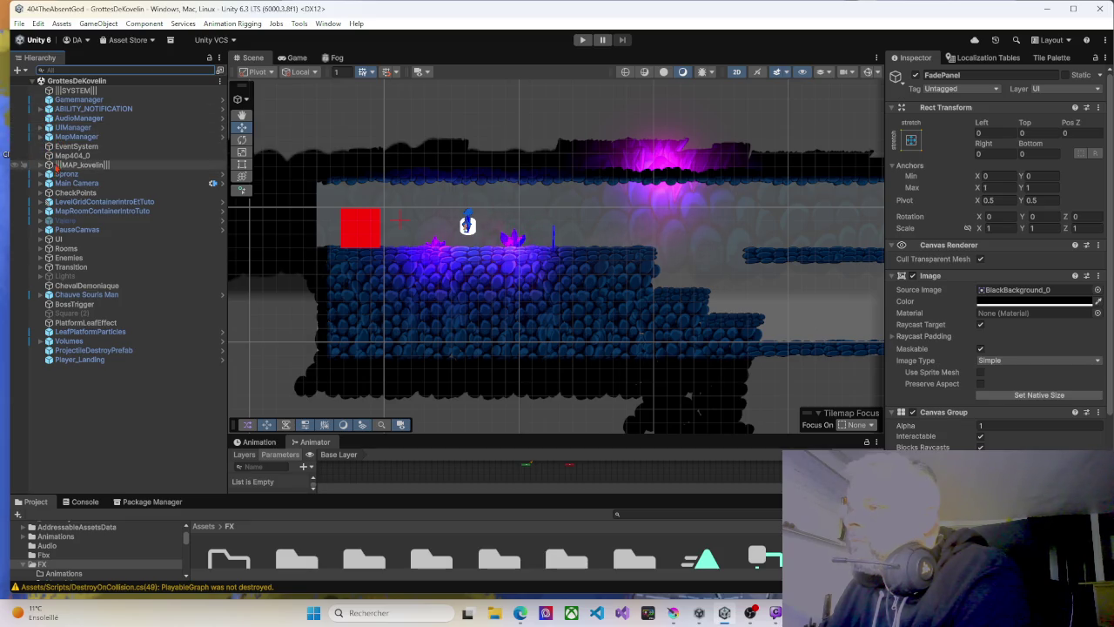
{"action": "left_click", "coordinate": [40, 164]}
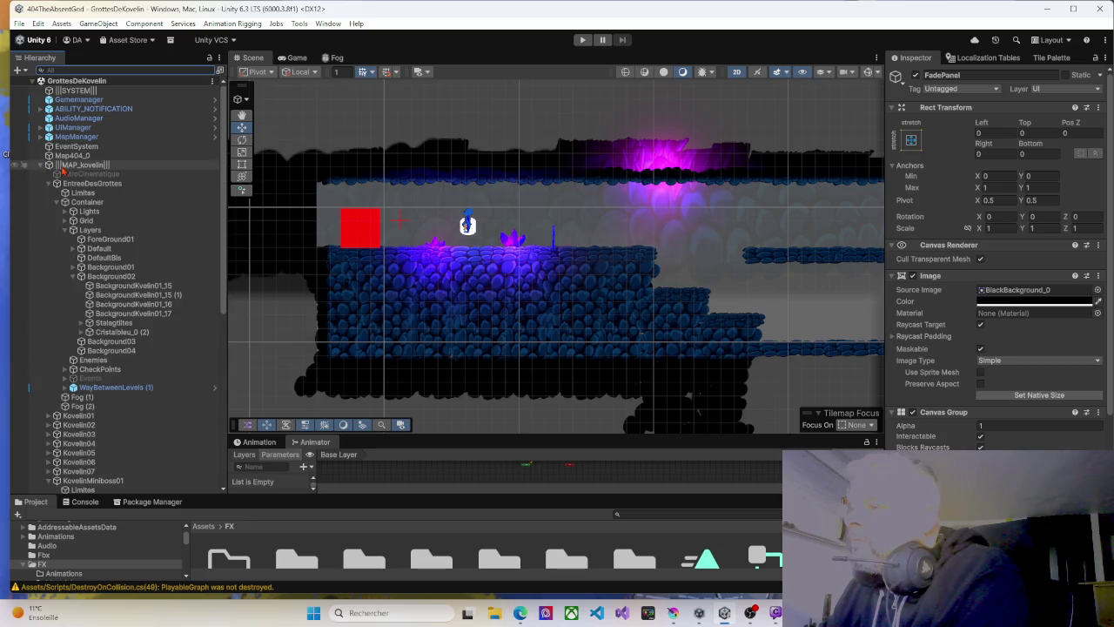
{"action": "left_click", "coordinate": [81, 276]}
{"action": "left_click", "coordinate": [66, 232]}
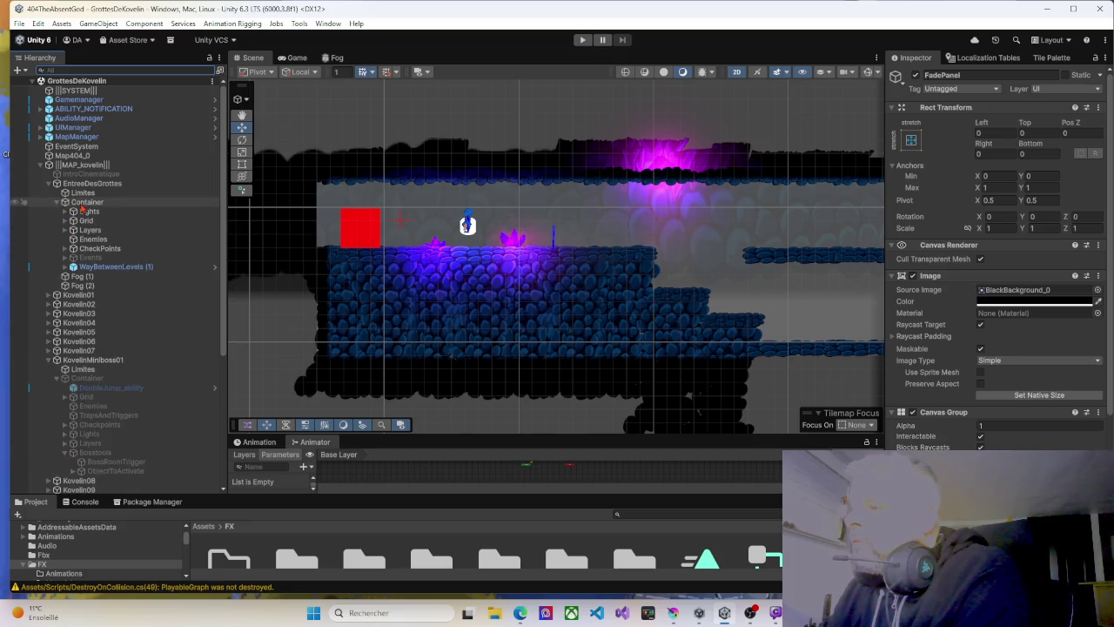
{"action": "left_click", "coordinate": [80, 192]}
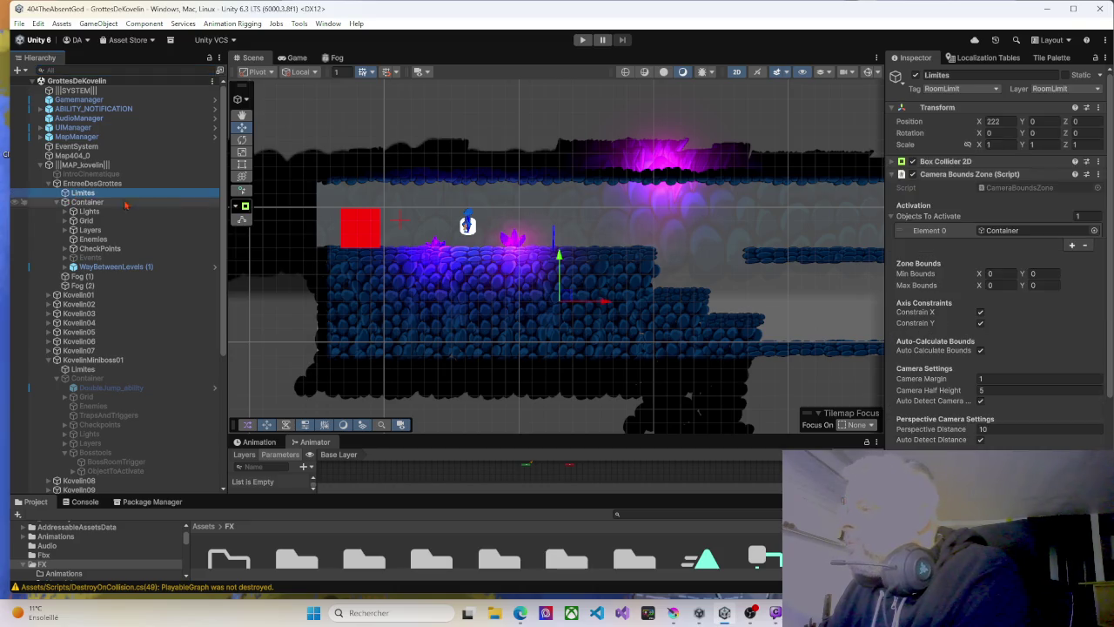
Turn on Gizmos and add Kovelin01 to the selection to compare both rooms' bounds.
{"action": "left_click", "coordinate": [867, 71]}
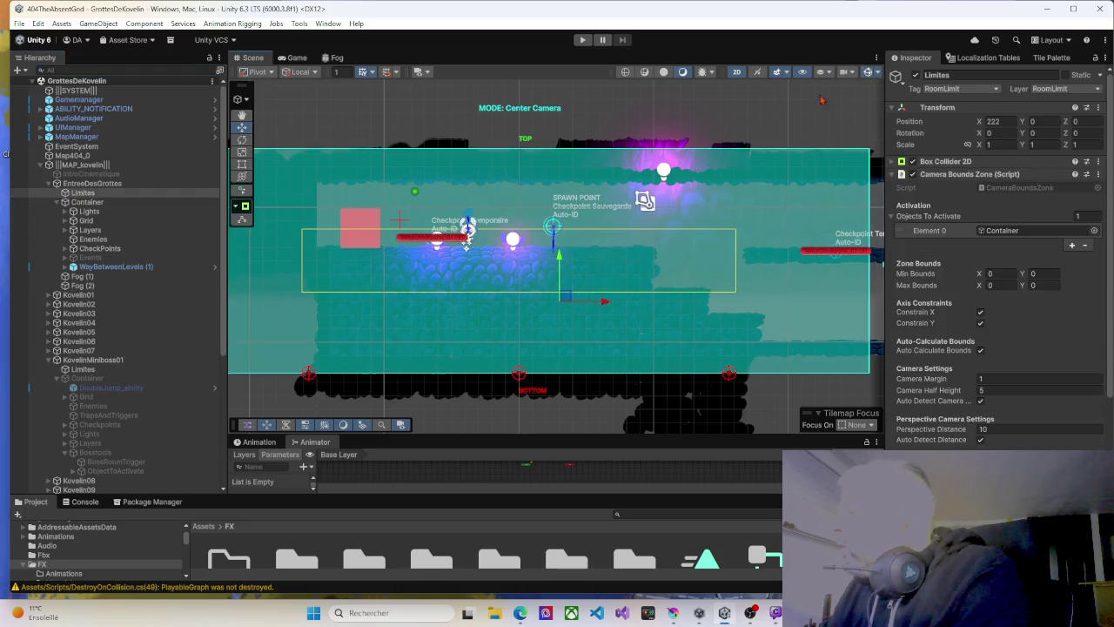
{"action": "scroll", "coordinate": [666, 202], "scroll_direction": "down", "scroll_amount": 4}
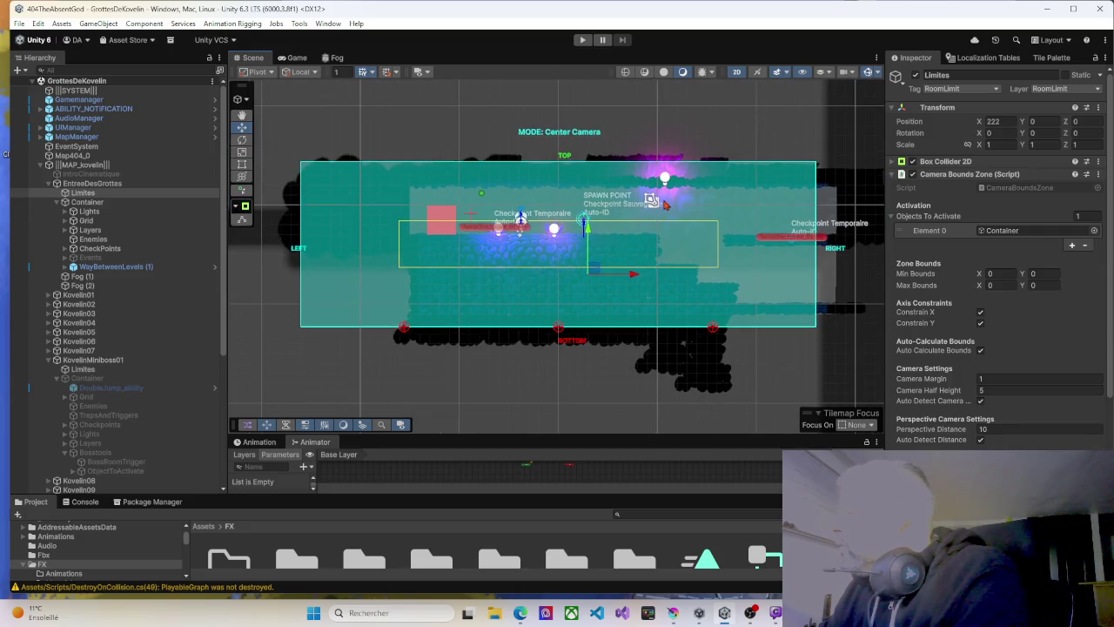
{"action": "mouse_move", "coordinate": [663, 203]}
{"action": "left_mouse_down"}
{"action": "mouse_move", "coordinate": [572, 206]}
{"action": "mouse_move", "coordinate": [601, 206]}
{"action": "left_mouse_up"}
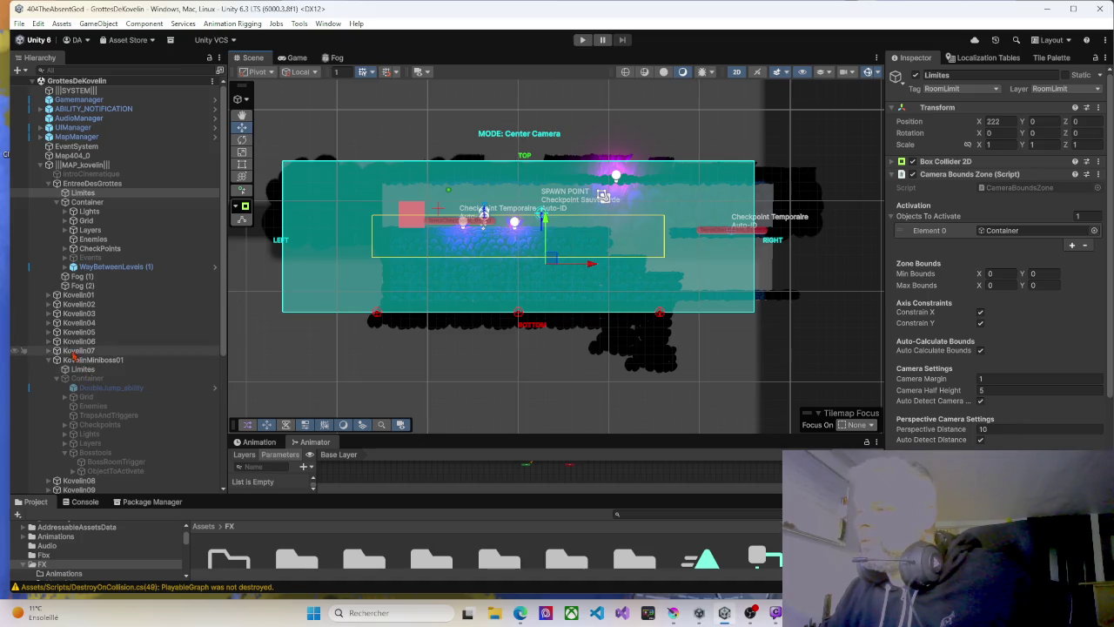
{"action": "left_click", "coordinate": [77, 296], "text": "ctrl"}
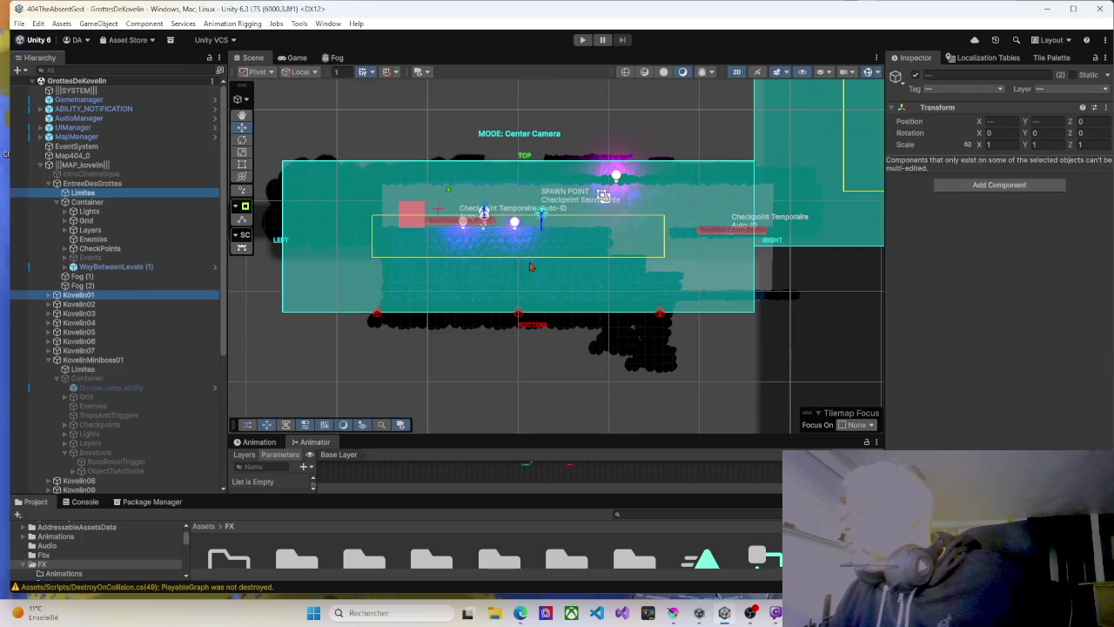
{"action": "left_click_drag", "start_coordinate": [713, 258], "coordinate": [595, 258]}
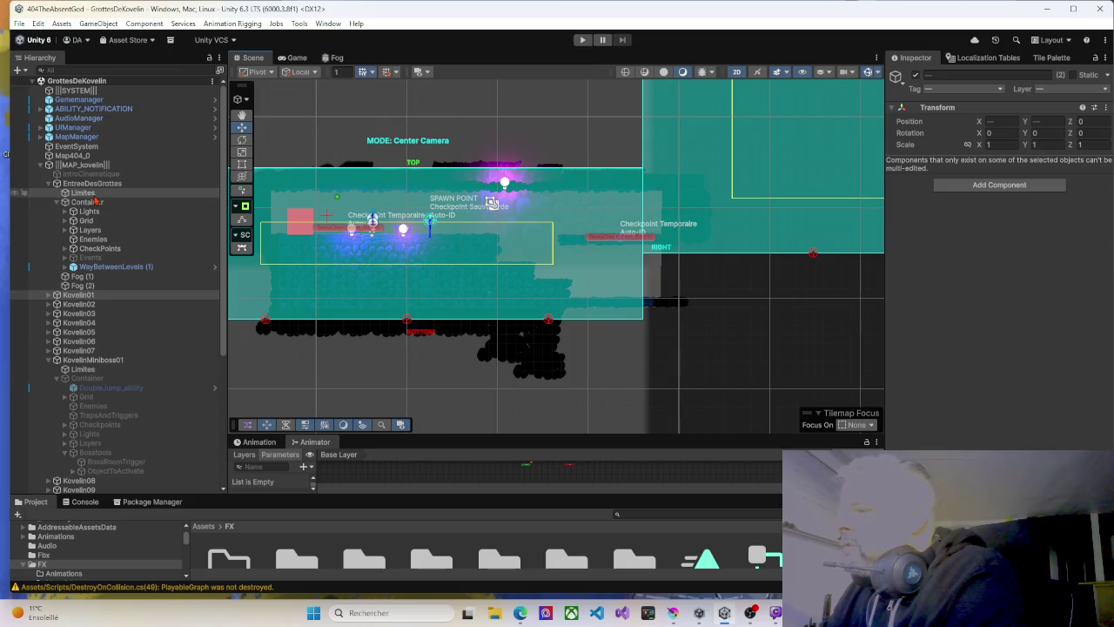
Drag the Limites Box Collider 2D right edge to the RIGHT marker, making Size X 53.
{"action": "left_click", "coordinate": [94, 193]}
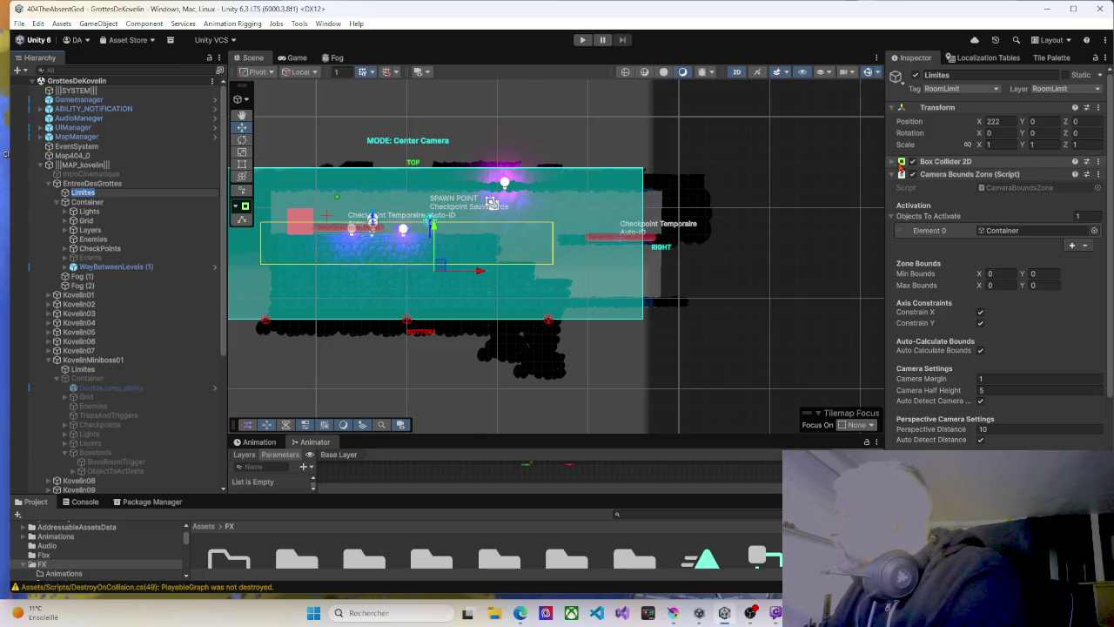
{"action": "left_click", "coordinate": [891, 162]}
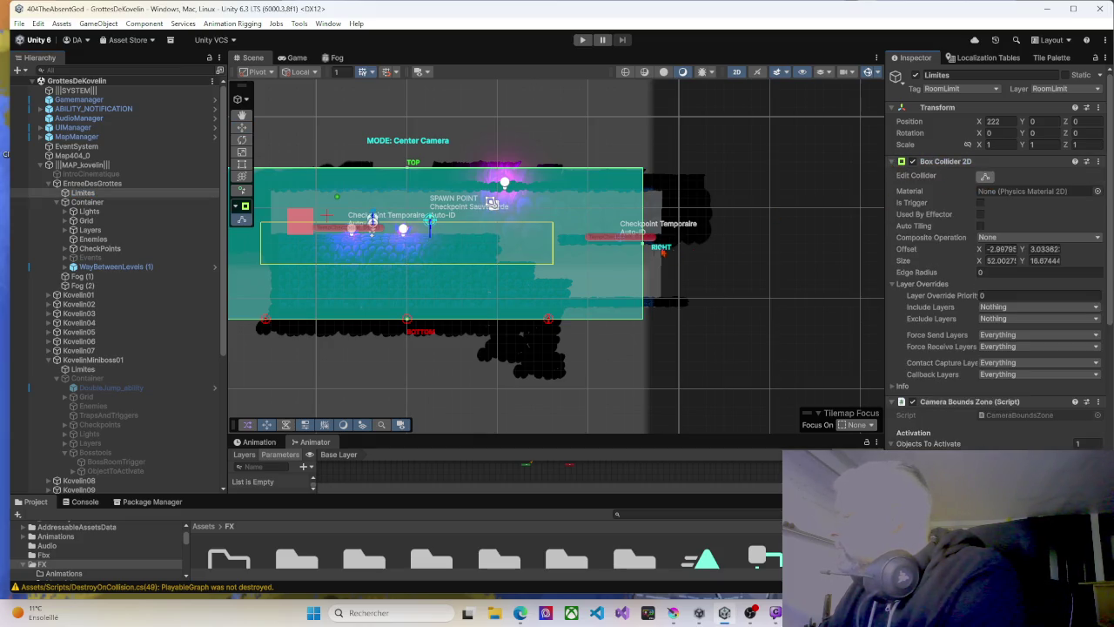
{"action": "left_click_drag", "start_coordinate": [644, 246], "coordinate": [643, 246]}
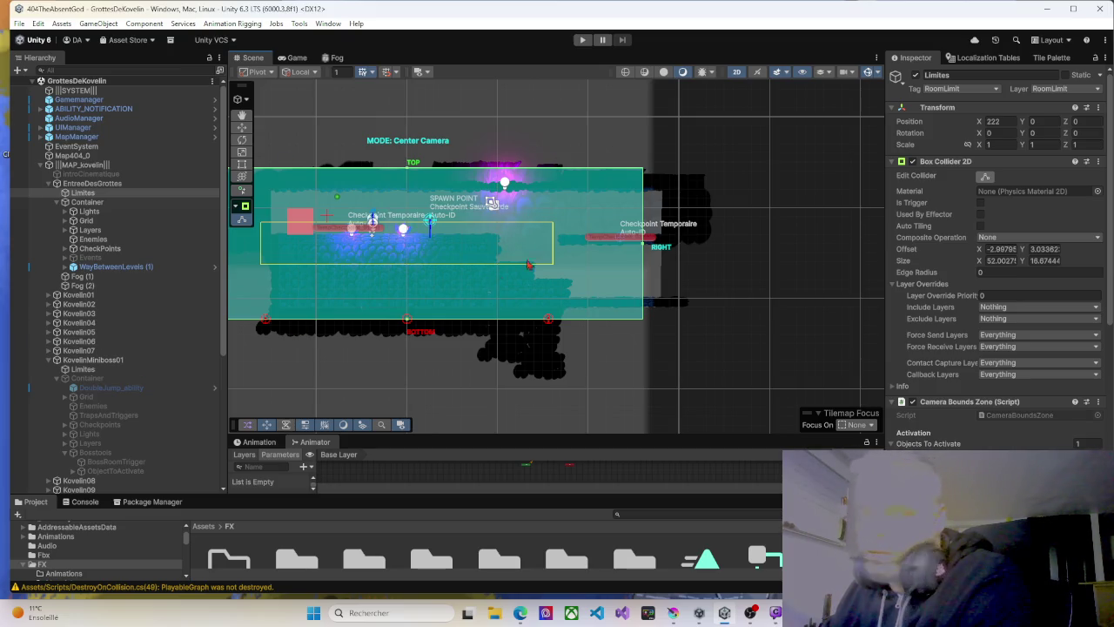
{"action": "scroll", "coordinate": [607, 88], "scroll_direction": "up", "scroll_amount": 1}
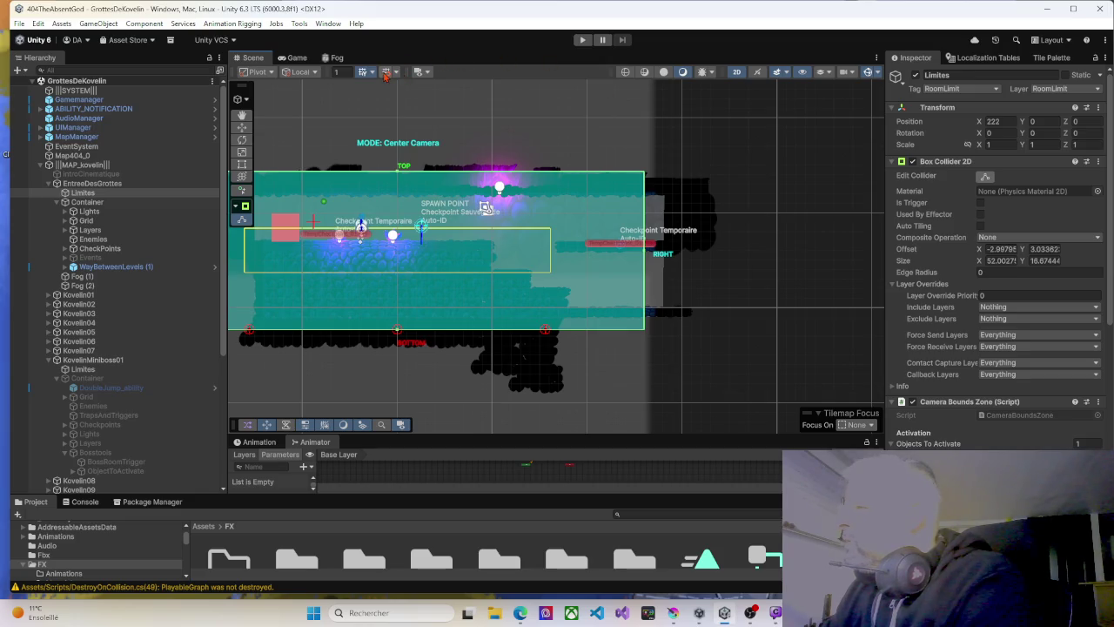
{"action": "scroll", "coordinate": [605, 187], "scroll_direction": "up", "scroll_amount": 5}
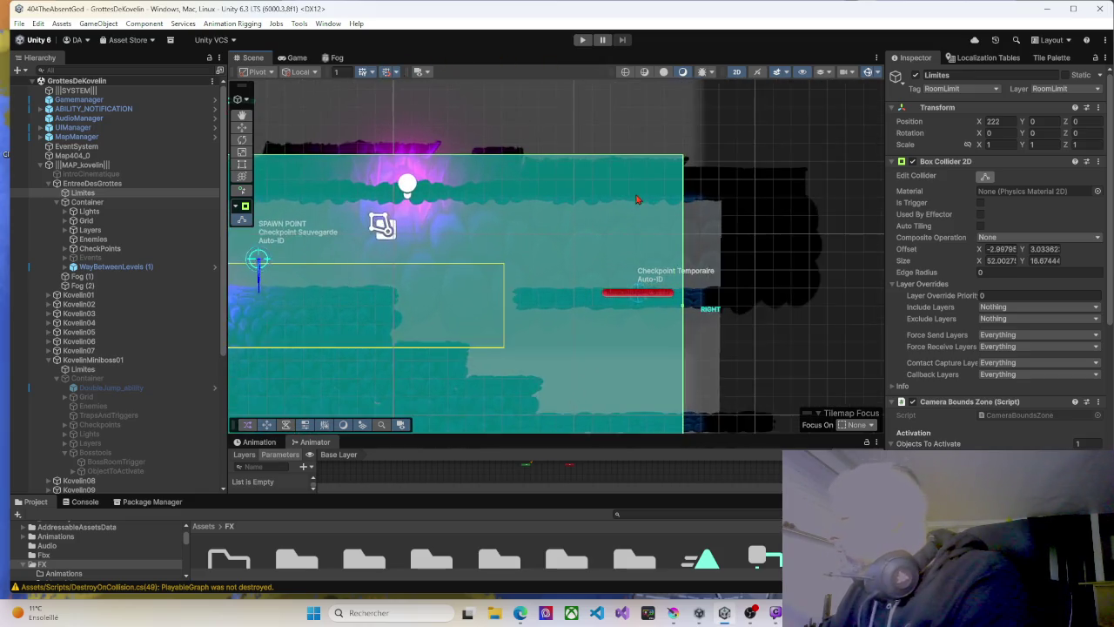
{"action": "left_click_drag", "start_coordinate": [659, 212], "coordinate": [625, 209]}
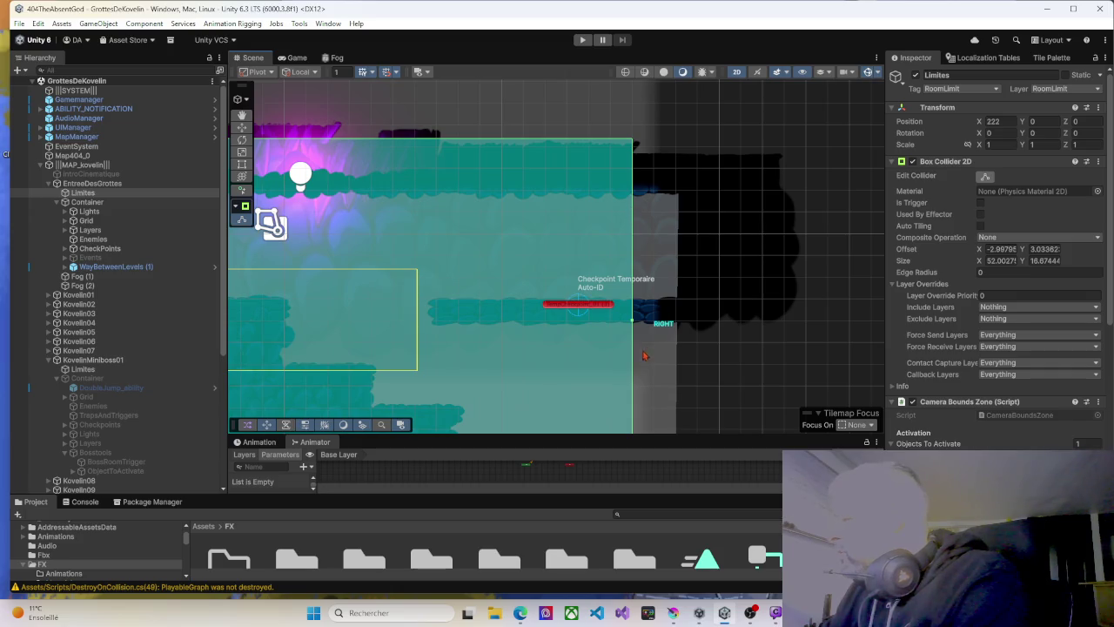
{"action": "left_click_drag", "start_coordinate": [640, 324], "coordinate": [646, 324]}
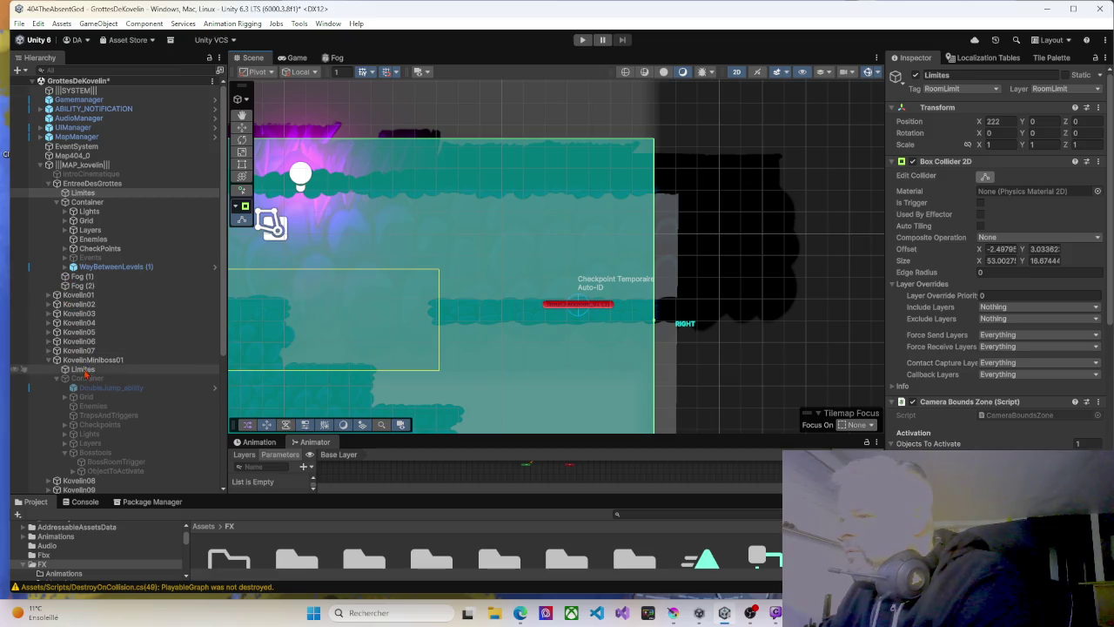
Drag the Kovelin01 > Limites collider's left edge one unit left, making Size X 95.10.
{"action": "left_click", "coordinate": [77, 294]}
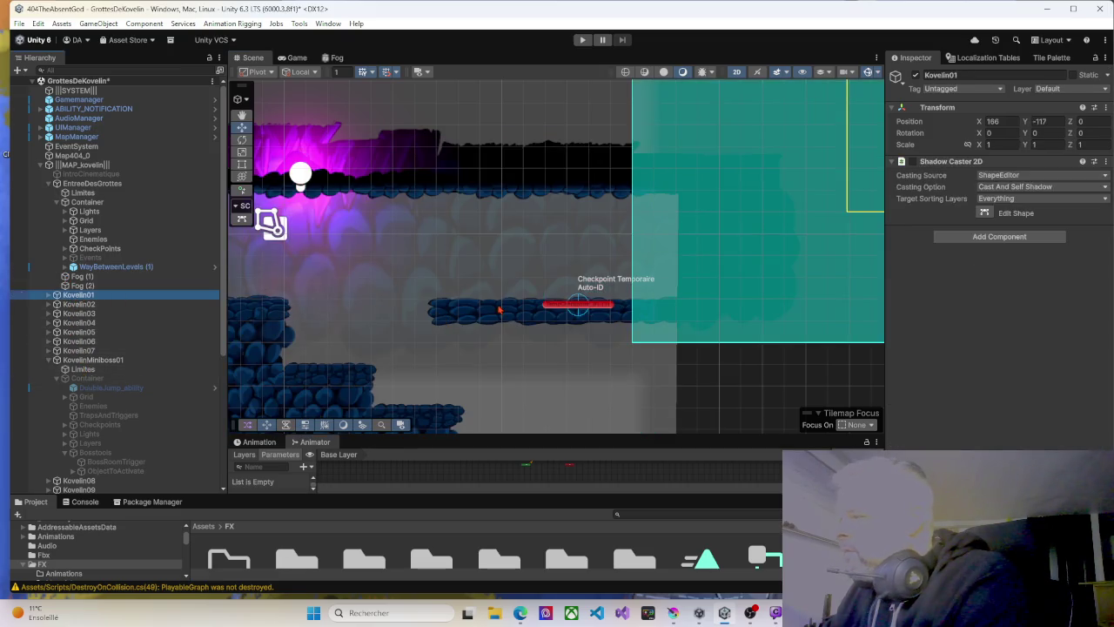
{"action": "scroll", "coordinate": [658, 212], "scroll_direction": "down", "scroll_amount": 2}
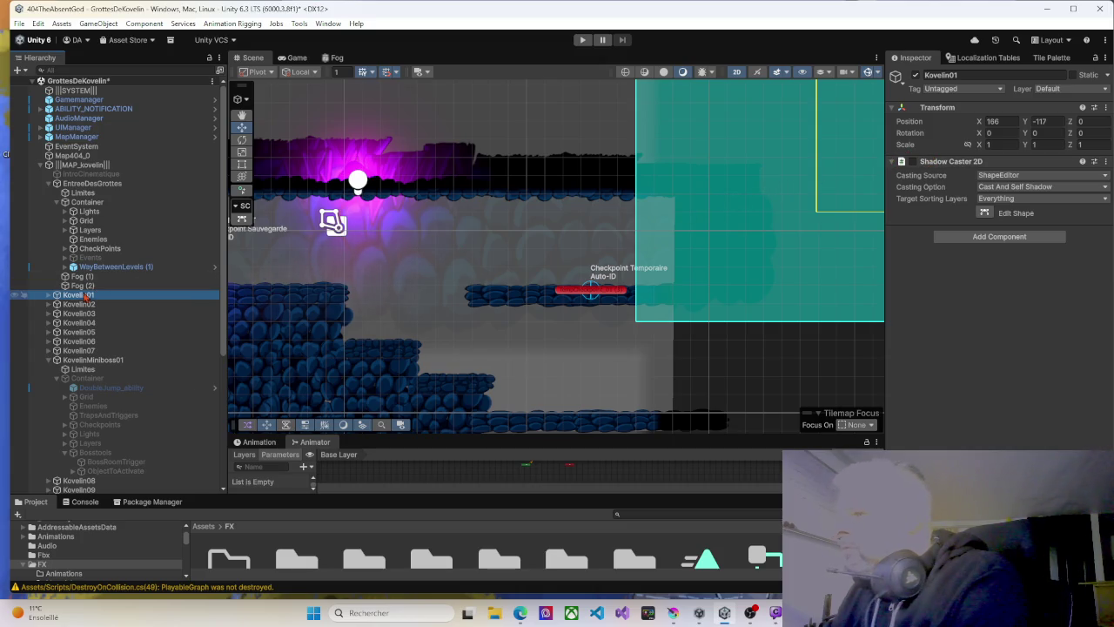
{"action": "left_click", "coordinate": [49, 295]}
{"action": "left_click", "coordinate": [83, 303]}
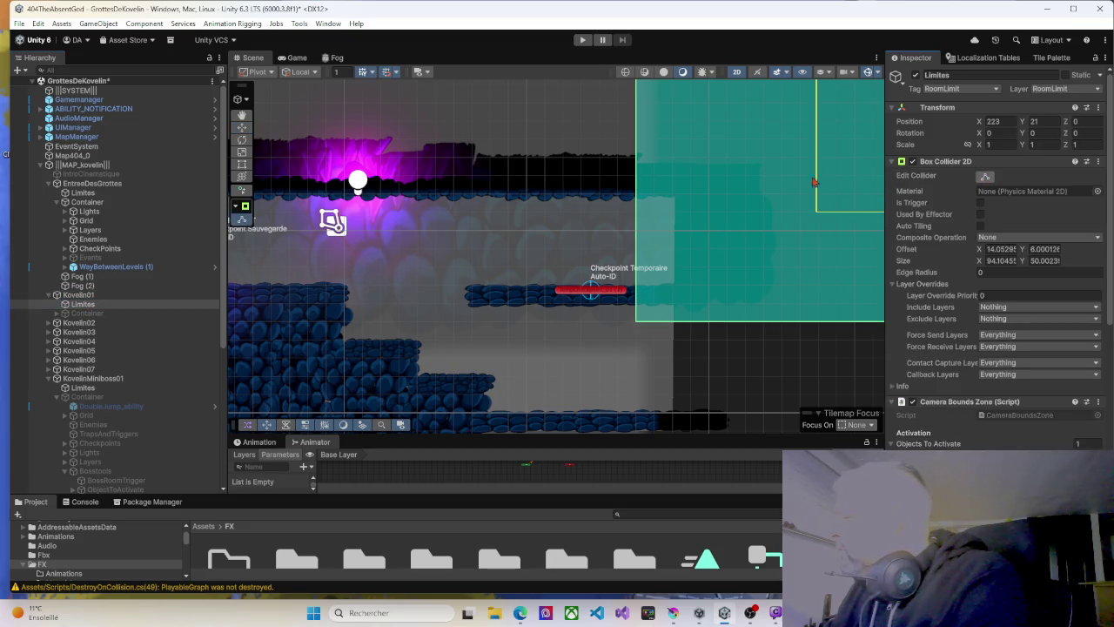
{"action": "mouse_move", "coordinate": [713, 231]}
{"action": "left_mouse_down"}
{"action": "mouse_move", "coordinate": [647, 339]}
{"action": "mouse_move", "coordinate": [666, 343]}
{"action": "left_mouse_up"}
{"action": "scroll", "coordinate": [651, 323], "scroll_direction": "down", "scroll_amount": 3}
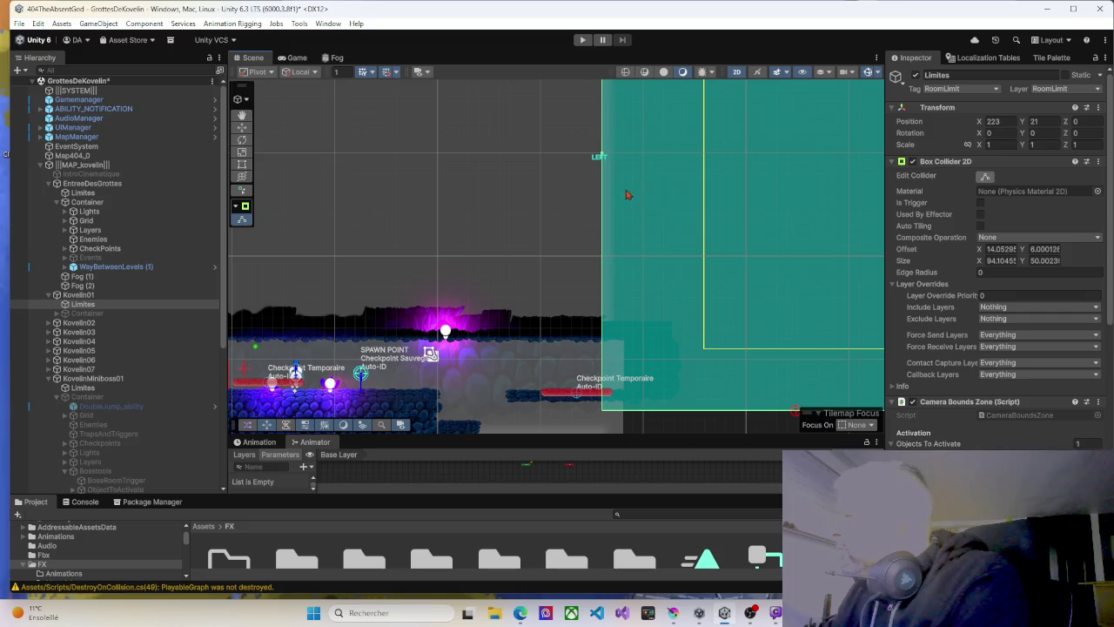
{"action": "scroll", "coordinate": [602, 163], "scroll_direction": "up", "scroll_amount": 1}
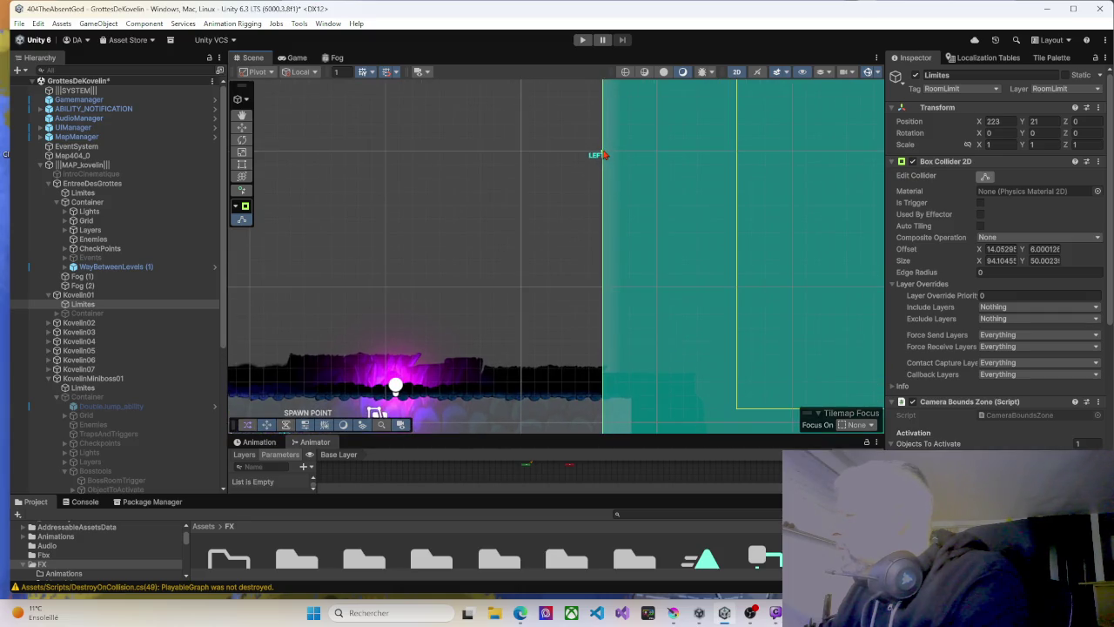
{"action": "left_click_drag", "start_coordinate": [600, 154], "coordinate": [595, 154]}
{"action": "scroll", "coordinate": [607, 231], "scroll_direction": "down", "scroll_amount": 3}
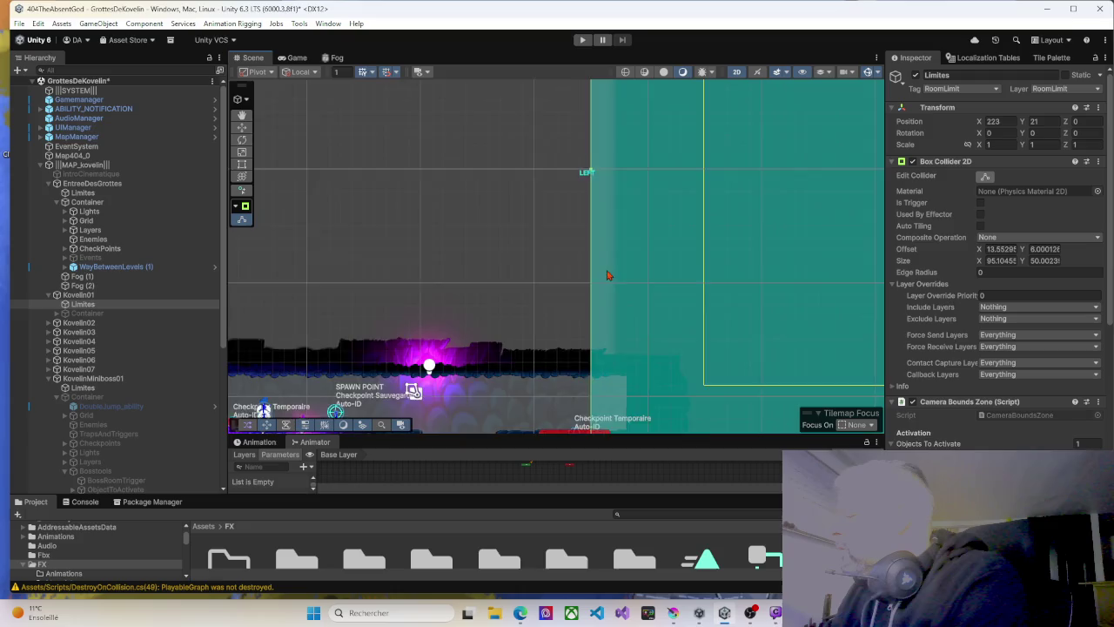
{"action": "left_click_drag", "start_coordinate": [568, 209], "coordinate": [628, 113]}
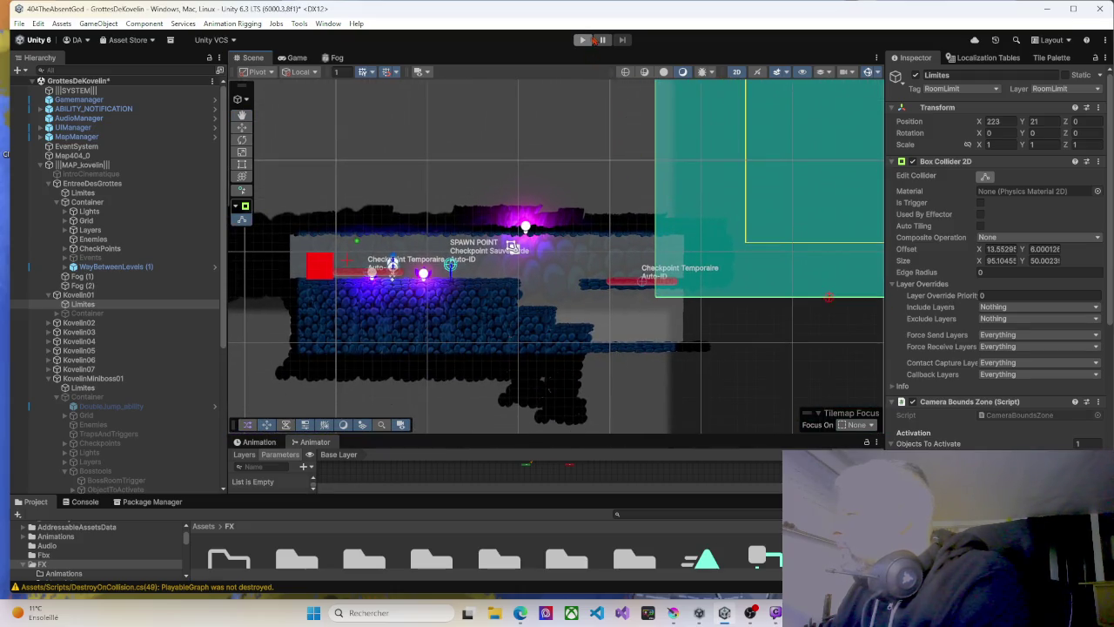
Start Play mode and run the character right, jumping along the slope.
{"action": "left_click", "coordinate": [582, 39]}
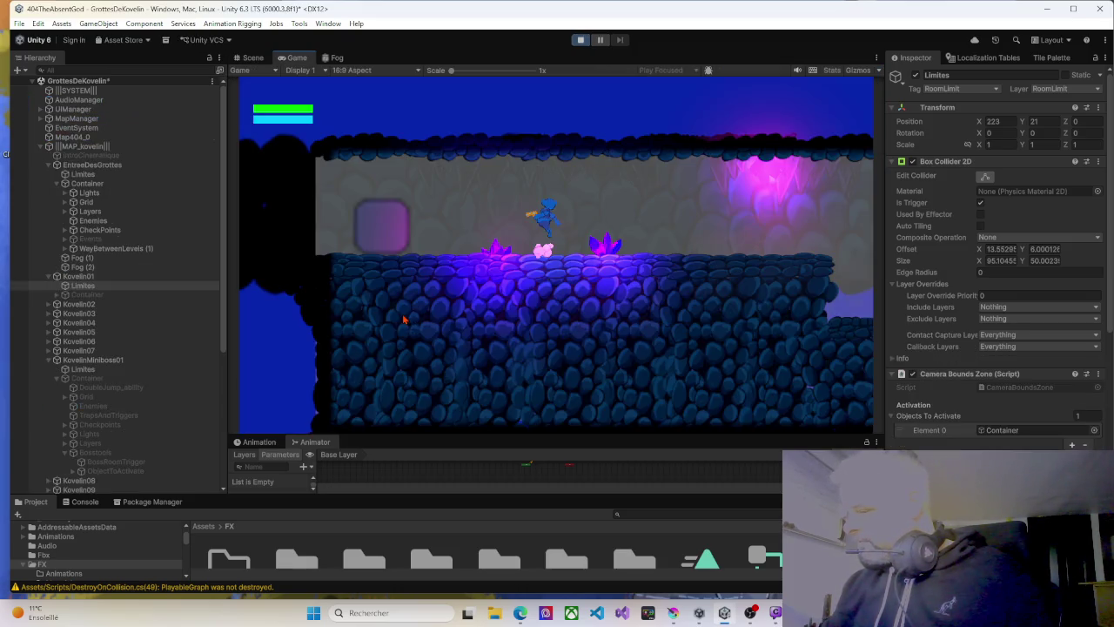
{"action": "key", "text": "d"}
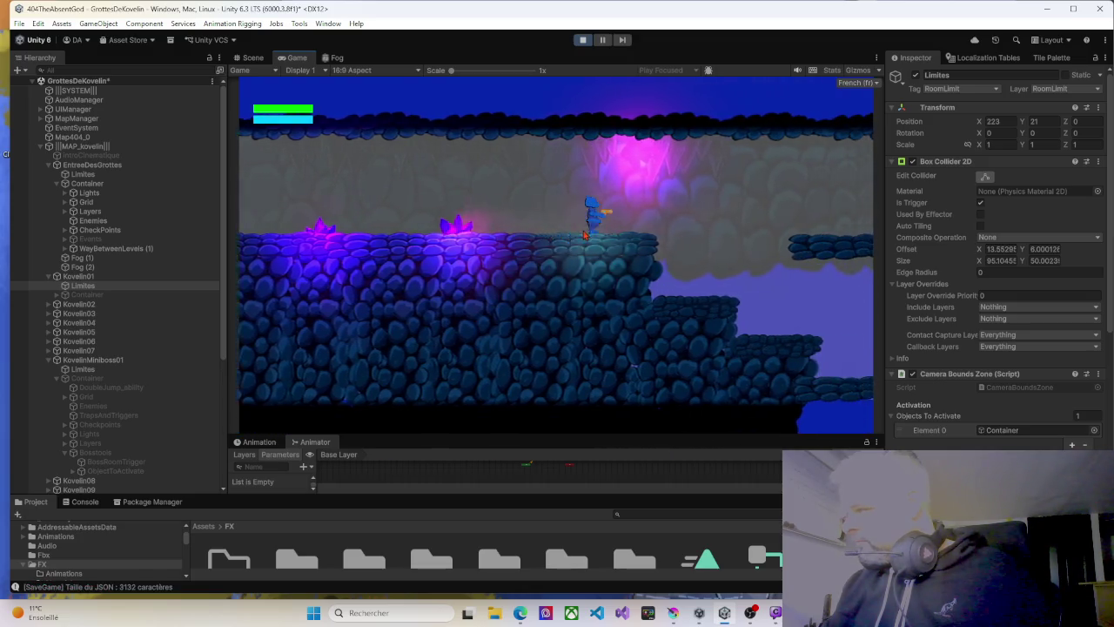
{"action": "key", "text": "space"}
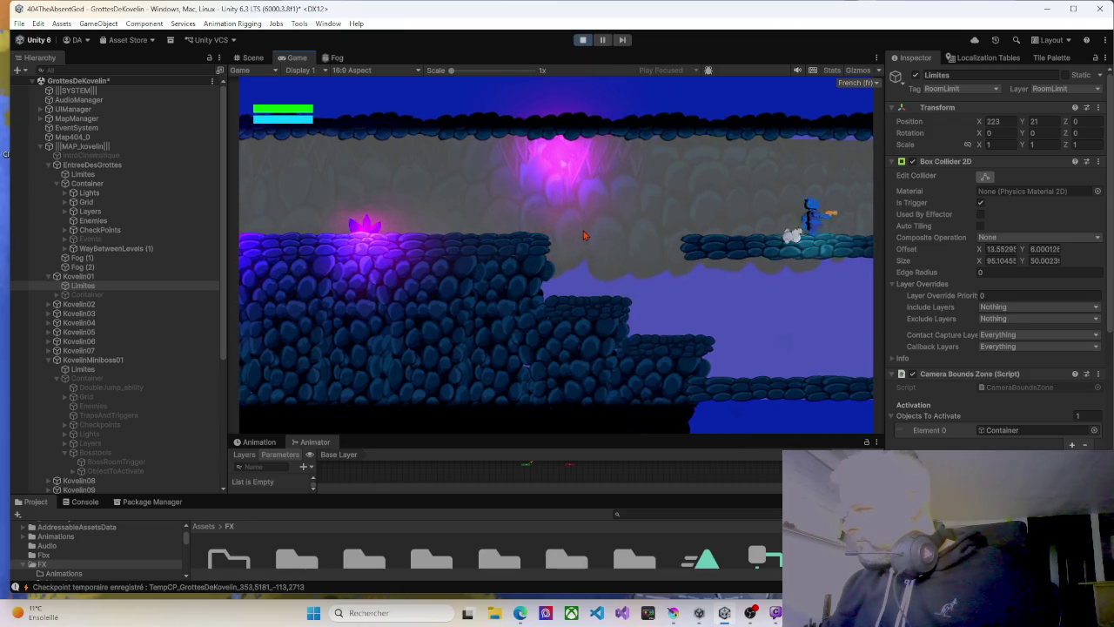
{"action": "key", "text": "d"}
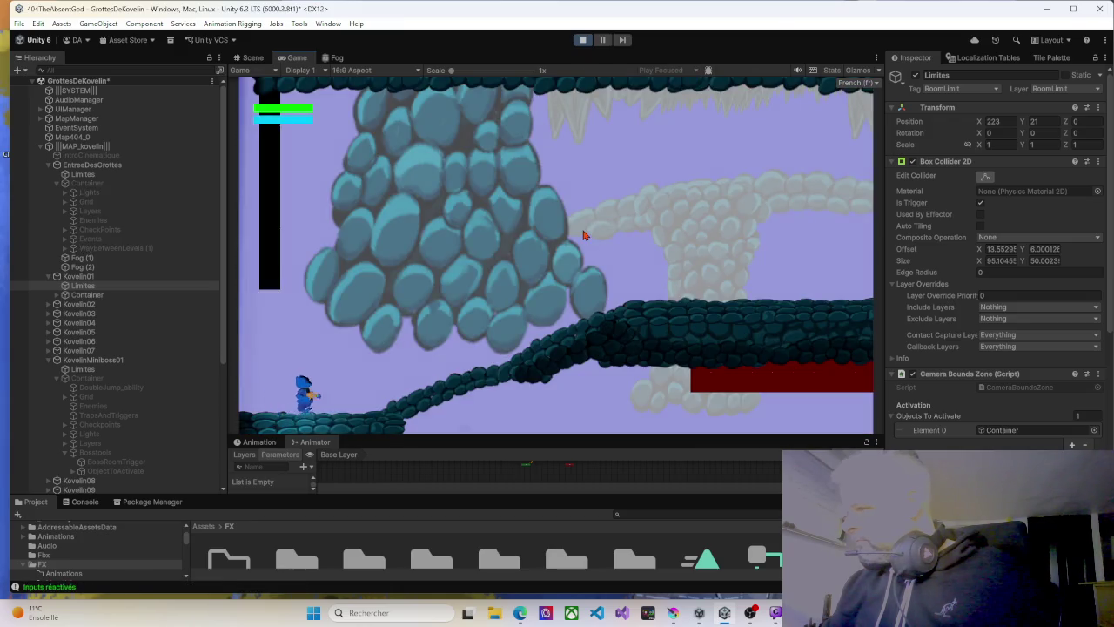
Walk back and forth across the adjacent room transitions, then stop the test.
{"action": "key", "text": "a"}
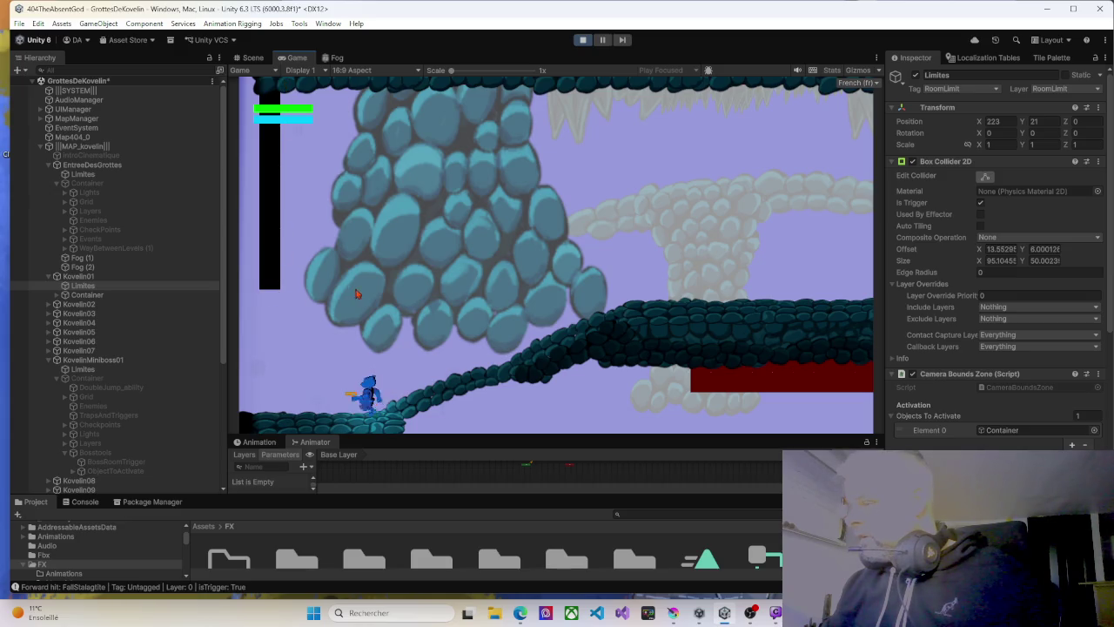
{"action": "key", "text": "d"}
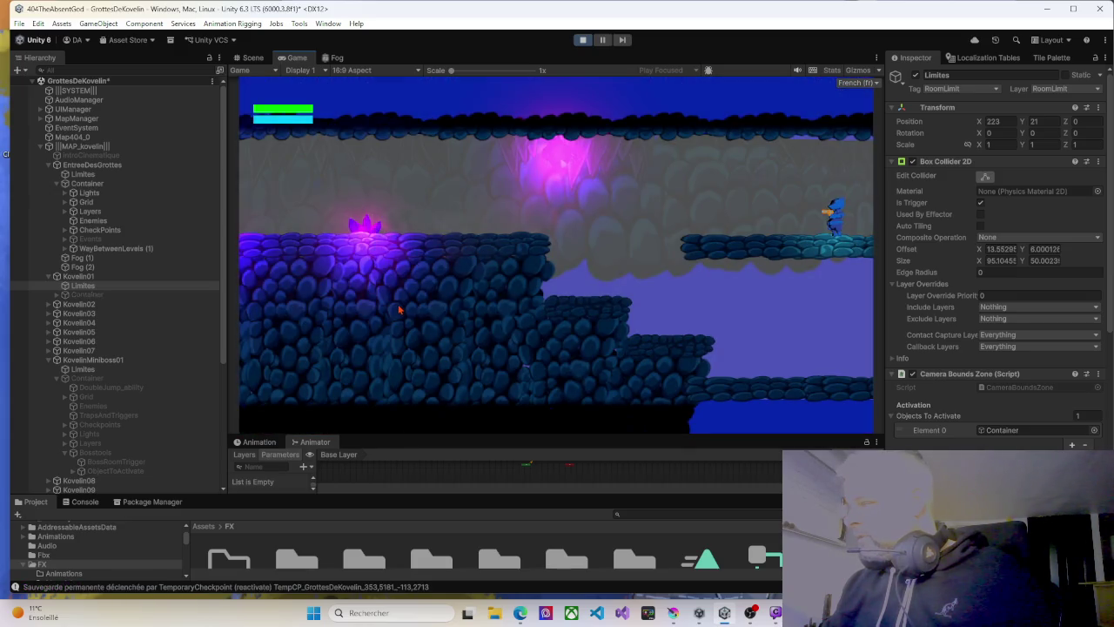
{"action": "key", "text": "a"}
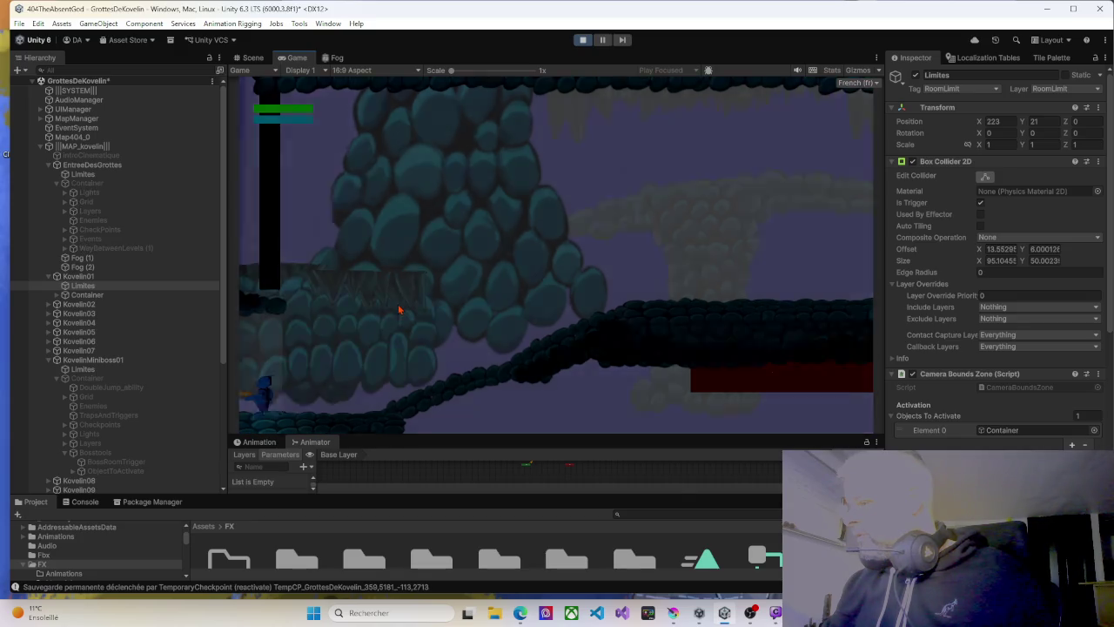
{"action": "key", "text": "d"}
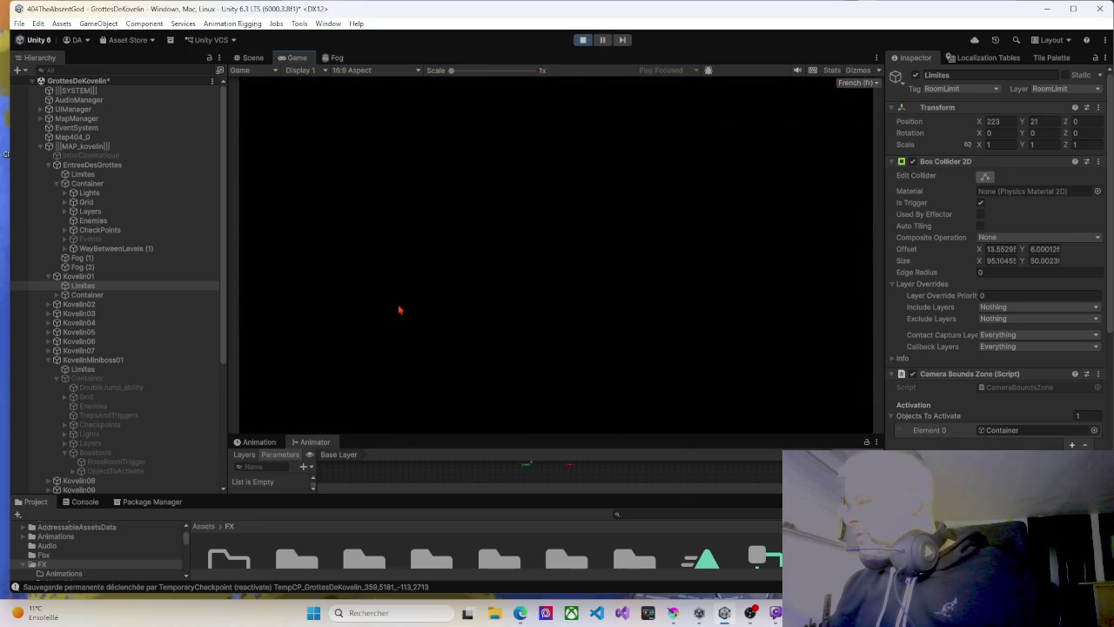
{"action": "key", "text": "a"}
{"action": "key", "text": "d"}
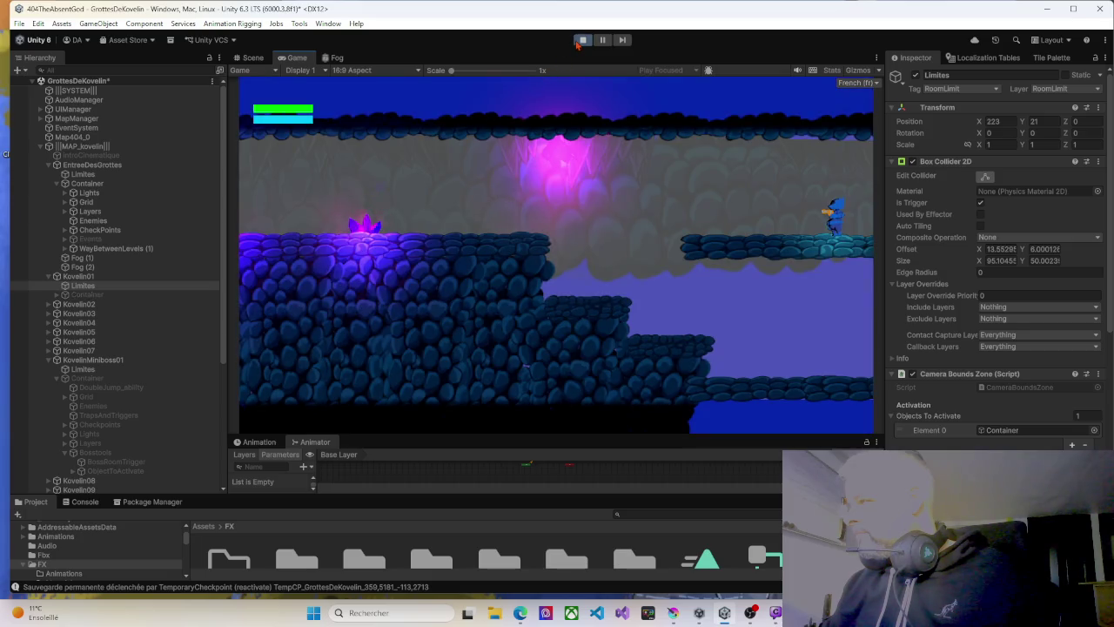
{"action": "left_click", "coordinate": [581, 40]}
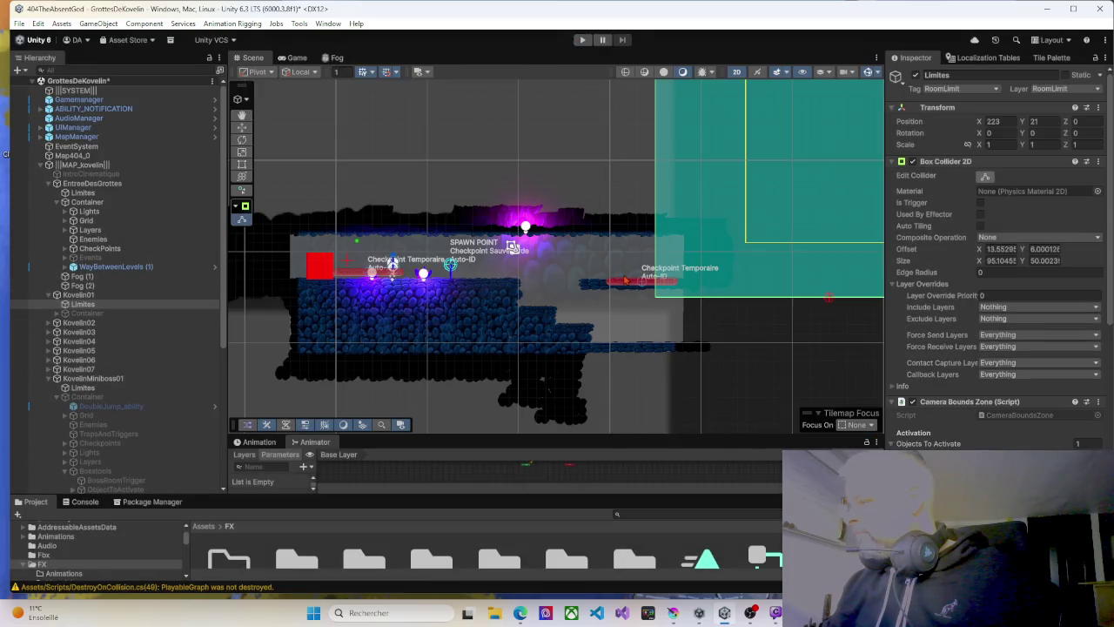
Select EntreeDesGrottes > Limites, the cave entrance room's bounds object.
{"action": "scroll", "coordinate": [625, 280], "scroll_direction": "down", "scroll_amount": 3}
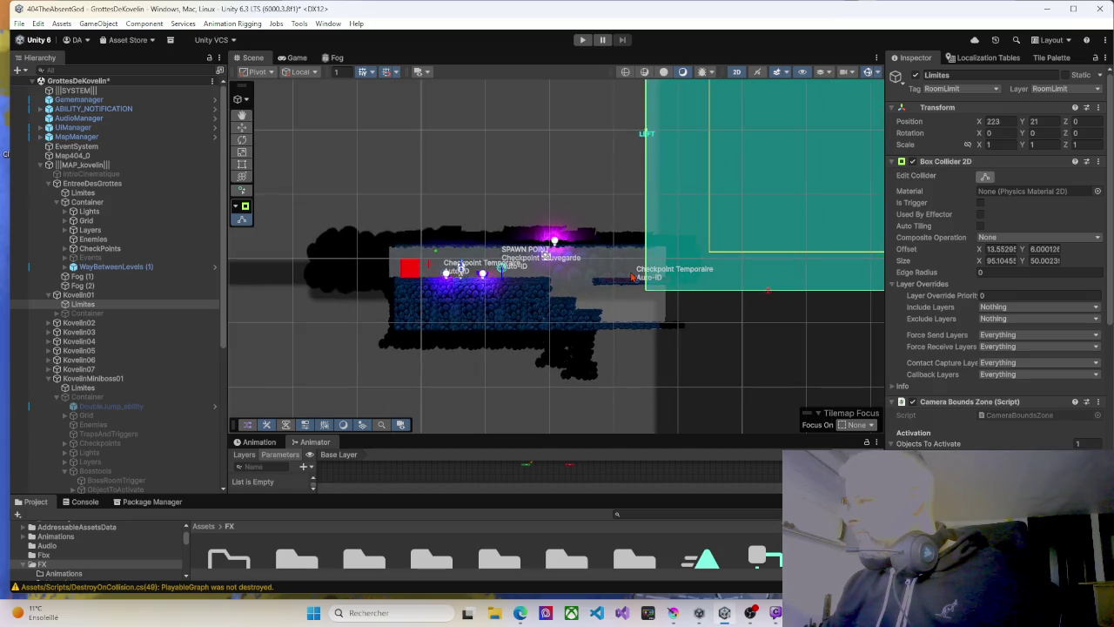
{"action": "left_click", "coordinate": [78, 294]}
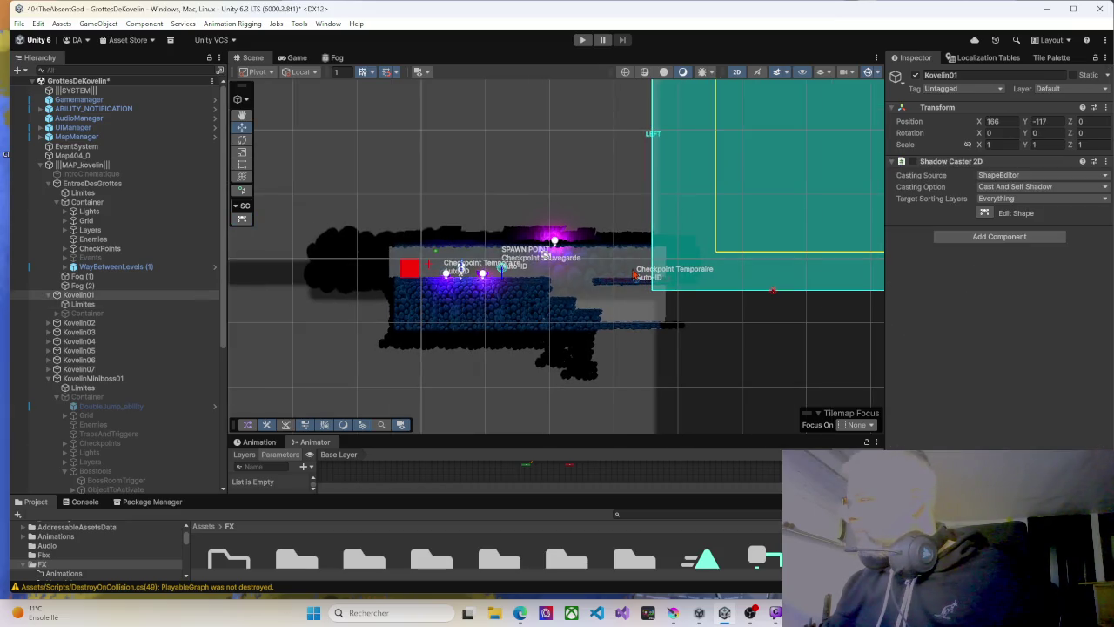
{"action": "left_click", "coordinate": [633, 273]}
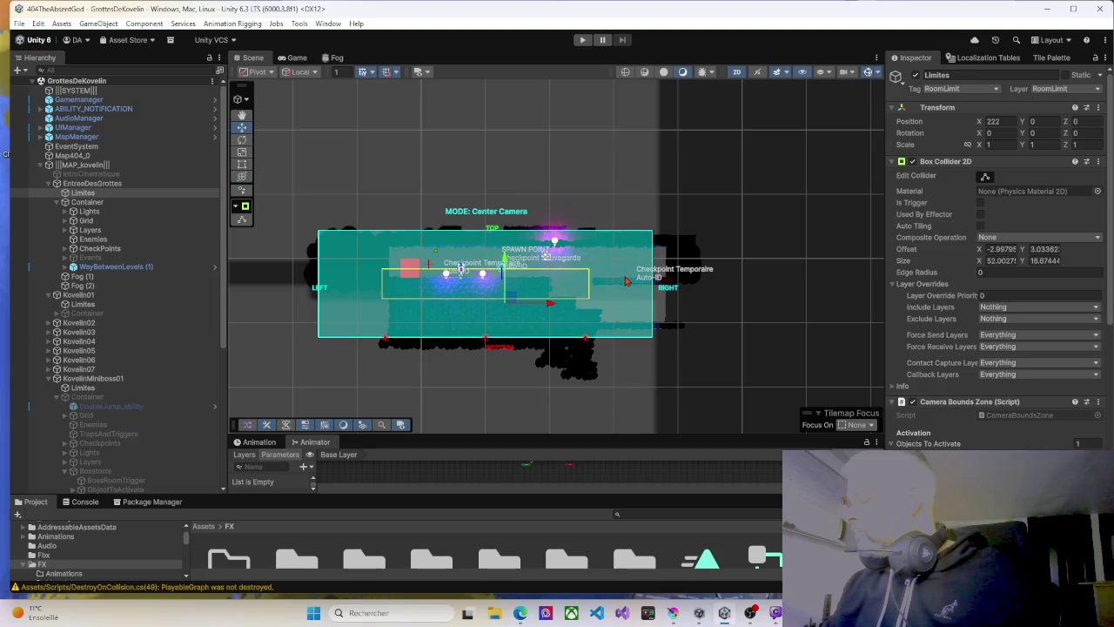
{"action": "scroll", "coordinate": [625, 280], "scroll_direction": "up", "scroll_amount": 2}
{"action": "scroll", "coordinate": [625, 280], "scroll_direction": "up", "scroll_amount": 5}
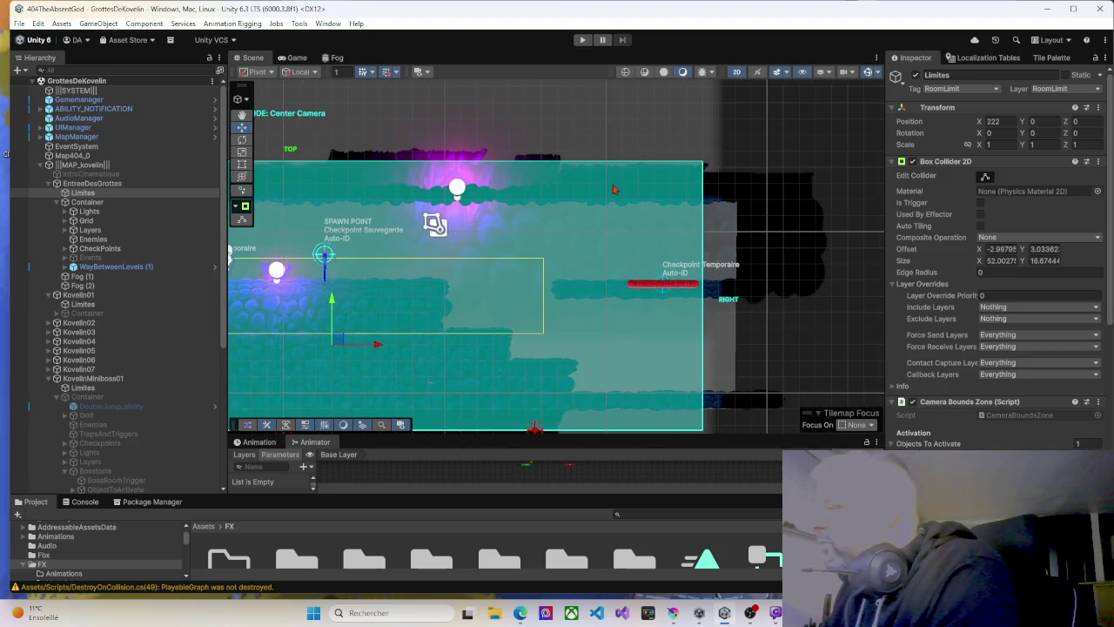
{"action": "left_click", "coordinate": [631, 129]}
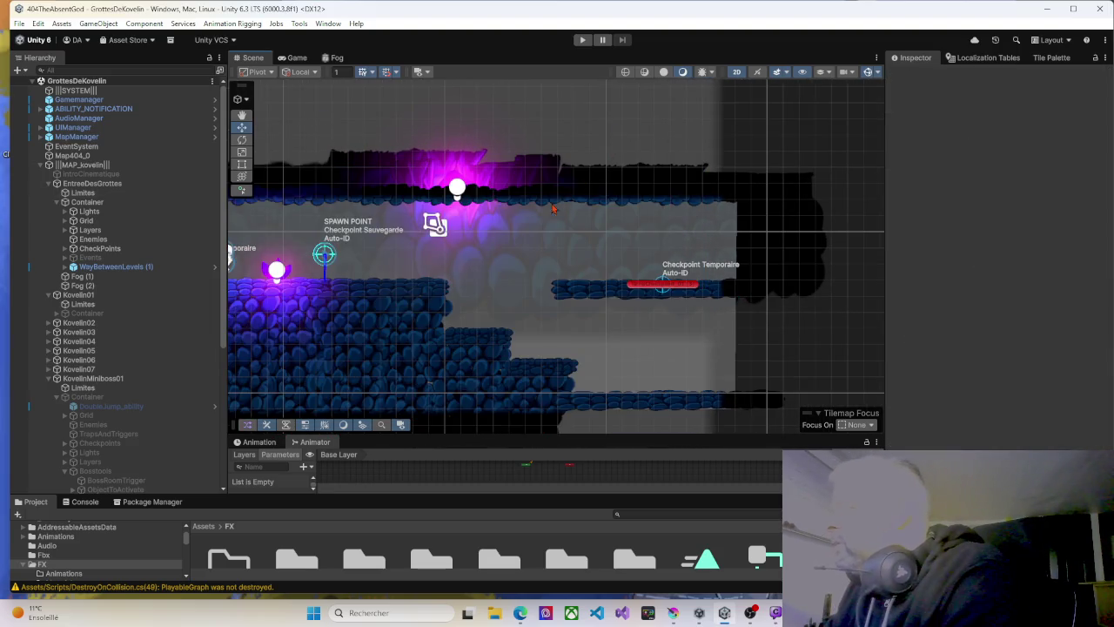
{"action": "left_click", "coordinate": [96, 184]}
{"action": "left_click_drag", "start_coordinate": [380, 228], "coordinate": [656, 237]}
{"action": "left_click", "coordinate": [82, 193]}
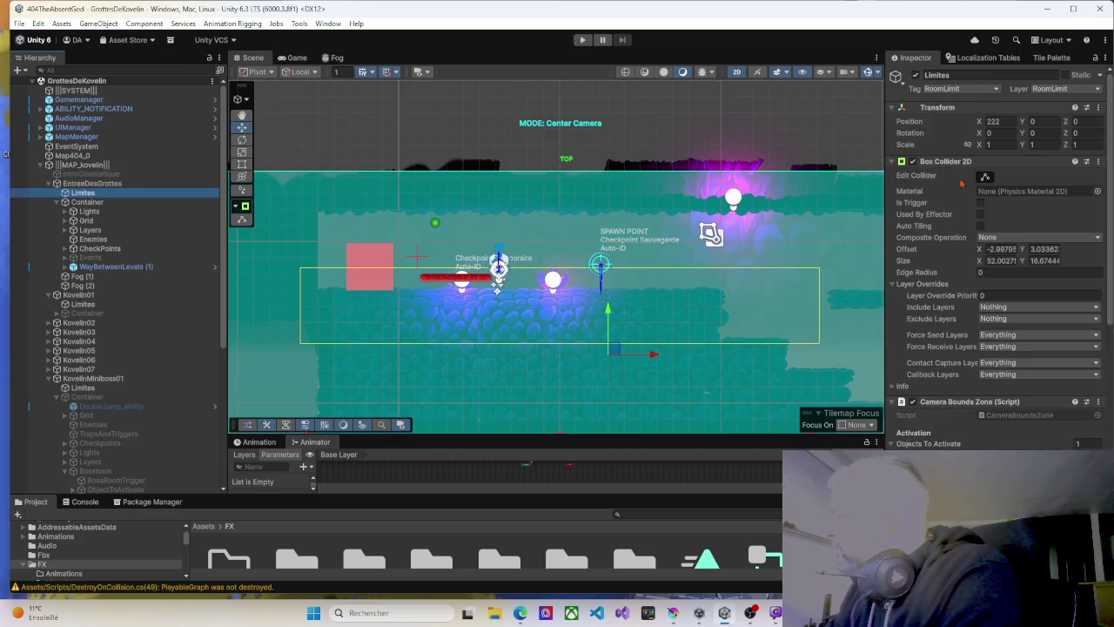
Drag the bounds collider's top edge down one unit so Size Y becomes 15.67.
{"action": "left_click", "coordinate": [565, 186]}
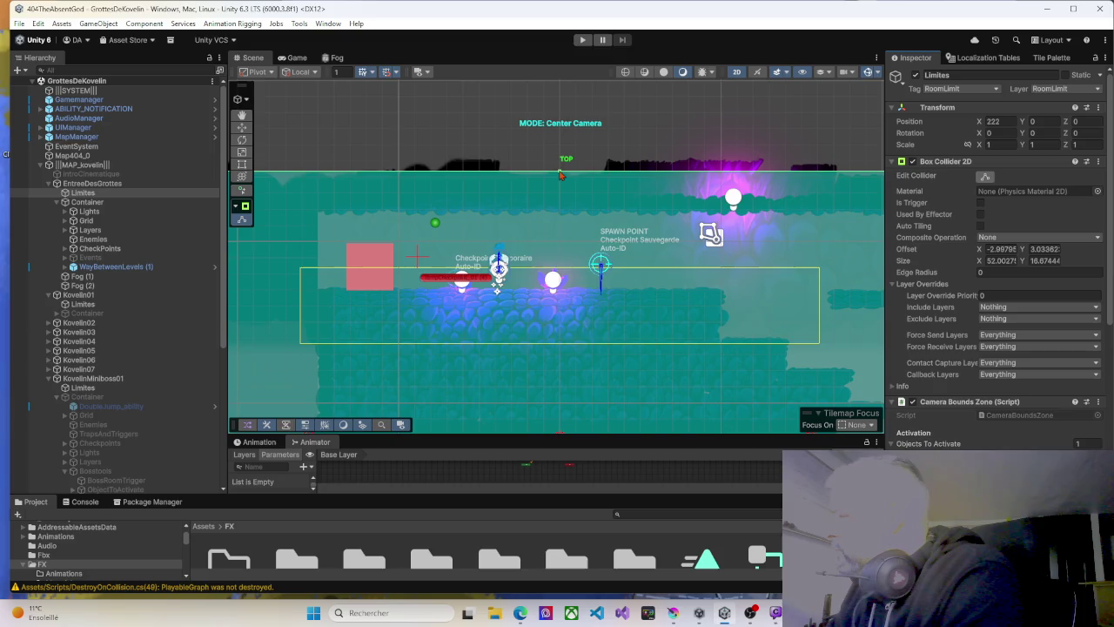
{"action": "left_click_drag", "start_coordinate": [559, 176], "coordinate": [560, 184]}
{"action": "left_click_drag", "start_coordinate": [573, 267], "coordinate": [606, 140]}
{"action": "left_click_drag", "start_coordinate": [590, 241], "coordinate": [399, 229]}
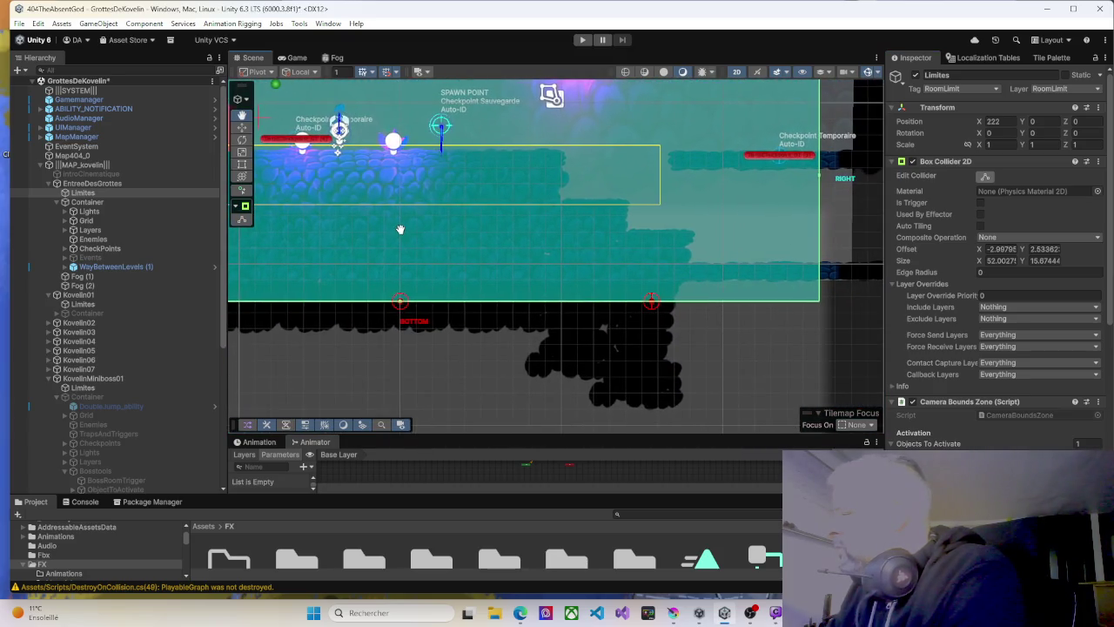
Start a play test and walk the character right, left, then right to check the camera.
{"action": "left_click", "coordinate": [582, 41]}
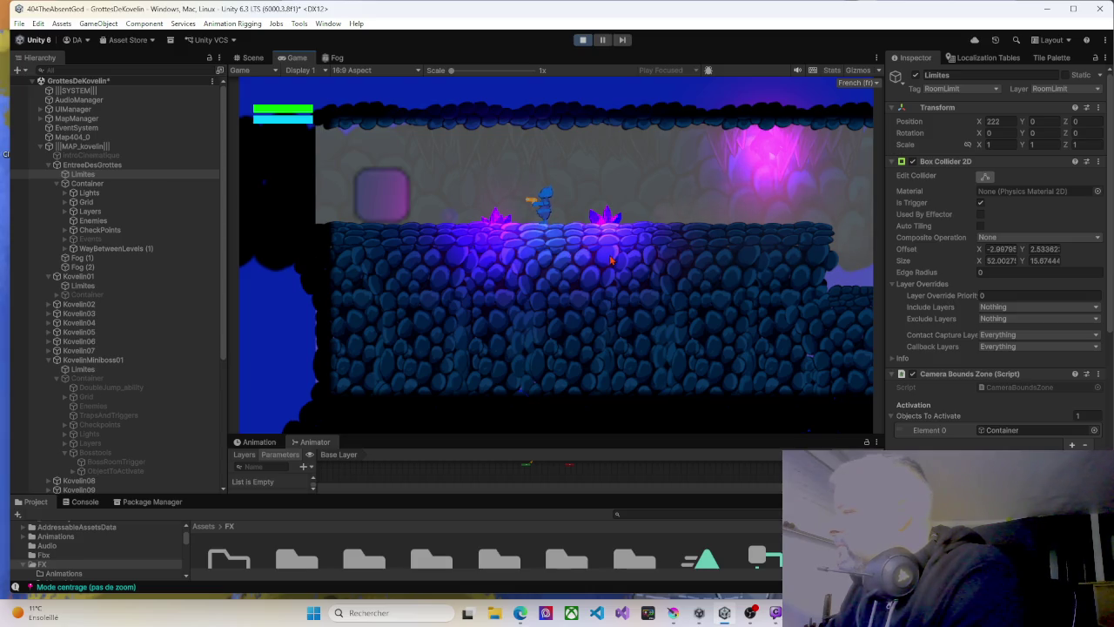
{"action": "key", "text": "d"}
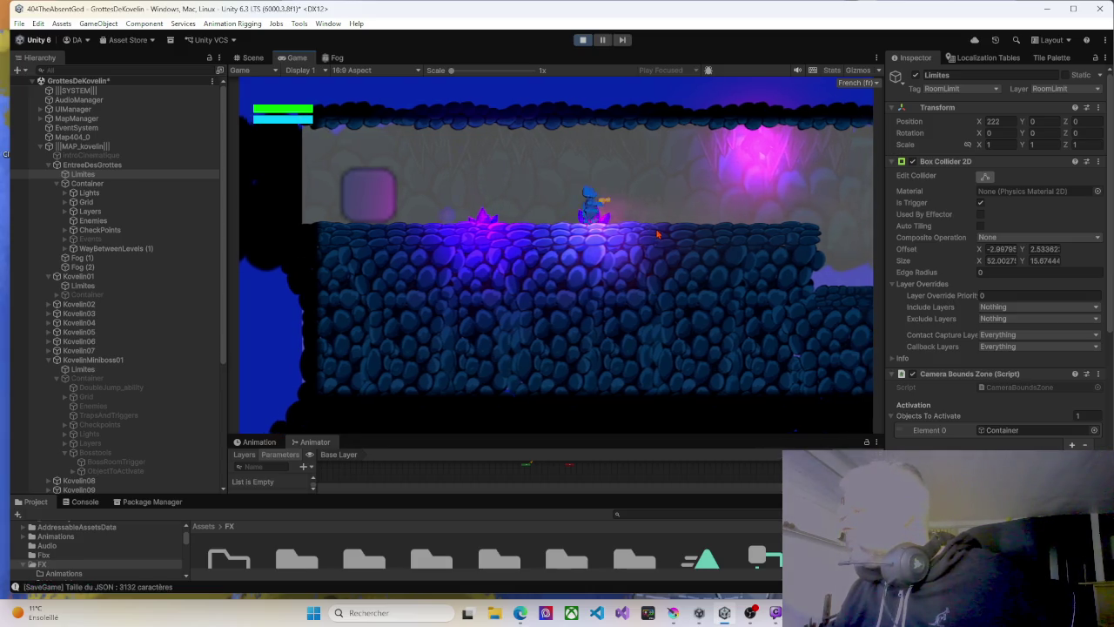
{"action": "key", "text": "d"}
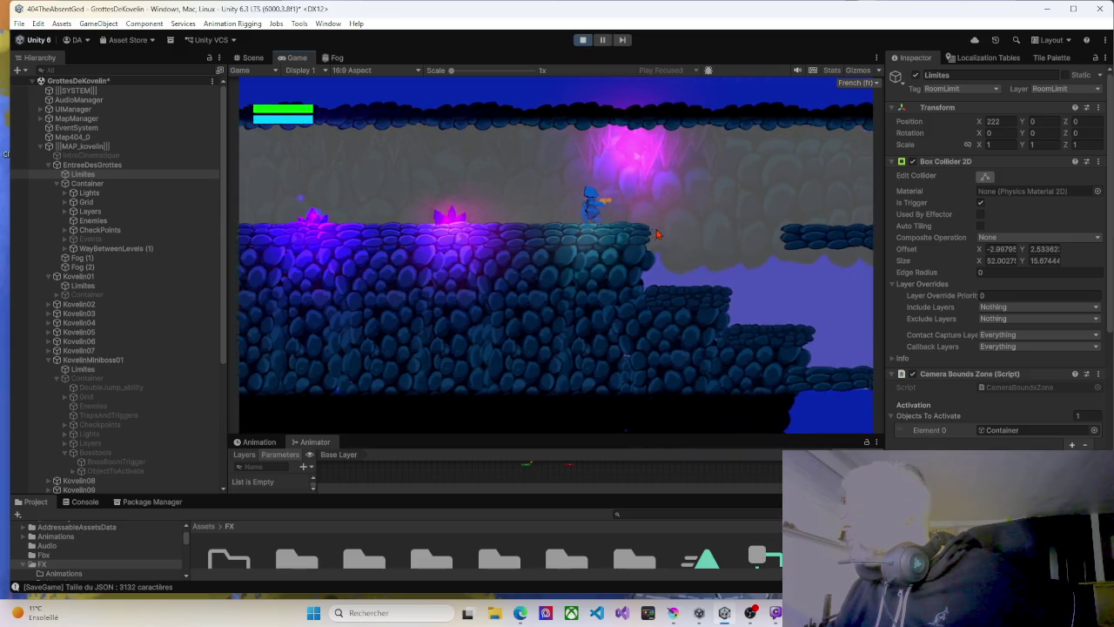
{"action": "key", "text": "a"}
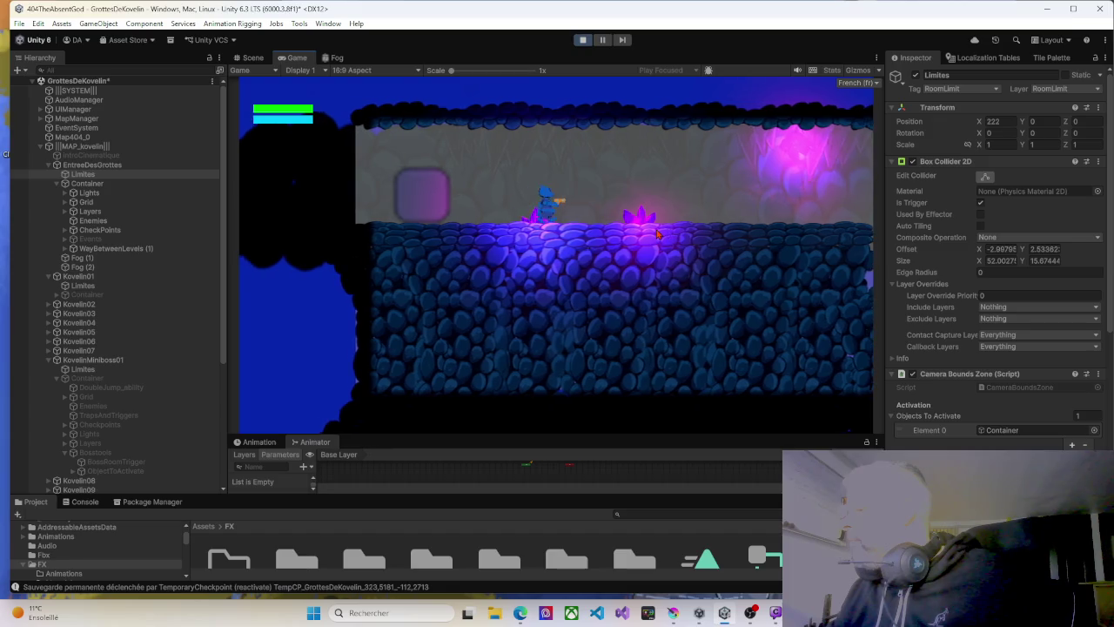
{"action": "key", "text": "d"}
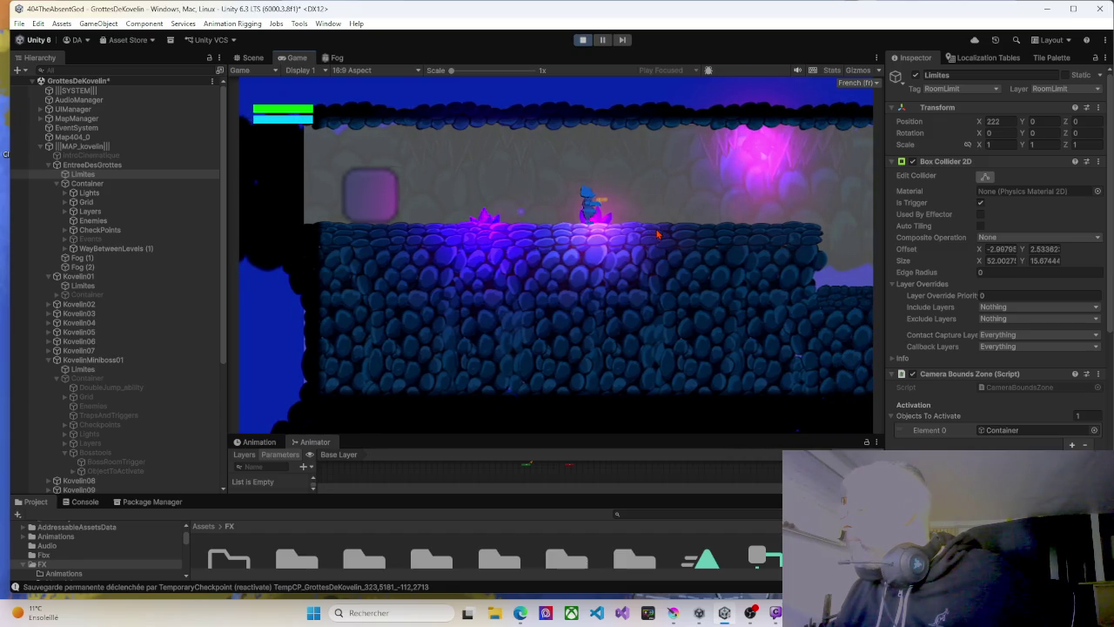
{"action": "key", "text": "d"}
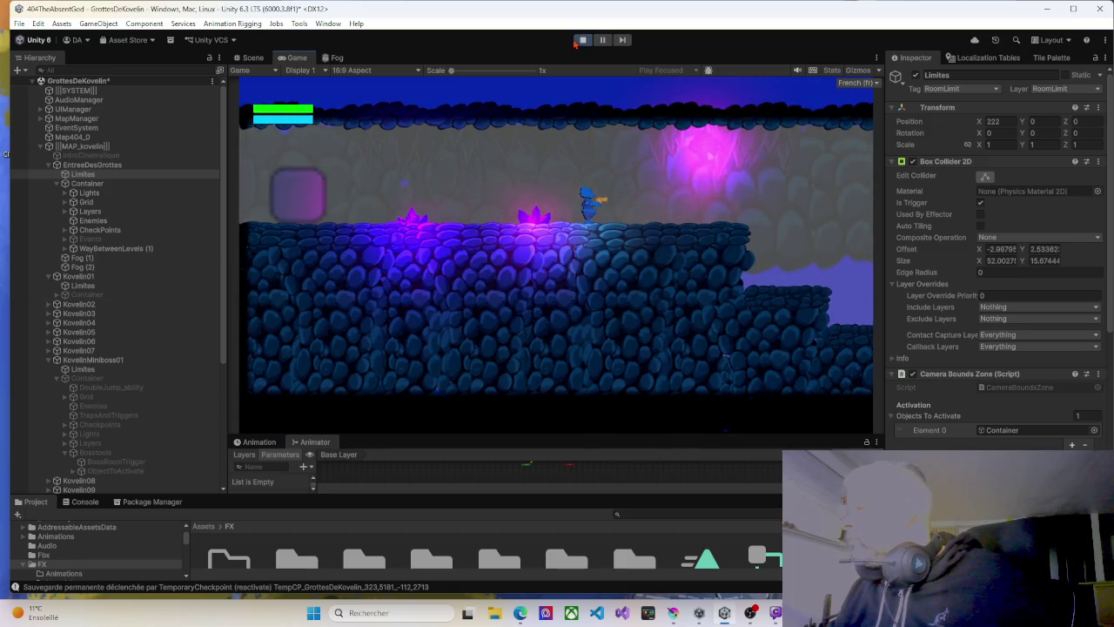
Stop the test, pull the Limites left edge in to Size X 41, and restart Play.
{"action": "left_click", "coordinate": [582, 40]}
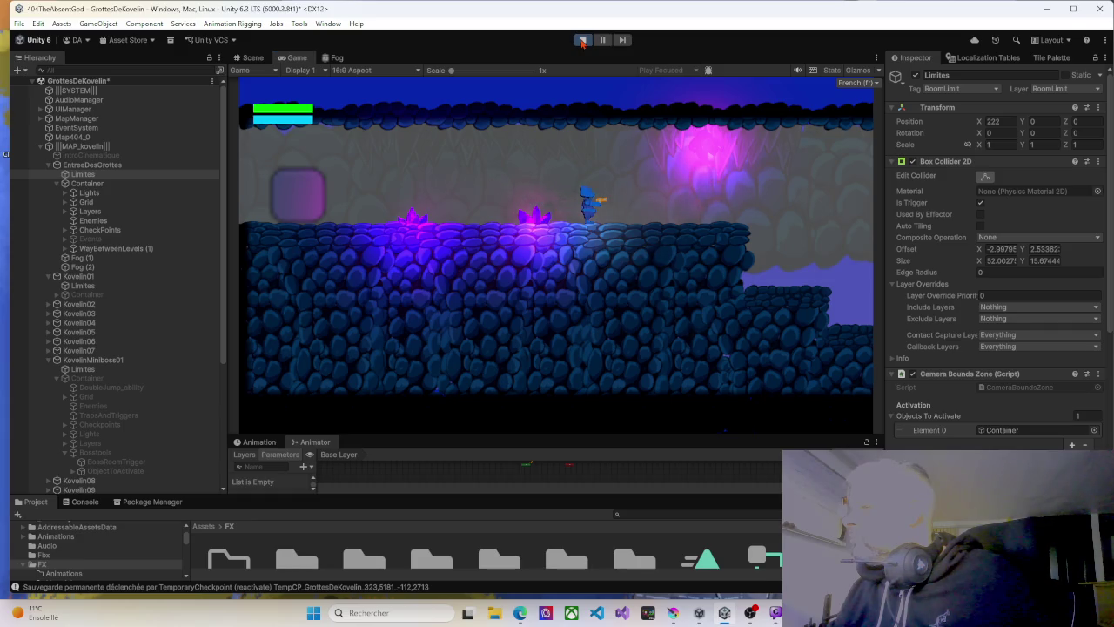
{"action": "scroll", "coordinate": [348, 270], "scroll_direction": "down", "scroll_amount": 3}
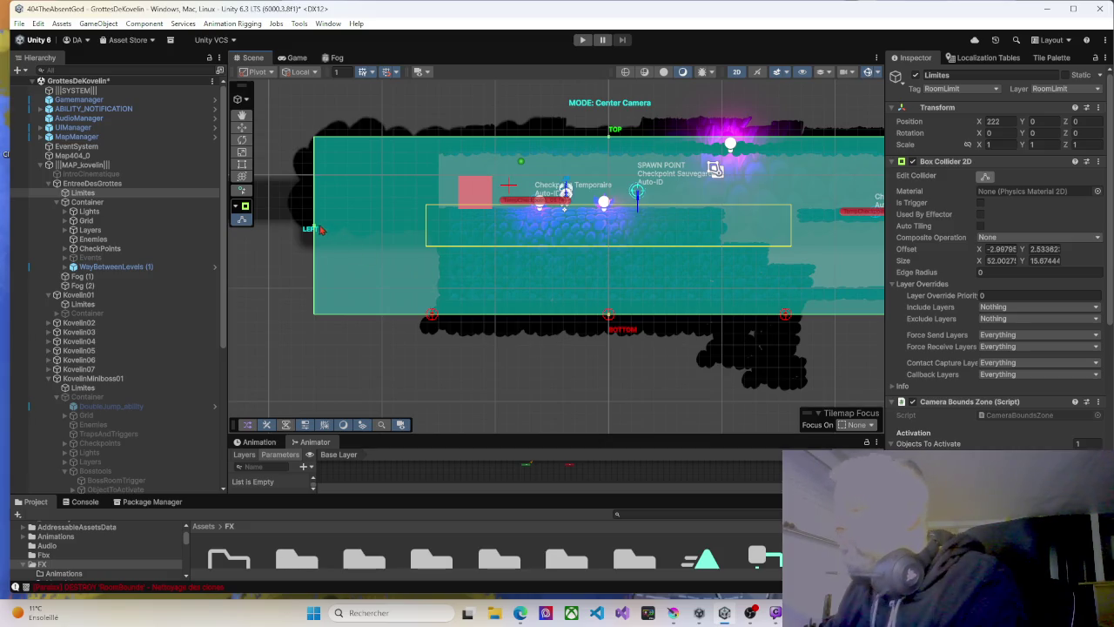
{"action": "left_click_drag", "start_coordinate": [318, 229], "coordinate": [439, 227]}
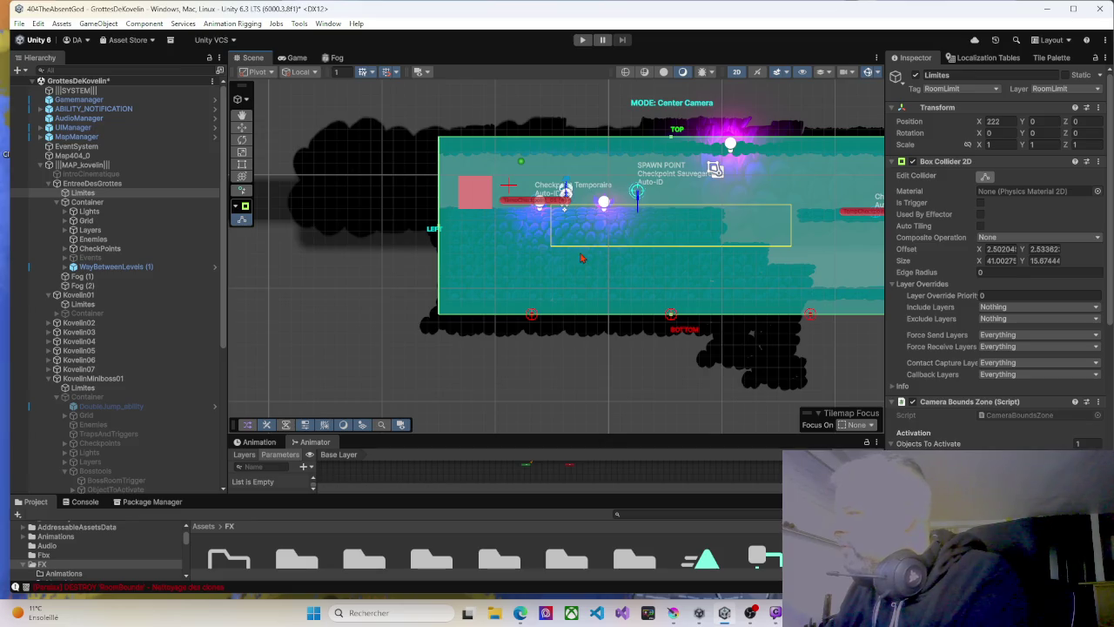
{"action": "left_click_drag", "start_coordinate": [574, 252], "coordinate": [424, 239]}
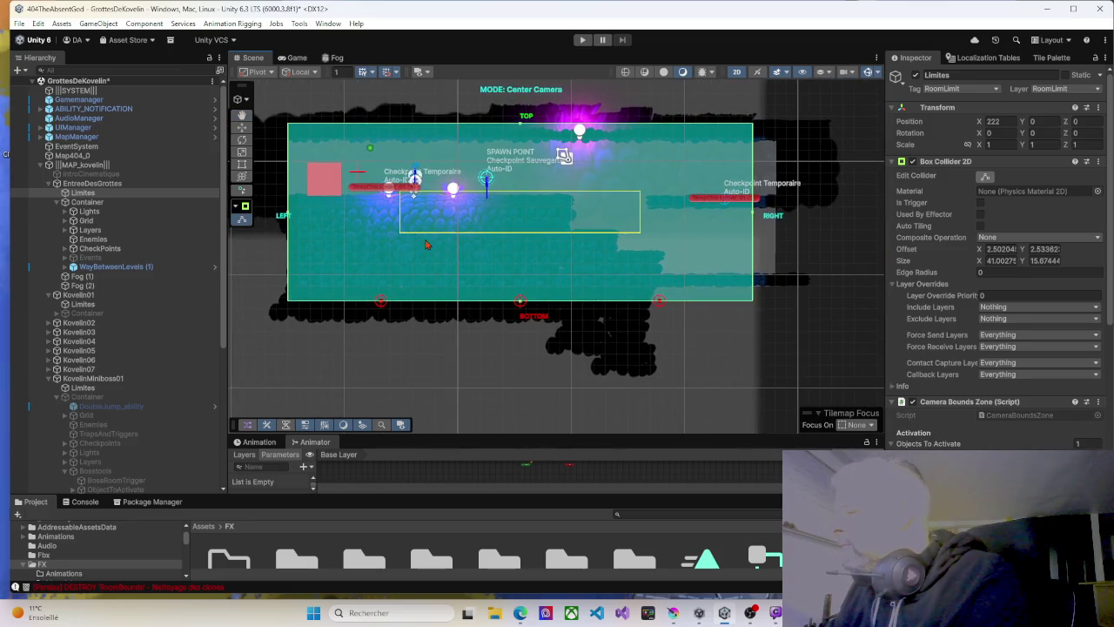
{"action": "left_click", "coordinate": [582, 40]}
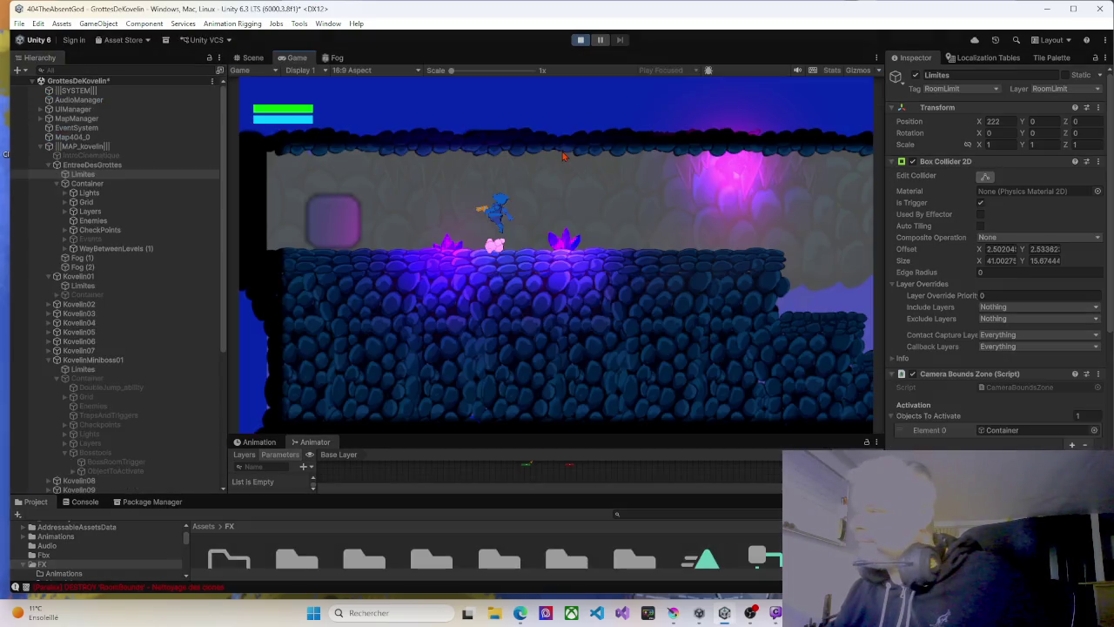
Run right, drop off the ledge, then jump back up onto the upper ledge.
{"action": "key", "text": "d"}
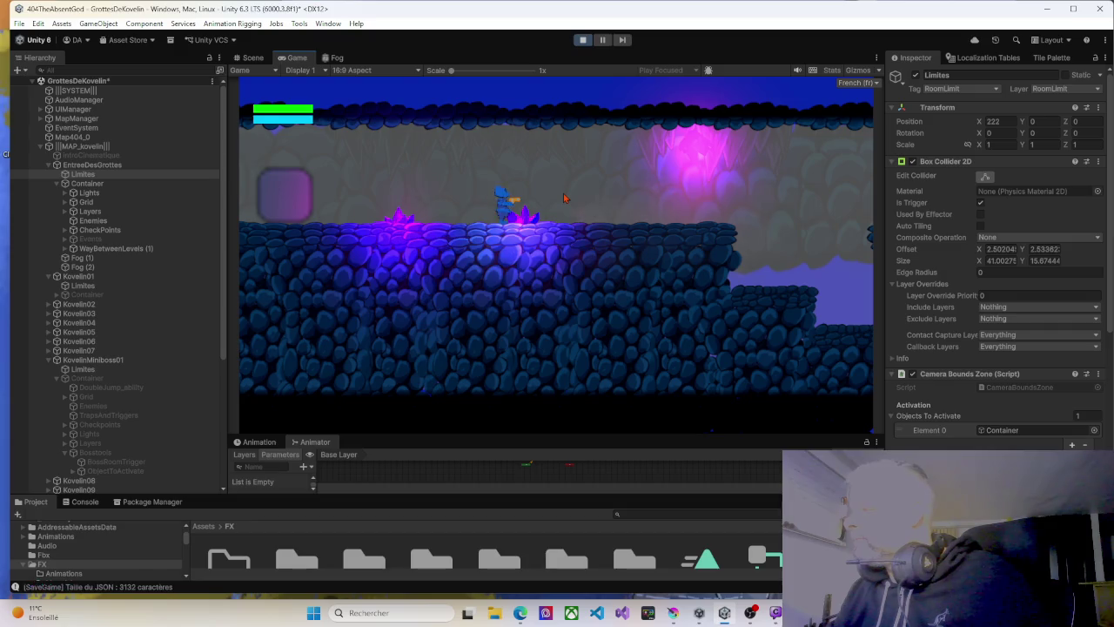
{"action": "key", "text": "d"}
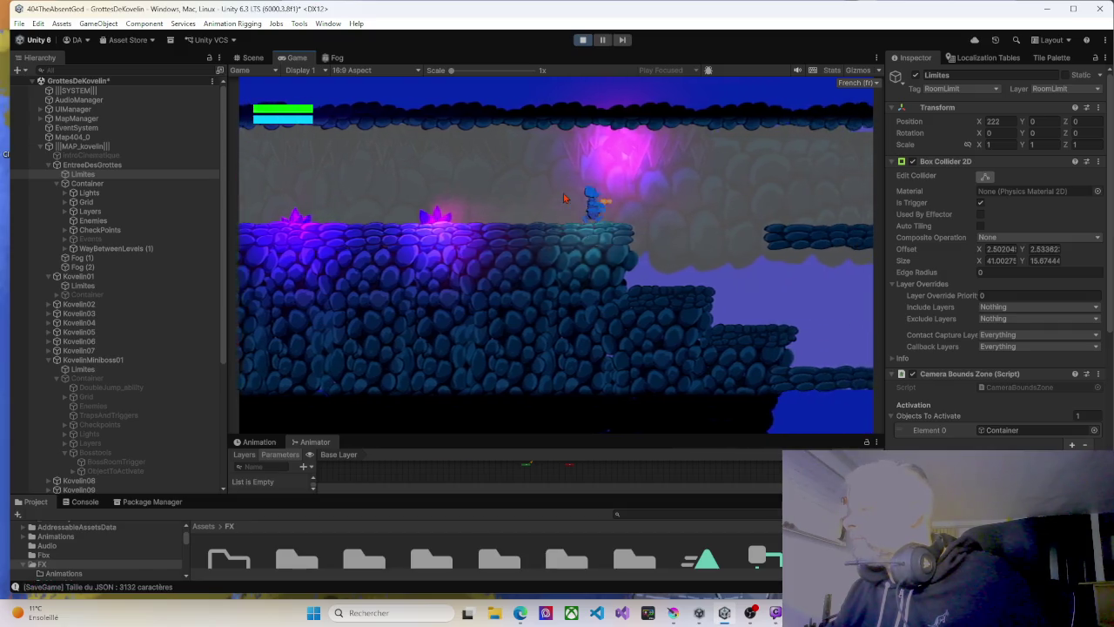
{"action": "key", "text": "d"}
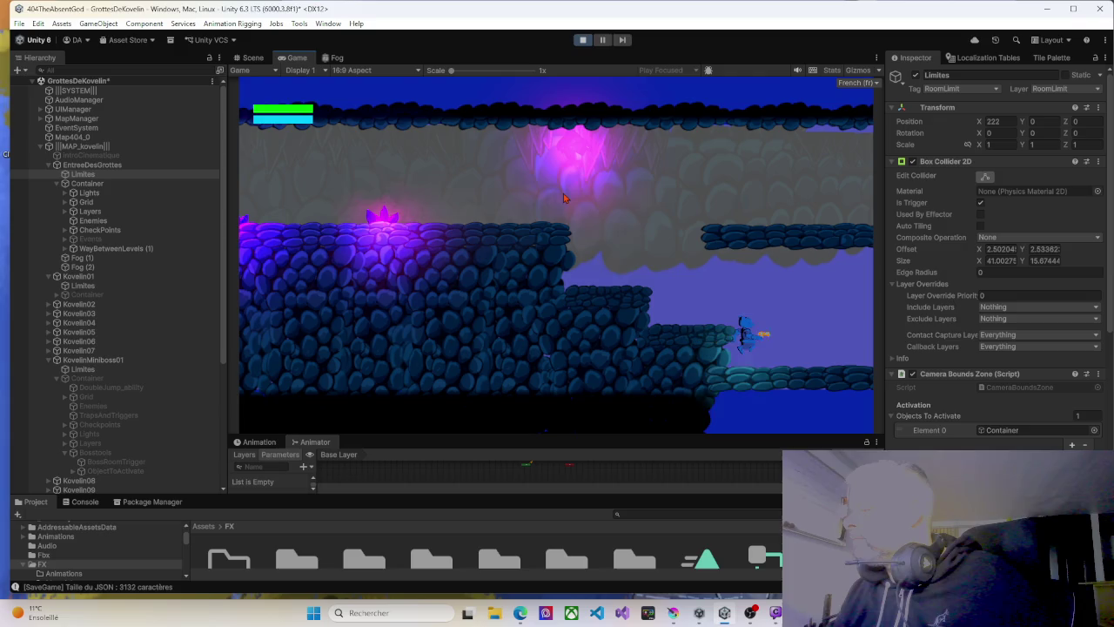
{"action": "key", "text": "a"}
{"action": "key", "text": "space"}
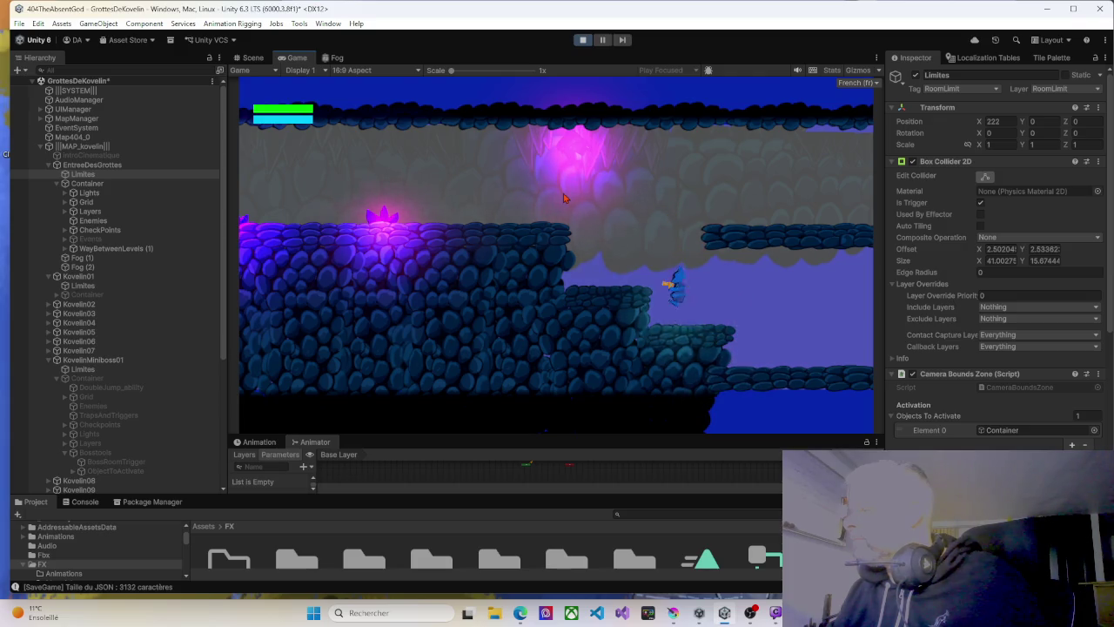
{"action": "key", "text": "space"}
{"action": "key", "text": "a"}
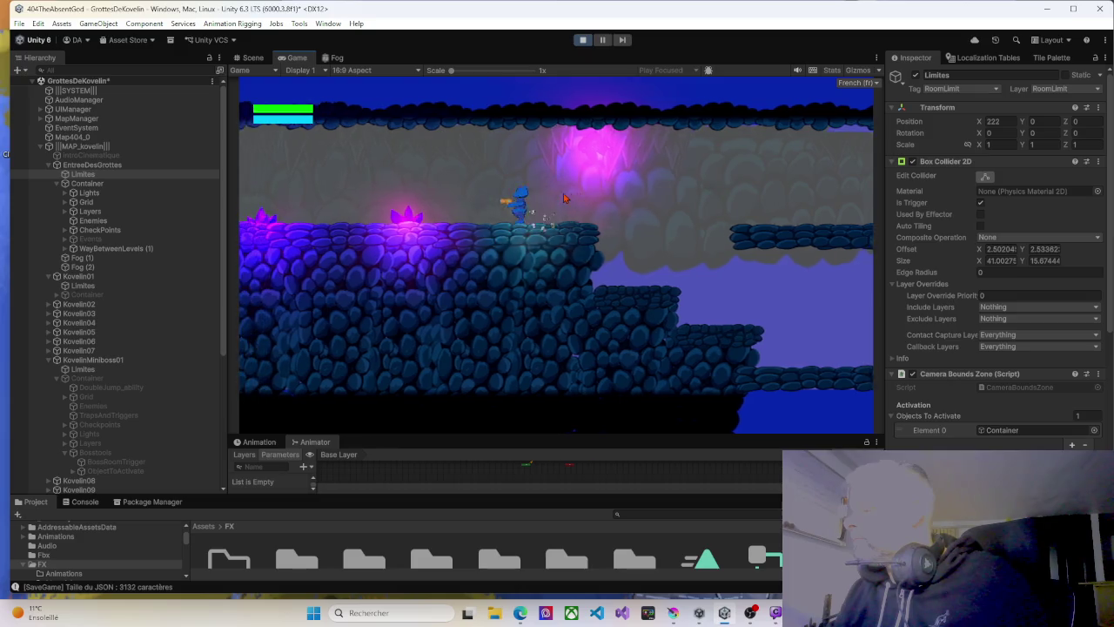
Run left to the room's start, shuffle left and right, then stop the test.
{"action": "key", "text": "a"}
{"action": "key", "text": "d"}
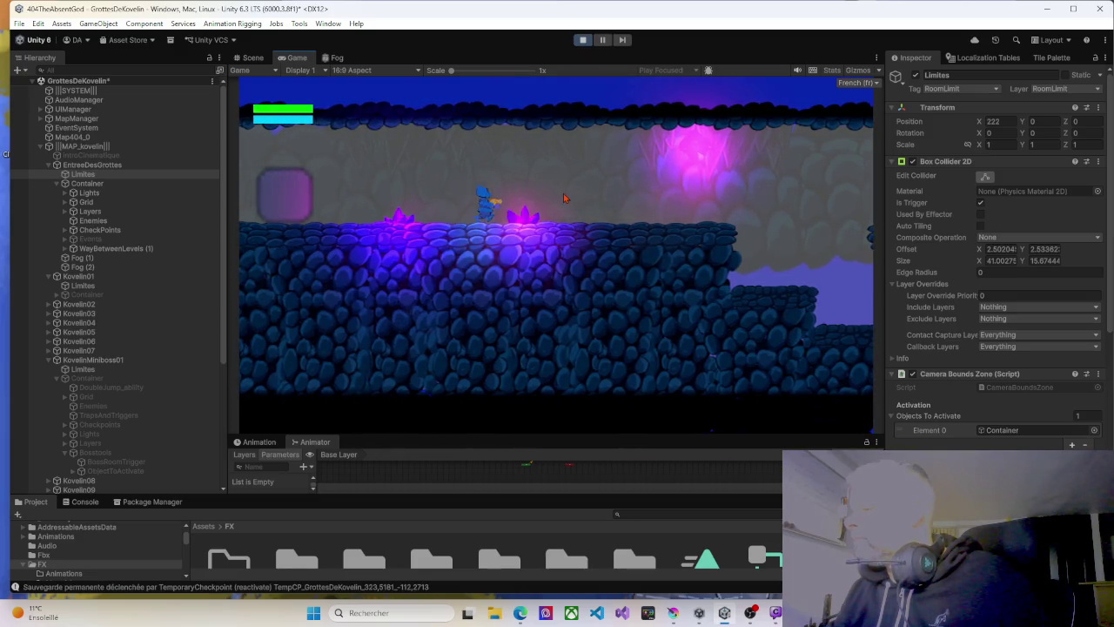
{"action": "key", "text": "d"}
{"action": "key", "text": "a"}
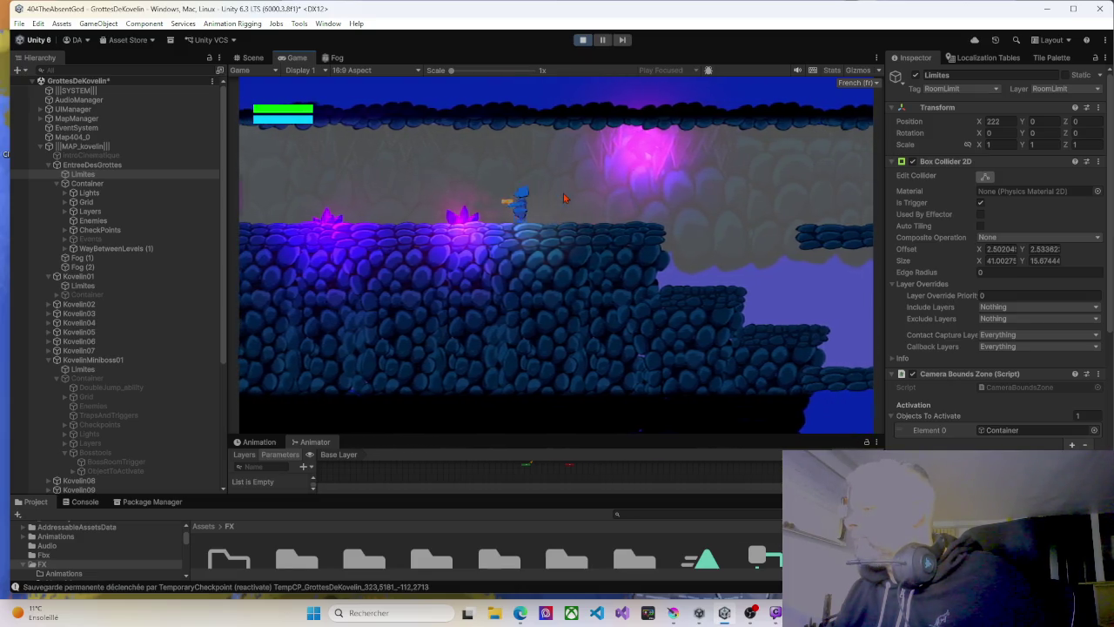
{"action": "key", "text": "a"}
{"action": "key", "text": "d"}
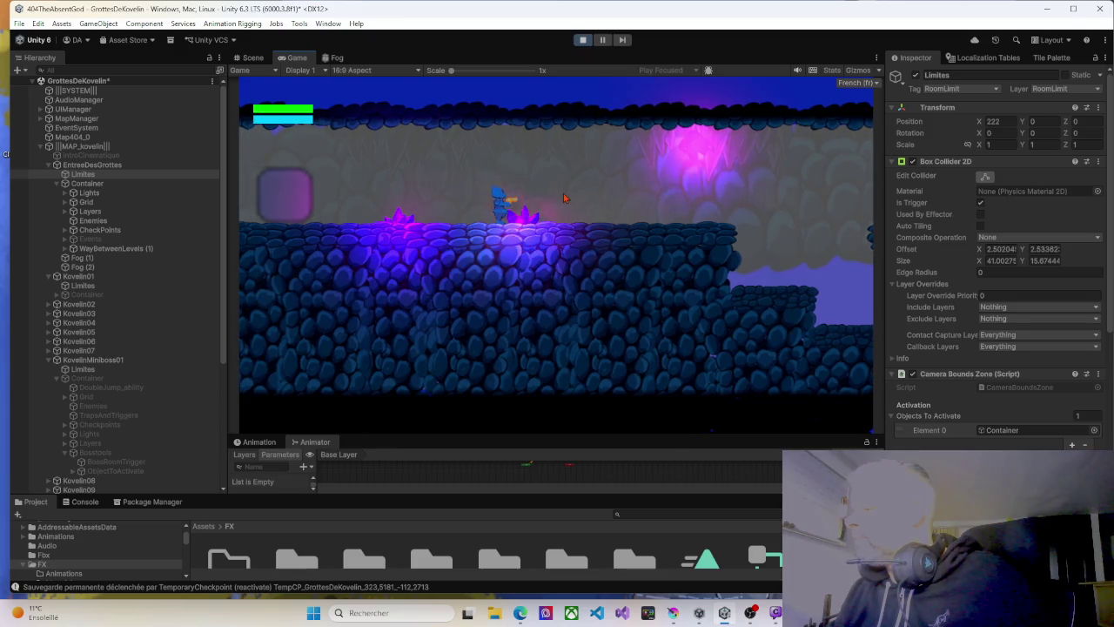
{"action": "left_click", "coordinate": [581, 40]}
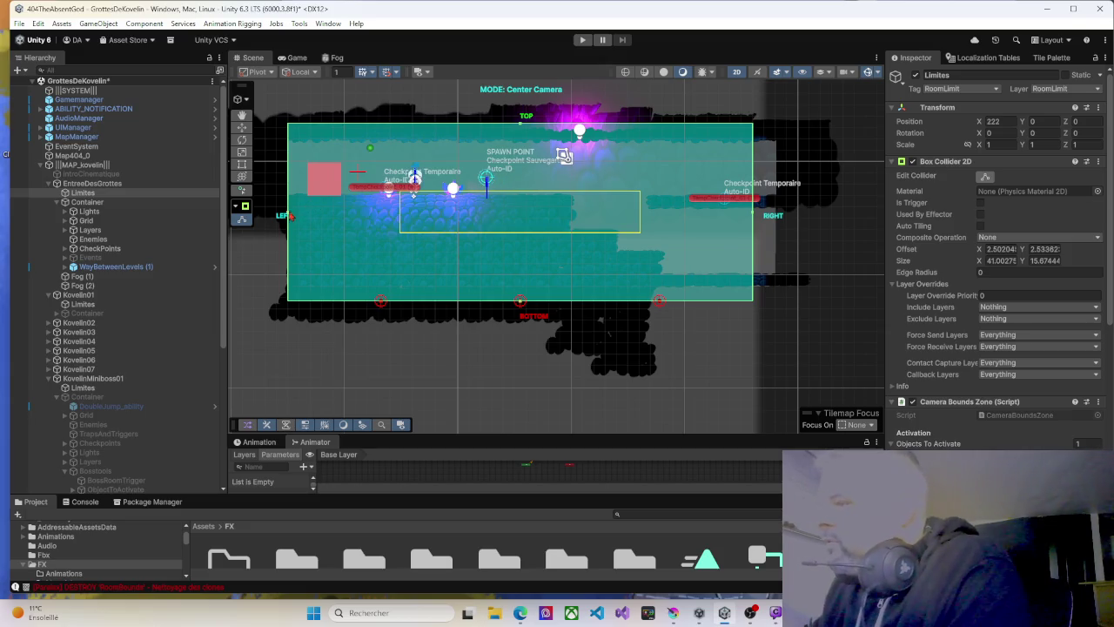
Widen the Limites left edge to Size X 42 and select Freeform LightDefault under Lights.
{"action": "left_click_drag", "start_coordinate": [289, 216], "coordinate": [283, 217]}
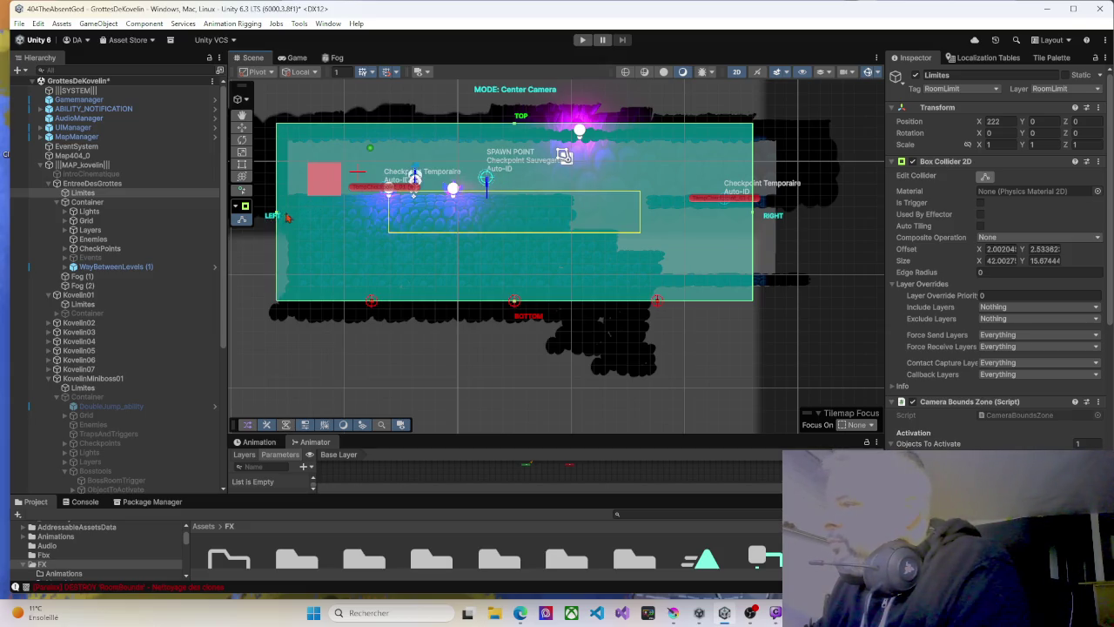
{"action": "left_click", "coordinate": [68, 211]}
{"action": "left_click", "coordinate": [96, 221]}
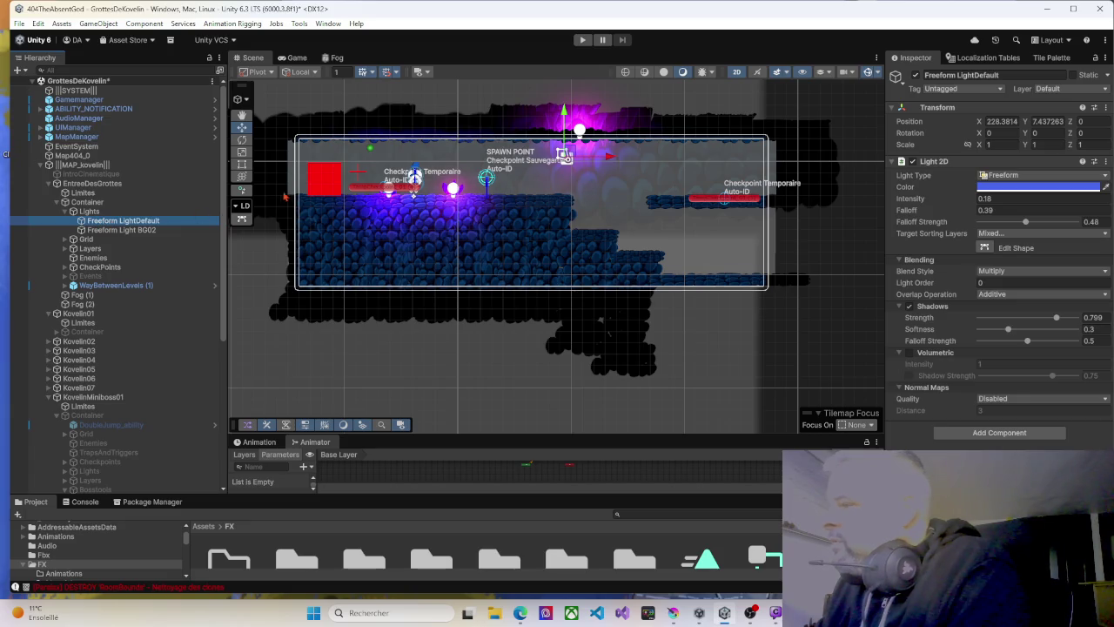
Reshape Freeform LightDefault: delete the extra left point and align its left corners with the room edge.
{"action": "left_click", "coordinate": [984, 247]}
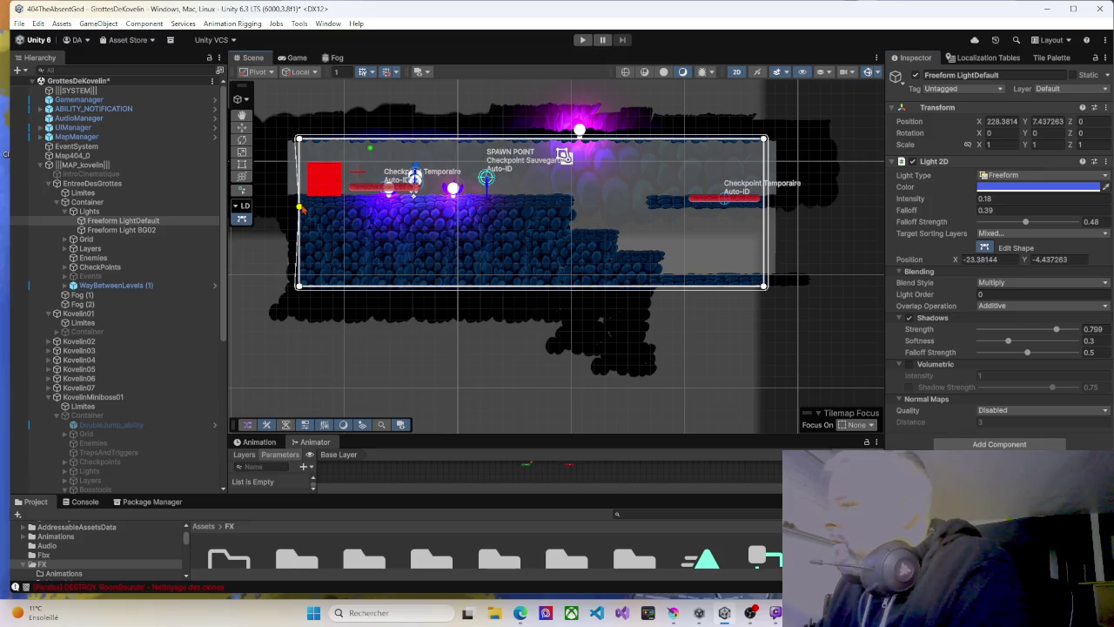
{"action": "key", "text": "Delete"}
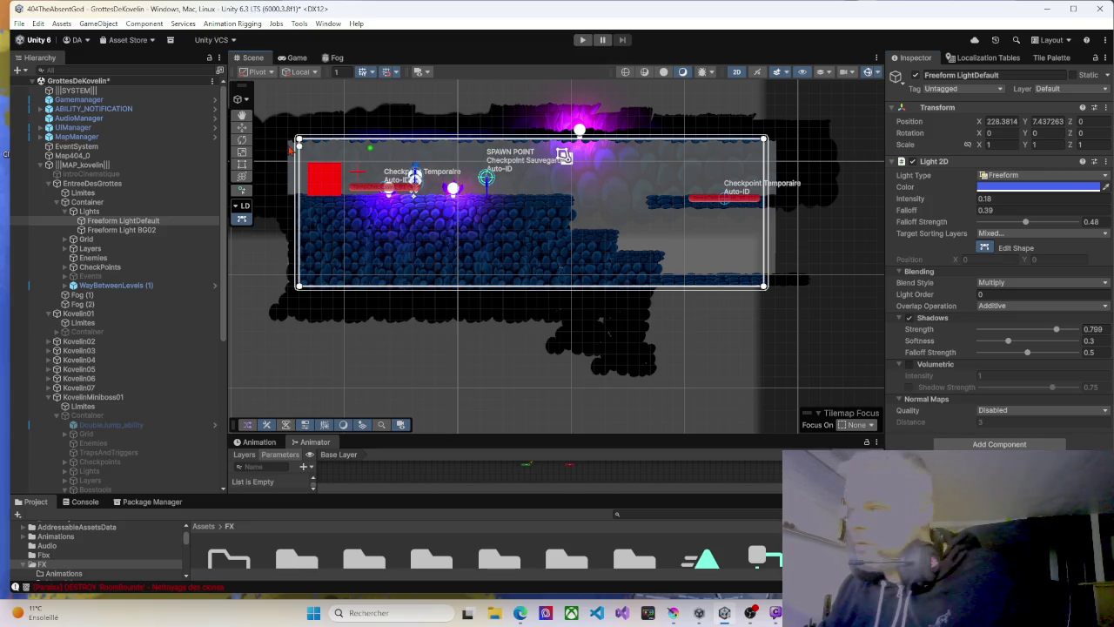
{"action": "left_click", "coordinate": [299, 139]}
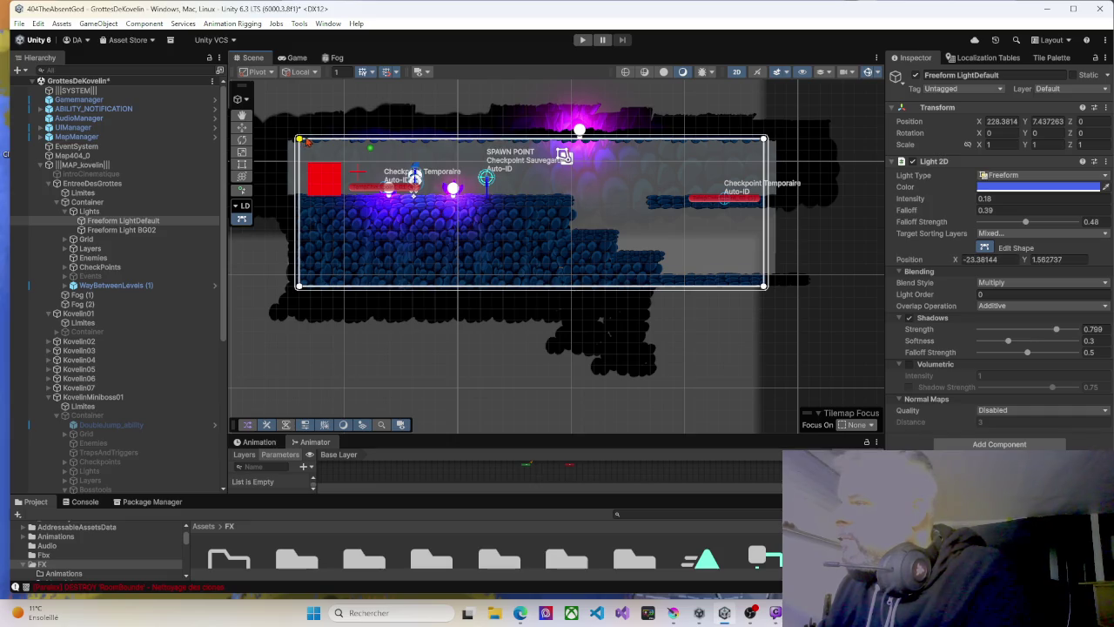
{"action": "left_click_drag", "start_coordinate": [299, 139], "coordinate": [310, 139]}
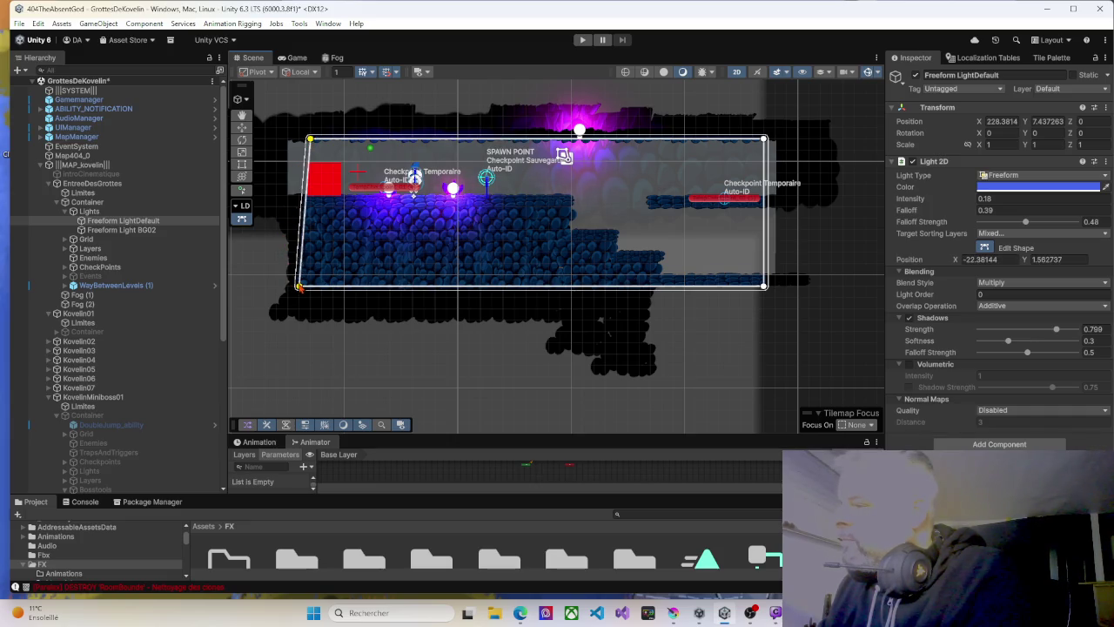
{"action": "left_click_drag", "start_coordinate": [299, 285], "coordinate": [310, 286]}
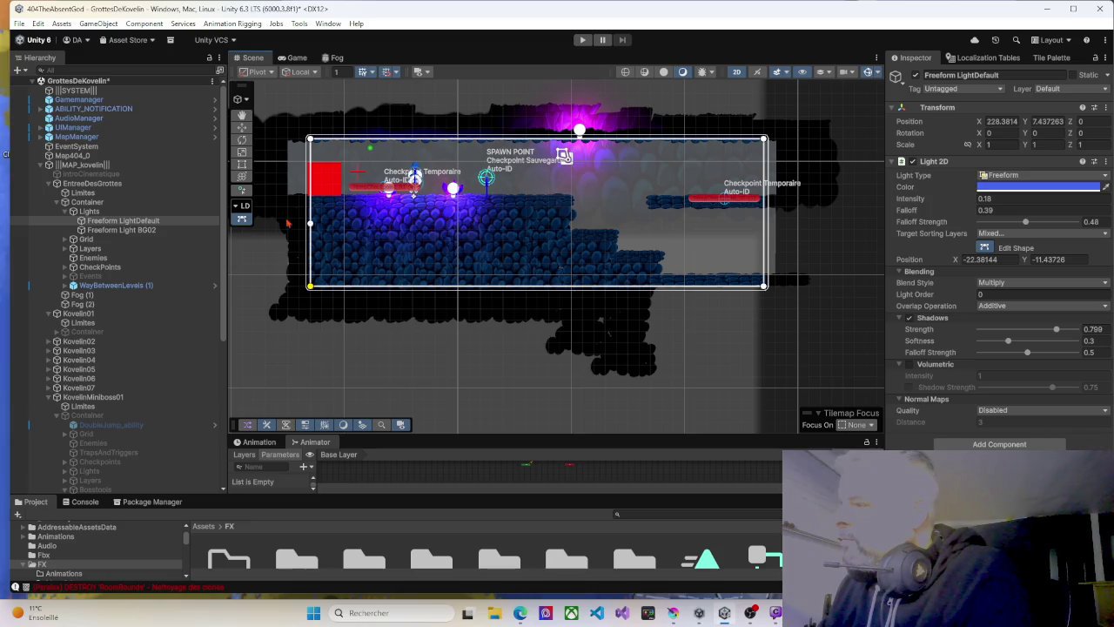
Move Freeform Light BG02's top and bottom left corners in to match, then start Play.
{"action": "left_click", "coordinate": [277, 191]}
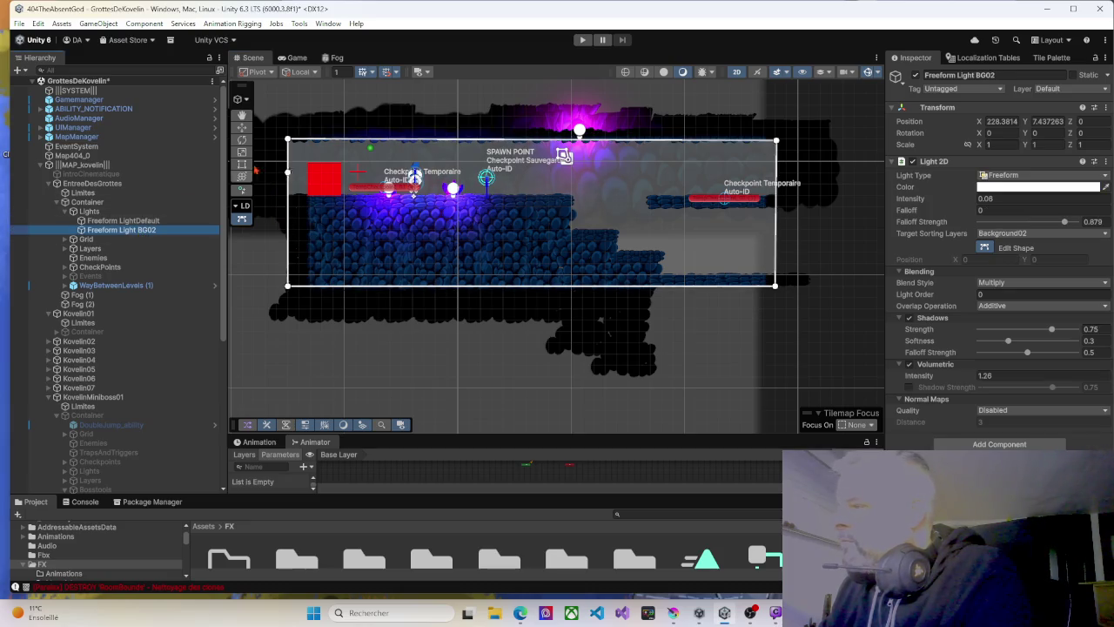
{"action": "left_click_drag", "start_coordinate": [287, 139], "coordinate": [299, 139]}
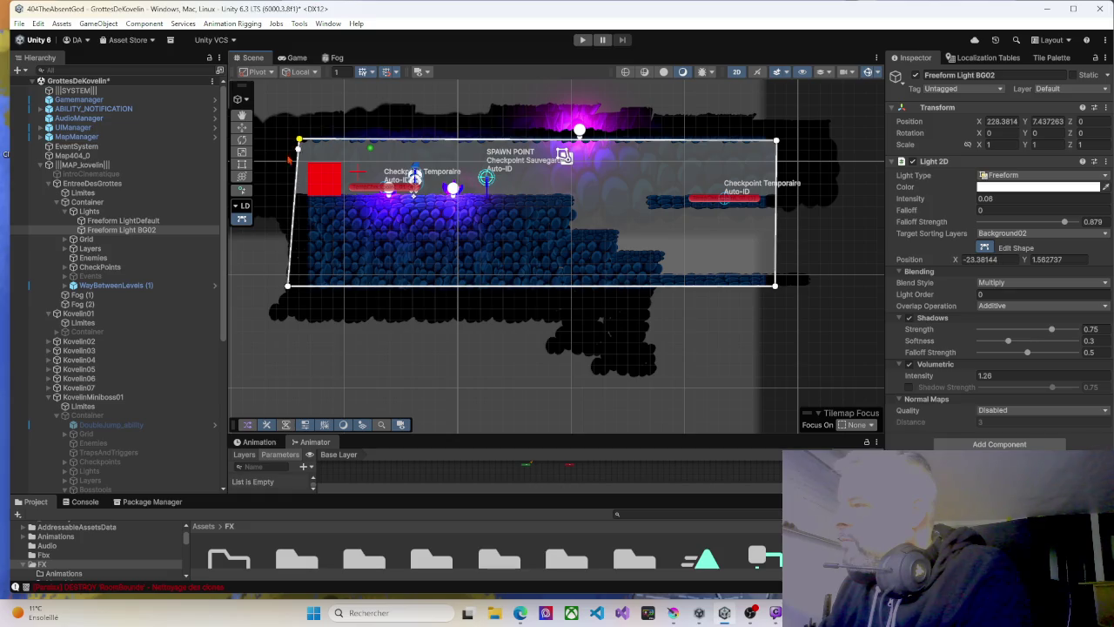
{"action": "left_click_drag", "start_coordinate": [288, 286], "coordinate": [298, 287]}
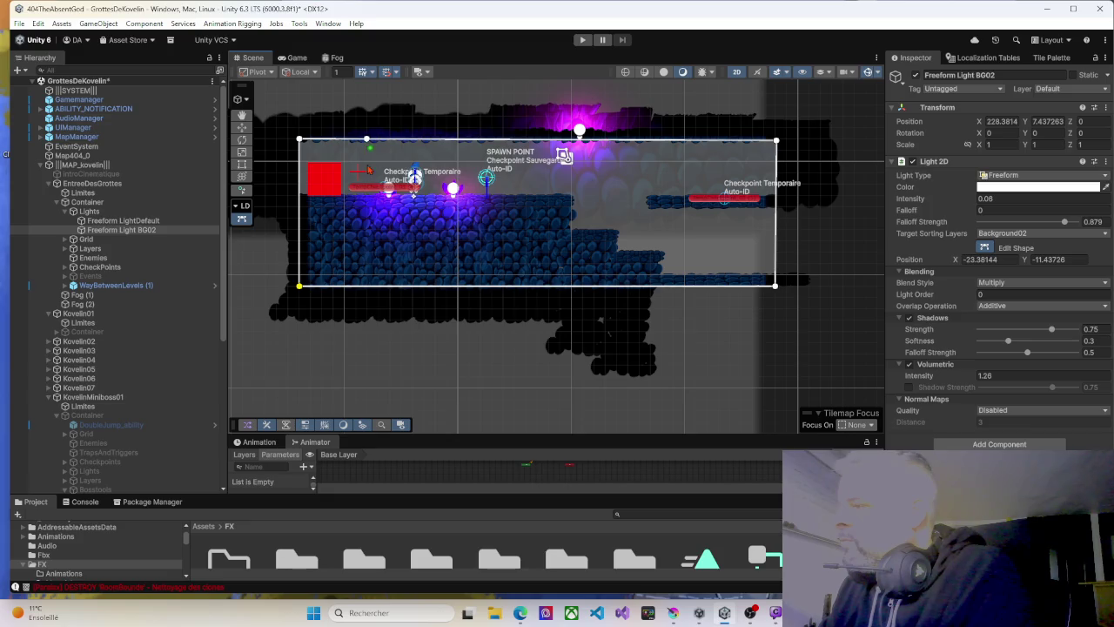
{"action": "left_click", "coordinate": [582, 39]}
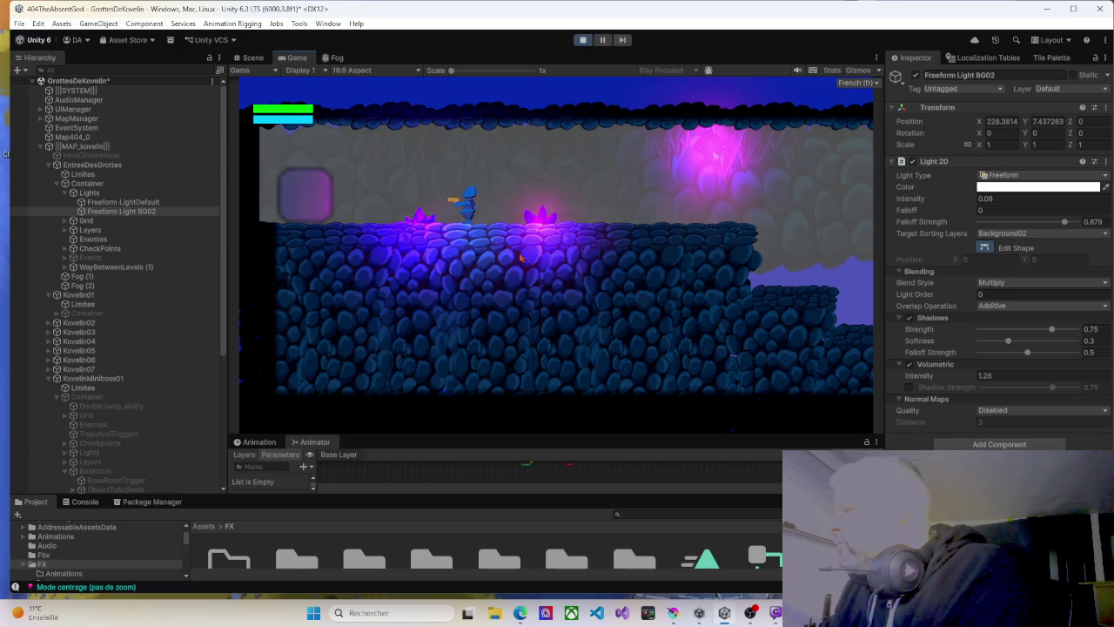
Switch from the Game view to the Scene view and pan to frame the running entrance room.
{"action": "left_click", "coordinate": [253, 57]}
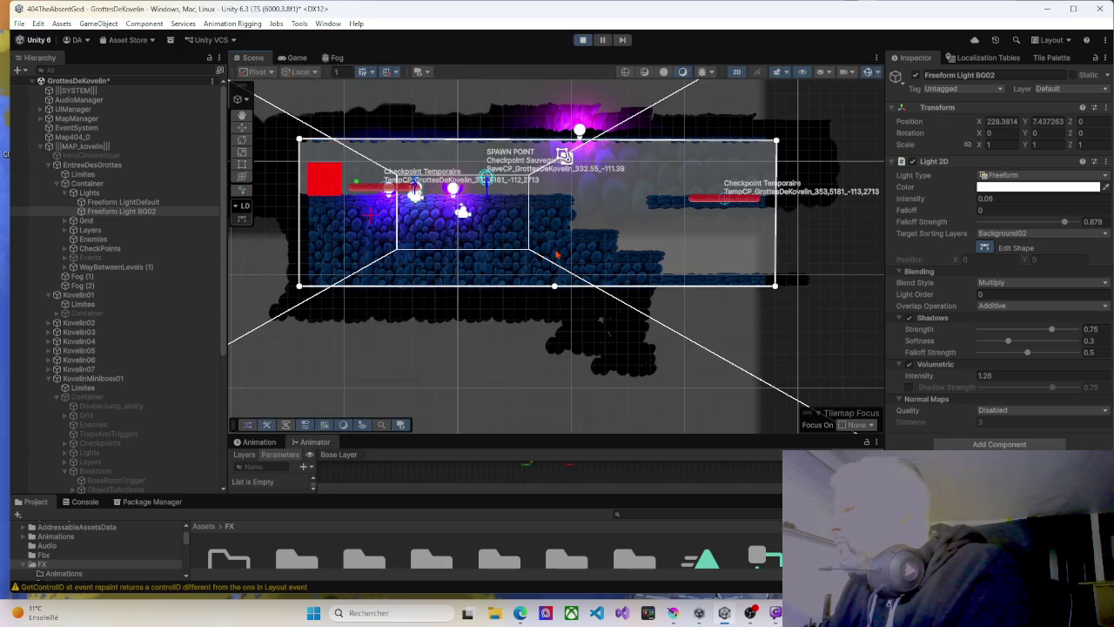
{"action": "left_click", "coordinate": [296, 57]}
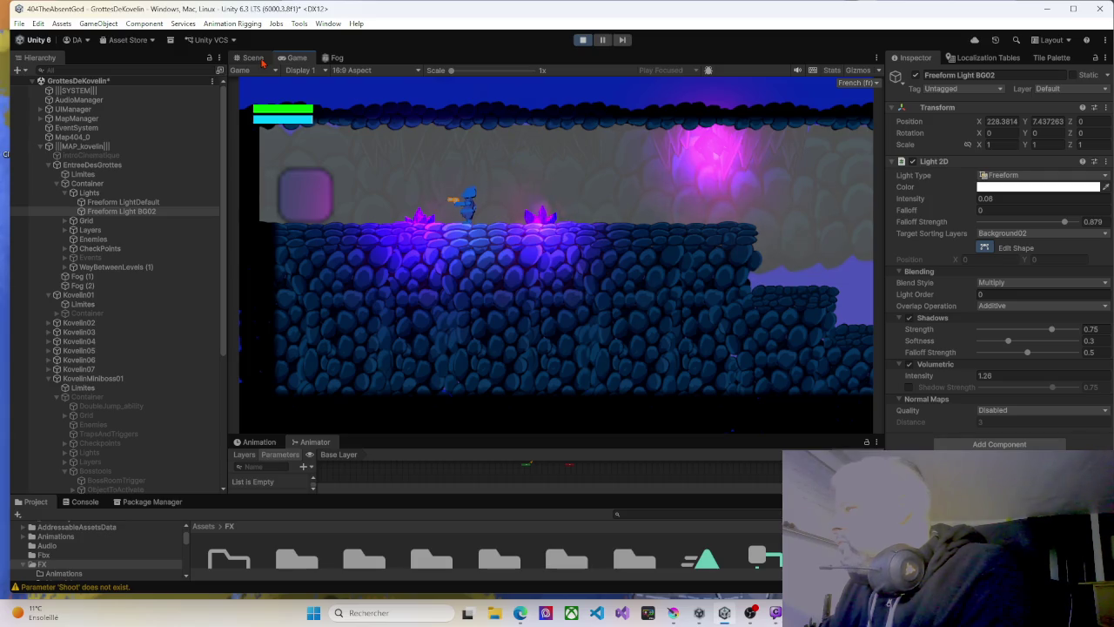
{"action": "left_click", "coordinate": [253, 58]}
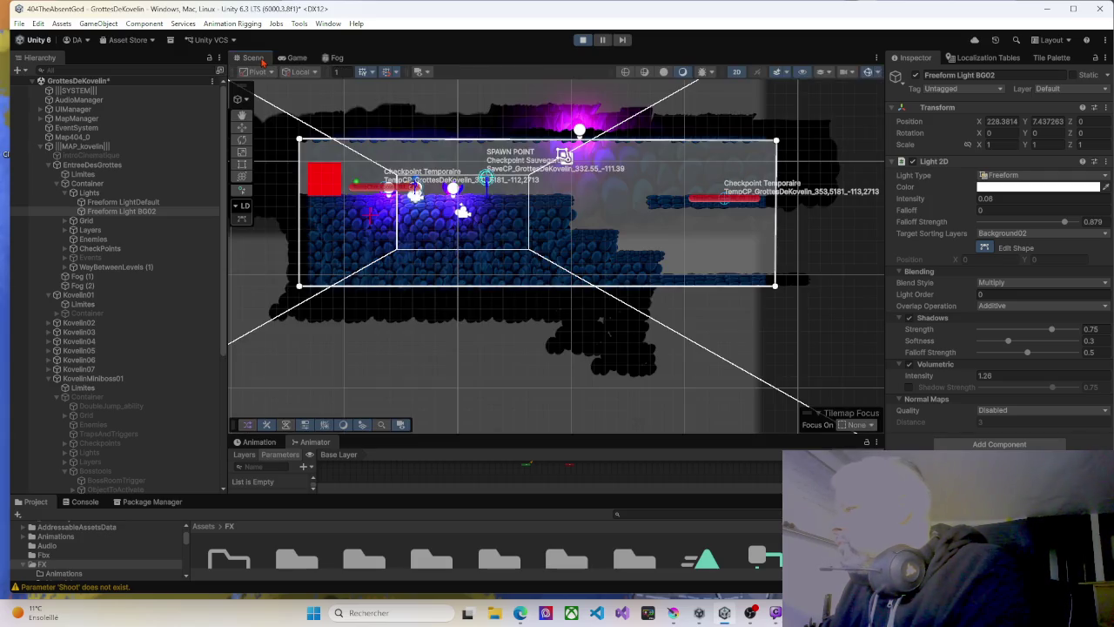
{"action": "left_click_drag", "start_coordinate": [342, 144], "coordinate": [418, 160]}
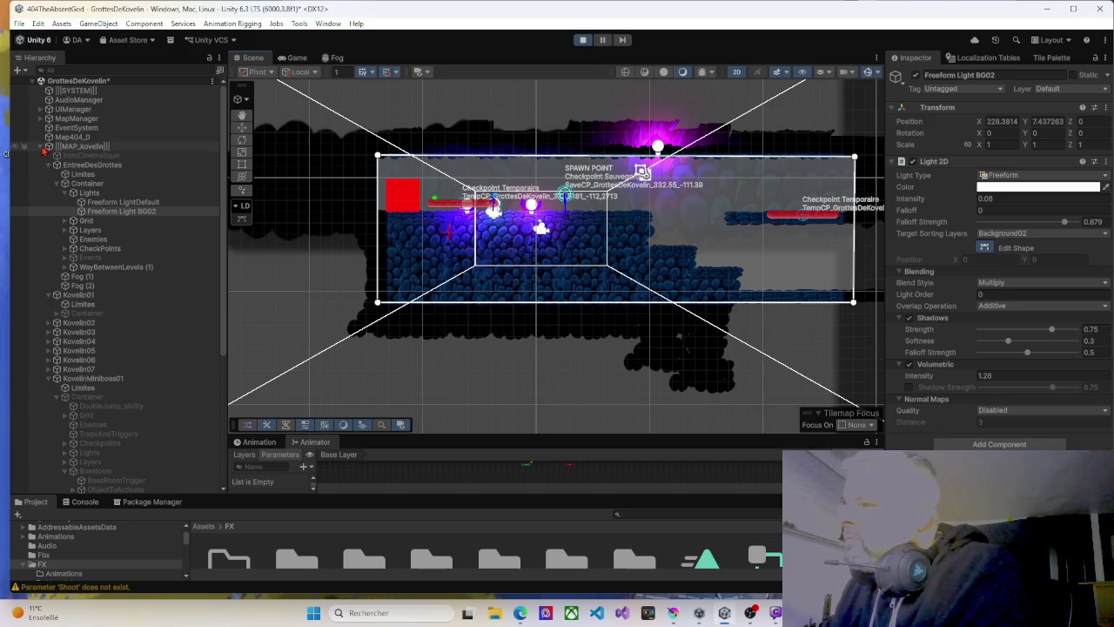
Toggle the MAP_kovelin, MapManager, Container and Lights foldouts, then stop the play test.
{"action": "left_click", "coordinate": [42, 147]}
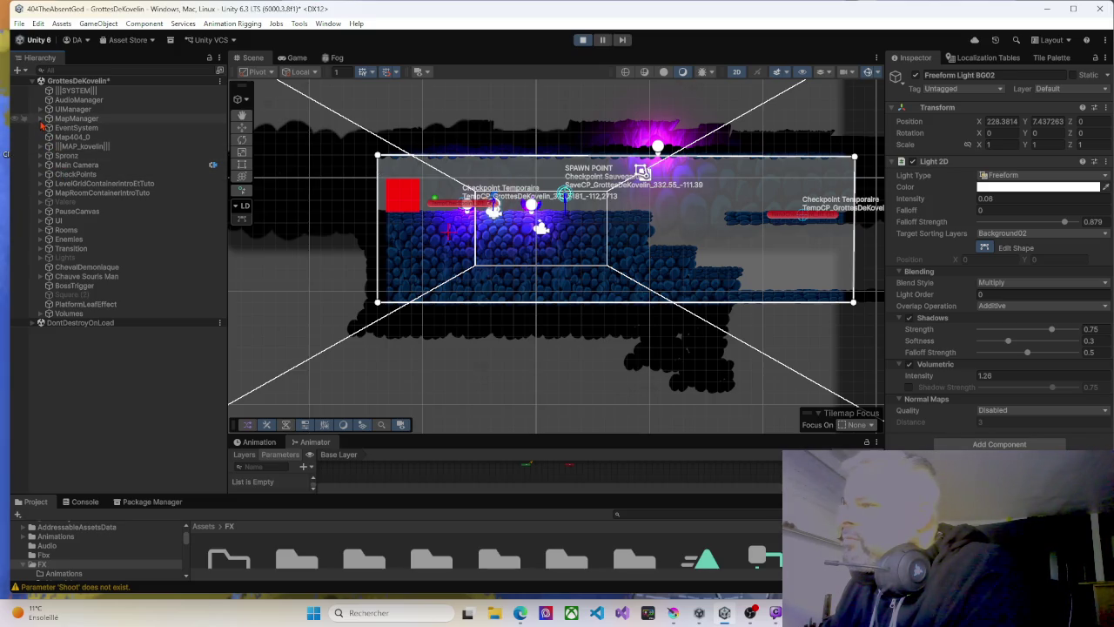
{"action": "left_click", "coordinate": [41, 119]}
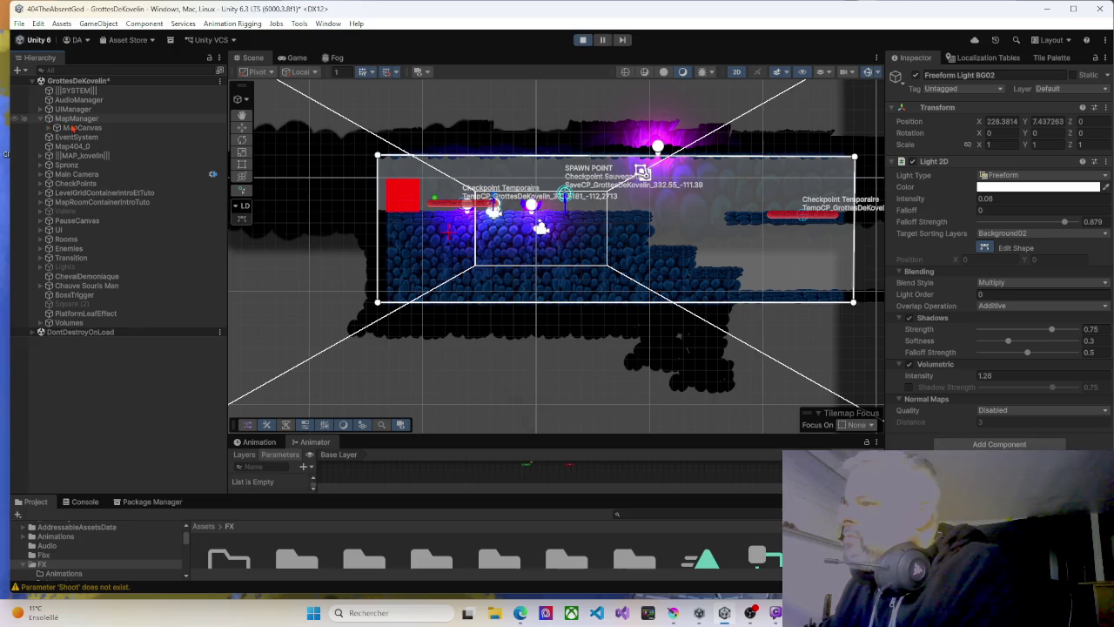
{"action": "left_click", "coordinate": [41, 119]}
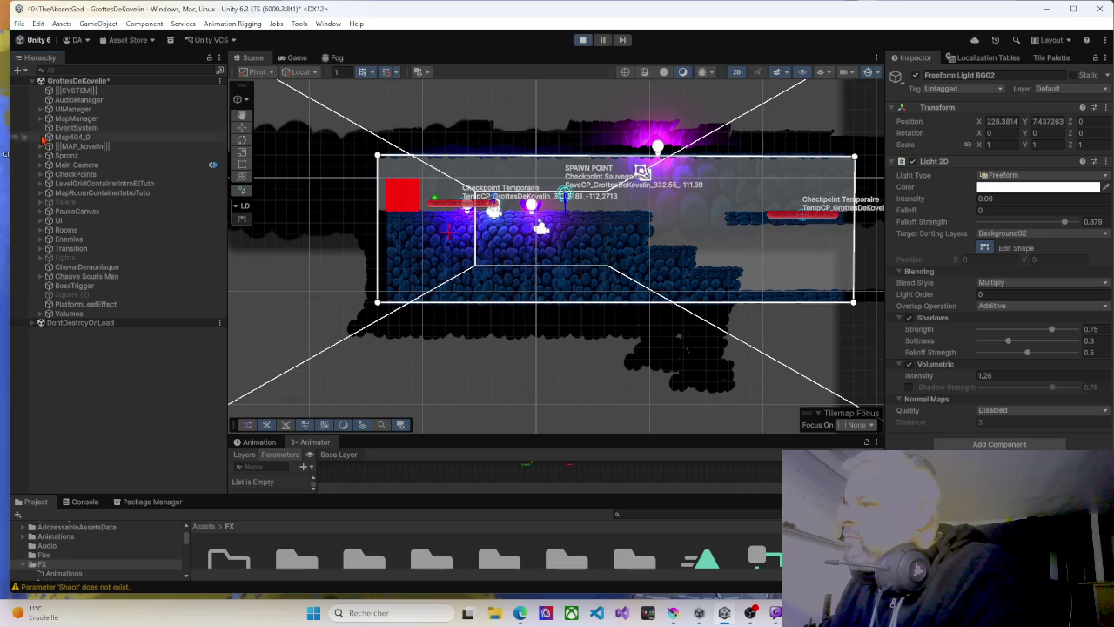
{"action": "left_click", "coordinate": [43, 147]}
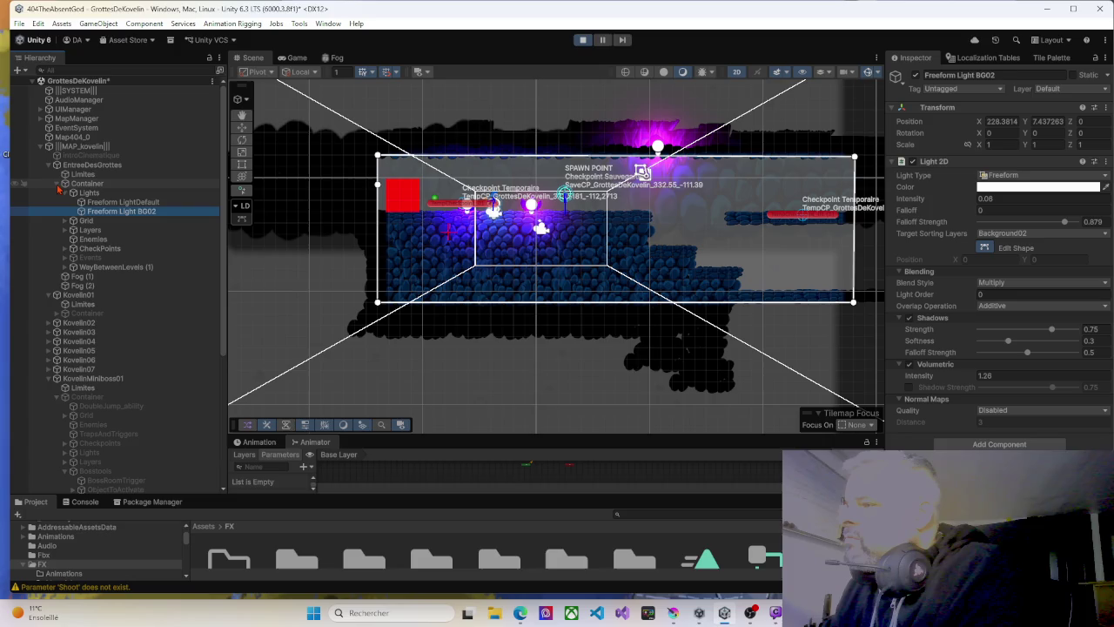
{"action": "left_click", "coordinate": [58, 183]}
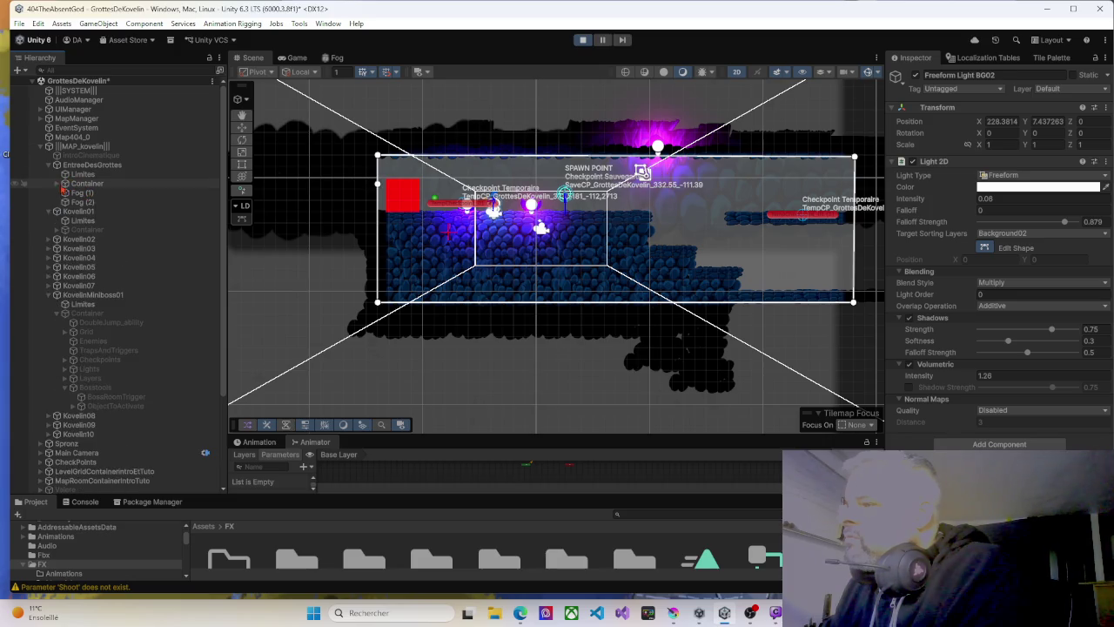
{"action": "left_click", "coordinate": [58, 183]}
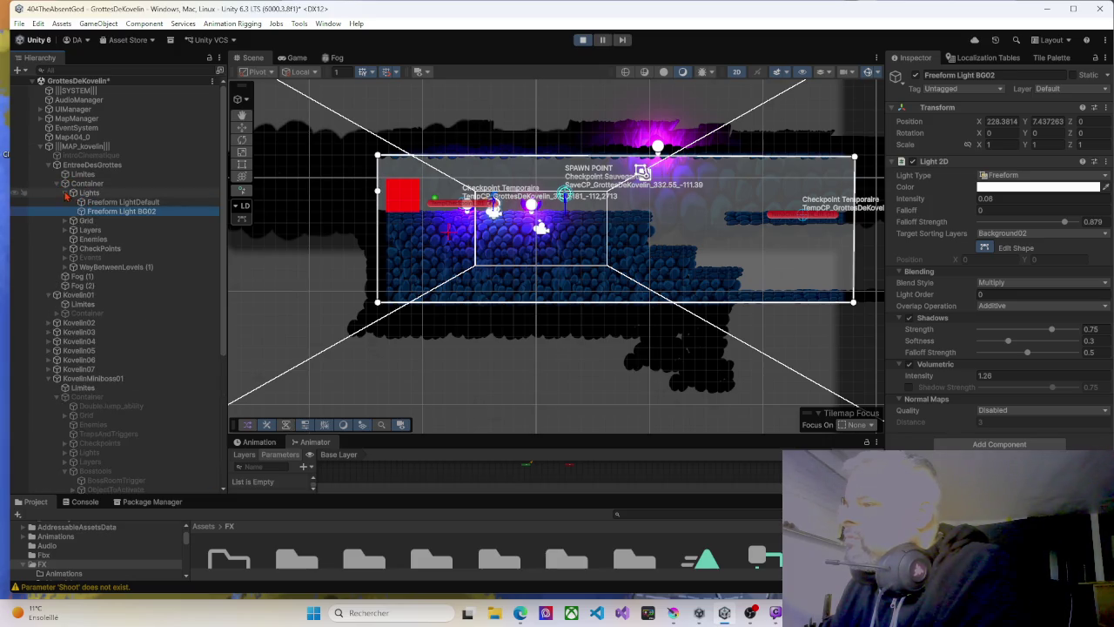
{"action": "left_click", "coordinate": [66, 194]}
{"action": "left_click", "coordinate": [582, 40]}
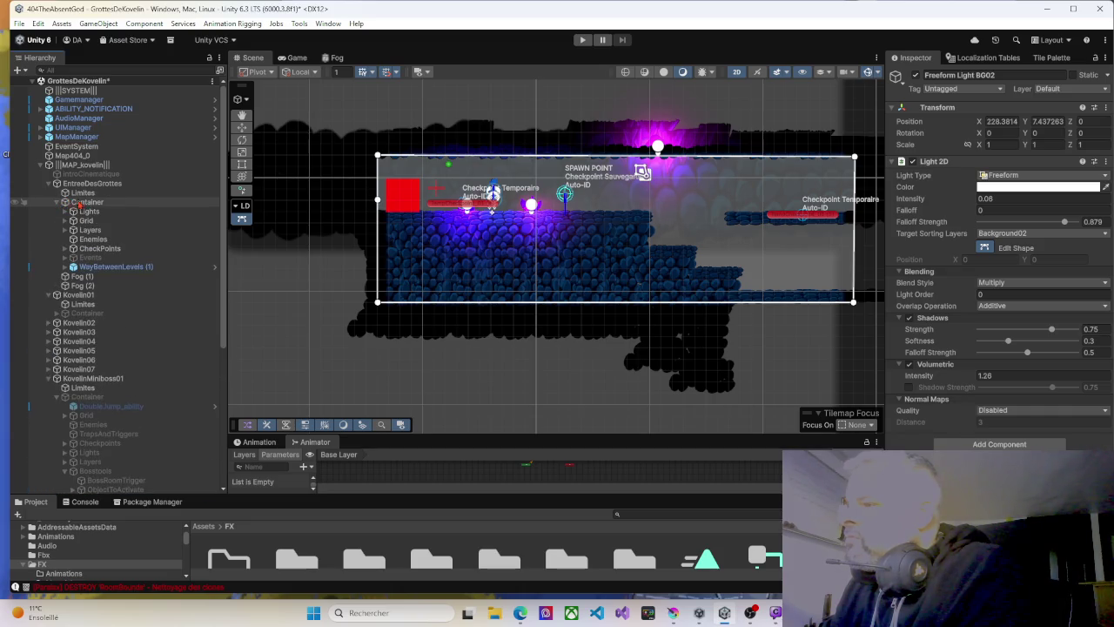
Inspect the entrance room's Container, then its Lights group, under EntreeDesGrottes.
{"action": "left_click", "coordinate": [87, 203]}
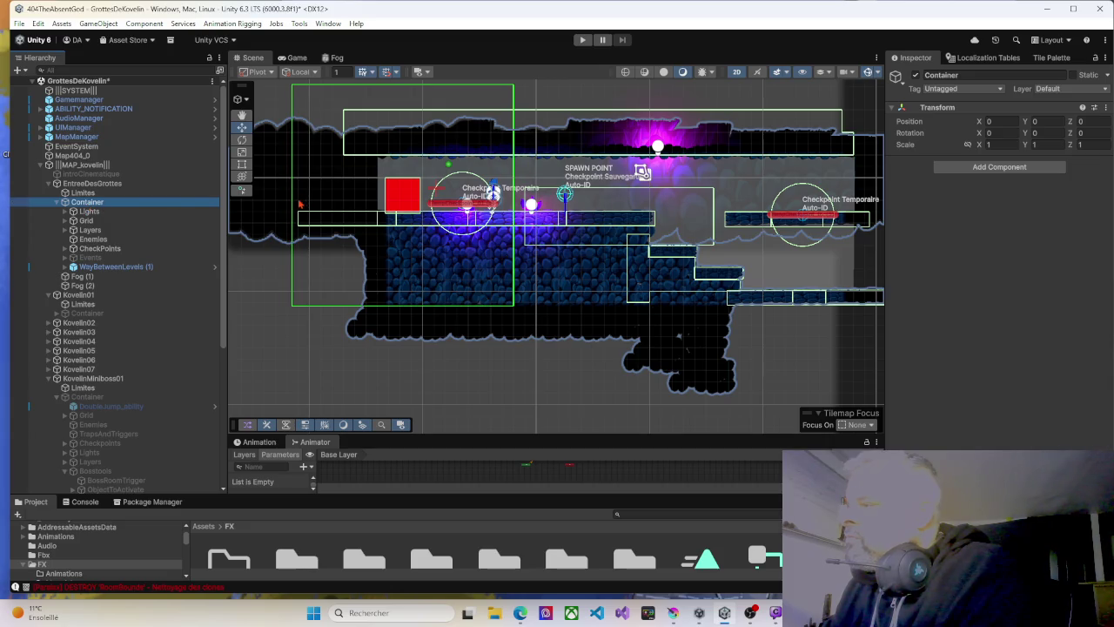
{"action": "mouse_move", "coordinate": [501, 219]}
{"action": "left_mouse_down"}
{"action": "mouse_move", "coordinate": [445, 217]}
{"action": "mouse_move", "coordinate": [492, 208]}
{"action": "left_mouse_up"}
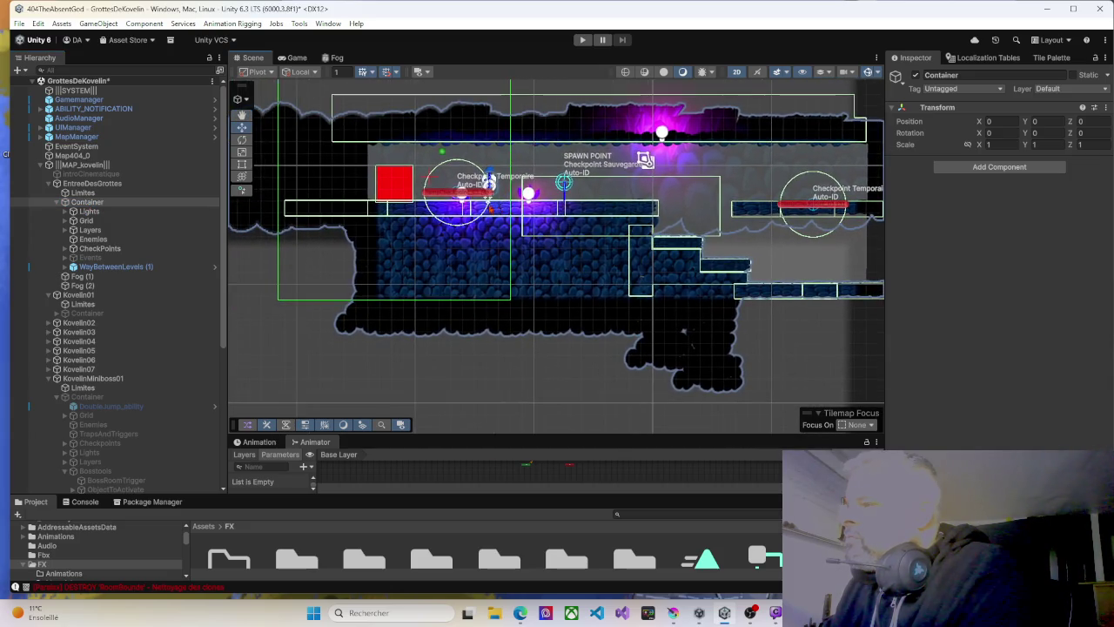
{"action": "left_click", "coordinate": [87, 213]}
Frame the whole room, expand its Grid and select the Background tilemap (Order in Layer -19).
{"action": "left_click", "coordinate": [90, 230]}
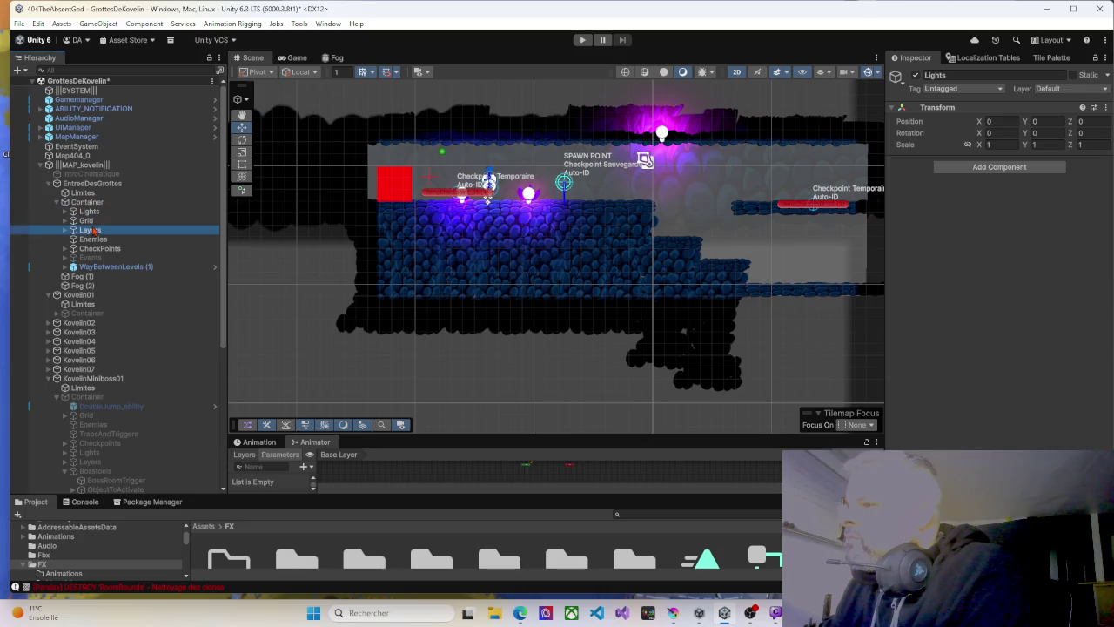
{"action": "left_click", "coordinate": [88, 221]}
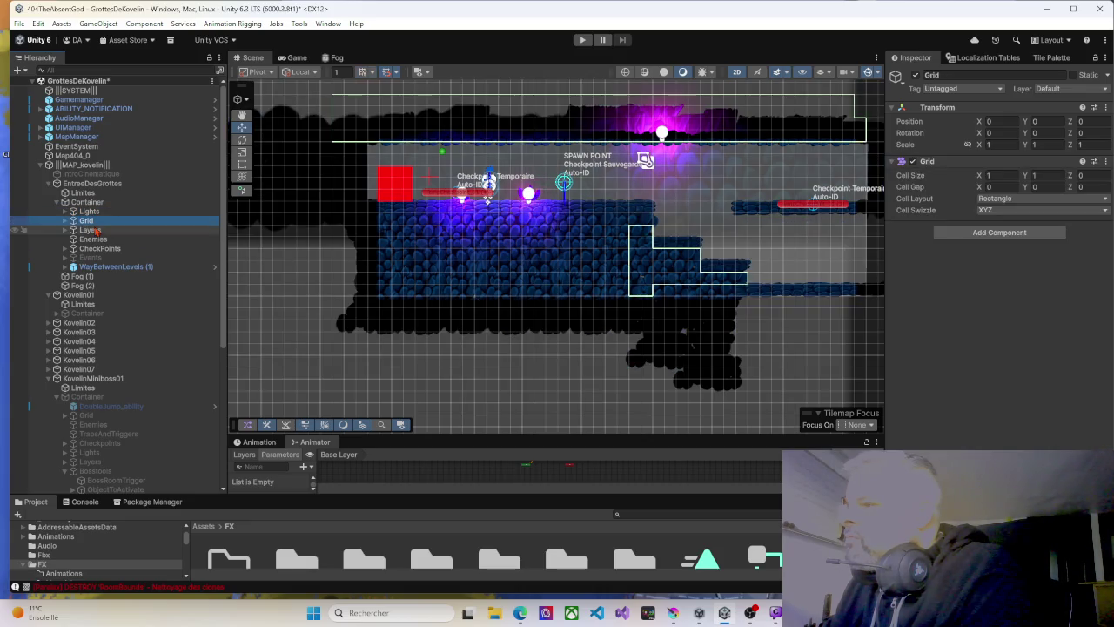
{"action": "mouse_move", "coordinate": [489, 198]}
{"action": "left_mouse_down"}
{"action": "mouse_move", "coordinate": [455, 212]}
{"action": "mouse_move", "coordinate": [453, 226]}
{"action": "left_mouse_up"}
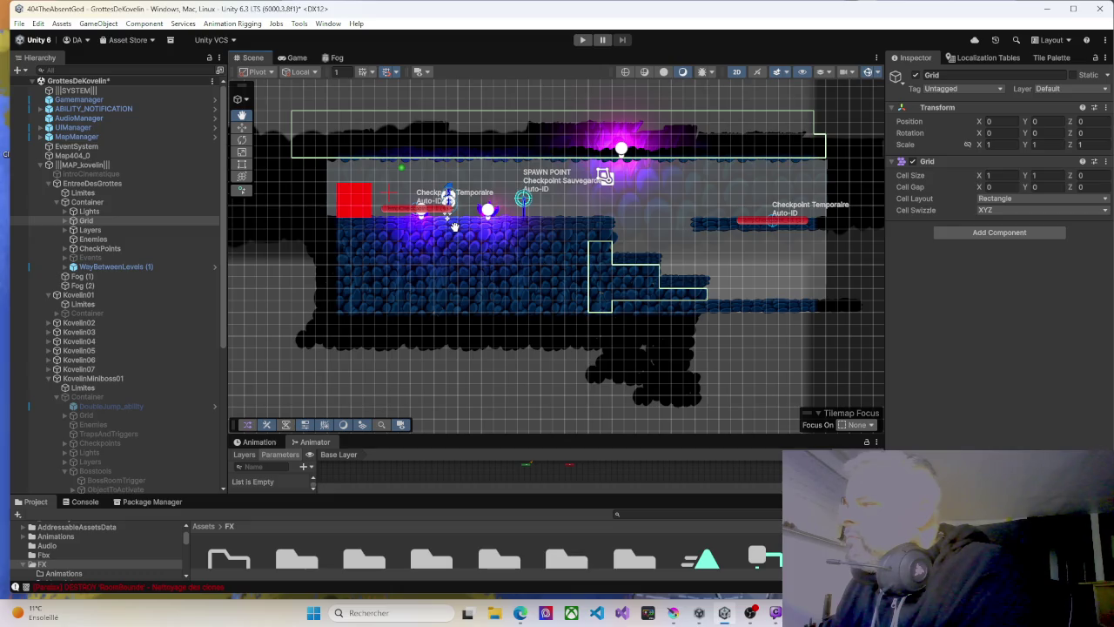
{"action": "left_click_drag", "start_coordinate": [453, 226], "coordinate": [453, 227]}
{"action": "left_click", "coordinate": [66, 221]}
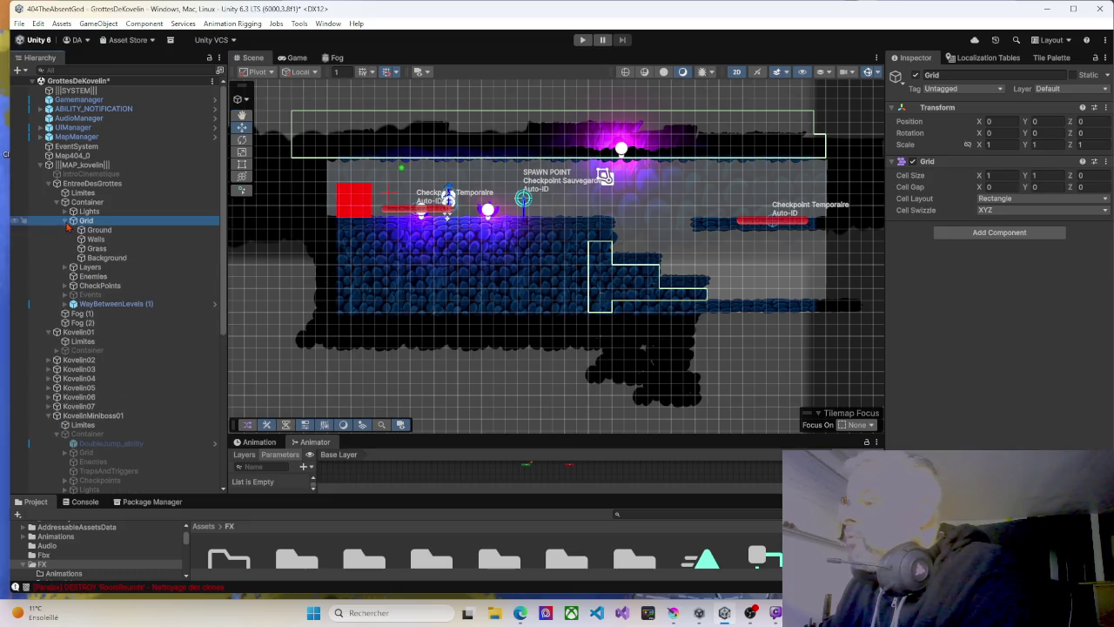
{"action": "left_click", "coordinate": [101, 258]}
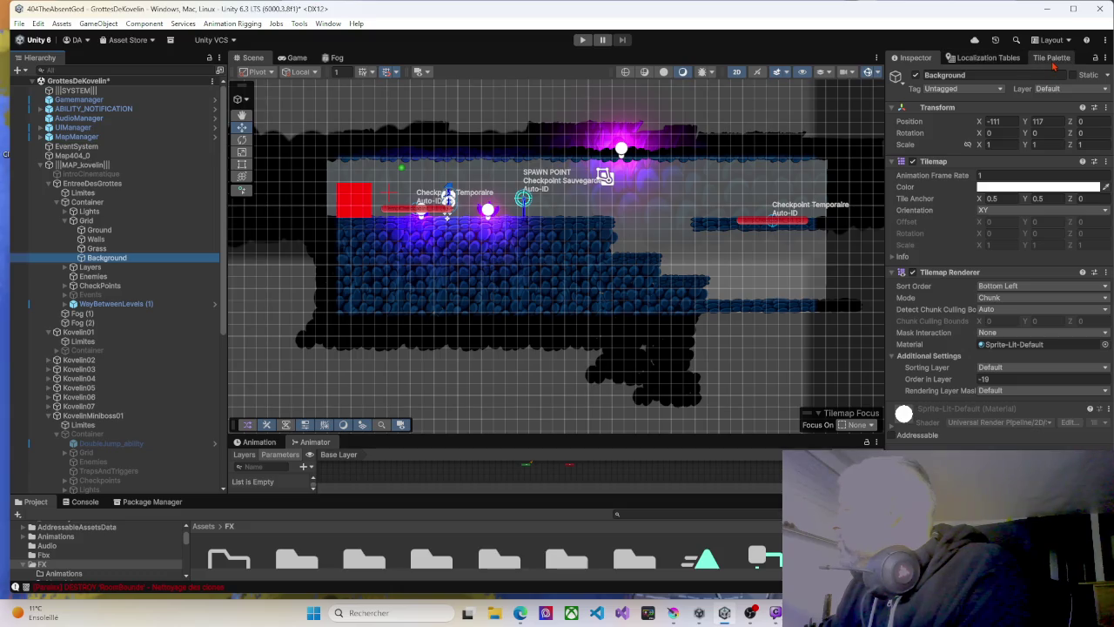
Pick the black tile in the Tile Palette and box-fill a strip along the room's top.
{"action": "left_click", "coordinate": [1044, 59]}
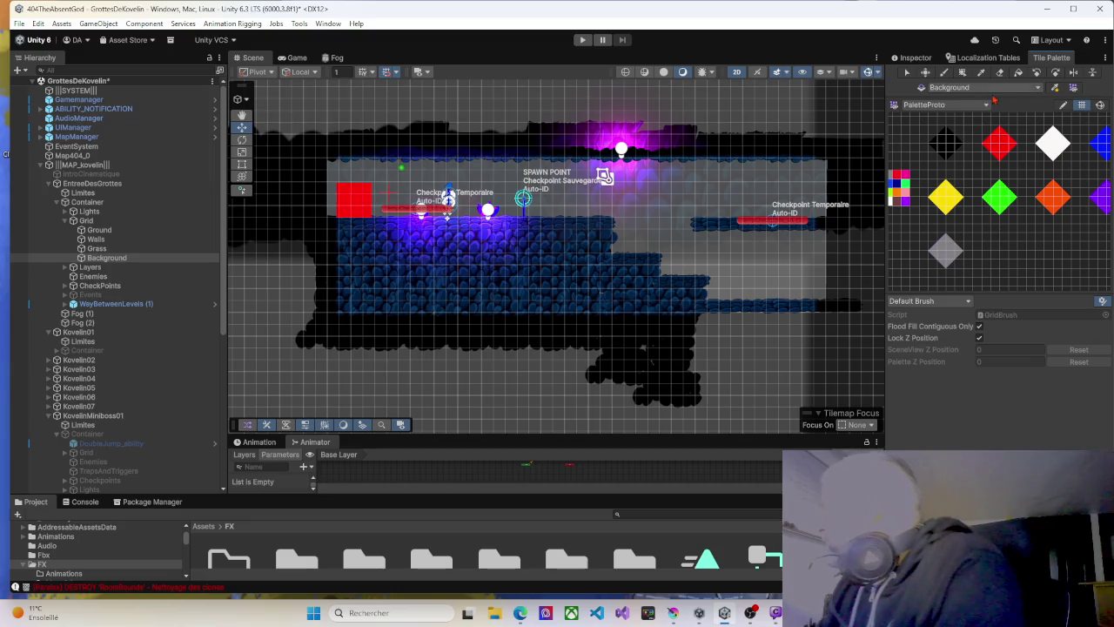
{"action": "left_click", "coordinate": [946, 142]}
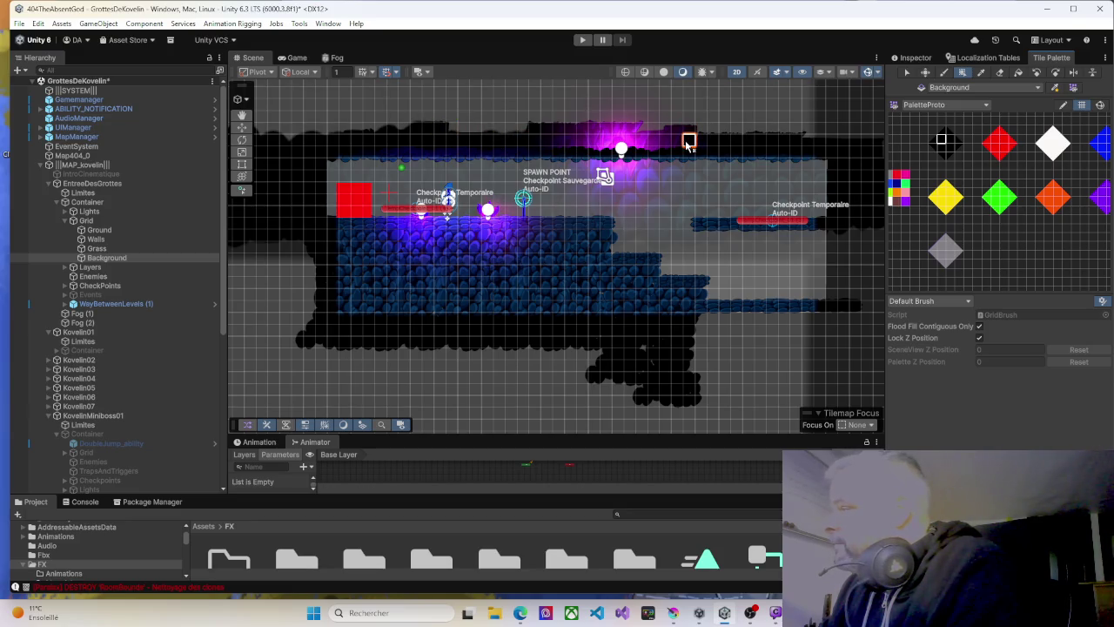
{"action": "left_click_drag", "start_coordinate": [686, 144], "coordinate": [339, 142]}
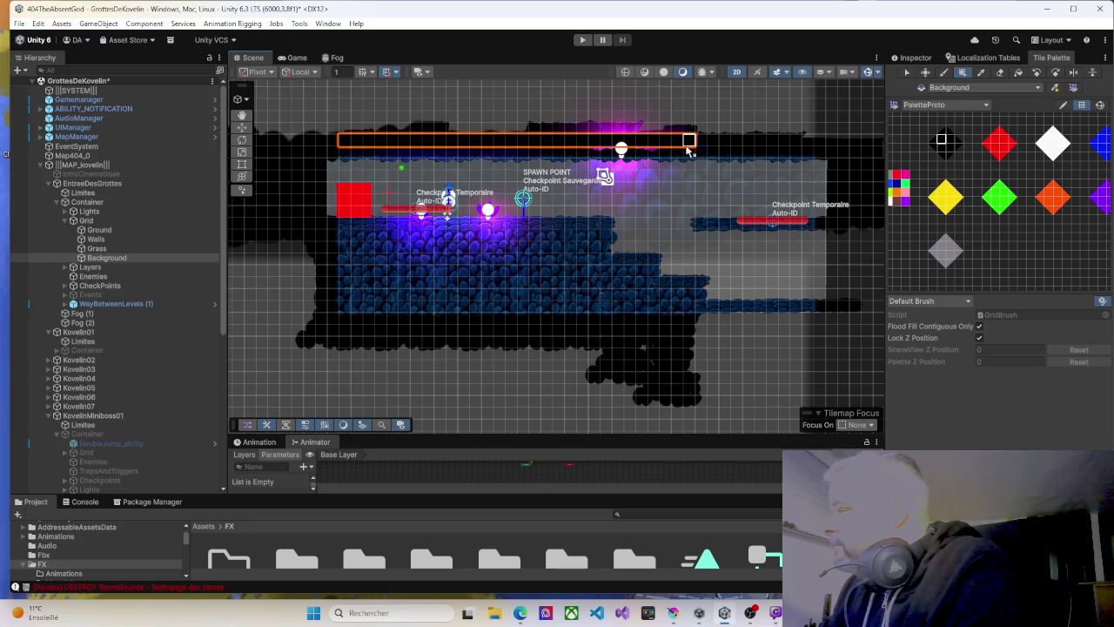
{"action": "mouse_move", "coordinate": [677, 152]}
{"action": "left_mouse_down"}
{"action": "mouse_move", "coordinate": [346, 151]}
{"action": "mouse_move", "coordinate": [462, 127]}
{"action": "mouse_move", "coordinate": [811, 132]}
{"action": "mouse_move", "coordinate": [703, 142]}
{"action": "mouse_move", "coordinate": [802, 154]}
{"action": "left_mouse_up"}
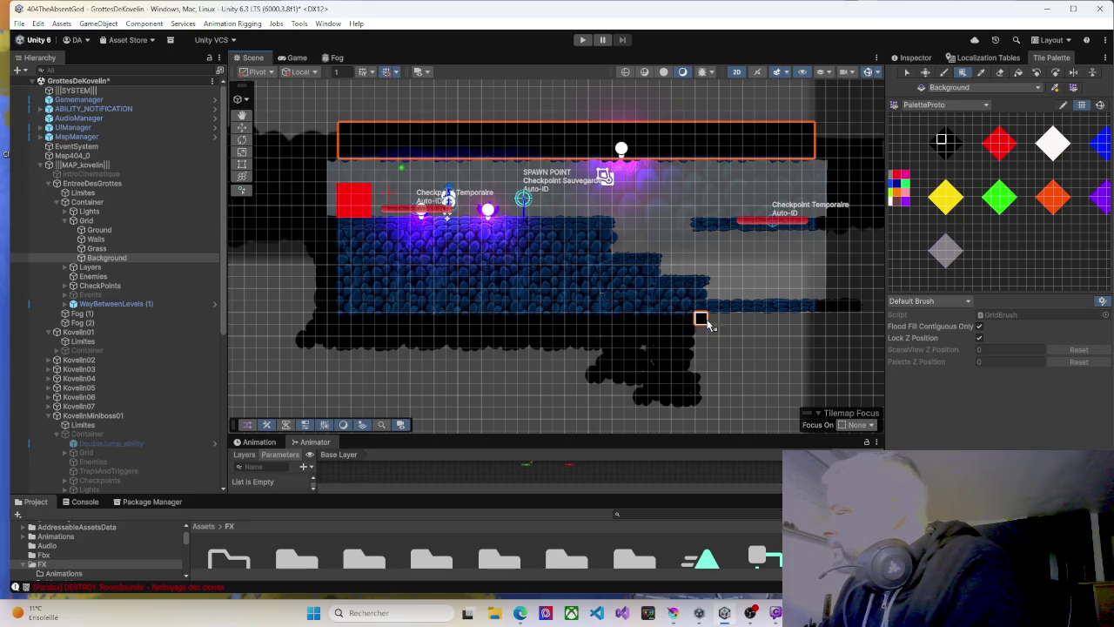
Box-fill black tiles in a block below the room and a column along its left side.
{"action": "mouse_move", "coordinate": [704, 318]}
{"action": "left_mouse_down"}
{"action": "mouse_move", "coordinate": [838, 324]}
{"action": "mouse_move", "coordinate": [852, 341]}
{"action": "mouse_move", "coordinate": [857, 405]}
{"action": "left_mouse_up"}
{"action": "mouse_move", "coordinate": [691, 317]}
{"action": "left_mouse_down"}
{"action": "mouse_move", "coordinate": [329, 319]}
{"action": "mouse_move", "coordinate": [326, 388]}
{"action": "mouse_move", "coordinate": [336, 403]}
{"action": "left_mouse_up"}
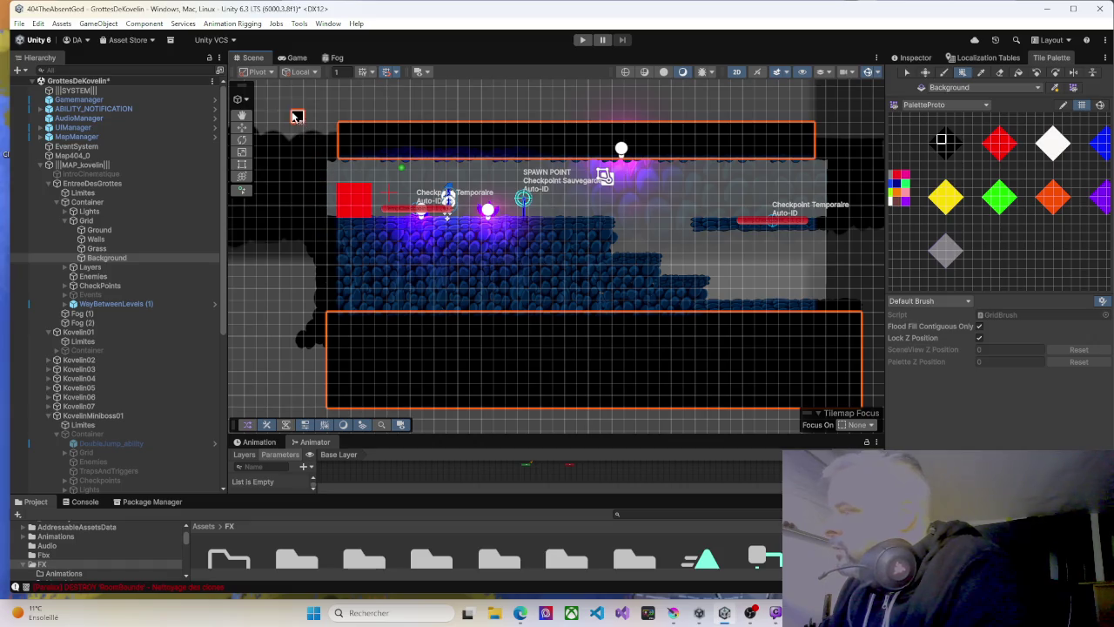
{"action": "mouse_move", "coordinate": [282, 108]}
{"action": "left_mouse_down"}
{"action": "mouse_move", "coordinate": [337, 113]}
{"action": "mouse_move", "coordinate": [322, 246]}
{"action": "mouse_move", "coordinate": [331, 400]}
{"action": "left_mouse_up"}
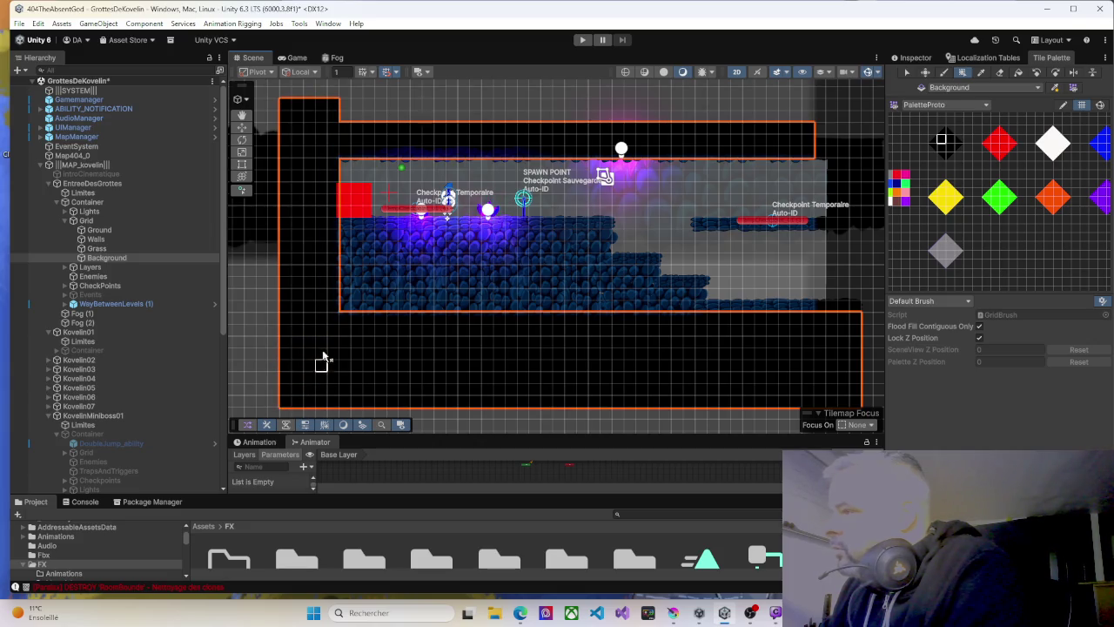
{"action": "left_click", "coordinate": [583, 40]}
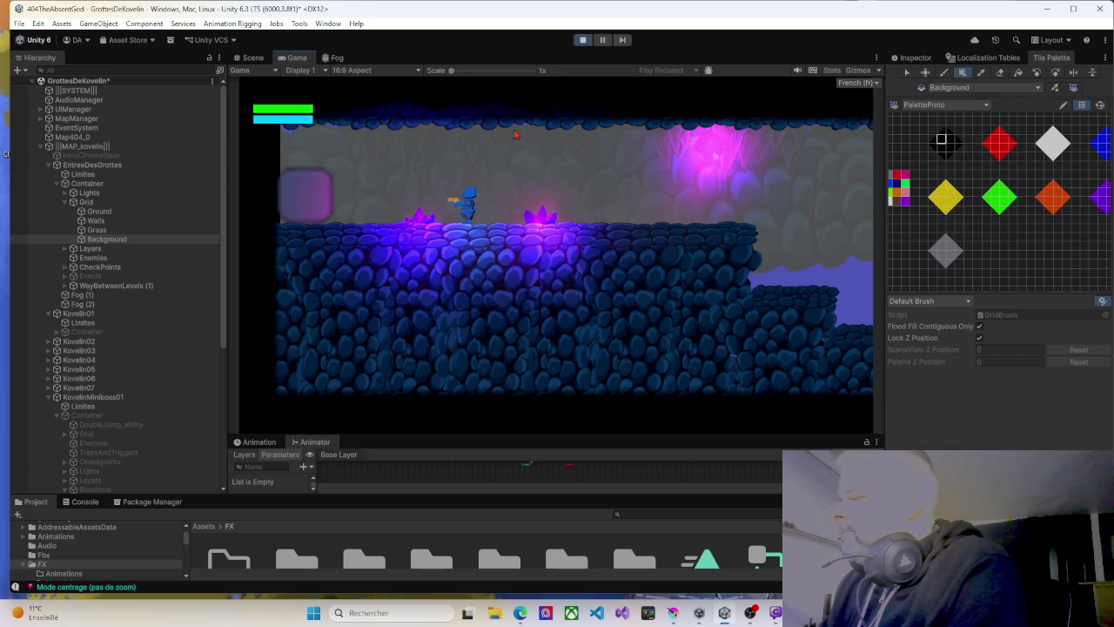
{"action": "left_click", "coordinate": [582, 40]}
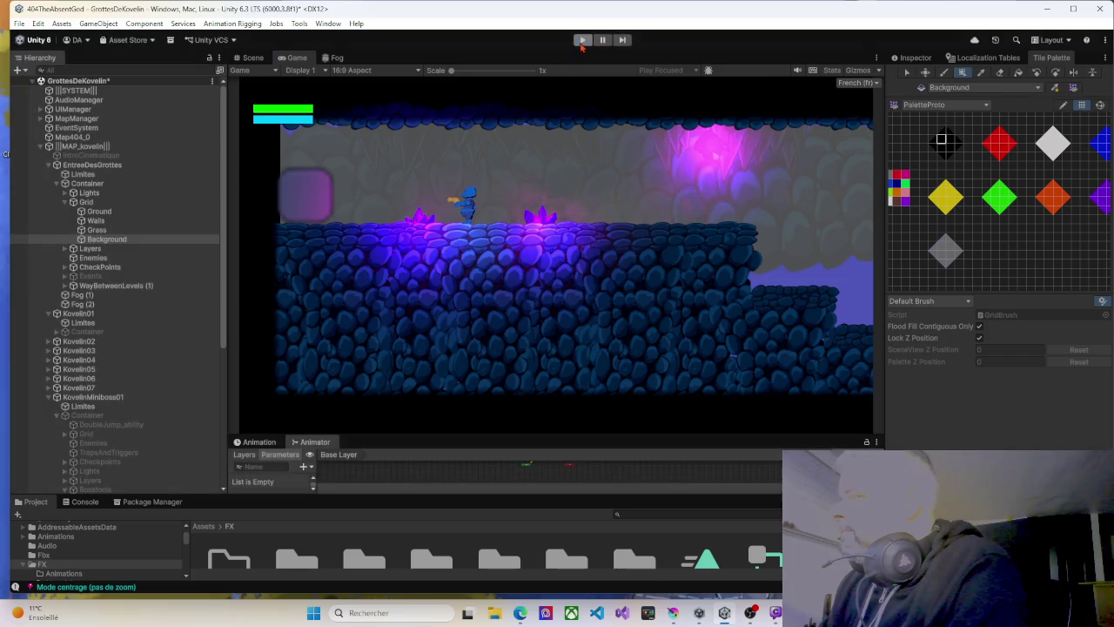
{"action": "left_click_drag", "start_coordinate": [609, 261], "coordinate": [688, 255]}
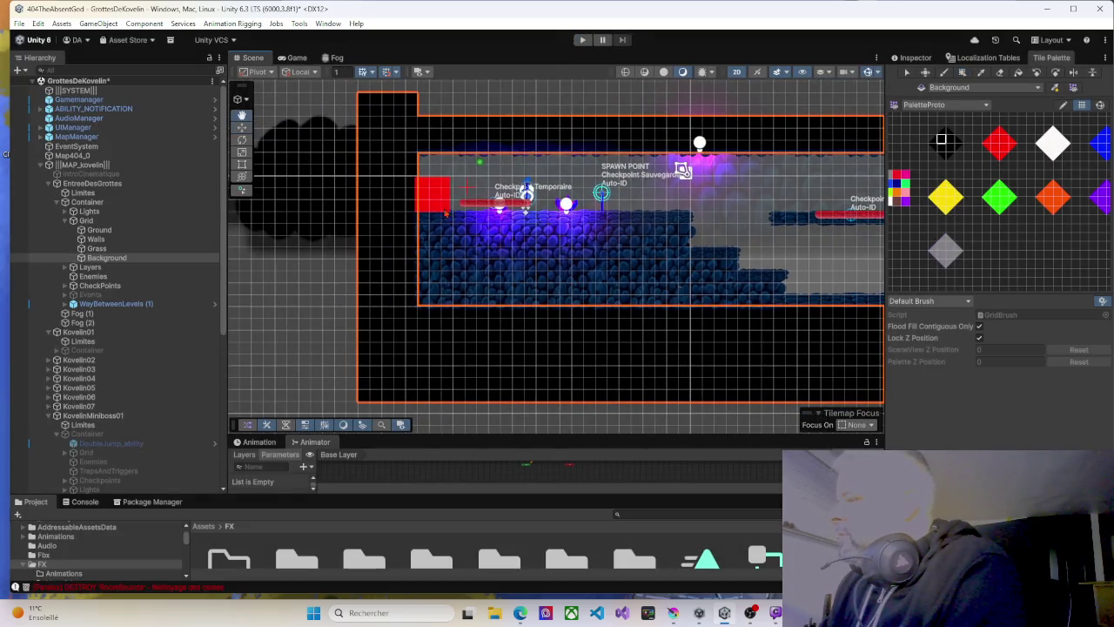
Erase background tiles at the room's left edge, then box-fill its lower edge and undo that fill.
{"action": "left_click", "coordinate": [999, 72]}
{"action": "left_click_drag", "start_coordinate": [411, 162], "coordinate": [414, 209]}
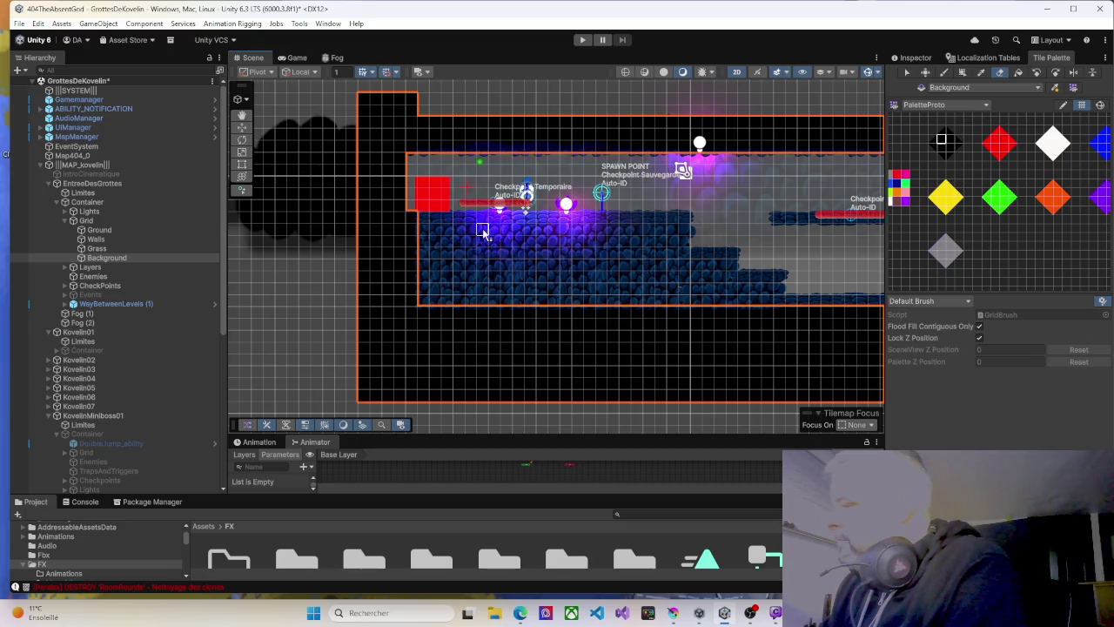
{"action": "left_click", "coordinate": [961, 72]}
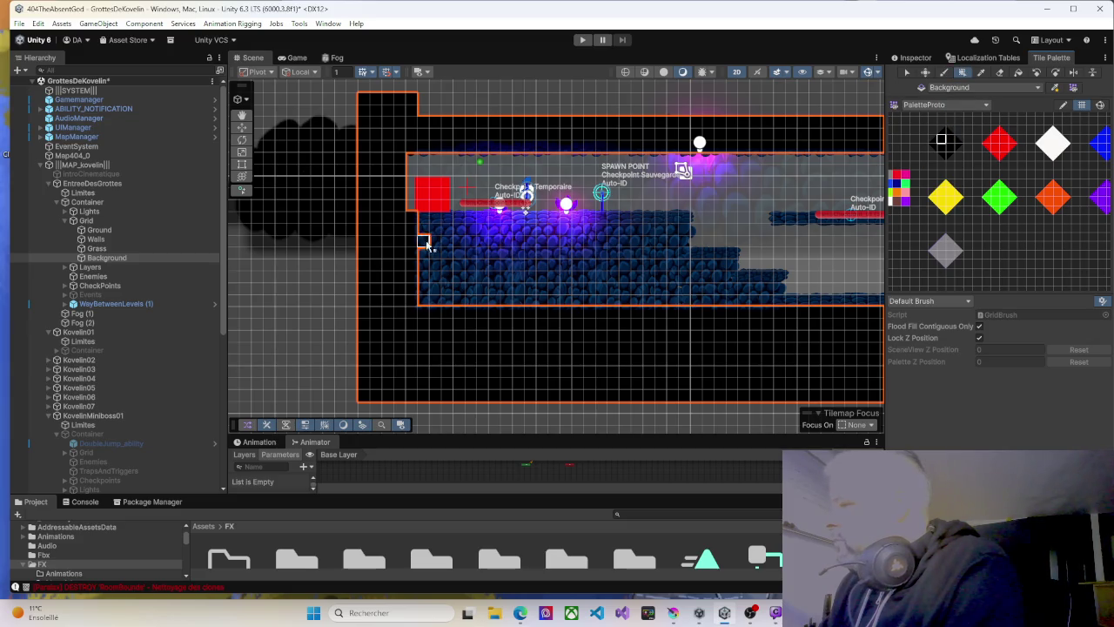
{"action": "left_click_drag", "start_coordinate": [409, 301], "coordinate": [628, 306]}
{"action": "key", "text": "ctrl+z"}
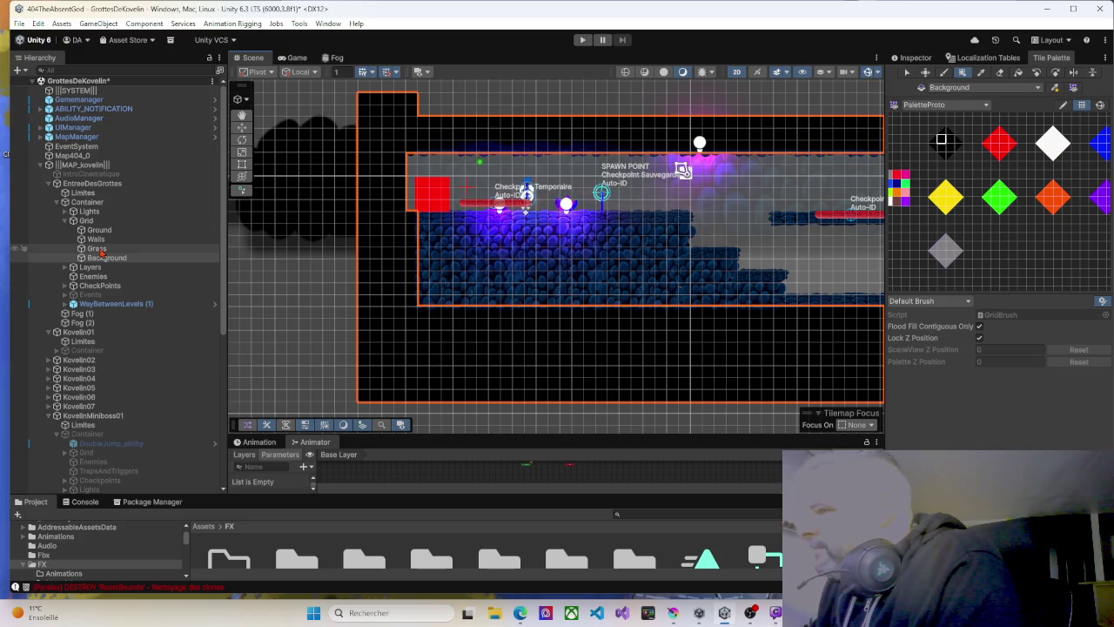
Paint a wall tile on the Walls tilemap, undo it, and collapse Grid in the Hierarchy.
{"action": "left_click", "coordinate": [106, 239]}
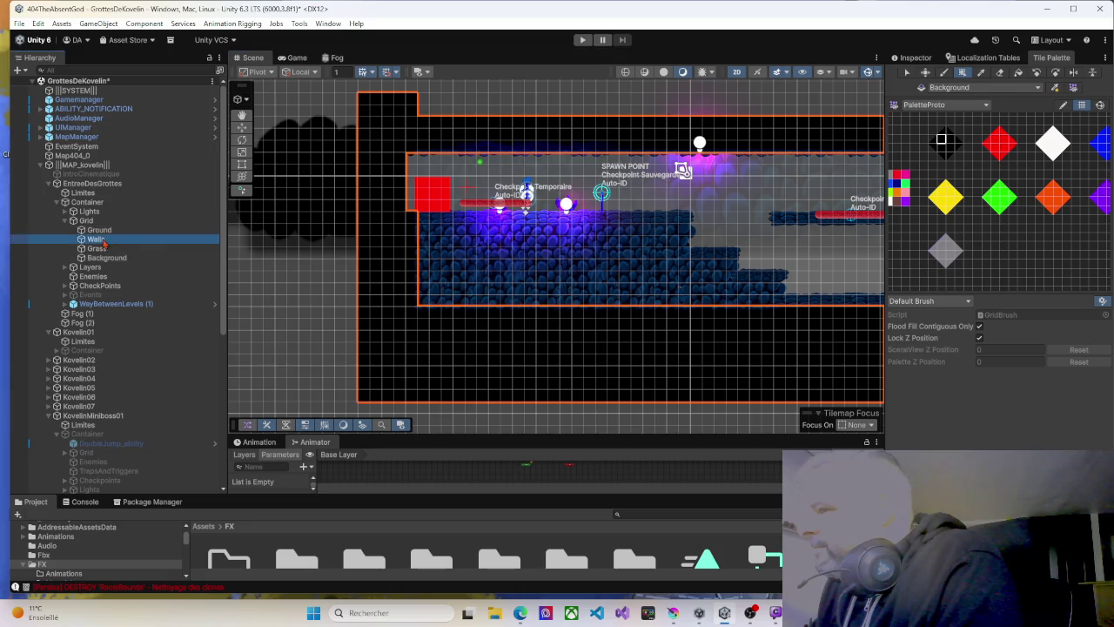
{"action": "left_click", "coordinate": [457, 300]}
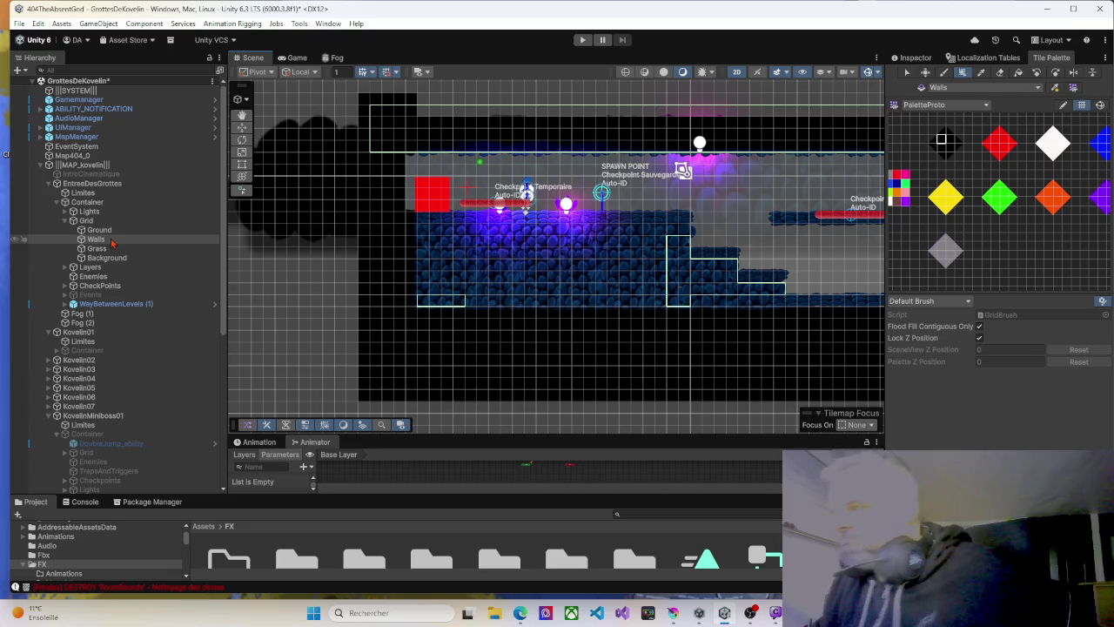
{"action": "key", "text": "ctrl+z"}
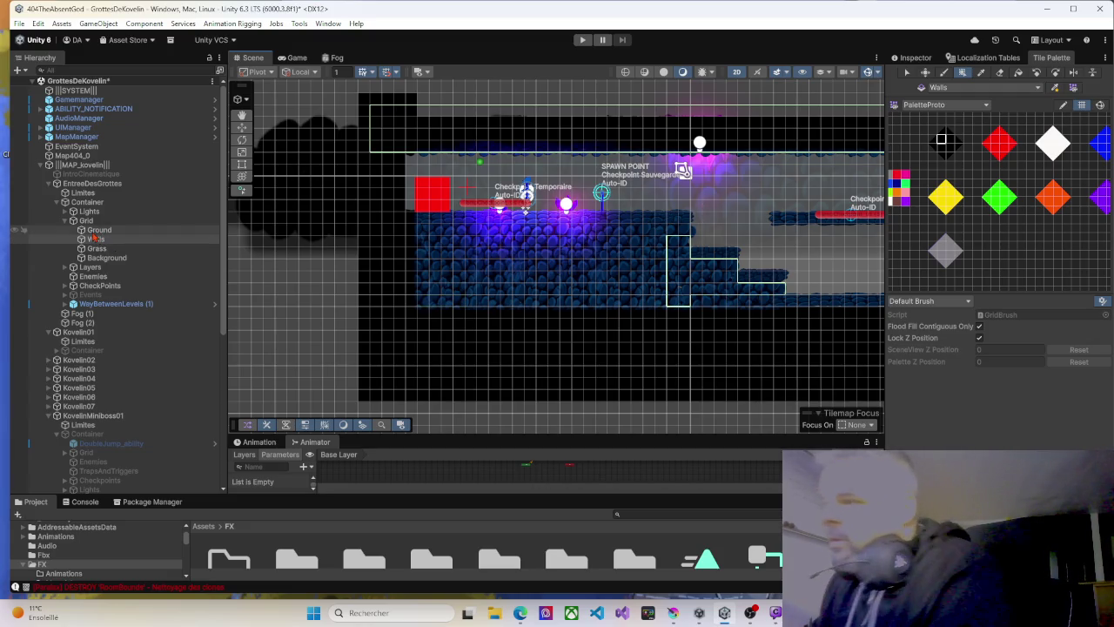
{"action": "left_click", "coordinate": [73, 220]}
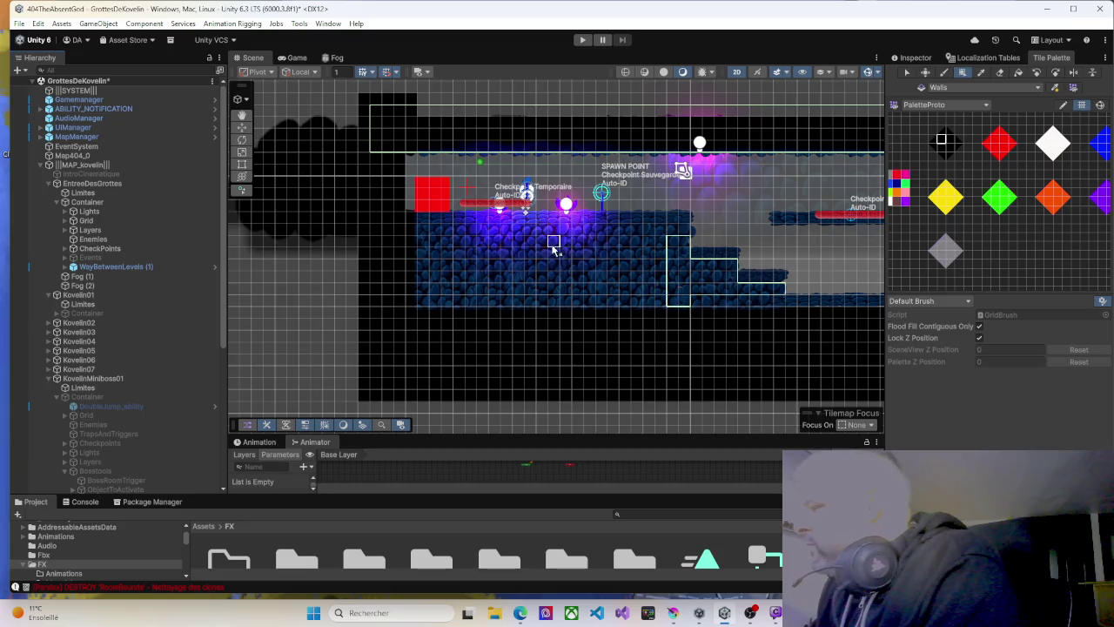
{"action": "mouse_move", "coordinate": [551, 241]}
{"action": "left_mouse_down"}
{"action": "mouse_move", "coordinate": [490, 243]}
{"action": "mouse_move", "coordinate": [484, 276]}
{"action": "left_mouse_up"}
{"action": "left_click", "coordinate": [582, 39]}
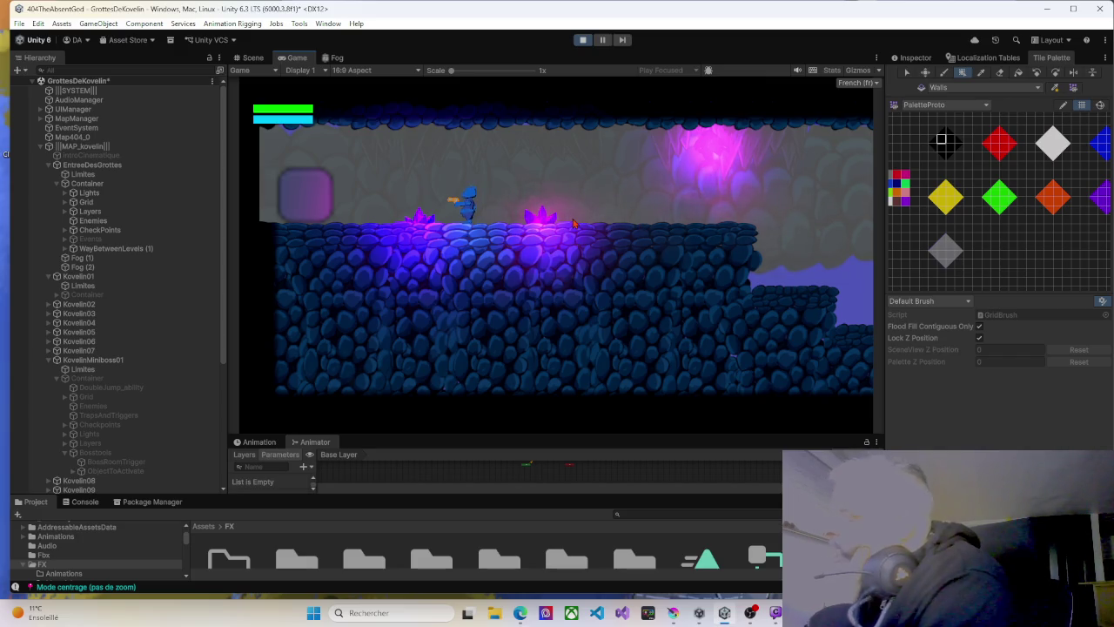
{"action": "key", "text": "d"}
{"action": "key", "text": "d"}
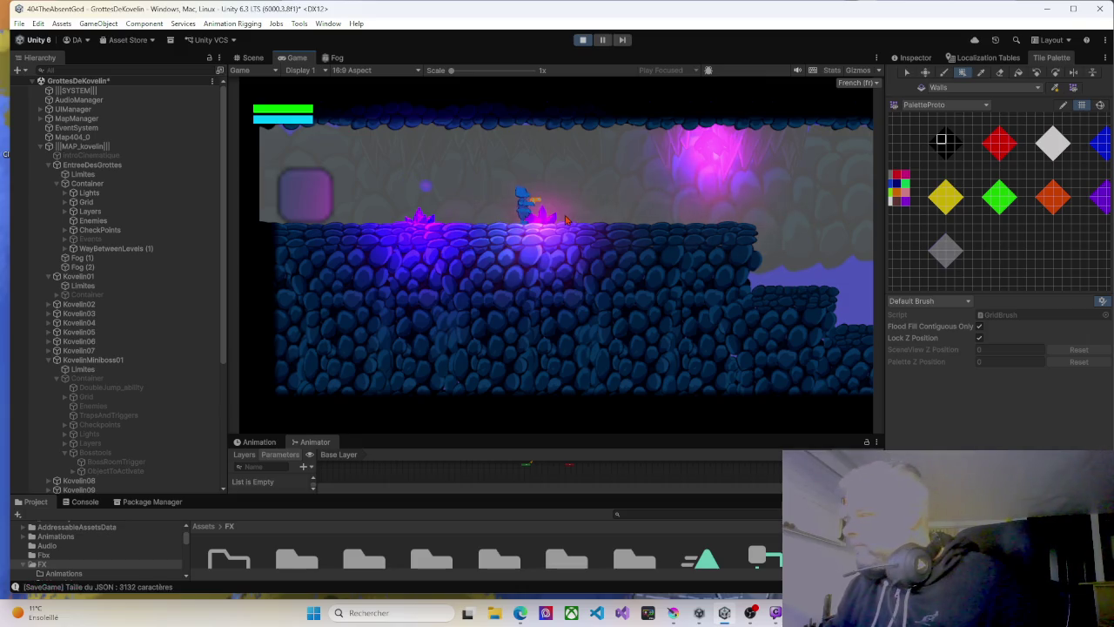
{"action": "key", "text": "d"}
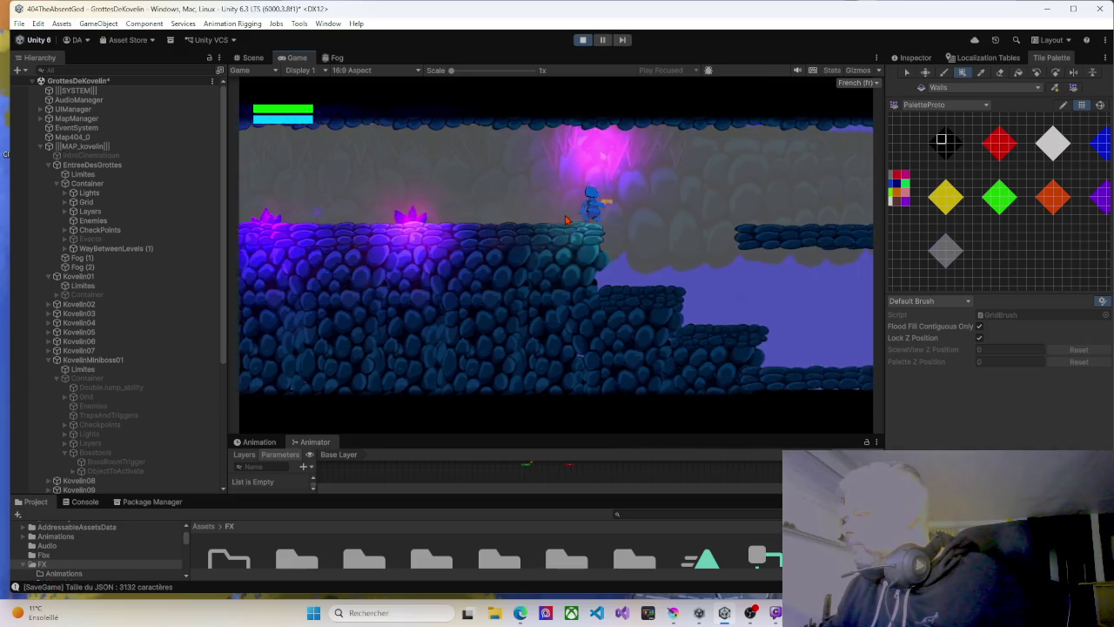
{"action": "key", "text": "d"}
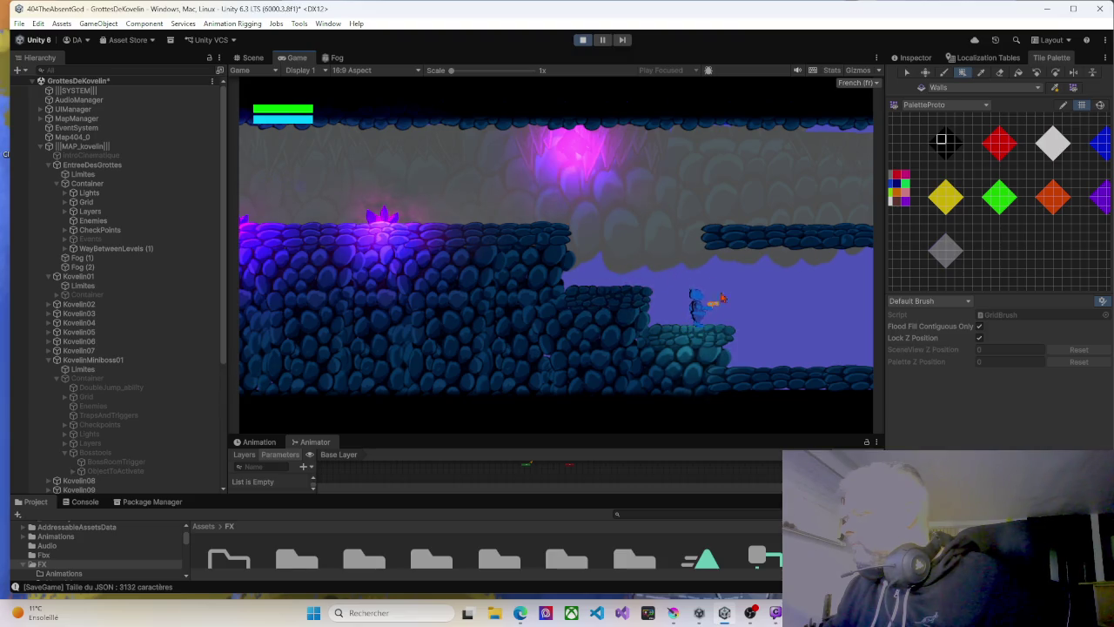
{"action": "key", "text": "d"}
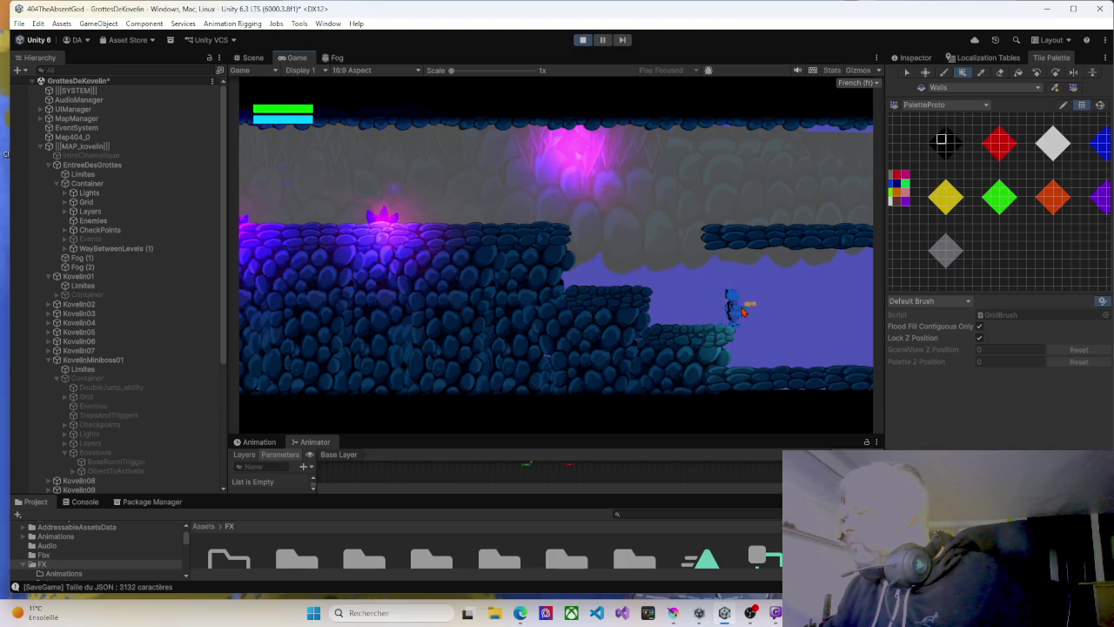
{"action": "key", "text": "a"}
{"action": "key", "text": "d"}
{"action": "key", "text": "d"}
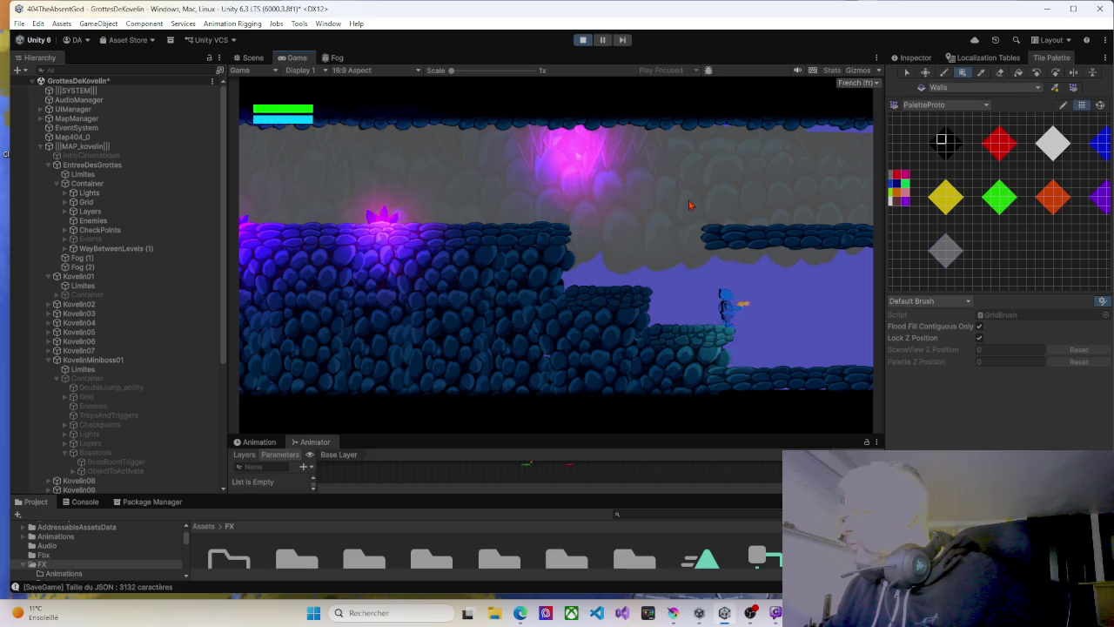
{"action": "key", "text": "a"}
{"action": "key", "text": "d"}
{"action": "key", "text": "a"}
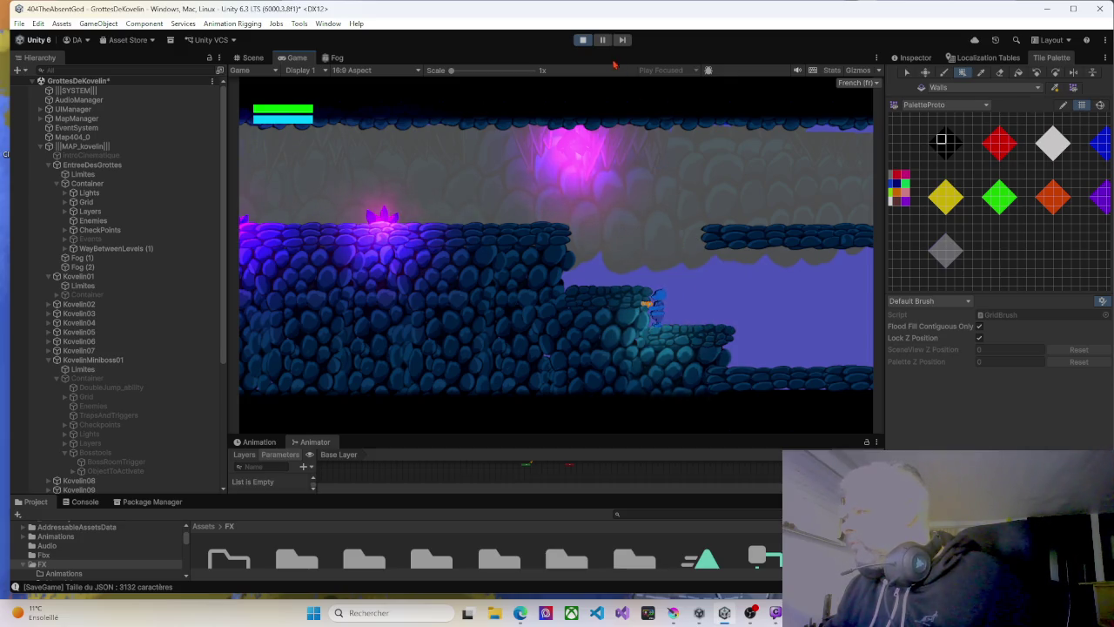
{"action": "left_click", "coordinate": [583, 40]}
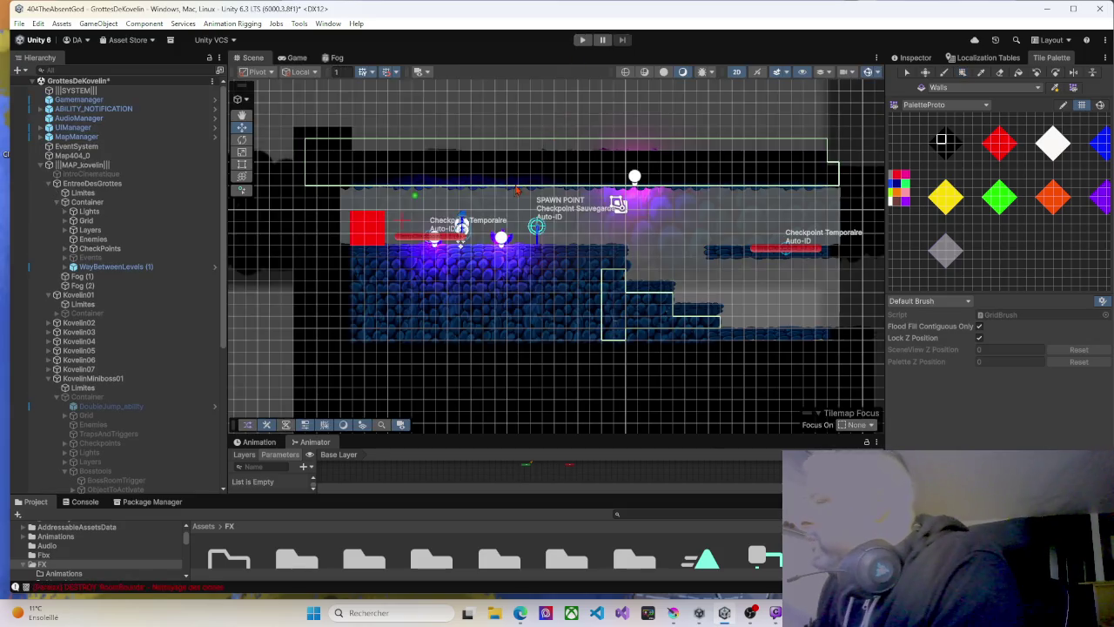
Enlarge the Project window and collapse the Prefabs, Scripts and FX folders.
{"action": "left_click_drag", "start_coordinate": [710, 236], "coordinate": [589, 224]}
{"action": "scroll", "coordinate": [592, 220], "scroll_direction": "up", "scroll_amount": 10}
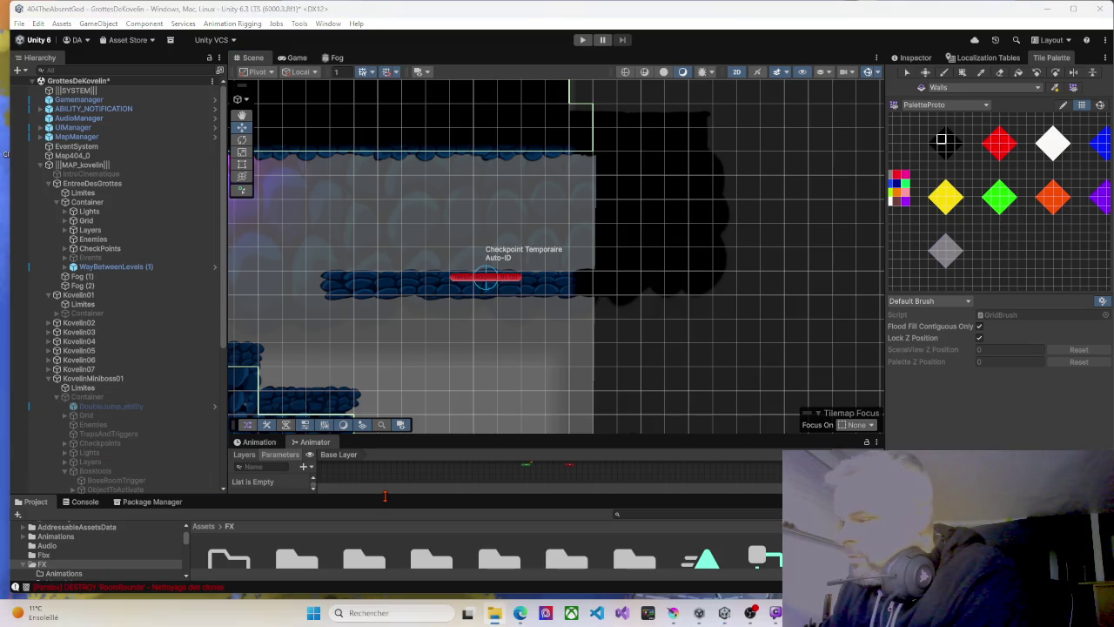
{"action": "left_click_drag", "start_coordinate": [392, 453], "coordinate": [390, 296]}
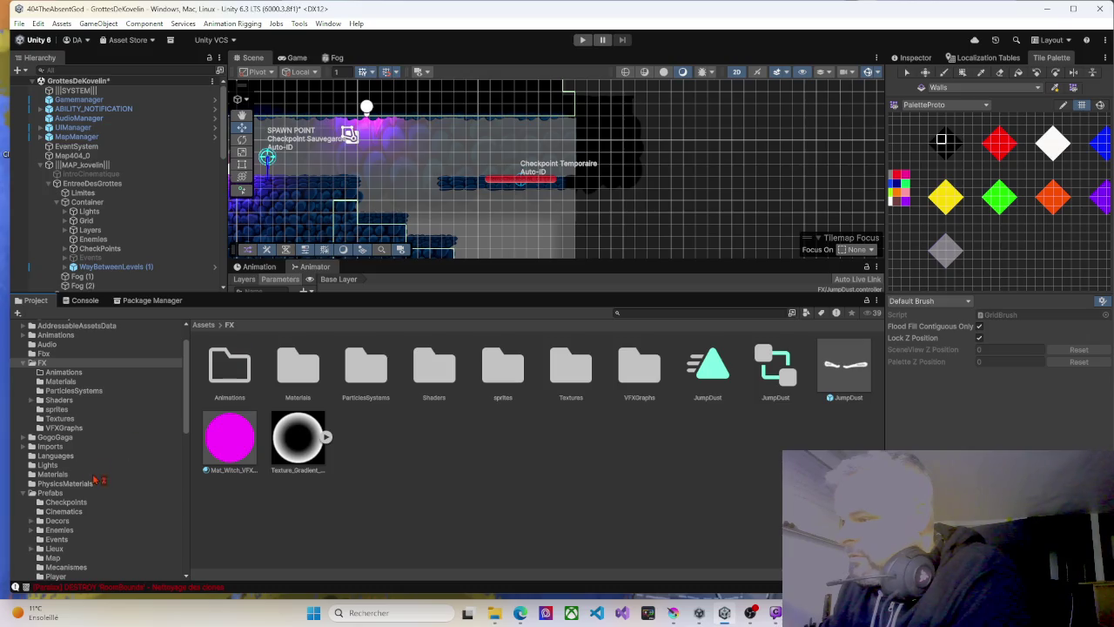
{"action": "left_click", "coordinate": [32, 493]}
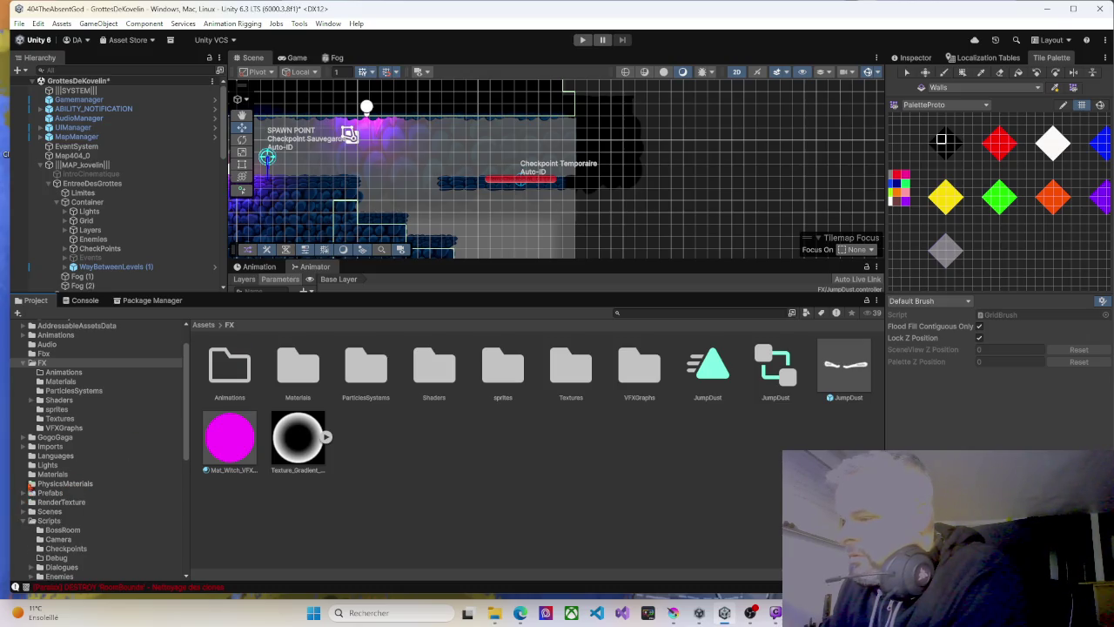
{"action": "scroll", "coordinate": [57, 511], "scroll_direction": "down", "scroll_amount": 7}
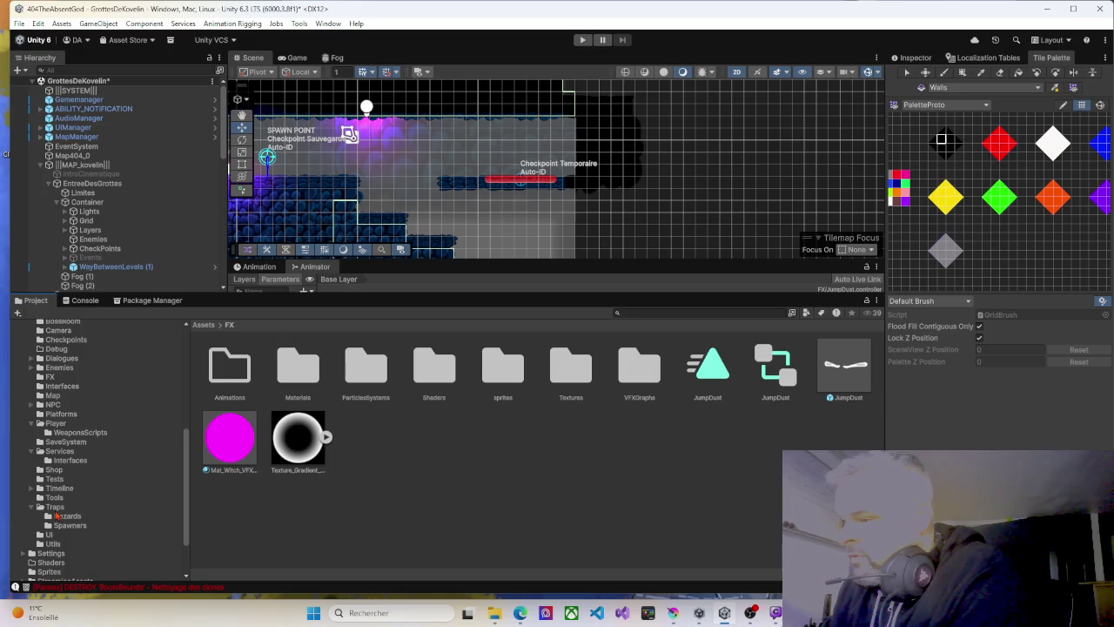
{"action": "scroll", "coordinate": [57, 512], "scroll_direction": "up", "scroll_amount": 3}
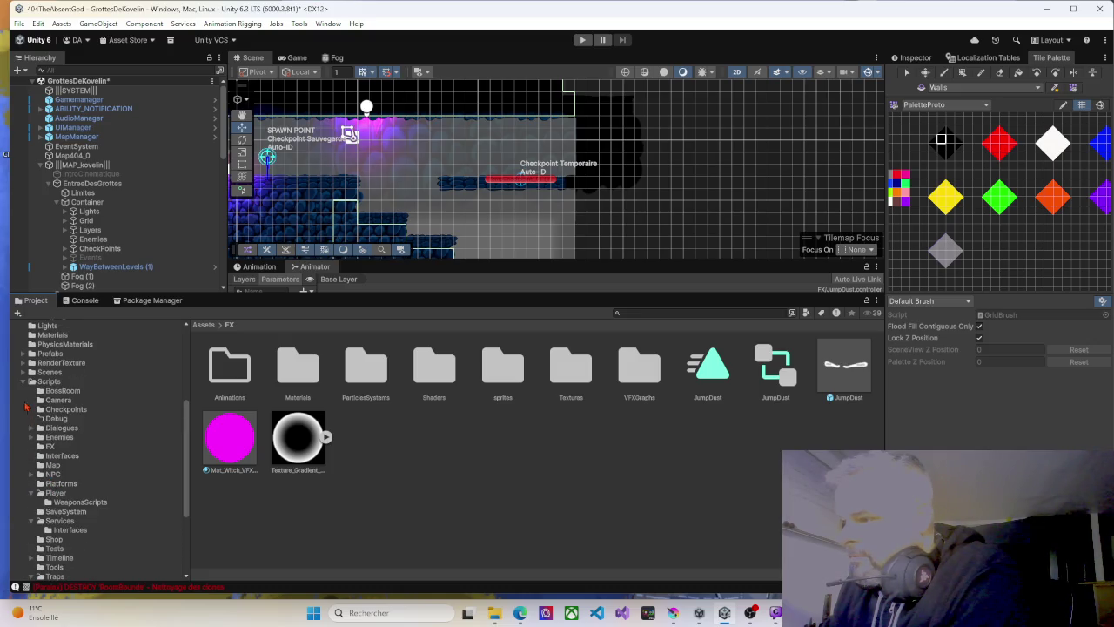
{"action": "left_click", "coordinate": [24, 384]}
{"action": "scroll", "coordinate": [87, 408], "scroll_direction": "up", "scroll_amount": 5}
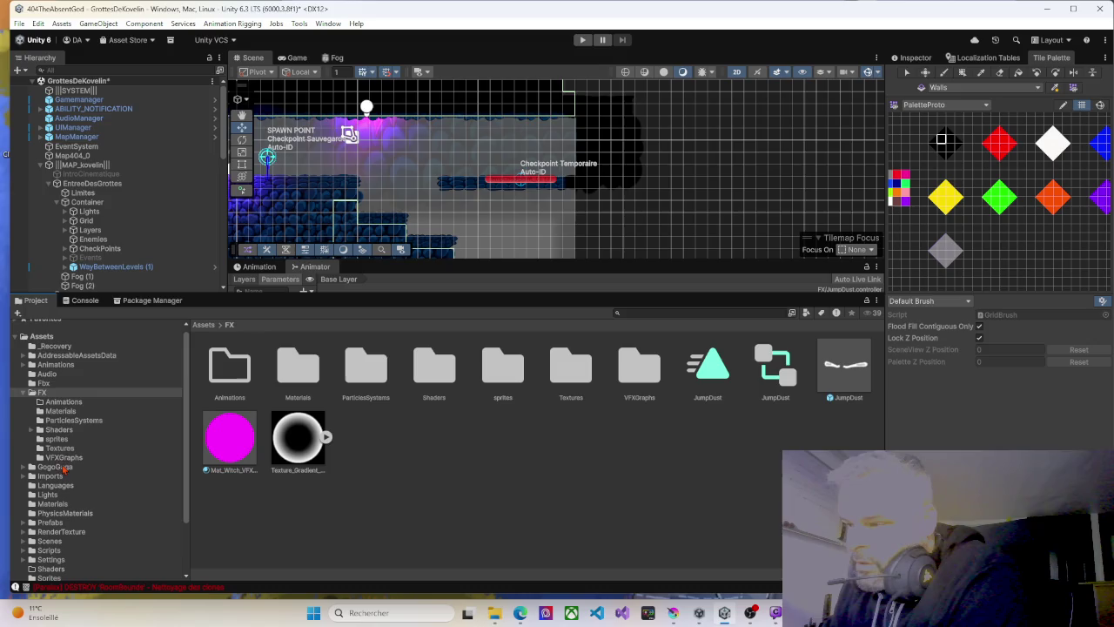
{"action": "scroll", "coordinate": [67, 470], "scroll_direction": "up", "scroll_amount": 1}
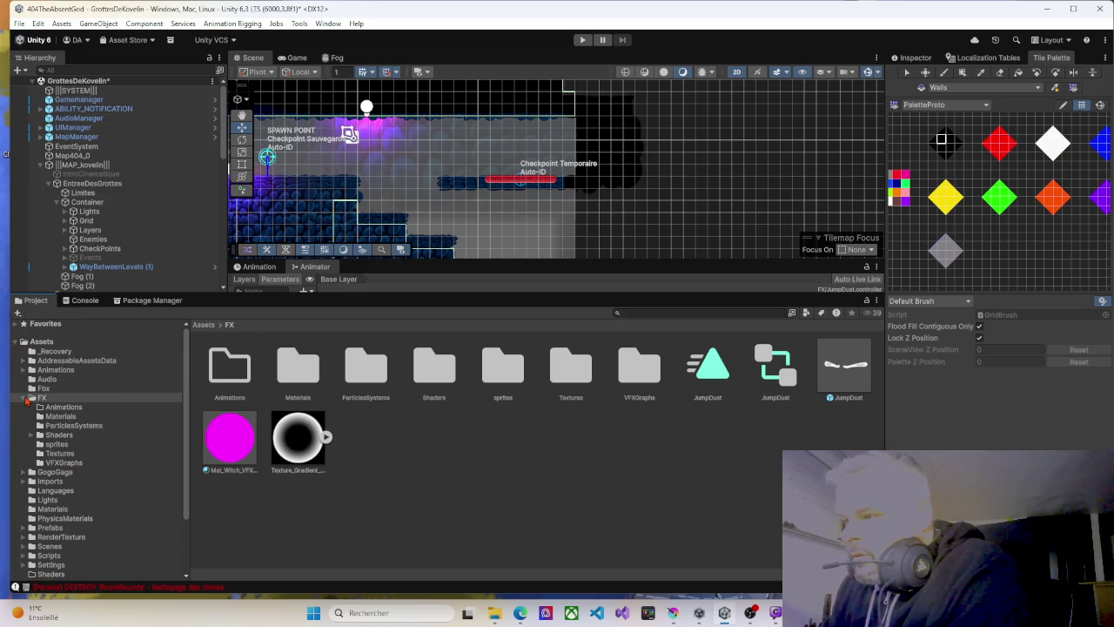
{"action": "left_click", "coordinate": [25, 397]}
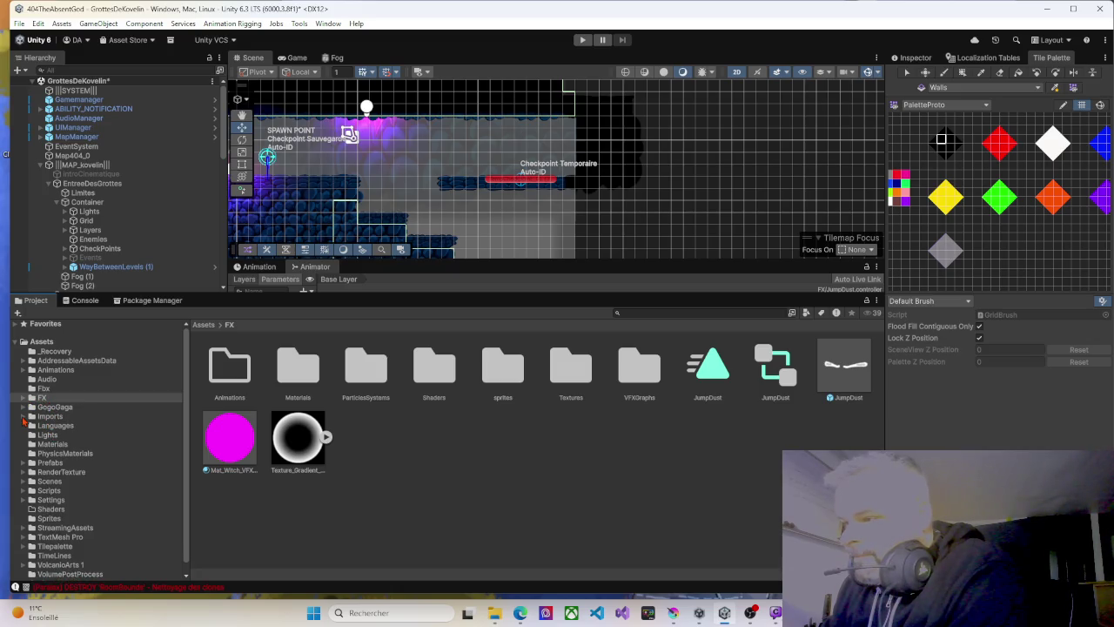
Open Assets/Imports/Kovelin, showing its Ennemis folder and background, crystal and stalactite assets.
{"action": "double_click", "coordinate": [48, 417]}
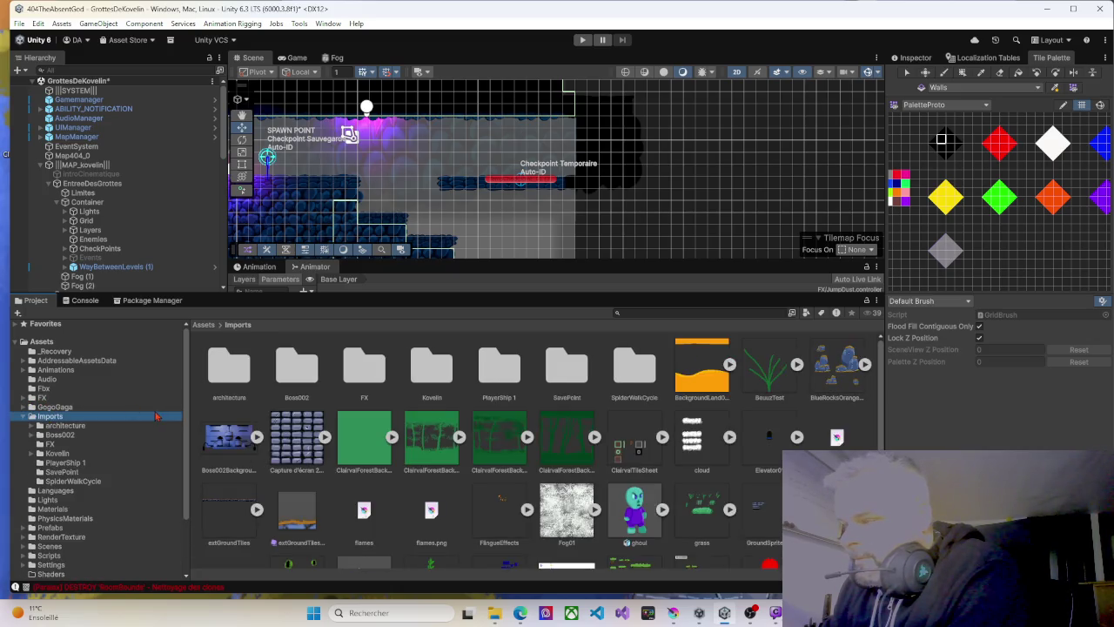
{"action": "left_click", "coordinate": [431, 383]}
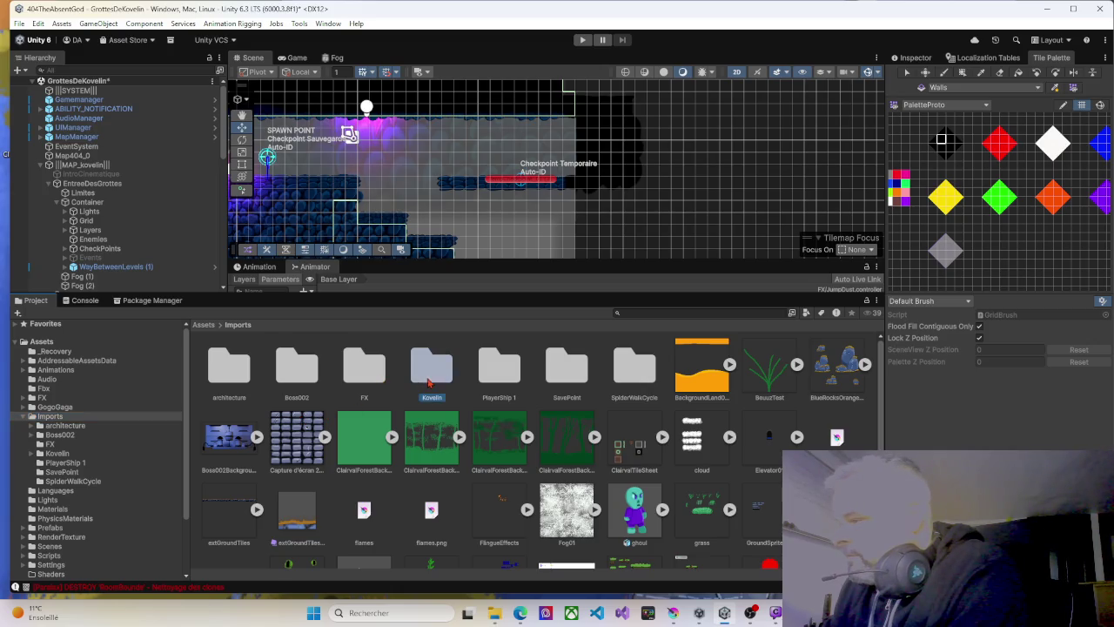
{"action": "double_click", "coordinate": [433, 383]}
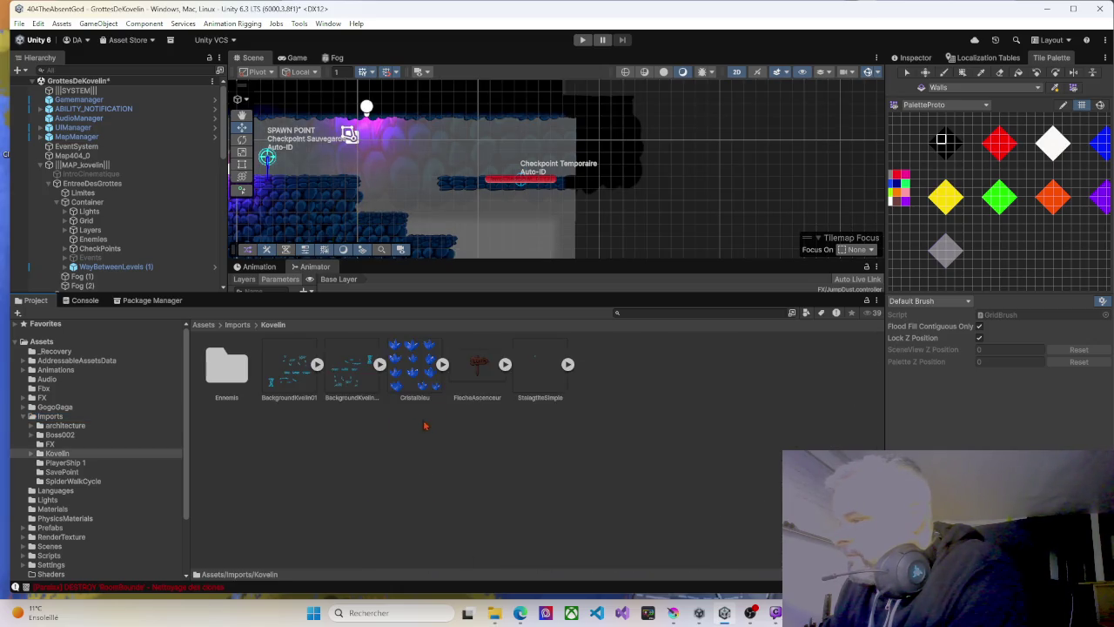
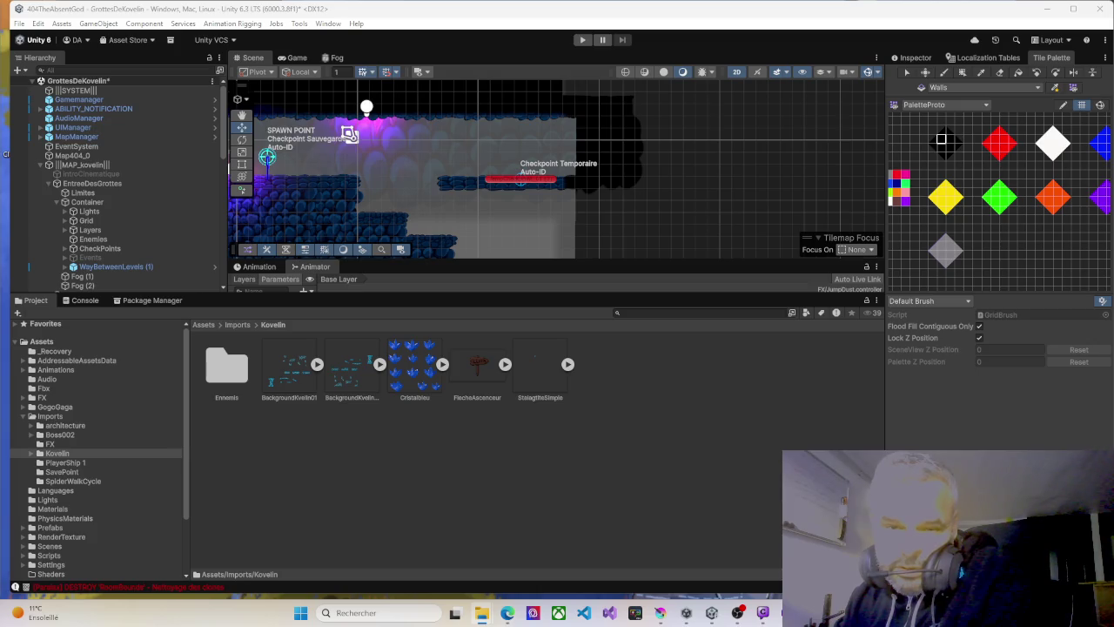
Import soutanementBois.png into Assets/Imports/Kovelin at 64 pixels per unit and expand its sprite.
{"action": "left_click_drag", "start_coordinate": [639, 383], "coordinate": [637, 385]}
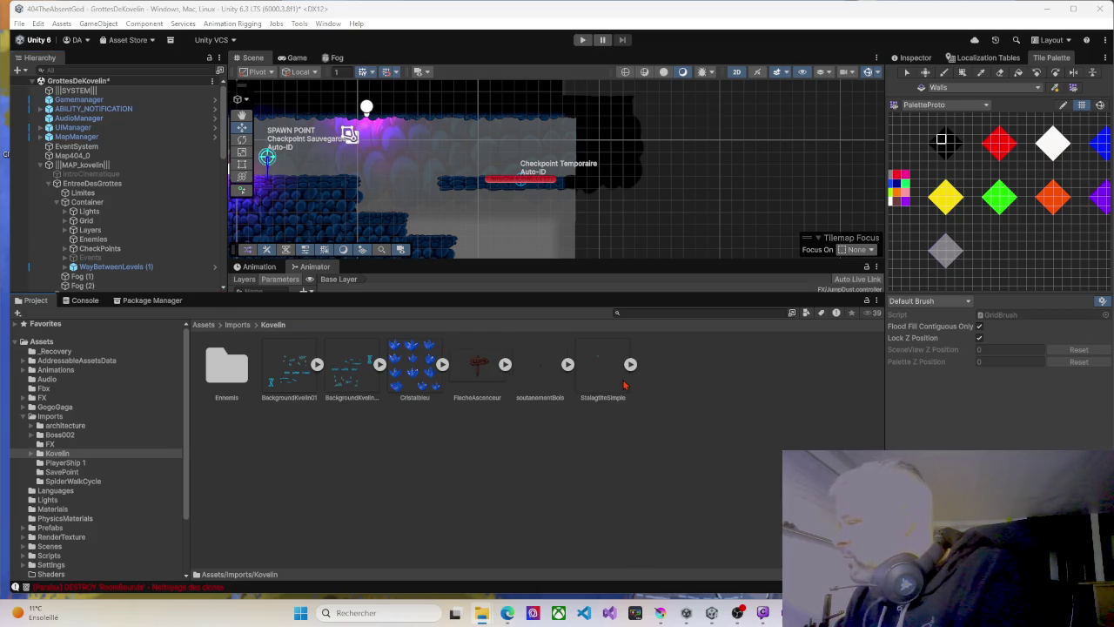
{"action": "left_click", "coordinate": [540, 371]}
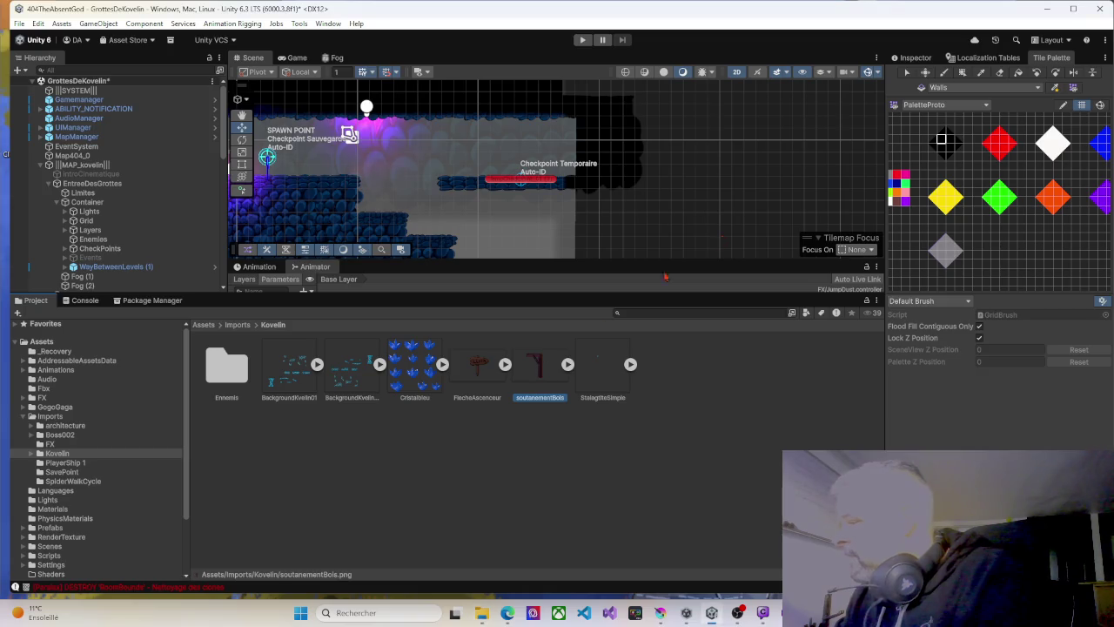
{"action": "left_click", "coordinate": [909, 58]}
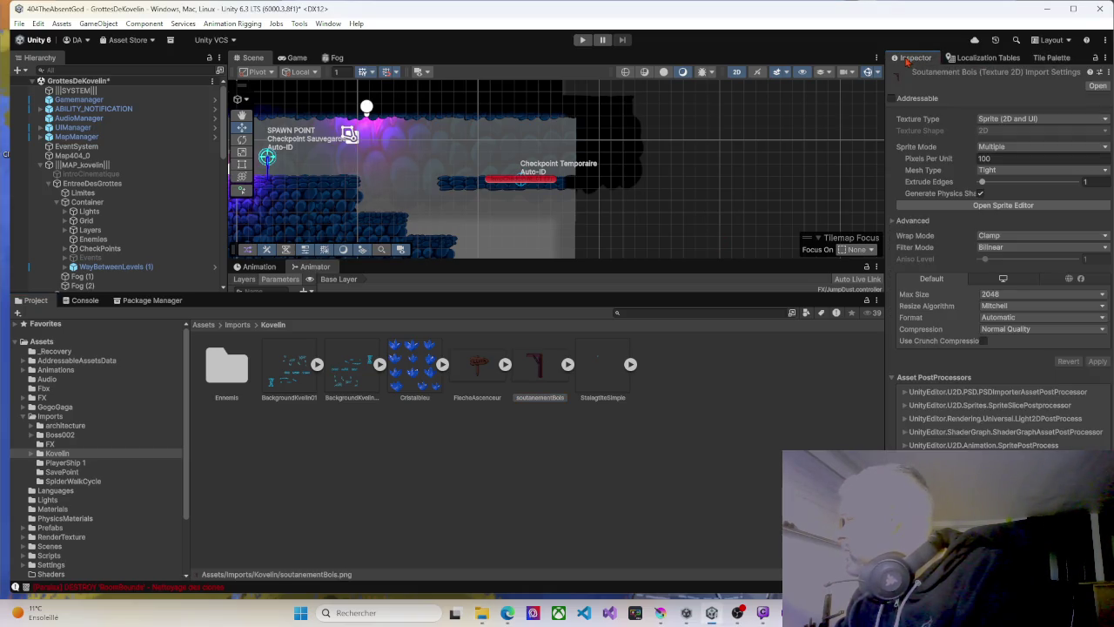
{"action": "double_click", "coordinate": [984, 158]}
{"action": "type", "text": "84"}
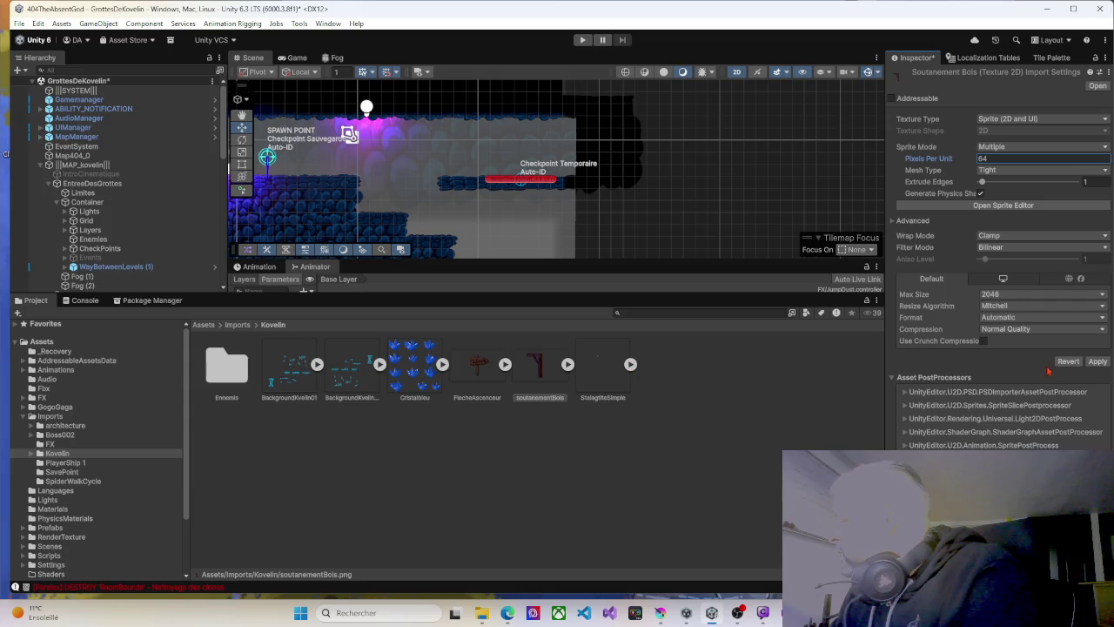
{"action": "left_click", "coordinate": [1096, 361]}
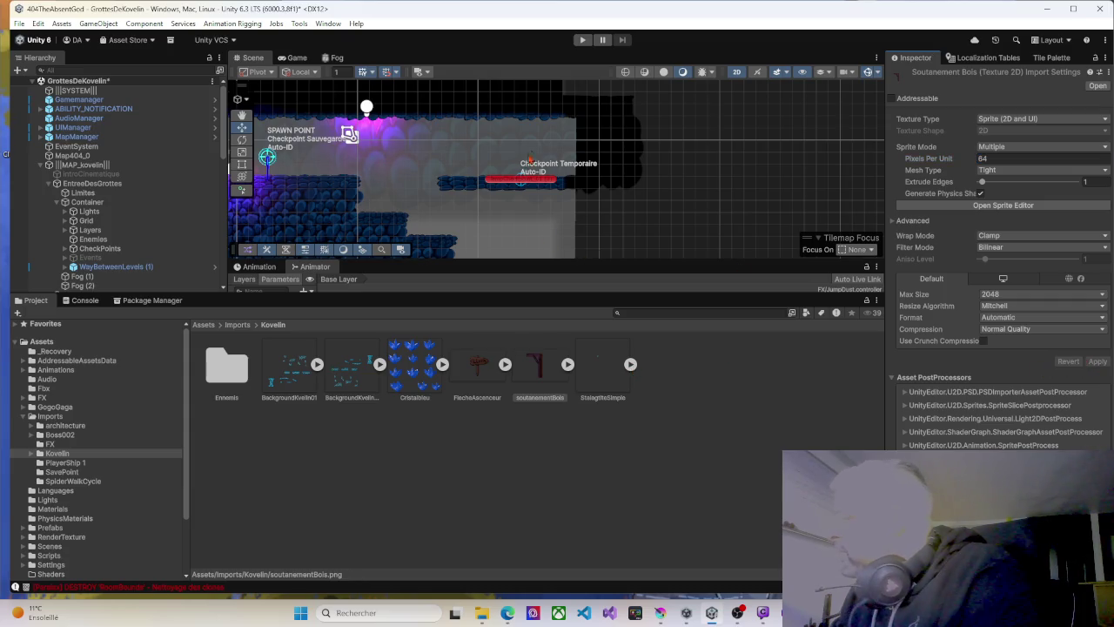
{"action": "left_click", "coordinate": [598, 364]}
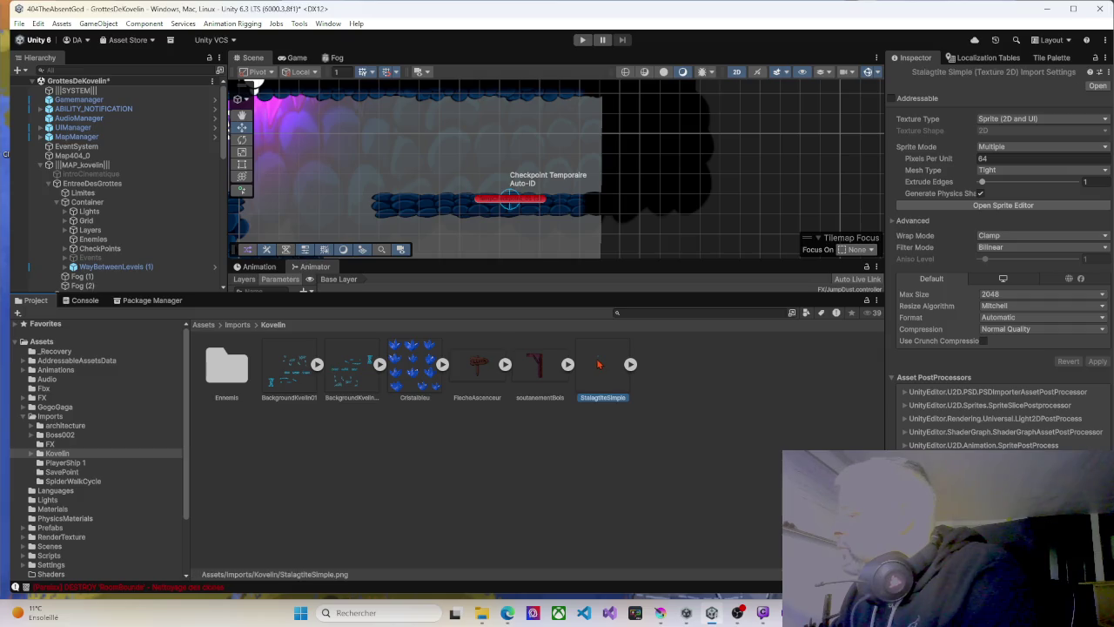
{"action": "left_click", "coordinate": [567, 363]}
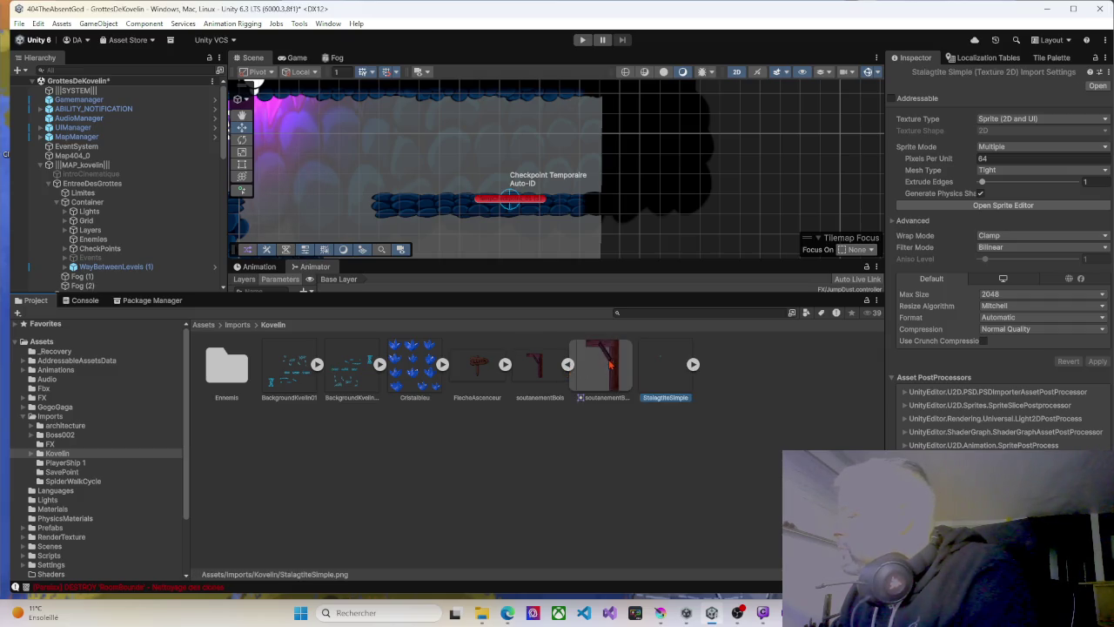
Drop the soutanementBois_0 sprite into the cave scene near the temporary checkpoint.
{"action": "left_click_drag", "start_coordinate": [606, 185], "coordinate": [534, 228]}
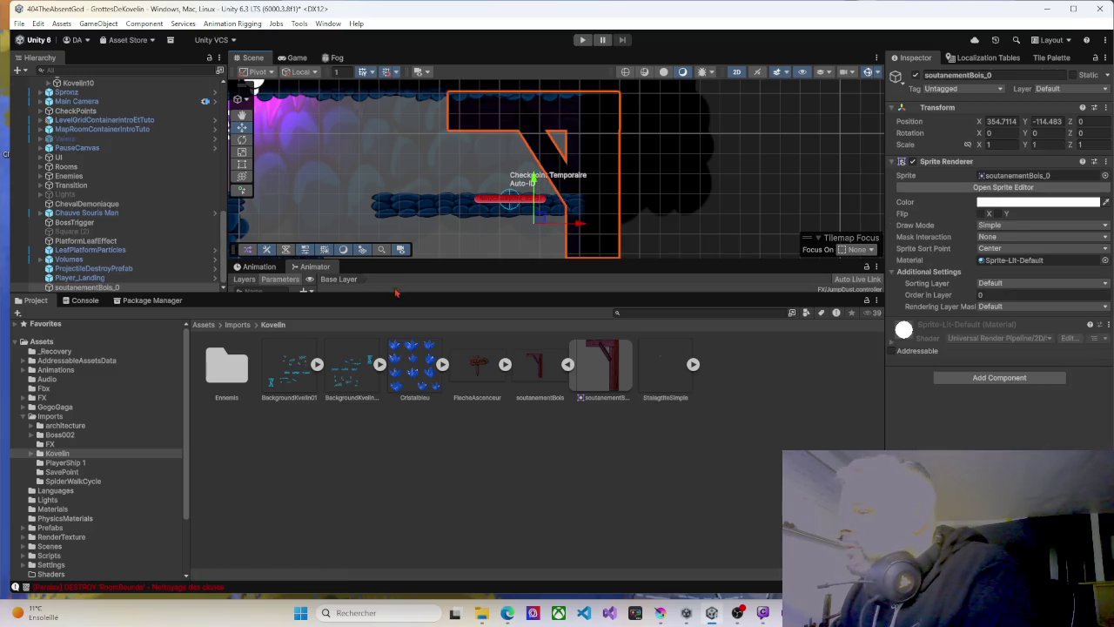
{"action": "left_click_drag", "start_coordinate": [430, 292], "coordinate": [430, 466]}
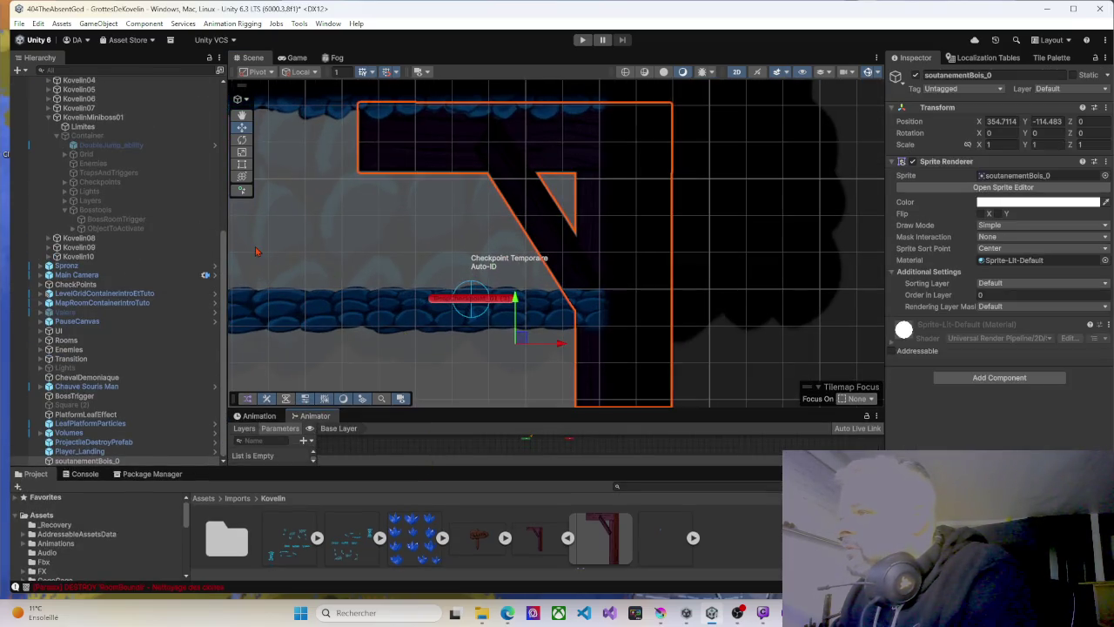
{"action": "scroll", "coordinate": [405, 235], "scroll_direction": "down", "scroll_amount": 4}
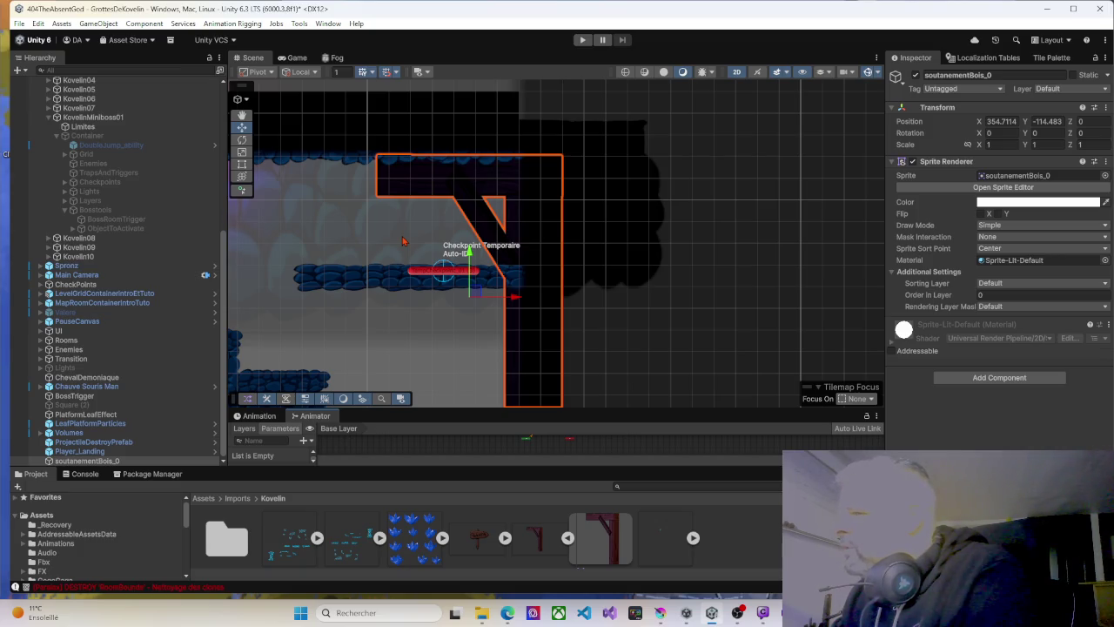
Shrink the beam to about 0.415 × 0.466 near the ceiling and start a playtest.
{"action": "left_click", "coordinate": [242, 164]}
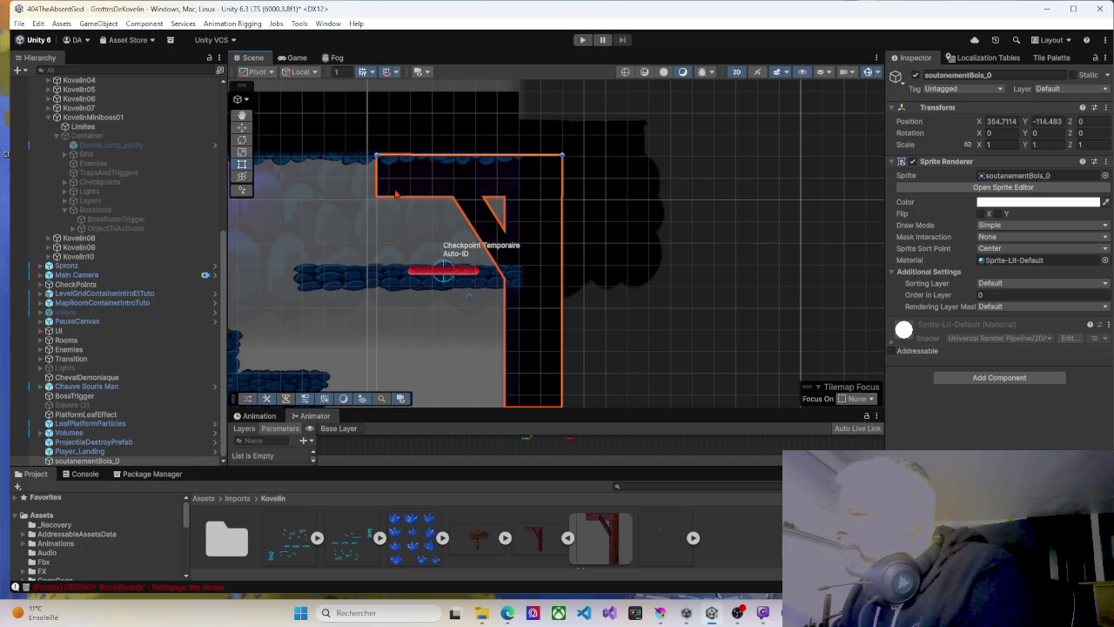
{"action": "left_click_drag", "start_coordinate": [375, 154], "coordinate": [464, 253]}
{"action": "left_click_drag", "start_coordinate": [502, 306], "coordinate": [484, 188]}
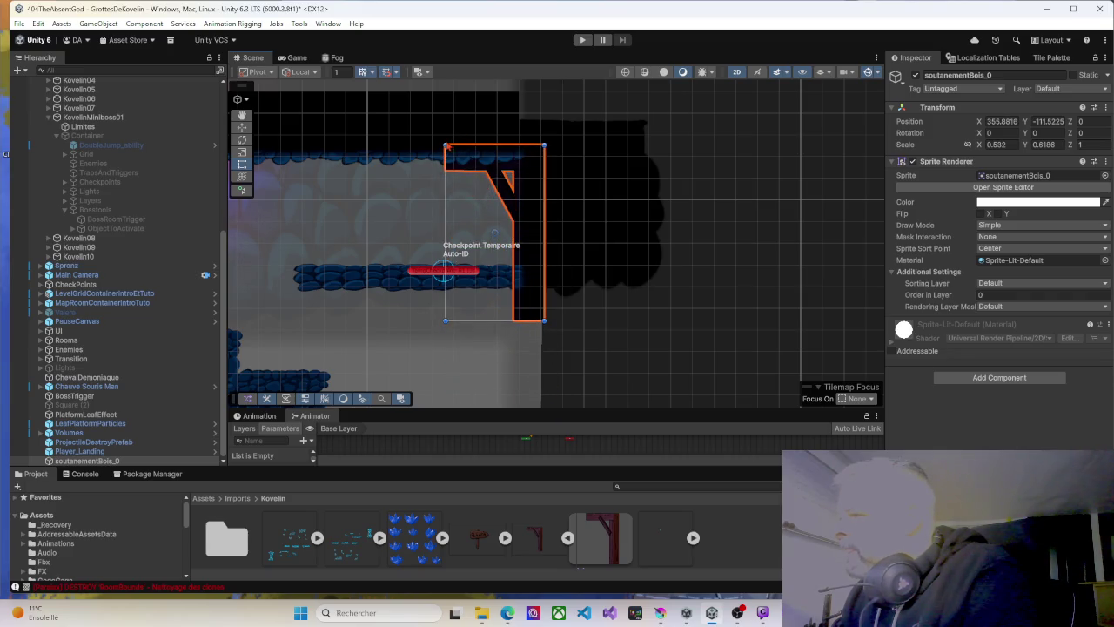
{"action": "mouse_move", "coordinate": [445, 145]}
{"action": "left_mouse_down"}
{"action": "mouse_move", "coordinate": [467, 167]}
{"action": "mouse_move", "coordinate": [468, 188]}
{"action": "left_mouse_up"}
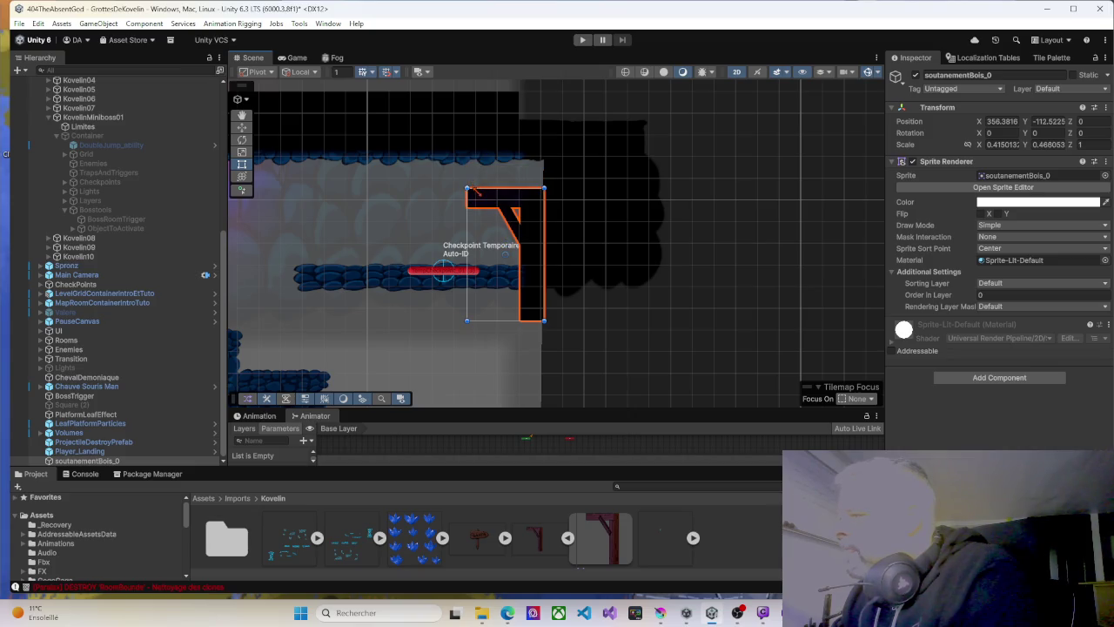
{"action": "mouse_move", "coordinate": [497, 227]}
{"action": "left_mouse_down"}
{"action": "mouse_move", "coordinate": [495, 187]}
{"action": "mouse_move", "coordinate": [432, 142]}
{"action": "mouse_move", "coordinate": [462, 183]}
{"action": "mouse_move", "coordinate": [498, 181]}
{"action": "mouse_move", "coordinate": [496, 195]}
{"action": "left_mouse_up"}
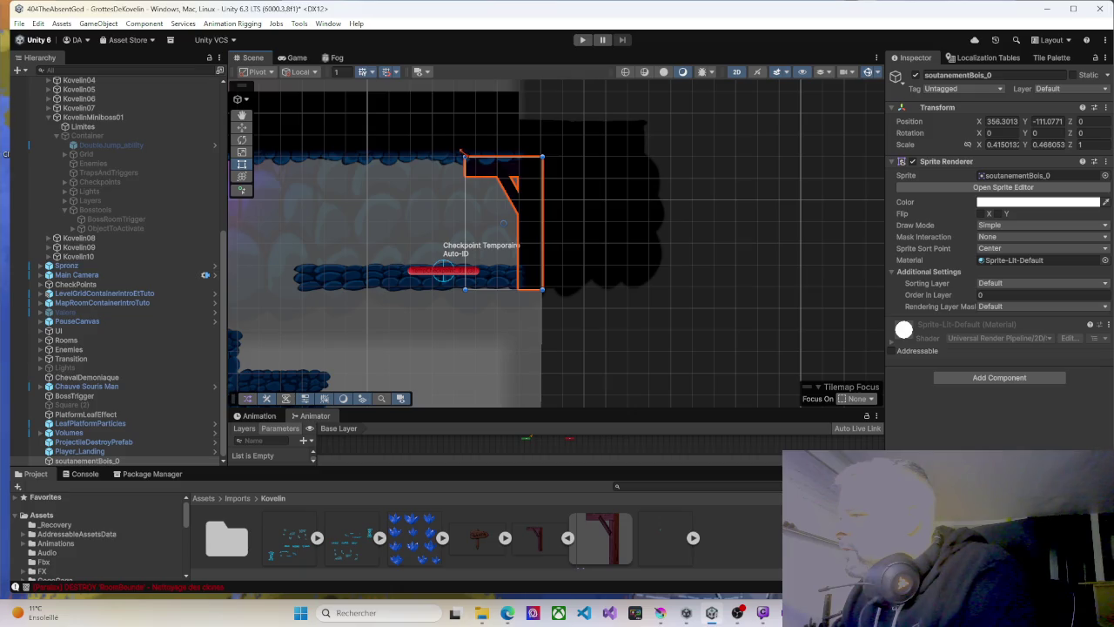
{"action": "scroll", "coordinate": [461, 151], "scroll_direction": "down", "scroll_amount": 3}
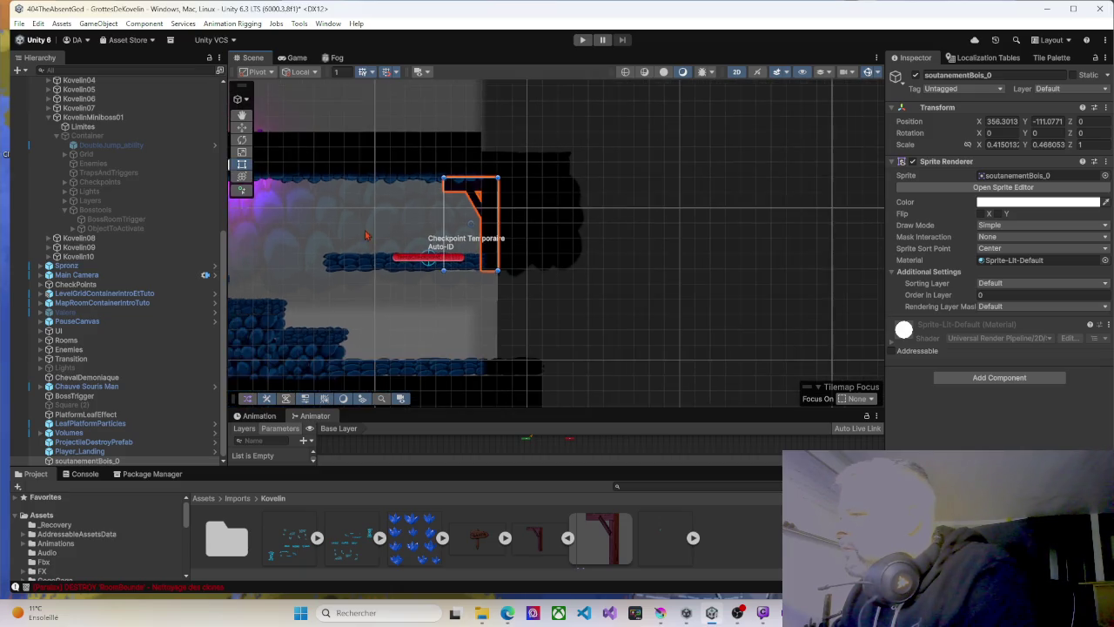
{"action": "left_click", "coordinate": [582, 39]}
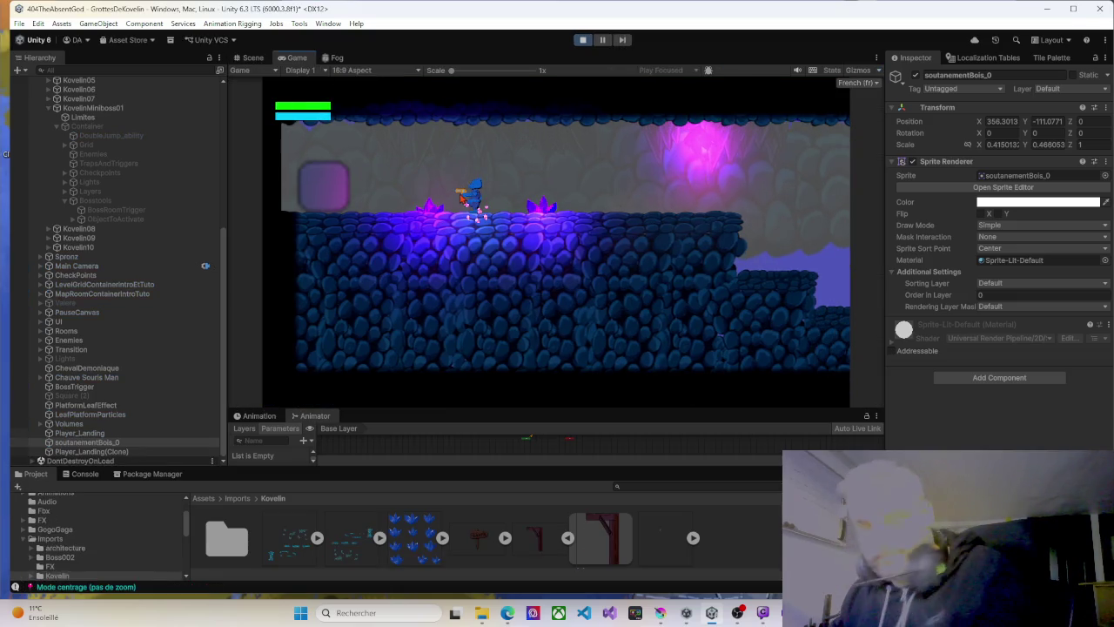
Playtest by running the character right and jumping onto the higher platform, then stop.
{"action": "key", "text": "d"}
{"action": "key", "text": "d"}
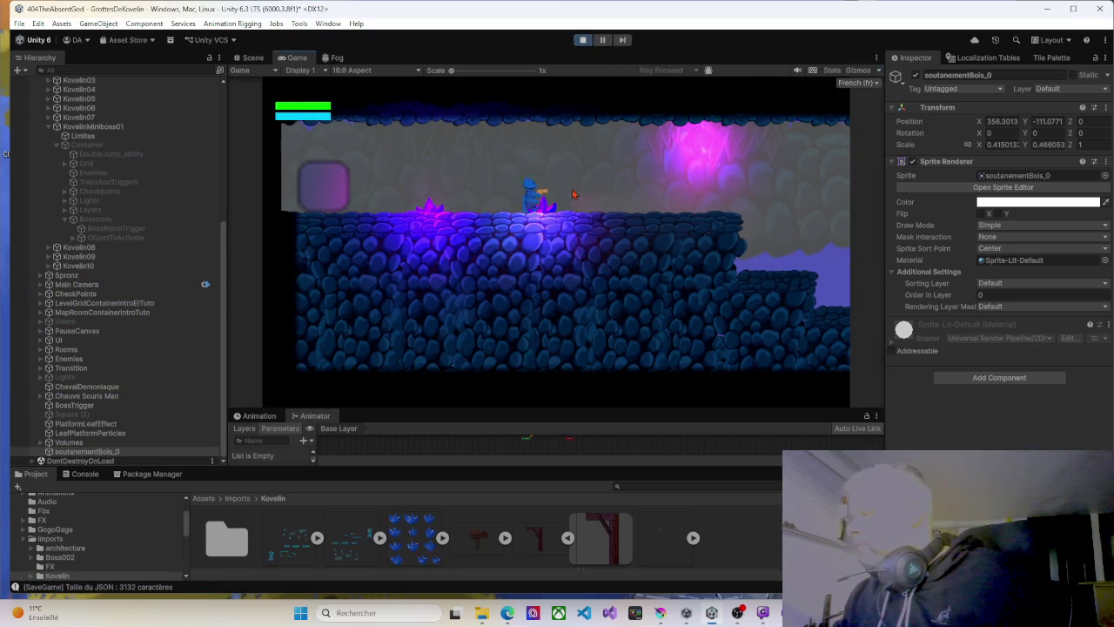
{"action": "key", "text": "d"}
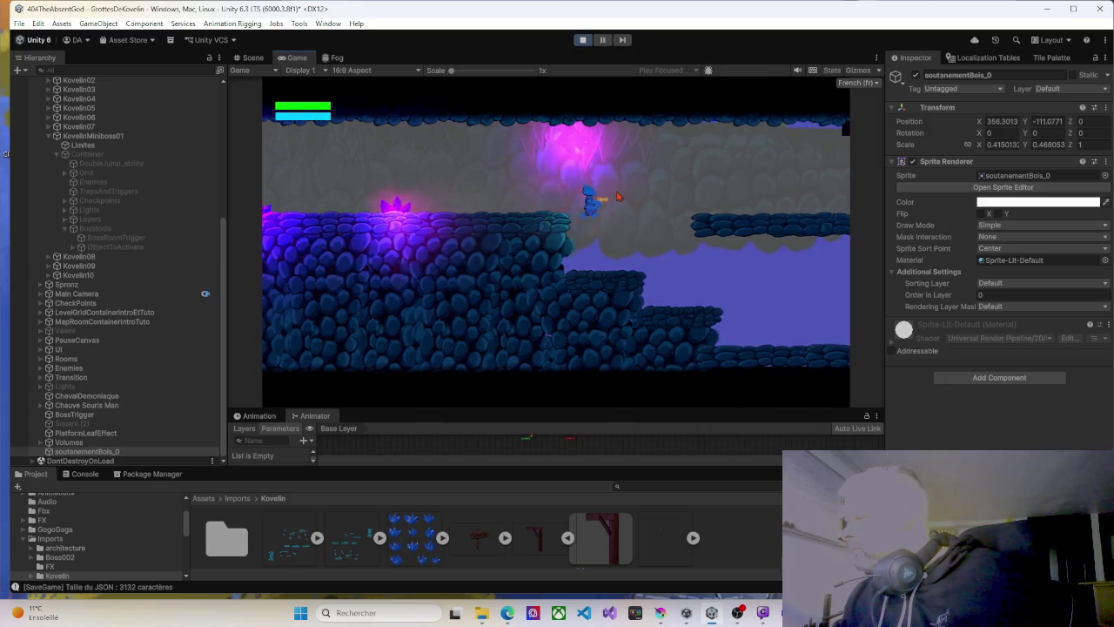
{"action": "key", "text": "space"}
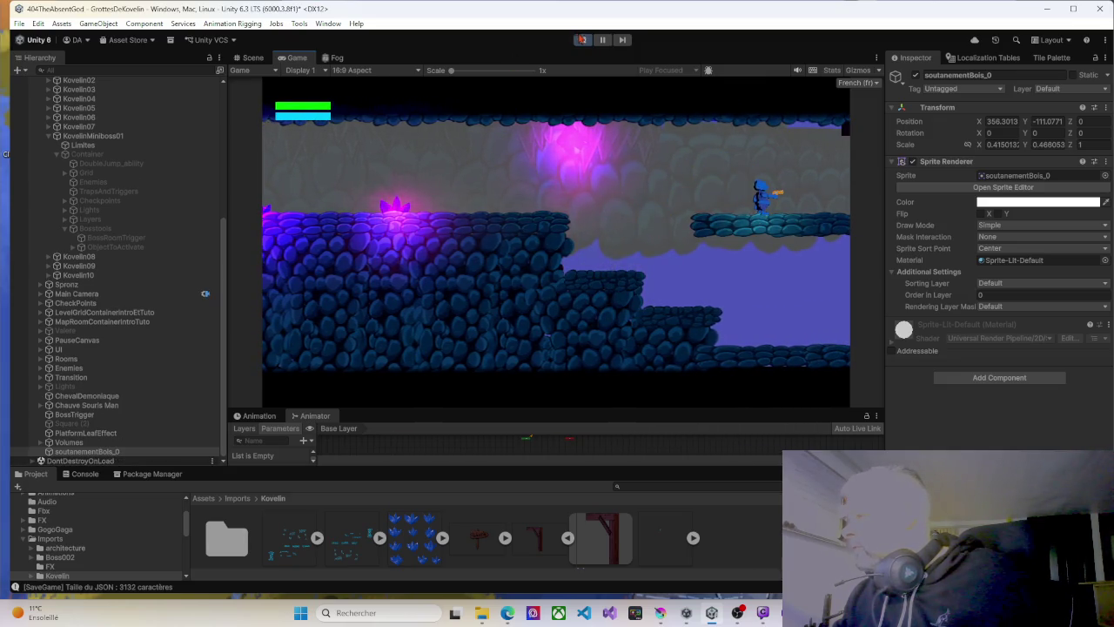
{"action": "left_click", "coordinate": [582, 40]}
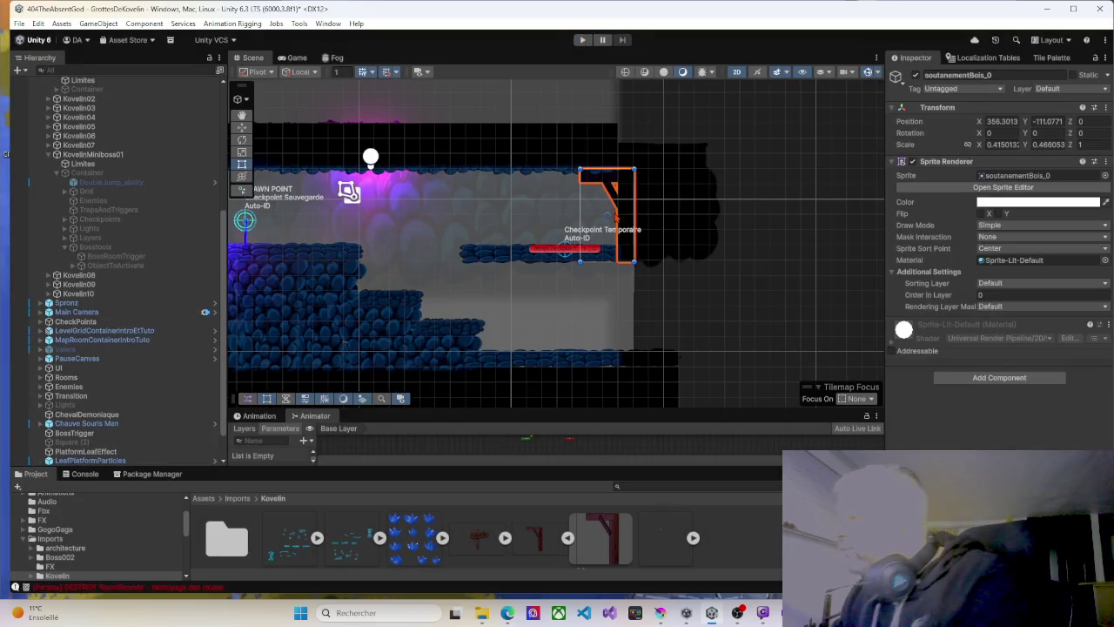
Nudge the beam left to X 355.30 and playtest the run and jump again.
{"action": "mouse_move", "coordinate": [625, 216]}
{"action": "left_mouse_down"}
{"action": "mouse_move", "coordinate": [595, 214]}
{"action": "mouse_move", "coordinate": [651, 219]}
{"action": "mouse_move", "coordinate": [636, 218]}
{"action": "left_mouse_up"}
{"action": "key", "text": "w"}
{"action": "left_click", "coordinate": [583, 39]}
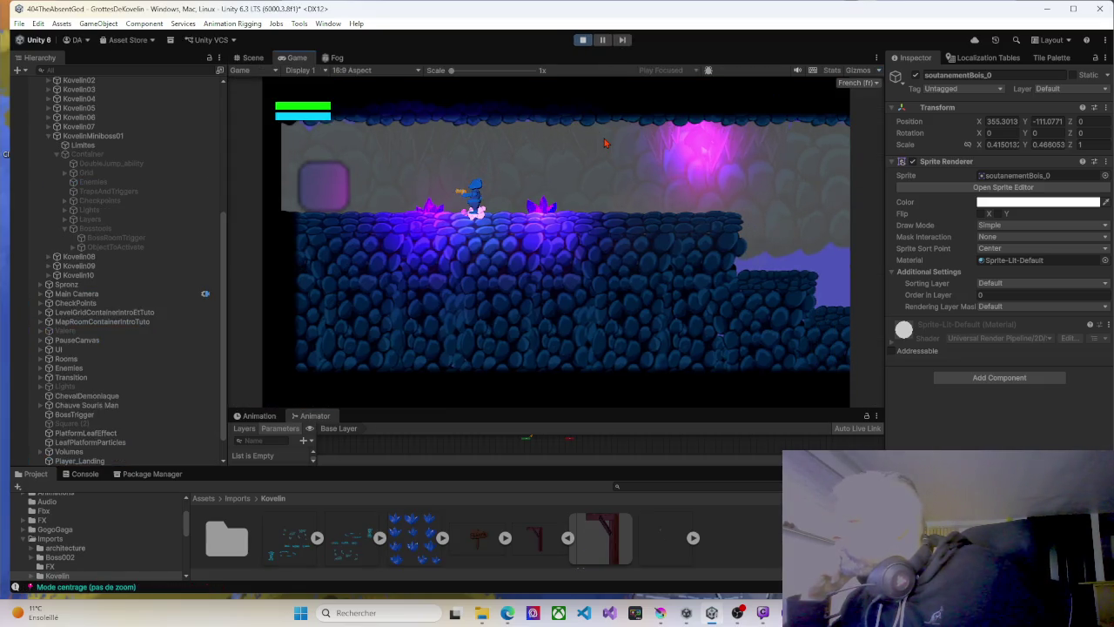
{"action": "key", "text": "Right"}
{"action": "key", "text": "Right"}
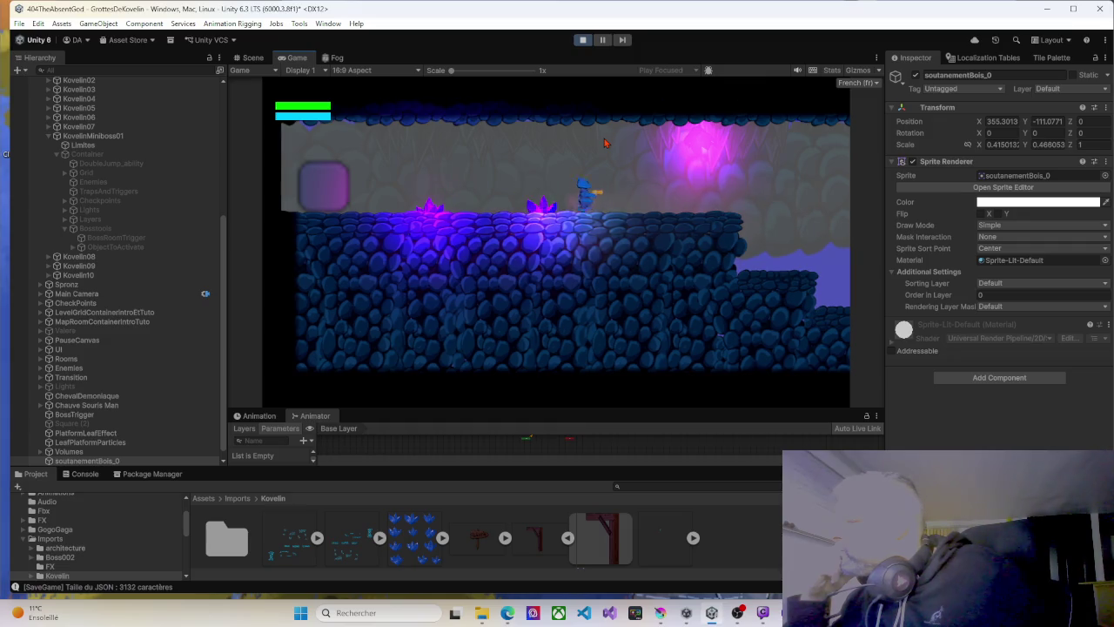
{"action": "key", "text": "Right"}
{"action": "key", "text": "space"}
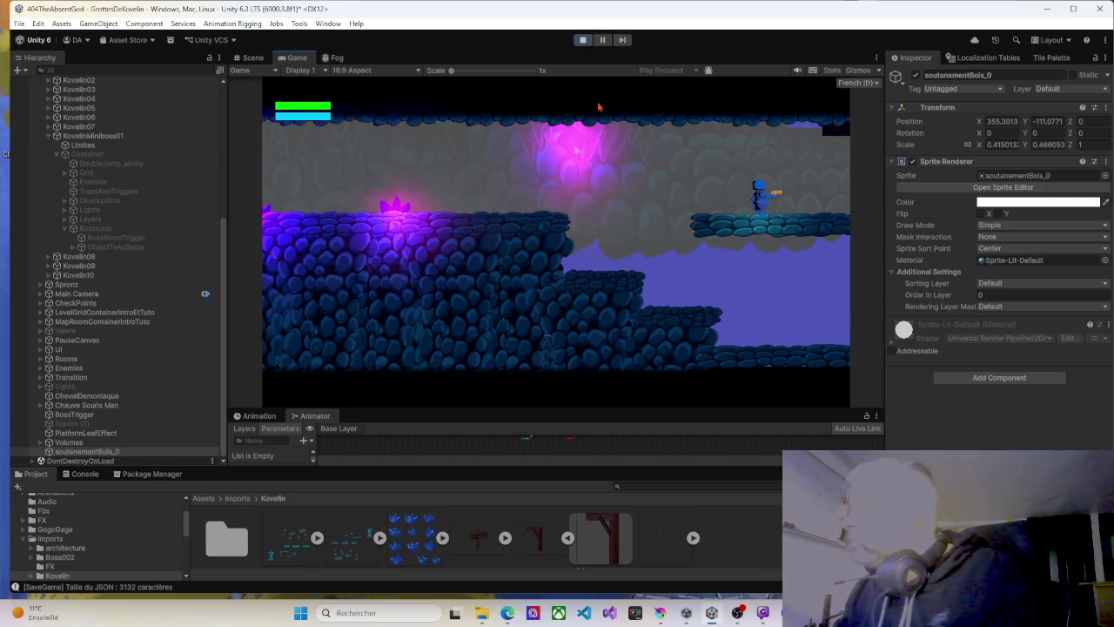
{"action": "key", "text": "ctrl+p"}
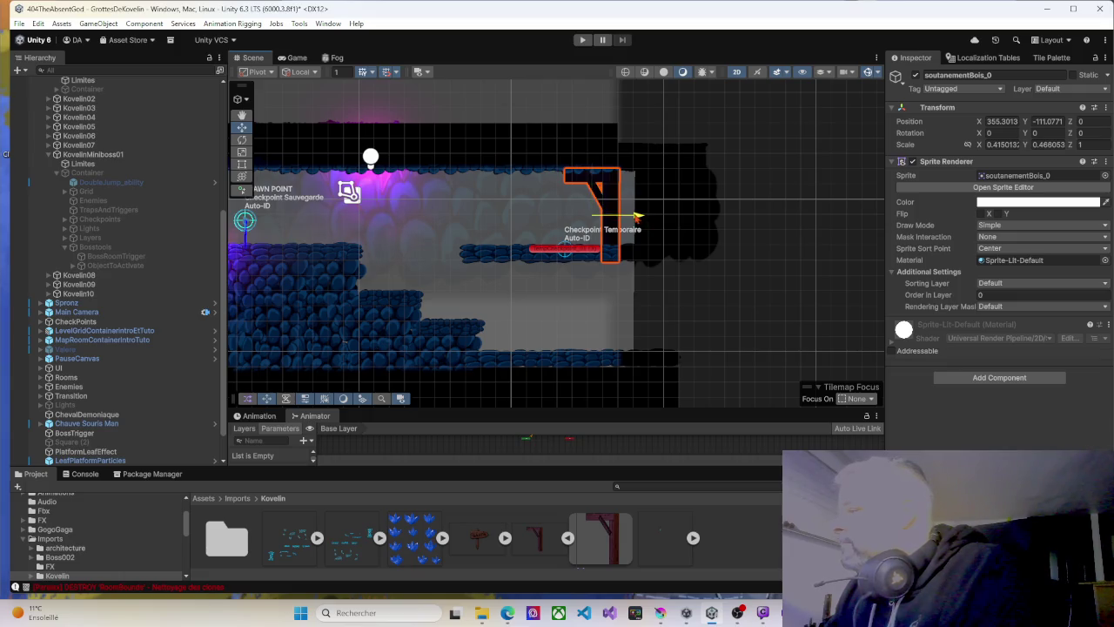
Drag the beam one unit left to X 353.30 and relaunch Play mode with Ctrl+P.
{"action": "left_click_drag", "start_coordinate": [637, 215], "coordinate": [606, 215]}
{"action": "key", "text": "ctrl+p"}
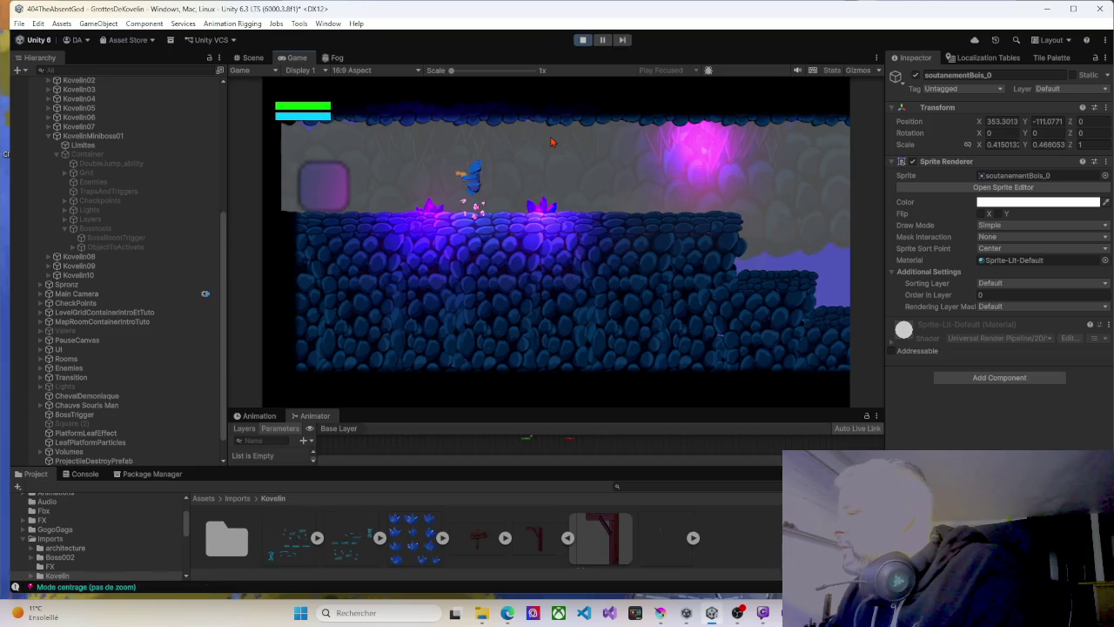
Walk the character right past the beam into the next room and back left.
{"action": "key", "text": "Right"}
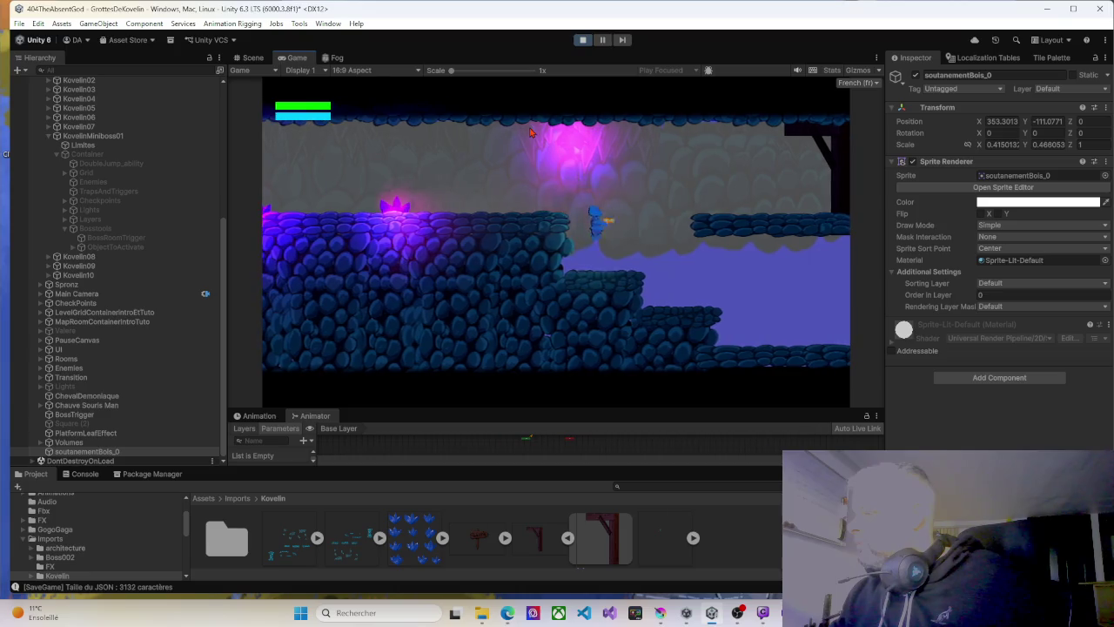
{"action": "key", "text": "space"}
{"action": "key", "text": "Right"}
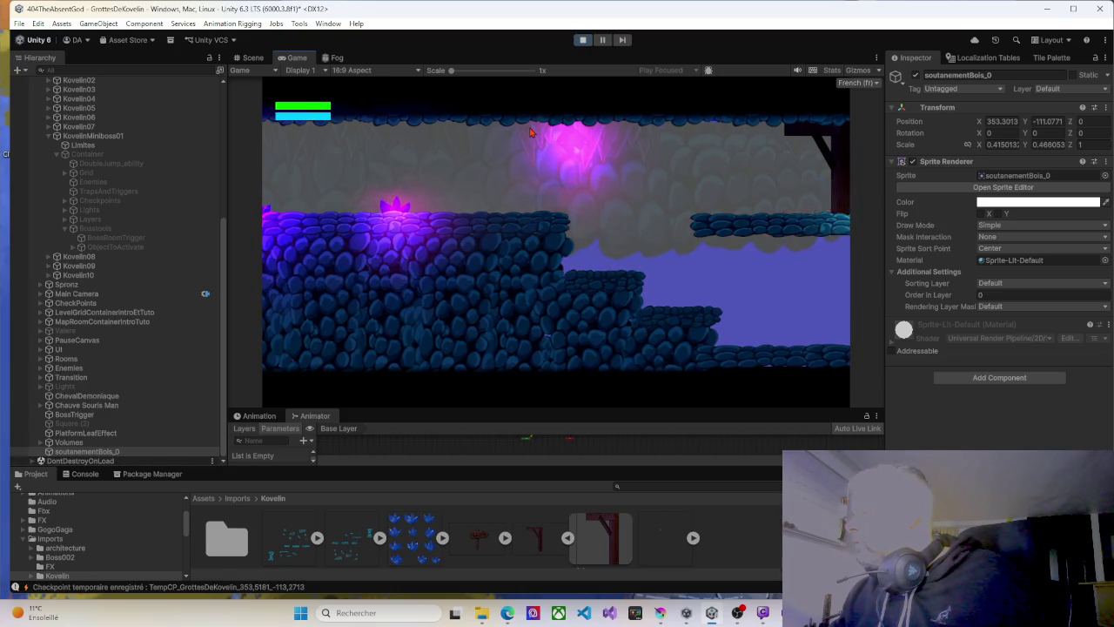
{"action": "key", "text": "Left"}
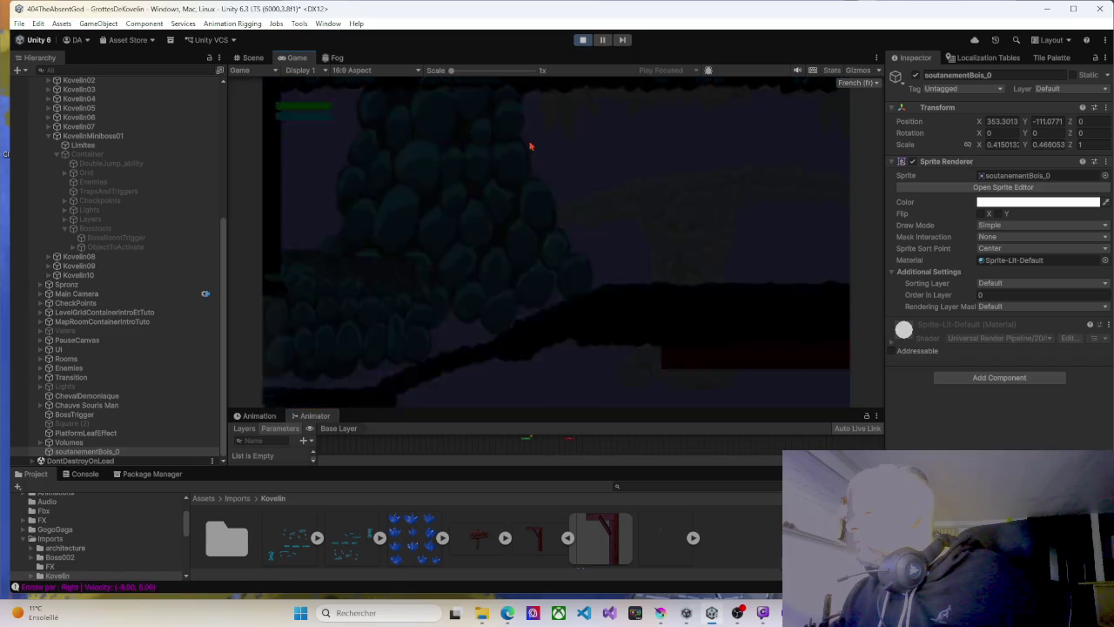
Drag soutanementBois_0 under ForeGround01 in the Hierarchy, then stop the playtest.
{"action": "left_click", "coordinate": [979, 295]}
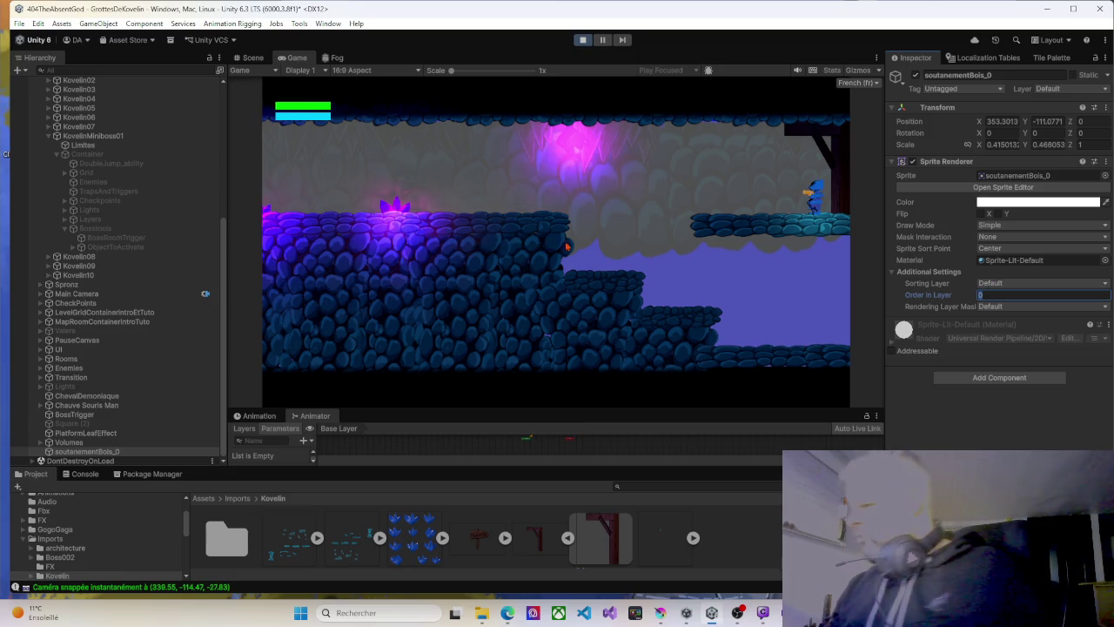
{"action": "left_click", "coordinate": [91, 451]}
{"action": "scroll", "coordinate": [147, 103], "scroll_direction": "up", "scroll_amount": 1}
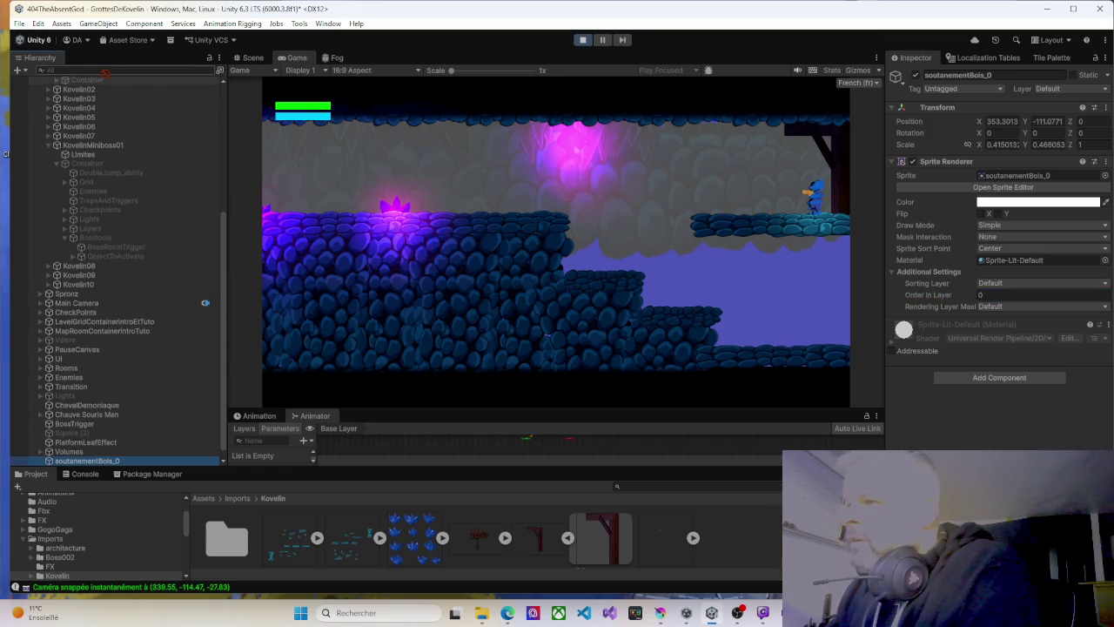
{"action": "scroll", "coordinate": [62, 80], "scroll_direction": "up", "scroll_amount": 2}
{"action": "mouse_move", "coordinate": [80, 73]}
{"action": "left_mouse_down"}
{"action": "mouse_move", "coordinate": [93, 123]}
{"action": "mouse_move", "coordinate": [90, 201]}
{"action": "mouse_move", "coordinate": [85, 186]}
{"action": "mouse_move", "coordinate": [118, 272]}
{"action": "left_mouse_up"}
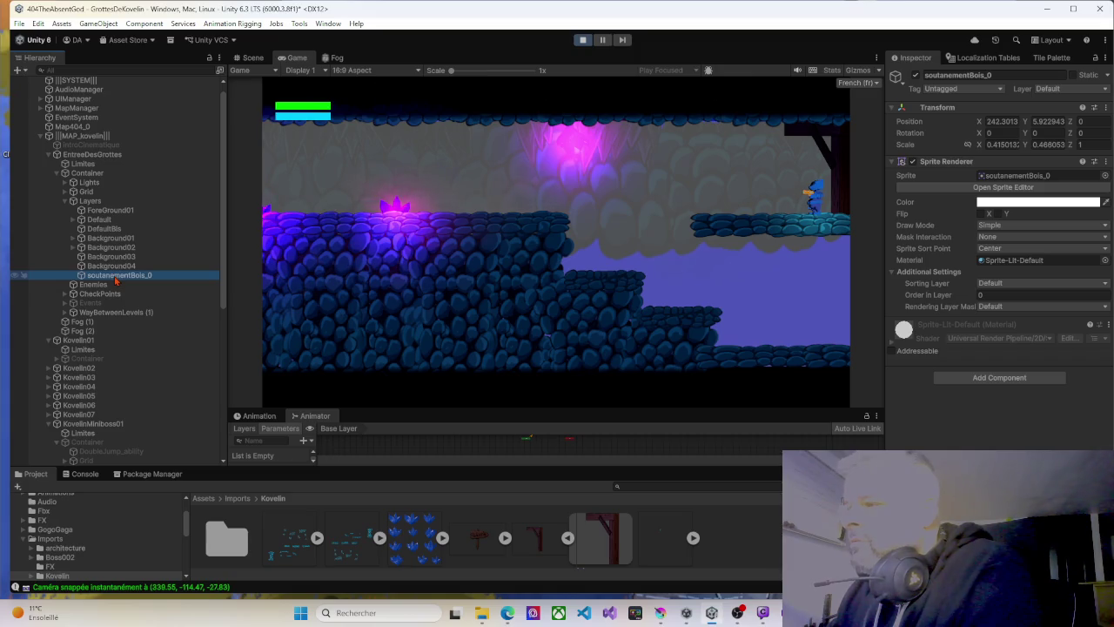
{"action": "left_click_drag", "start_coordinate": [114, 258], "coordinate": [109, 214]}
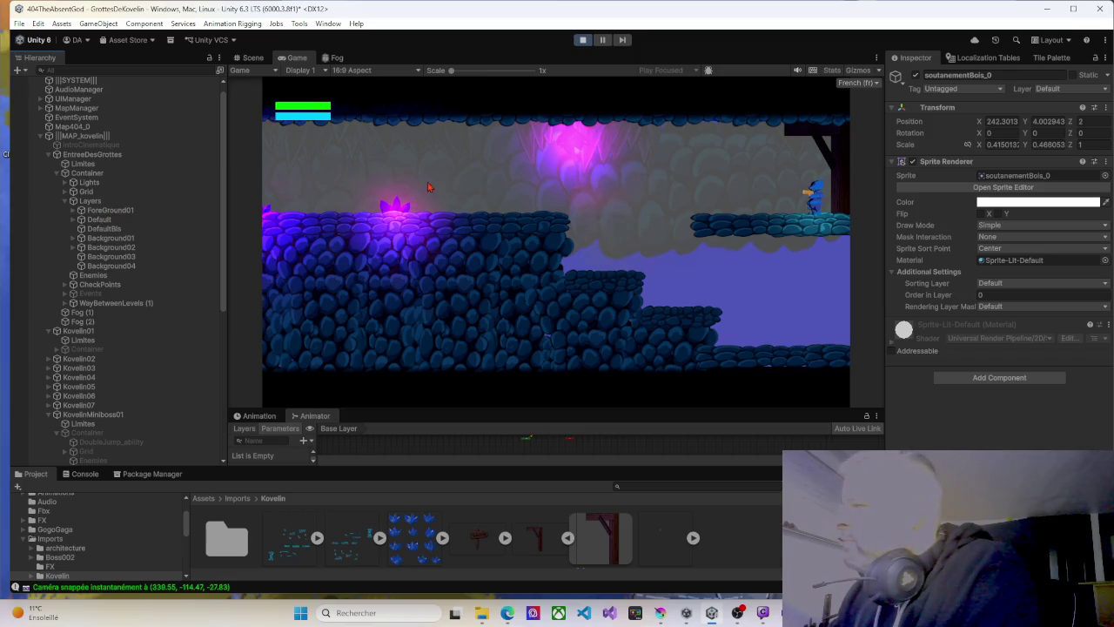
{"action": "left_click", "coordinate": [582, 39]}
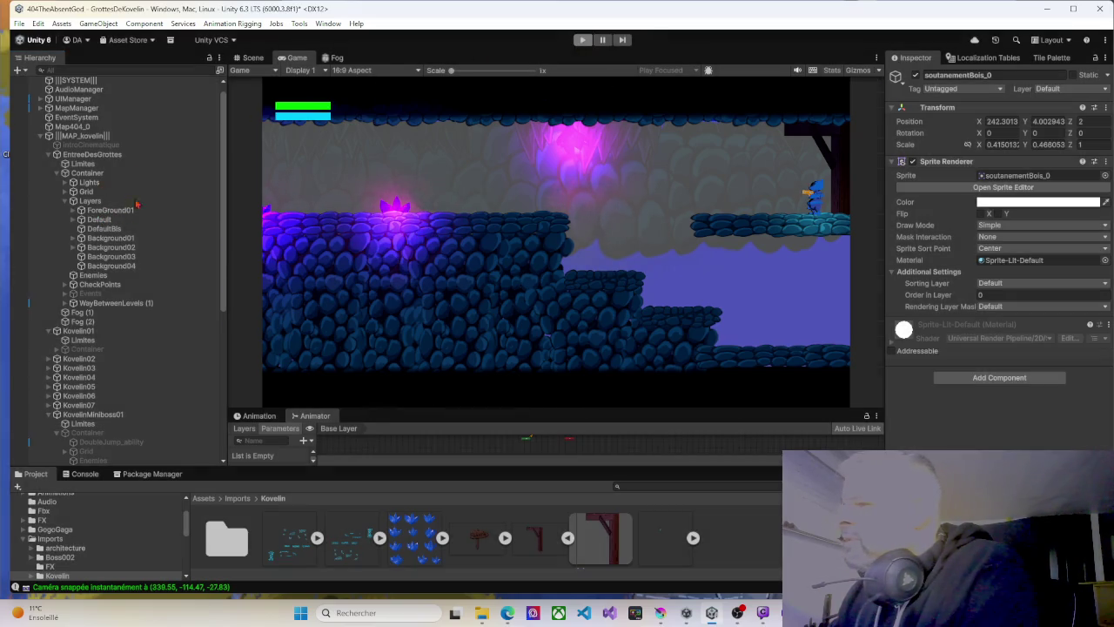
{"action": "scroll", "coordinate": [105, 366], "scroll_direction": "down", "scroll_amount": 8}
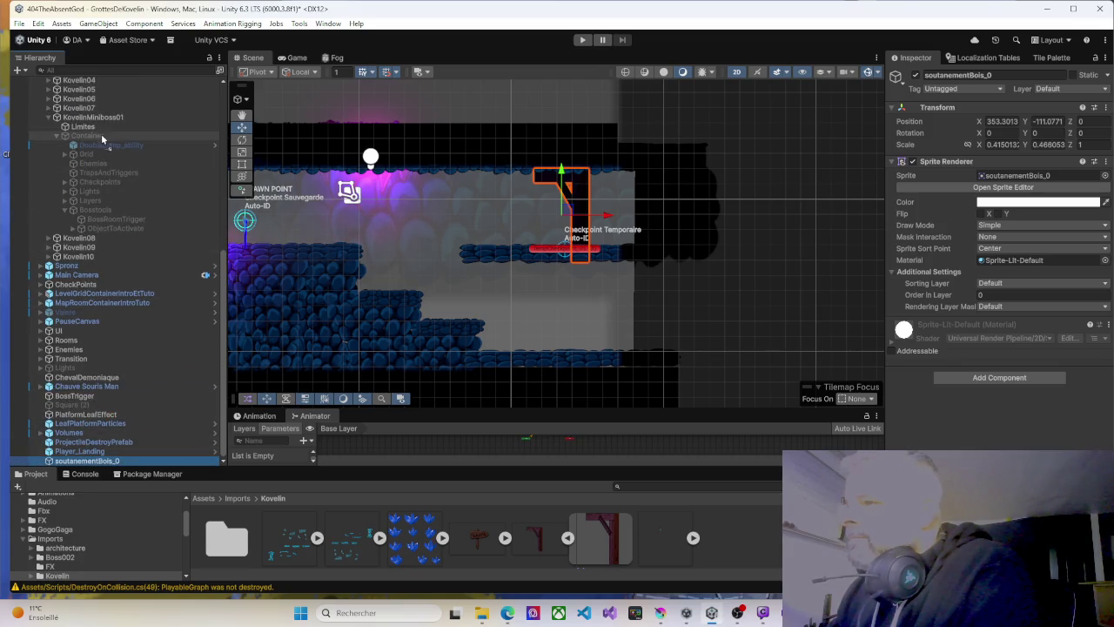
Scroll the Hierarchy back to the EntreeDesGrottes objects and launch Play mode.
{"action": "scroll", "coordinate": [100, 87], "scroll_direction": "up", "scroll_amount": 2}
{"action": "scroll", "coordinate": [90, 87], "scroll_direction": "up", "scroll_amount": 6}
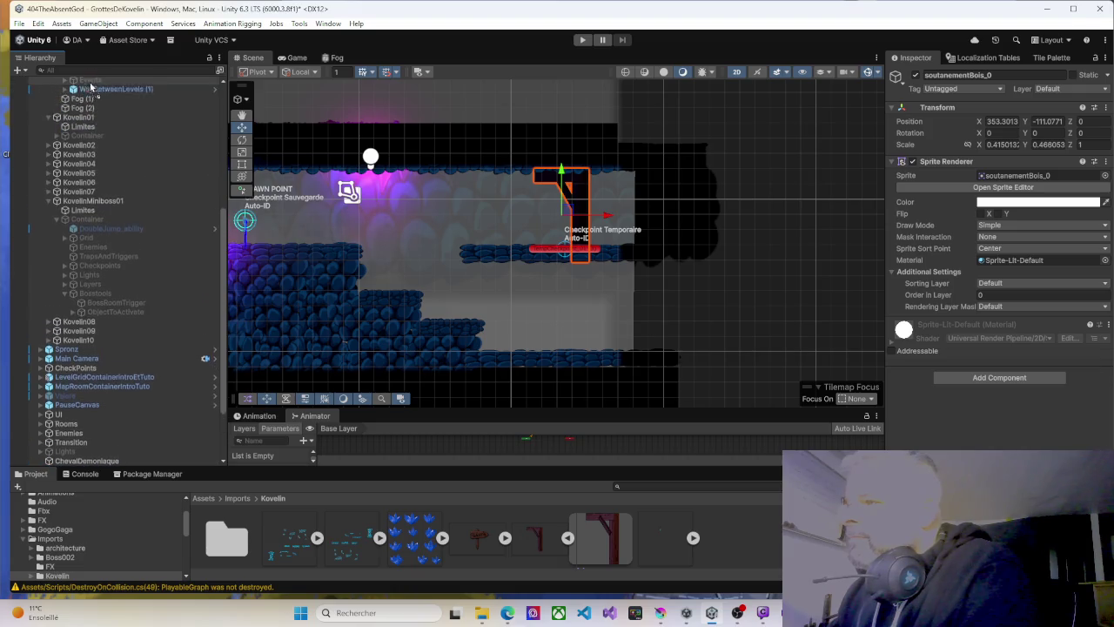
{"action": "scroll", "coordinate": [89, 87], "scroll_direction": "up", "scroll_amount": 10}
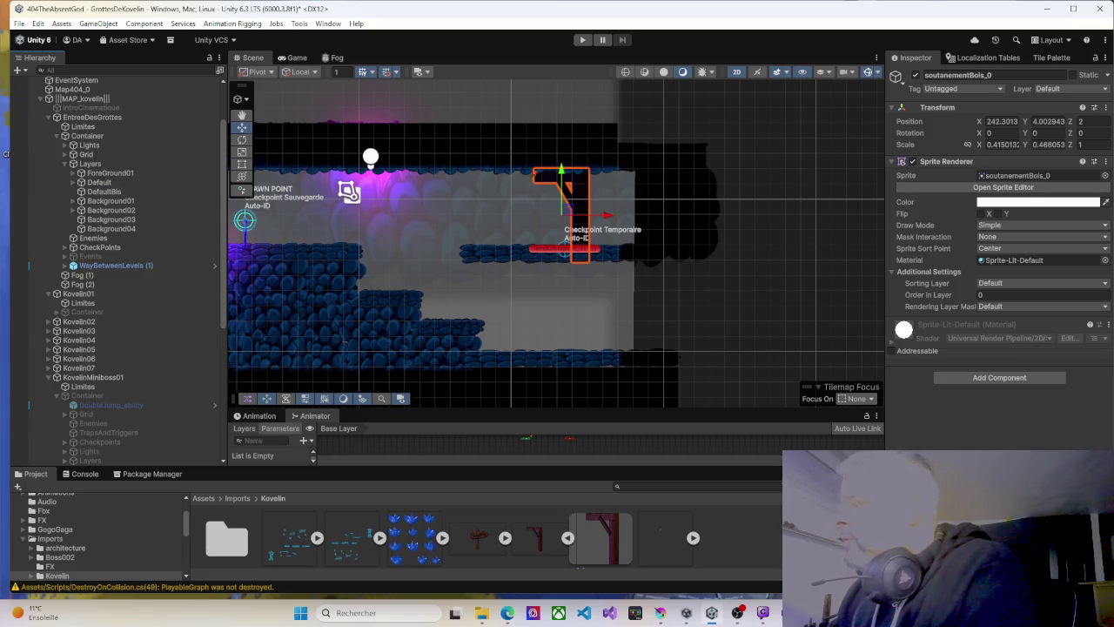
{"action": "left_click", "coordinate": [582, 40]}
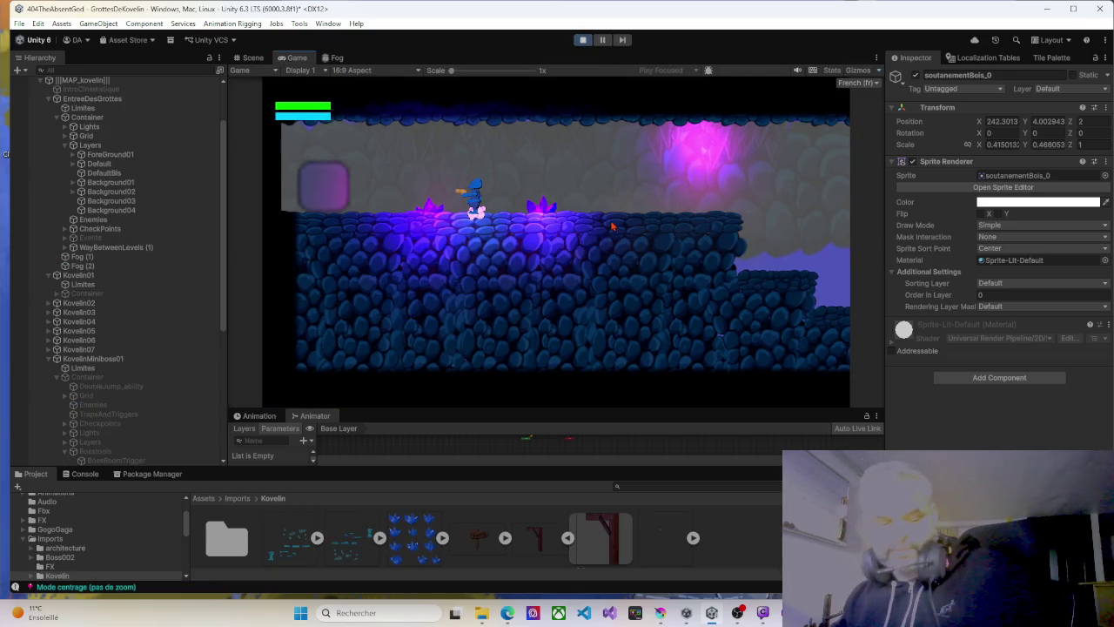
Walk the player right, jump to the ledge, and step back and forth by the beam.
{"action": "key", "text": "d"}
{"action": "key", "text": "d"}
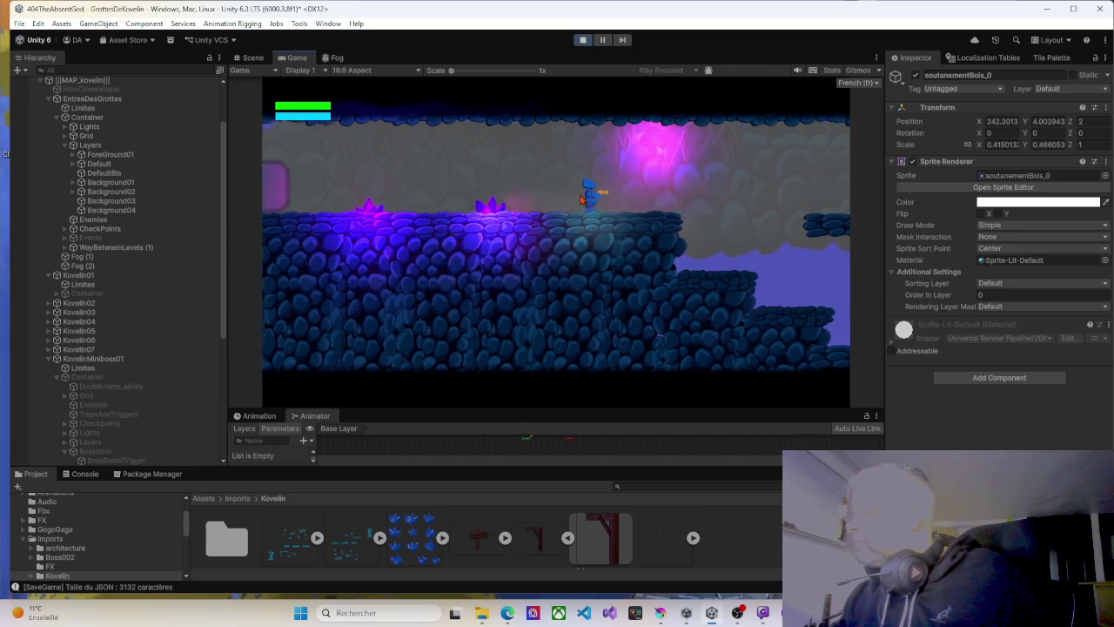
{"action": "key", "text": "d"}
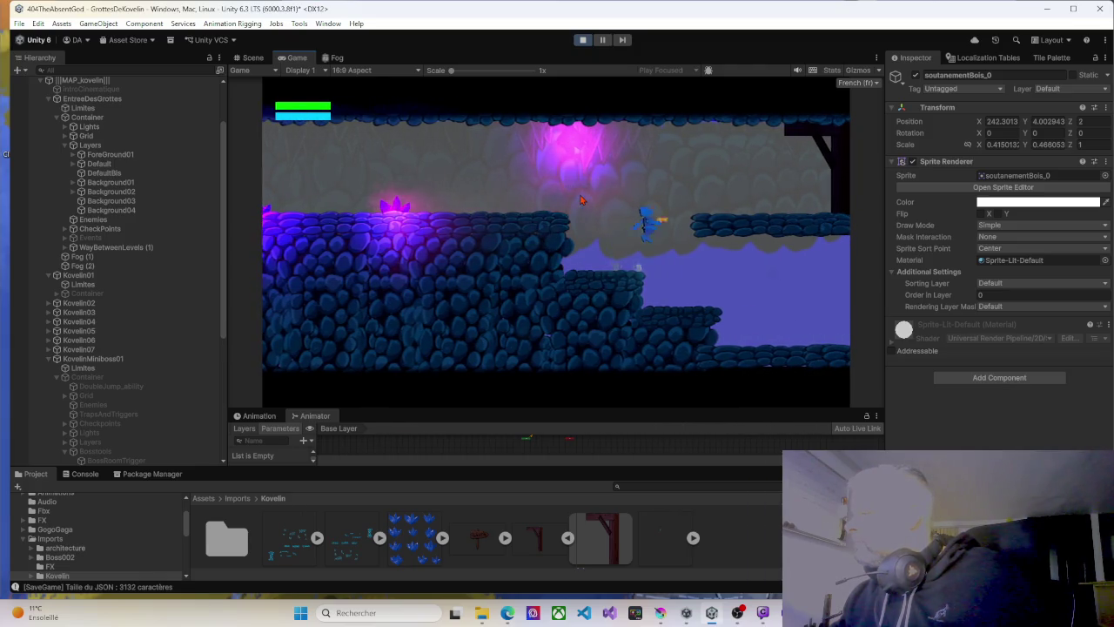
{"action": "key", "text": "space"}
{"action": "key", "text": "d"}
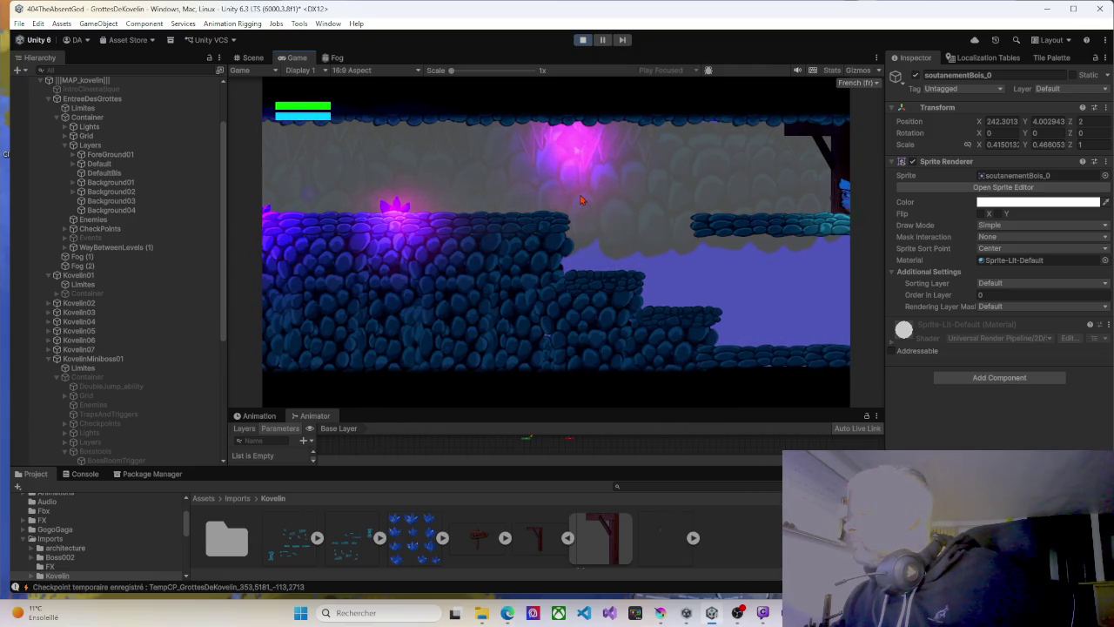
{"action": "key", "text": "a"}
{"action": "key", "text": "d"}
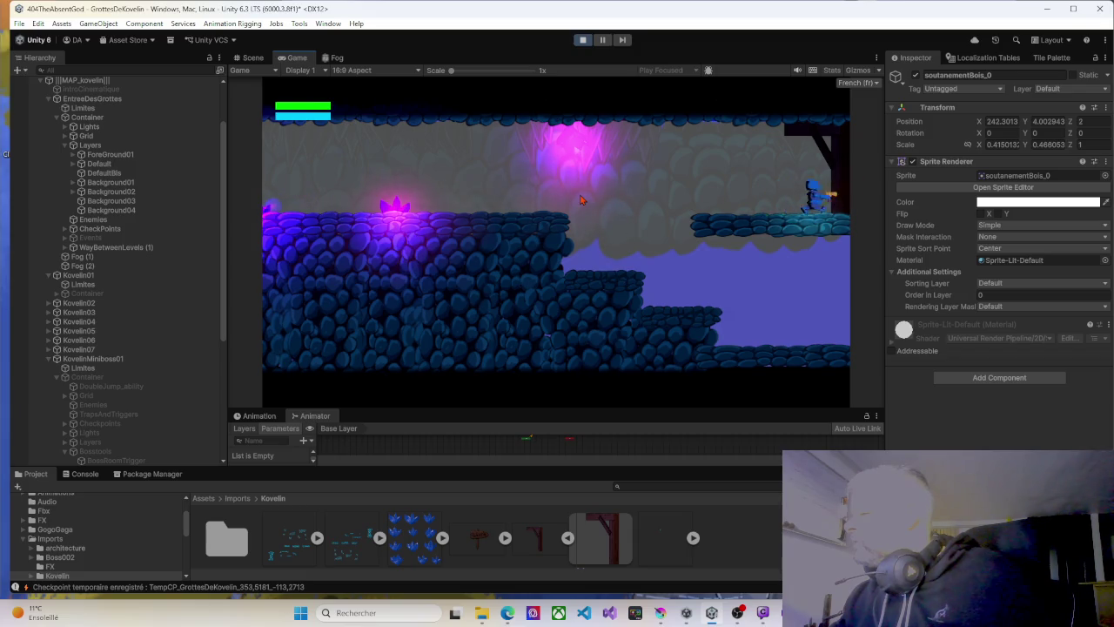
{"action": "key", "text": "a"}
{"action": "key", "text": "d"}
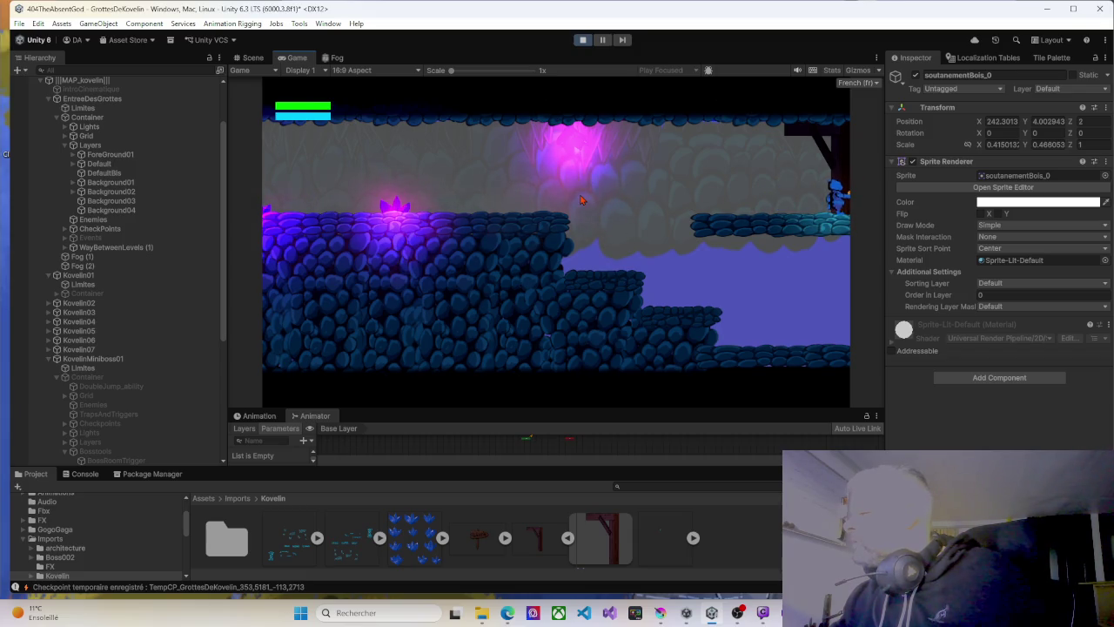
{"action": "key", "text": "a"}
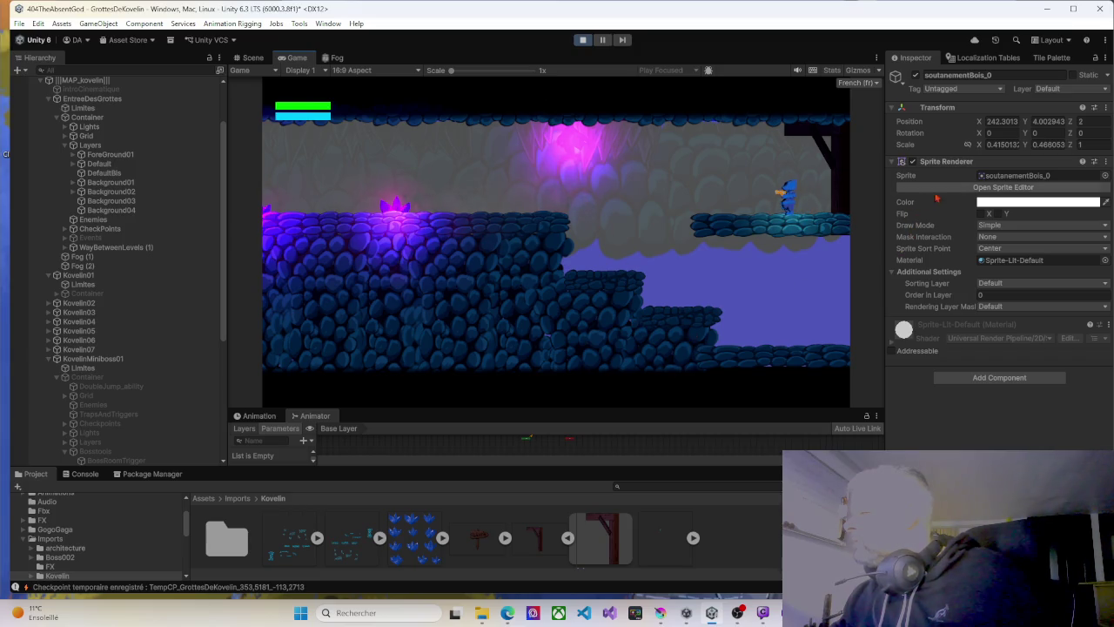
Stop play, set the beam's Position Z to 0, and shift it left to X 241.30.
{"action": "left_click", "coordinate": [1083, 123]}
{"action": "type", "text": "0"}
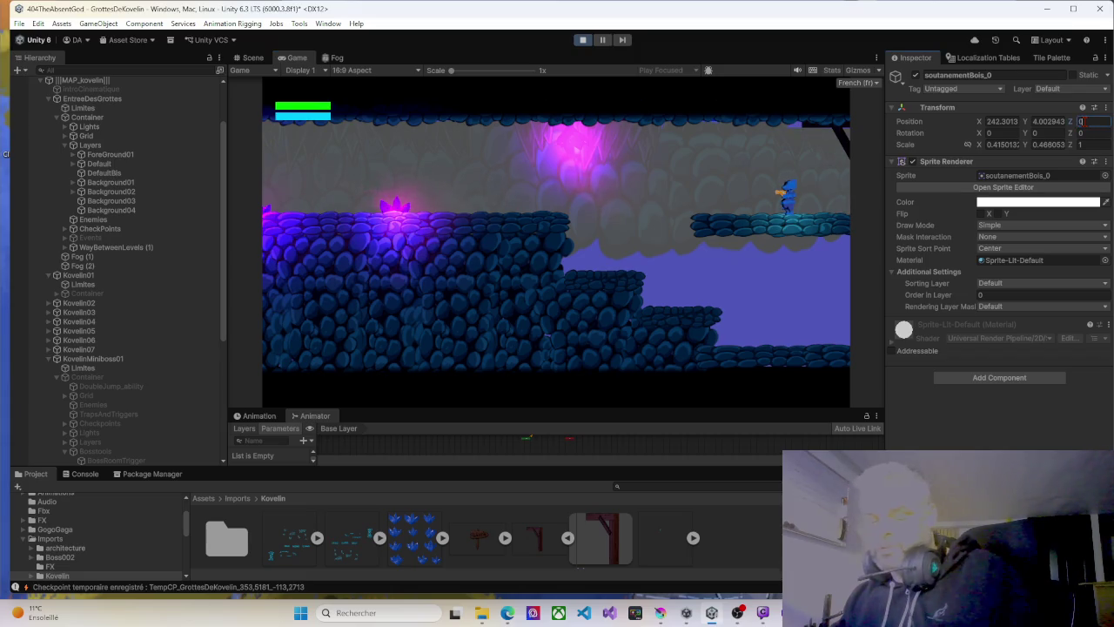
{"action": "left_click", "coordinate": [580, 40]}
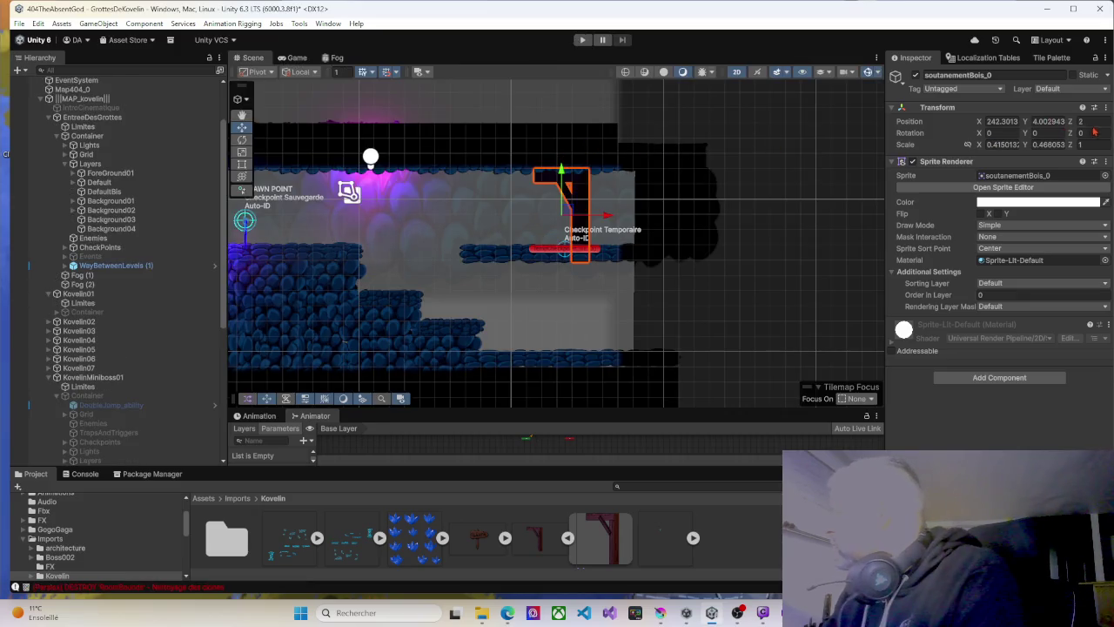
{"action": "type", "text": "0"}
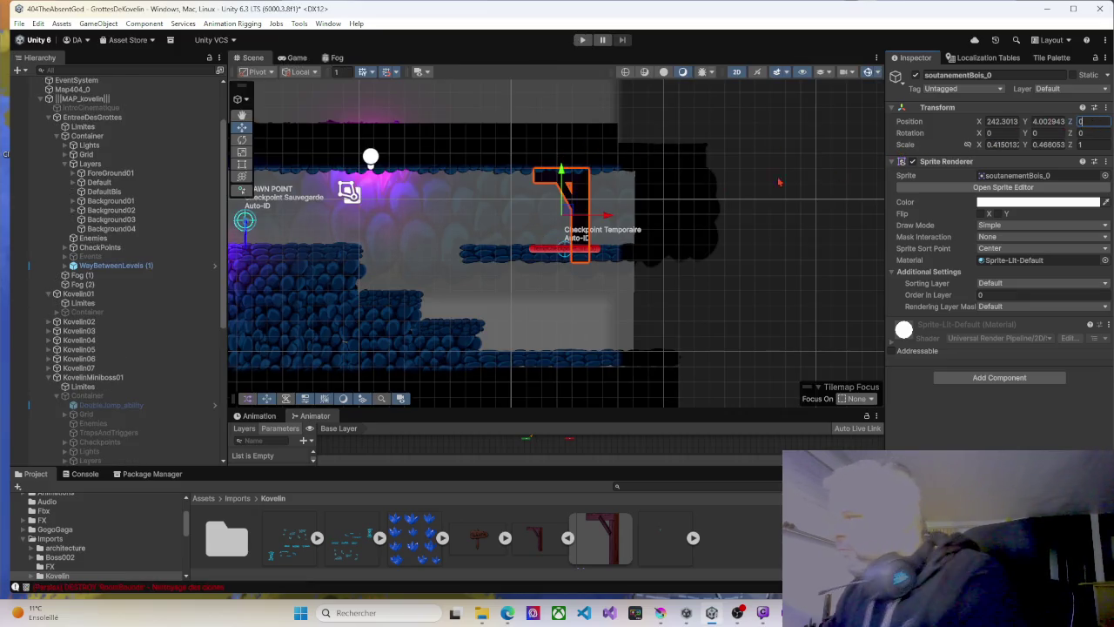
{"action": "left_click_drag", "start_coordinate": [607, 218], "coordinate": [592, 218]}
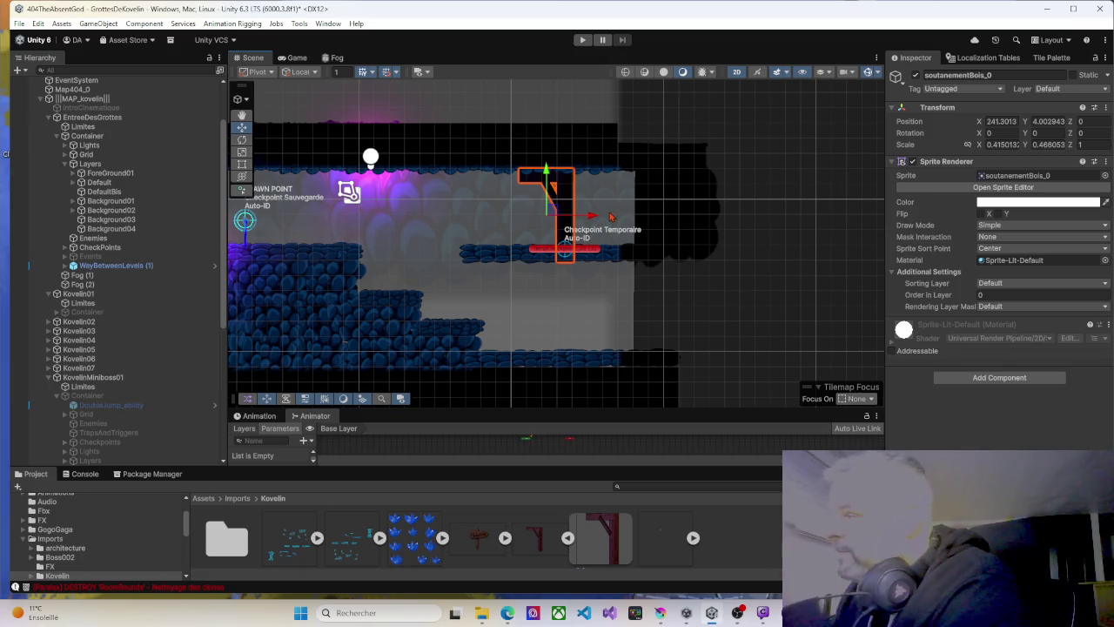
{"action": "left_click", "coordinate": [583, 41]}
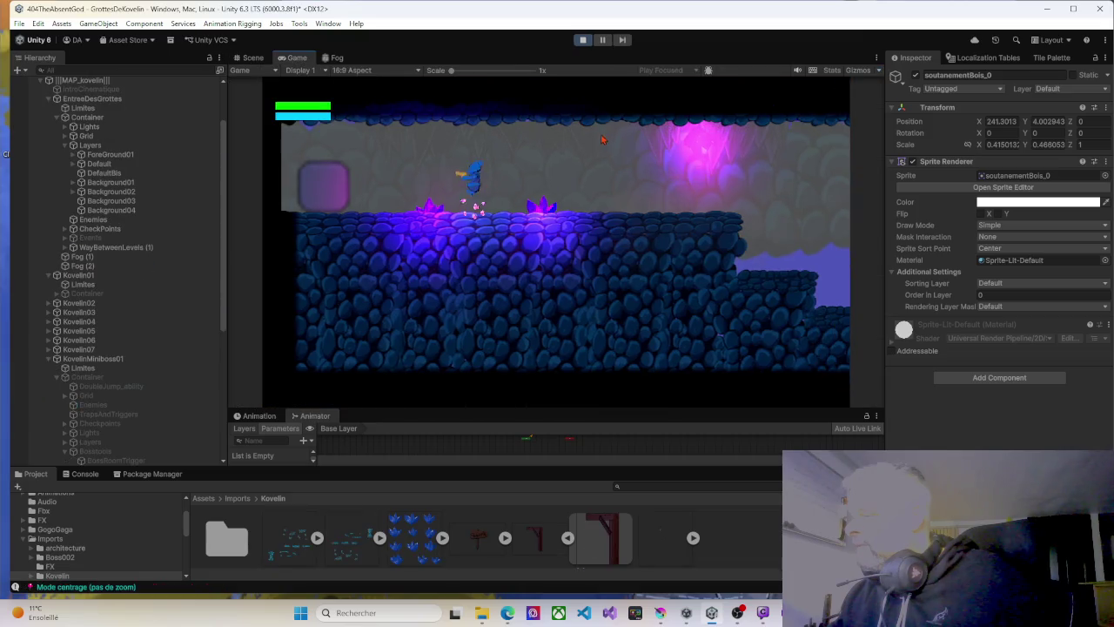
{"action": "key", "text": "d"}
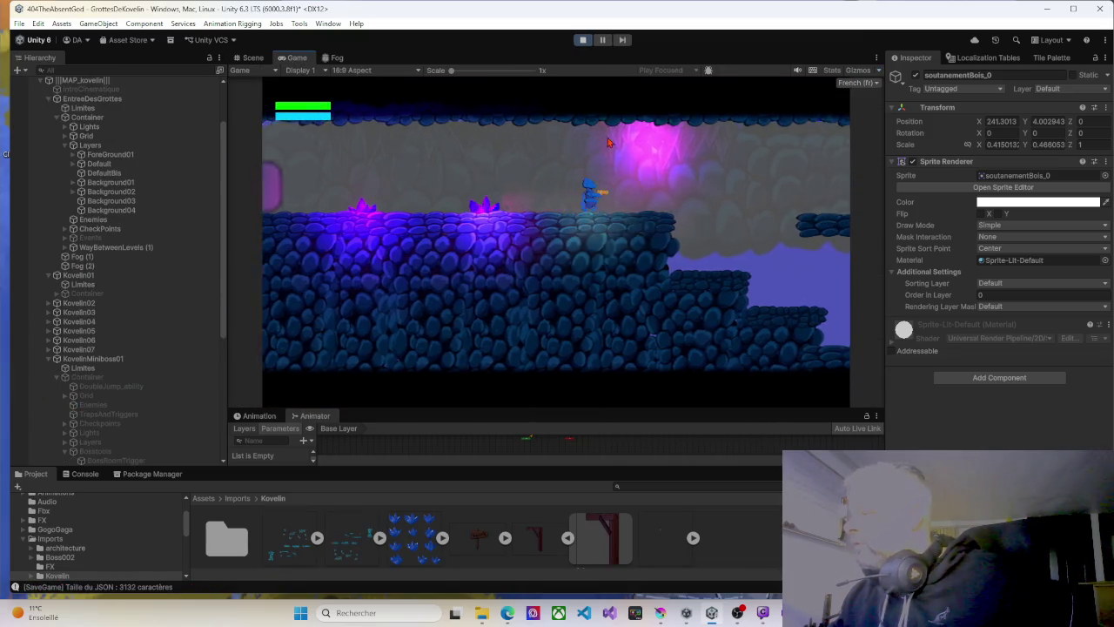
{"action": "key", "text": "d"}
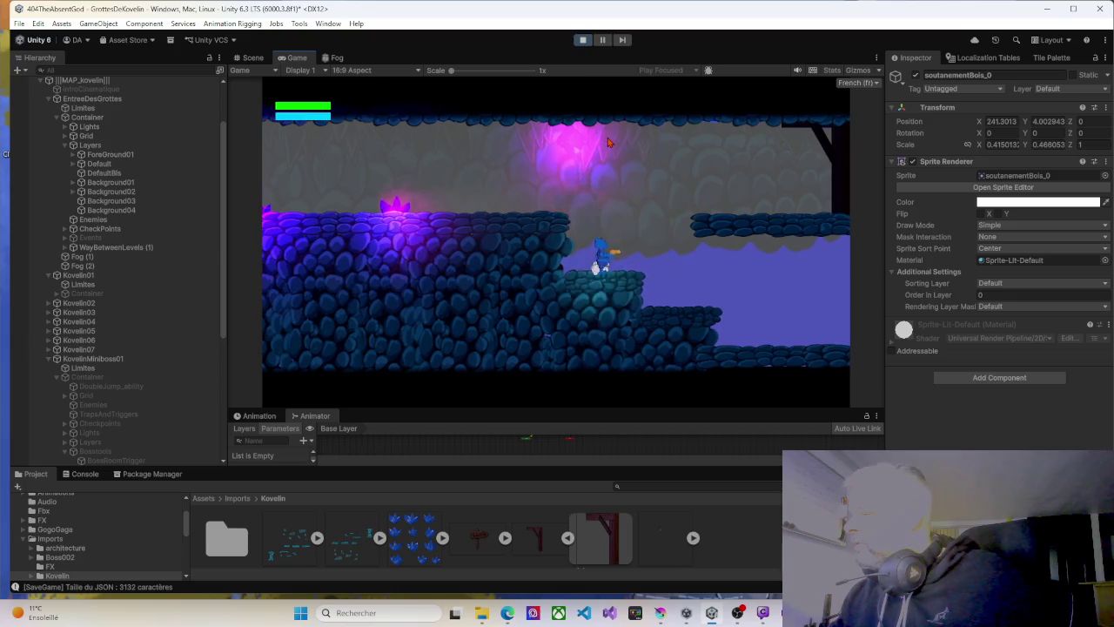
{"action": "key", "text": "space"}
{"action": "key", "text": "d"}
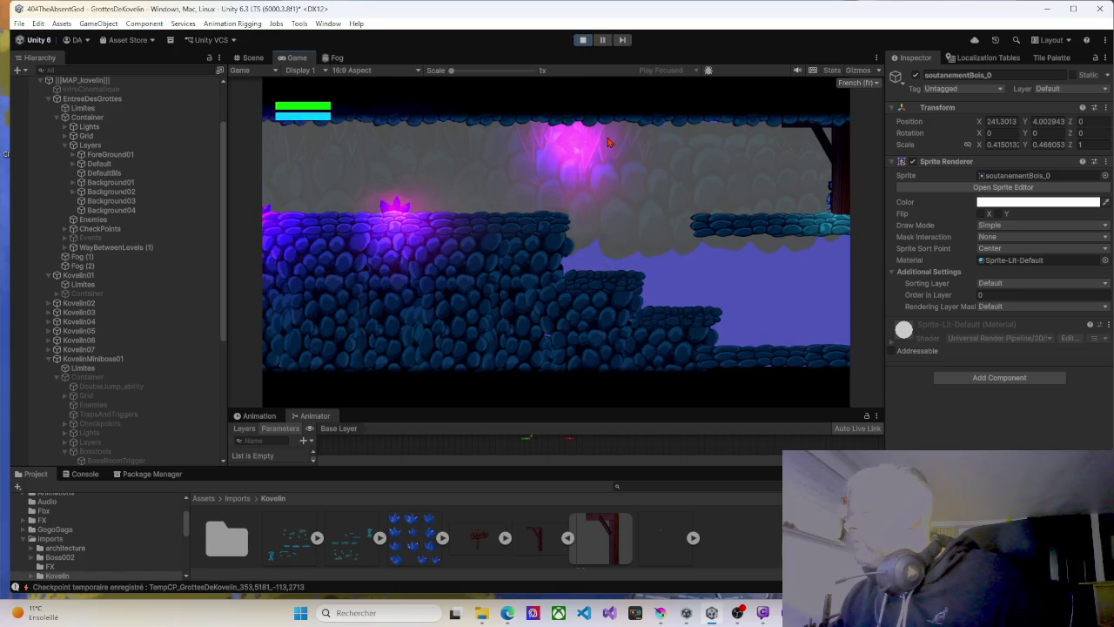
{"action": "key", "text": "a"}
{"action": "key", "text": "d"}
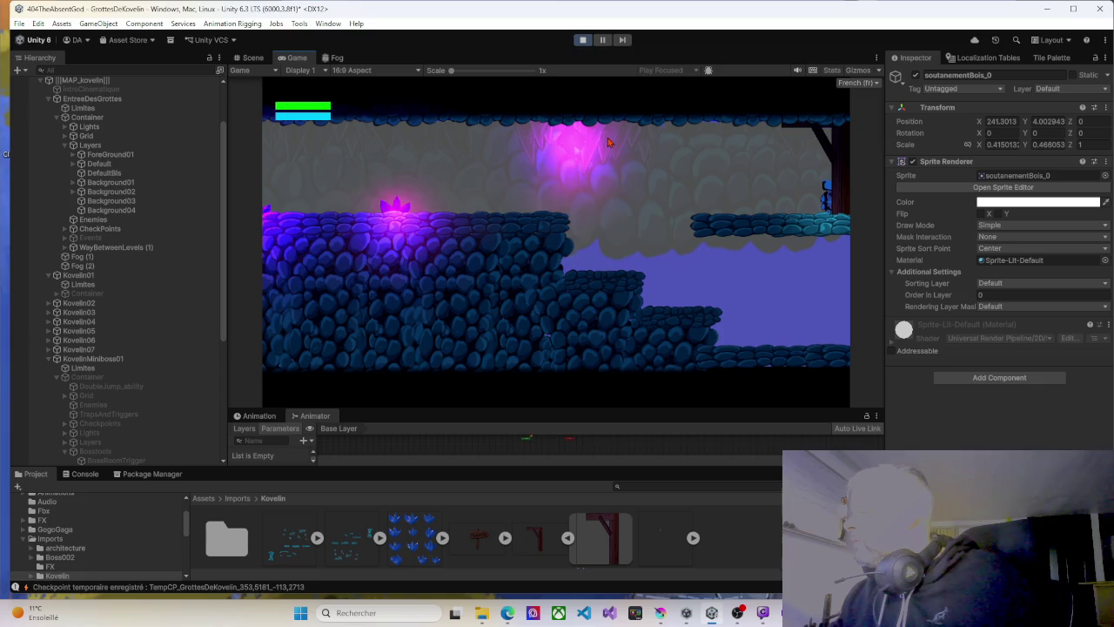
{"action": "key", "text": "d"}
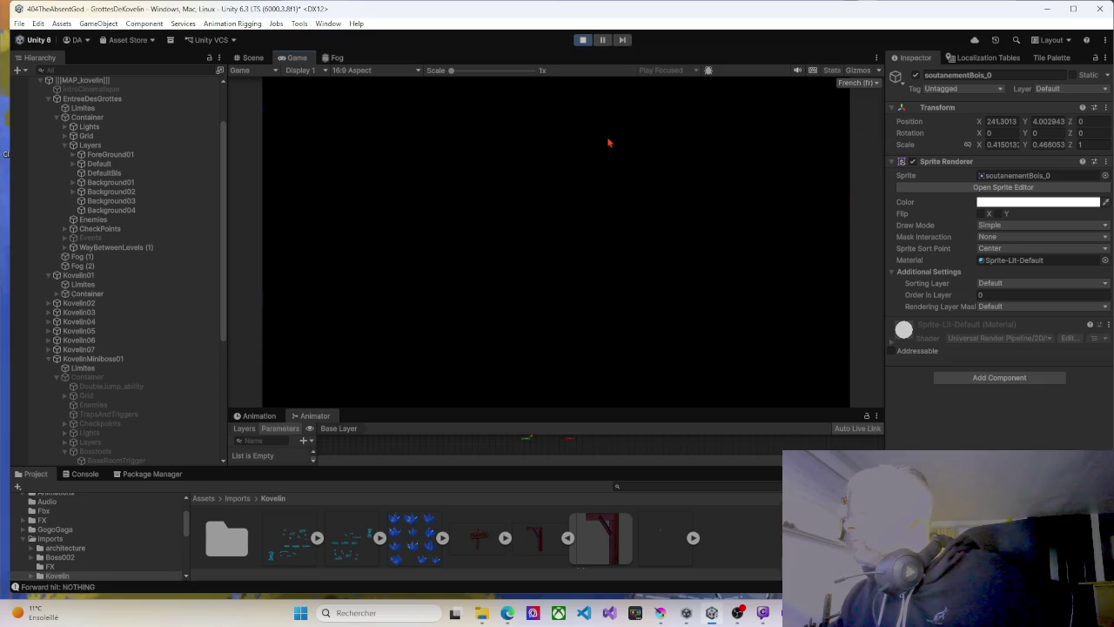
{"action": "key", "text": "a"}
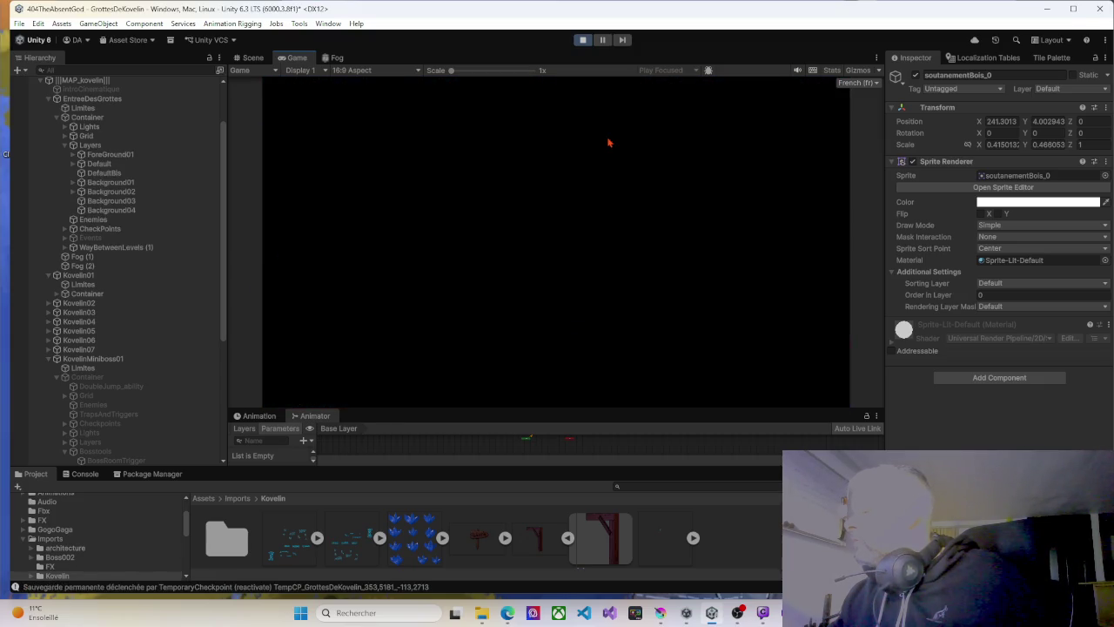
{"action": "key", "text": "a"}
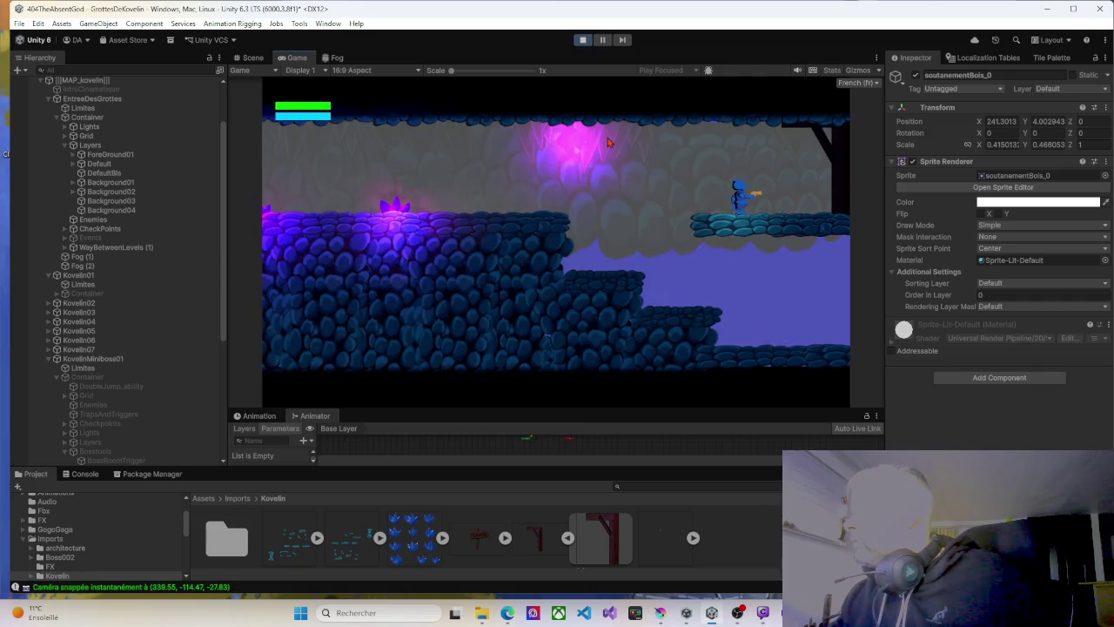
{"action": "key", "text": "d"}
{"action": "key", "text": "d"}
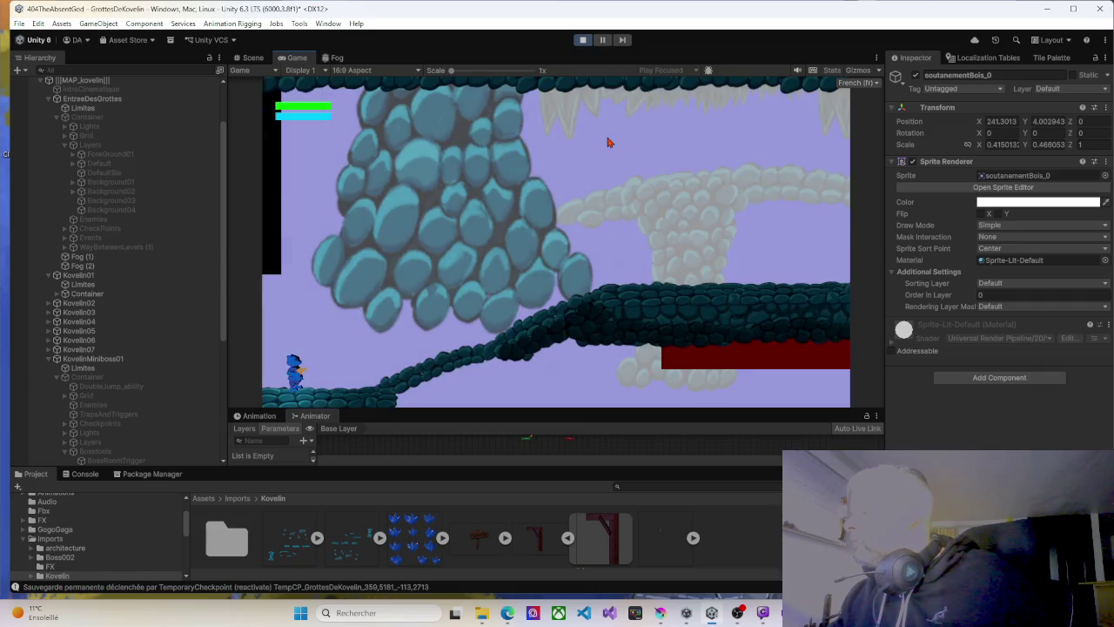
{"action": "key", "text": "a"}
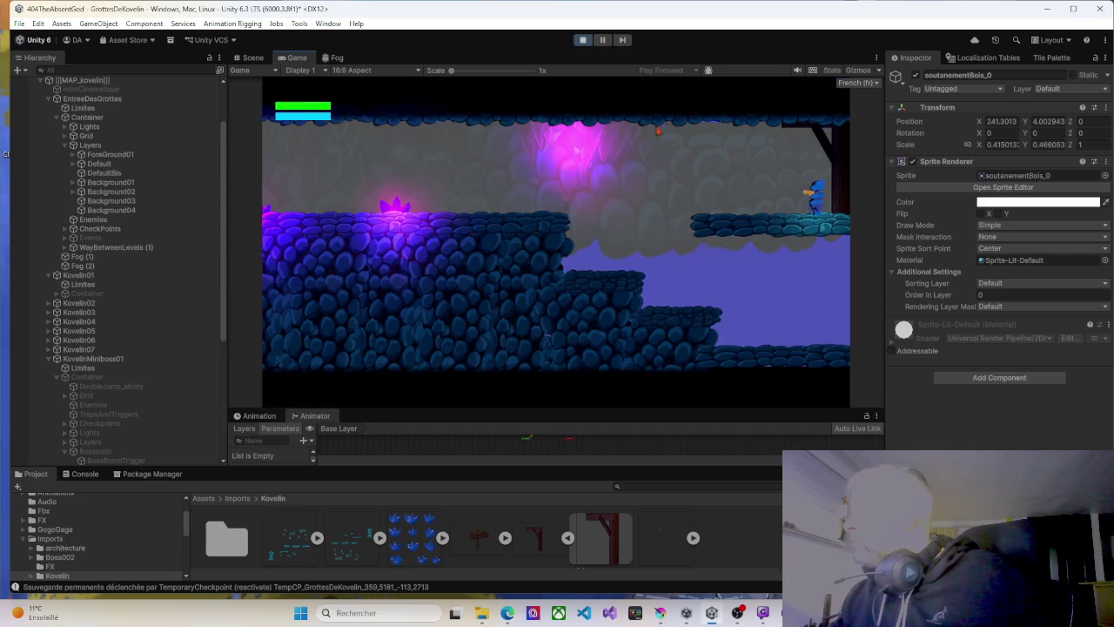
{"action": "left_click", "coordinate": [797, 123]}
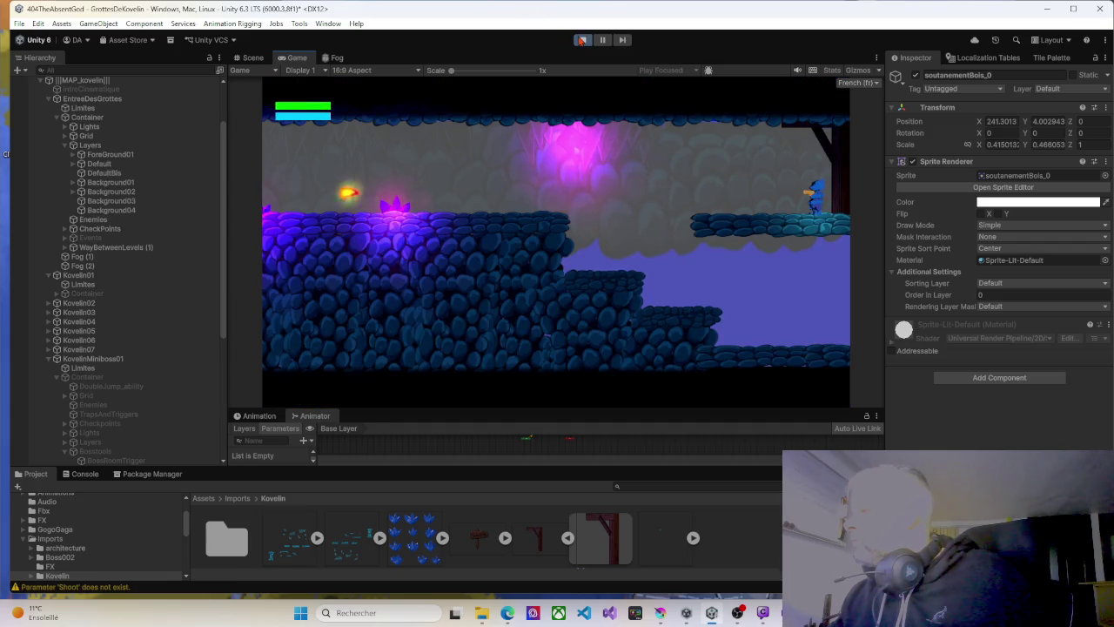
{"action": "left_click", "coordinate": [583, 39]}
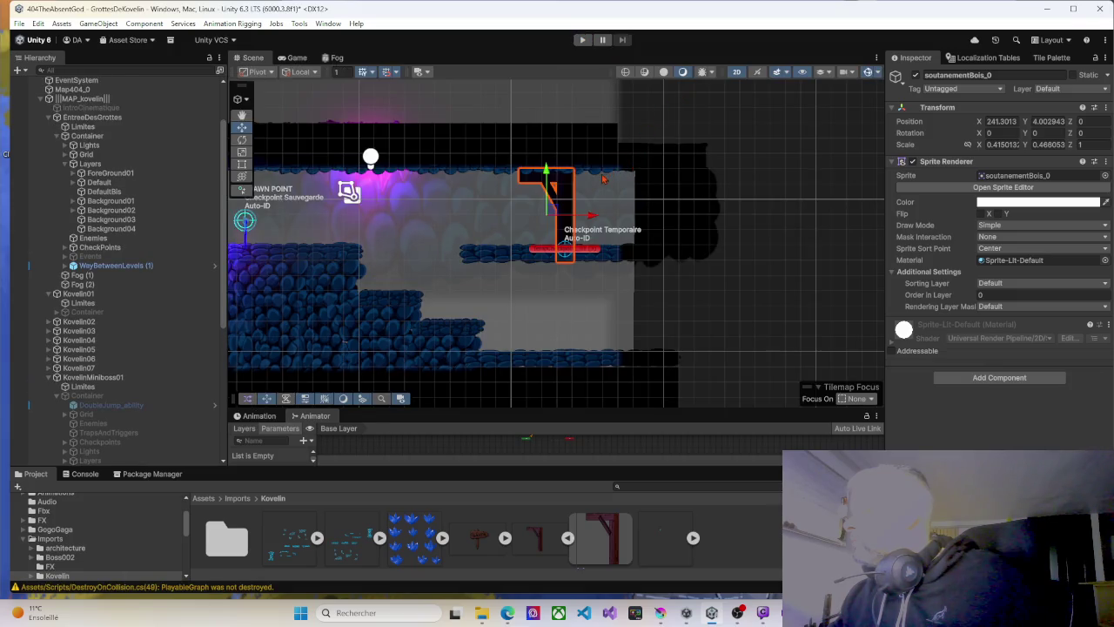
Select soutanementBois_0 in the scene and commit its Position X of 241.3013.
{"action": "left_click", "coordinate": [593, 173]}
{"action": "left_click", "coordinate": [593, 171]}
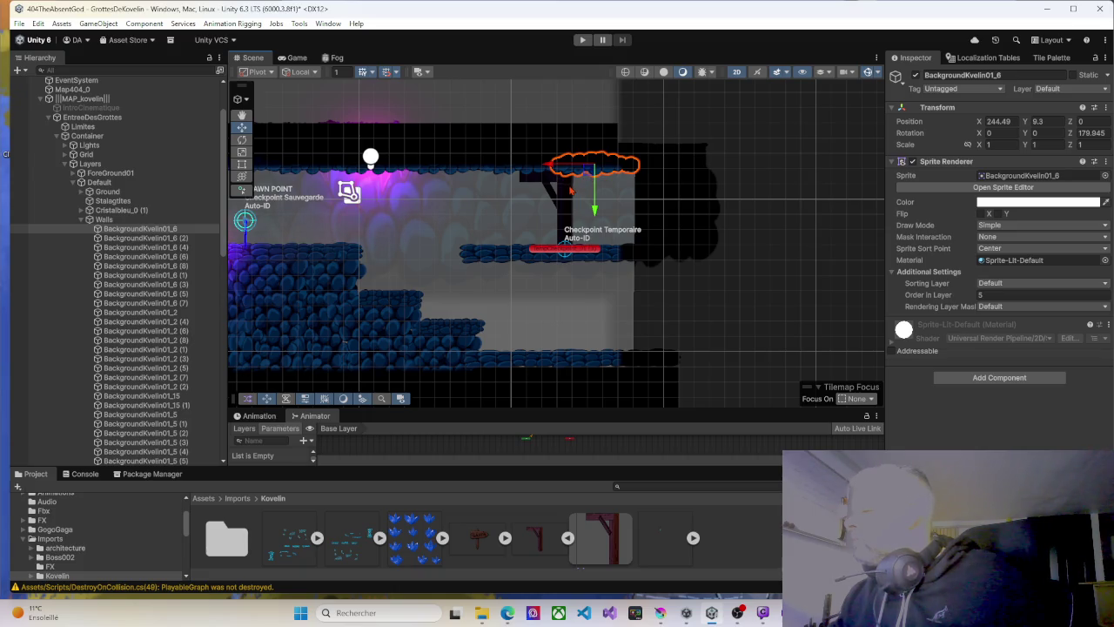
{"action": "left_click", "coordinate": [570, 189]}
{"action": "left_click", "coordinate": [571, 187]}
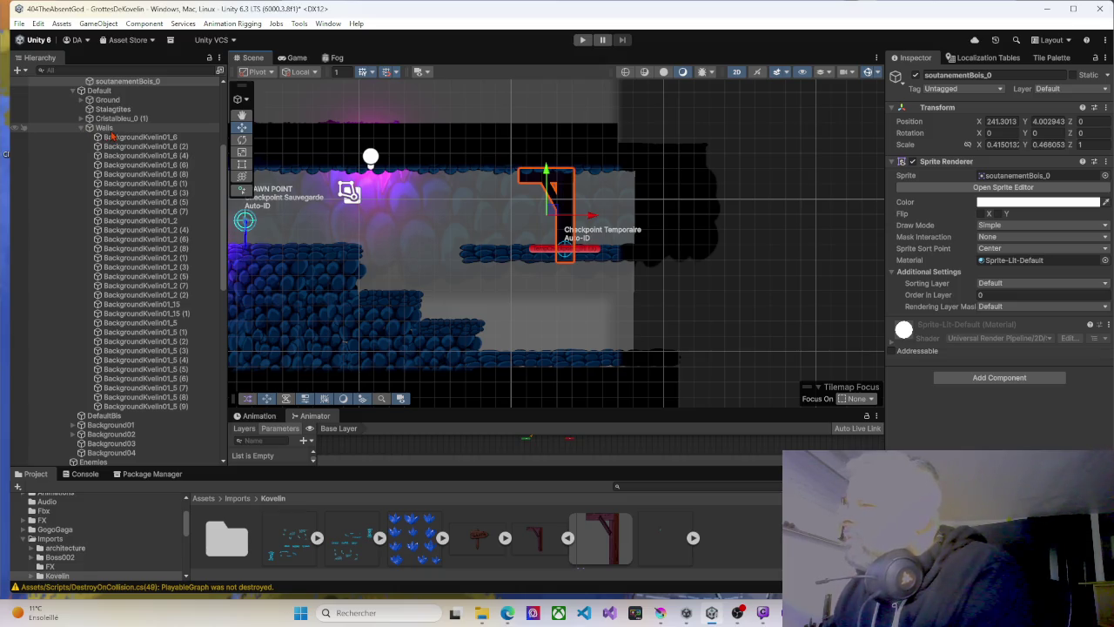
{"action": "left_click", "coordinate": [1081, 121]}
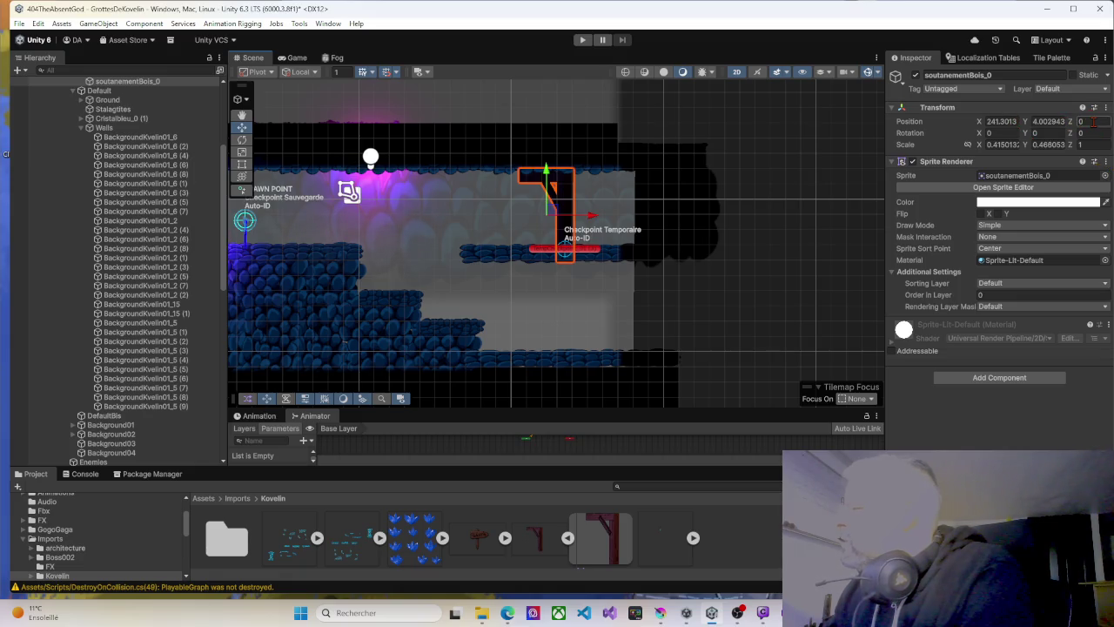
Compare Order in Layer of the BackgroundKvelin01 wall sprites, the fog overlay and the beam.
{"action": "left_click", "coordinate": [148, 139]}
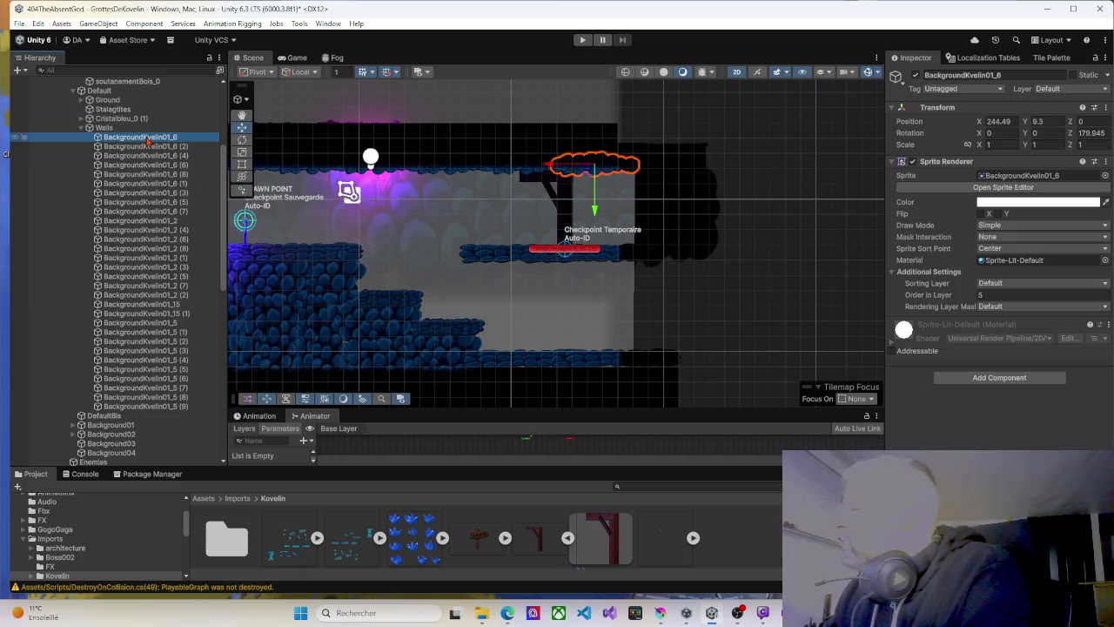
{"action": "left_click", "coordinate": [146, 147]}
{"action": "left_click", "coordinate": [144, 165]}
{"action": "left_click", "coordinate": [139, 202]}
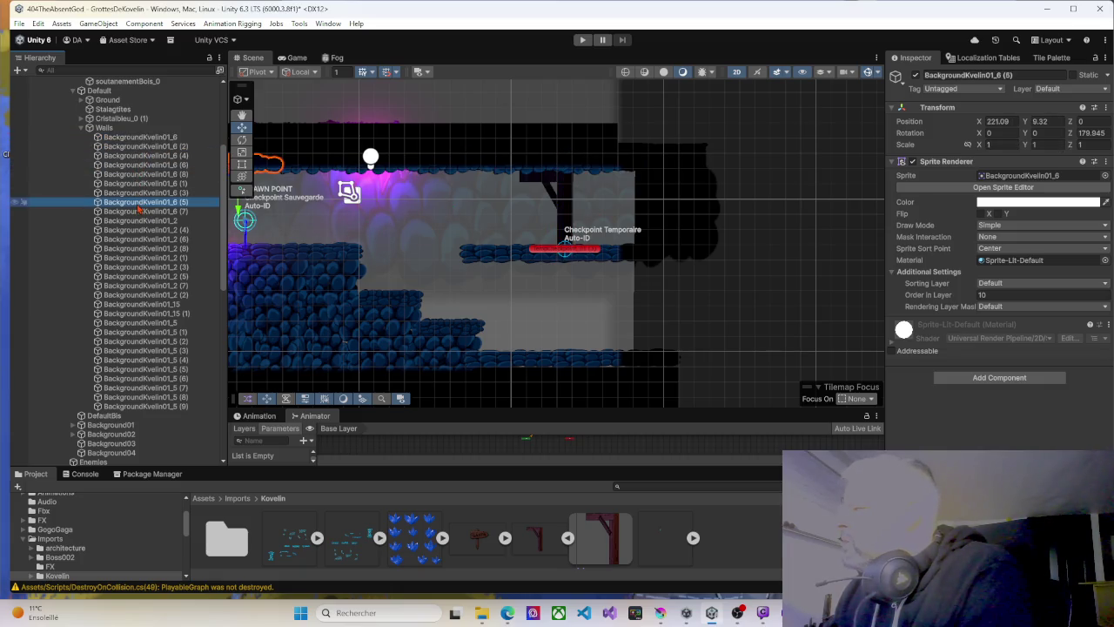
{"action": "left_click", "coordinate": [139, 239]}
{"action": "left_click", "coordinate": [550, 182]}
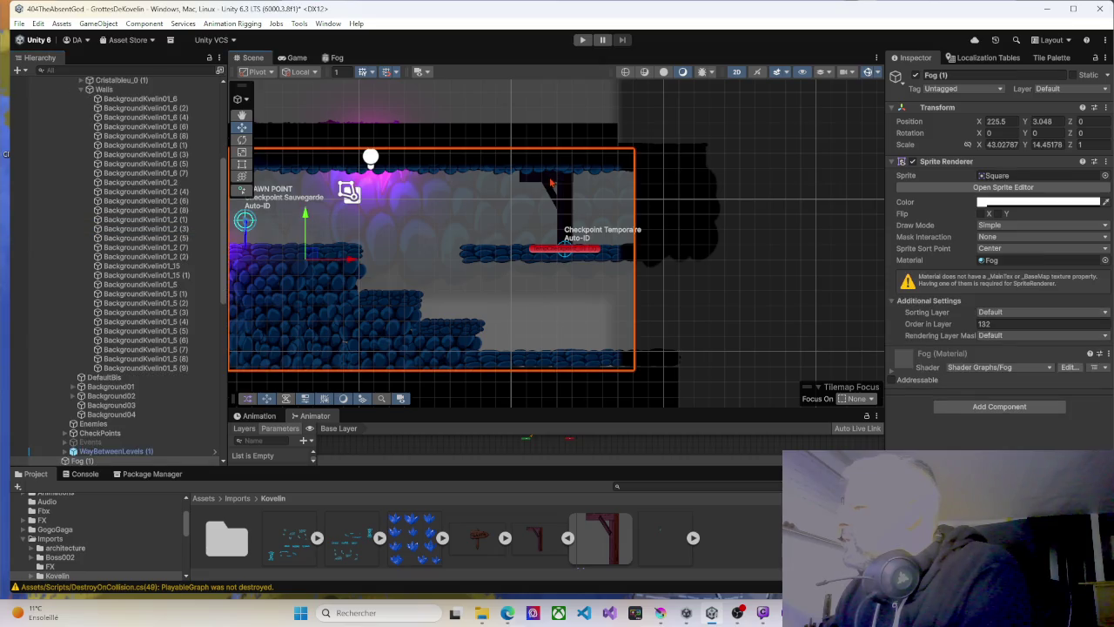
{"action": "left_click", "coordinate": [551, 183]}
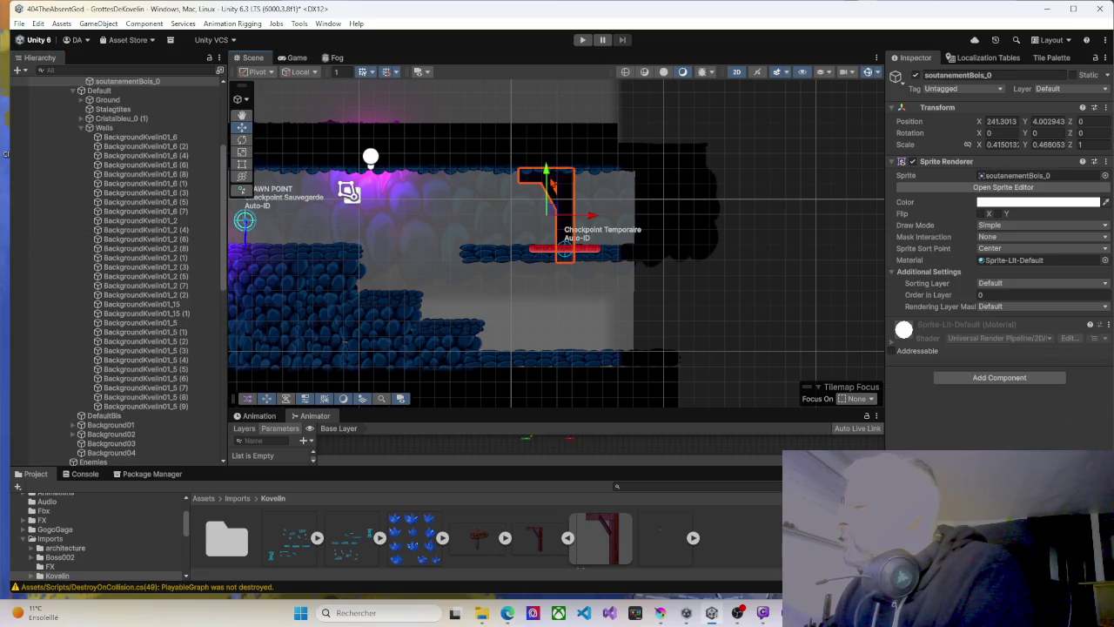
{"action": "left_click", "coordinate": [524, 173]}
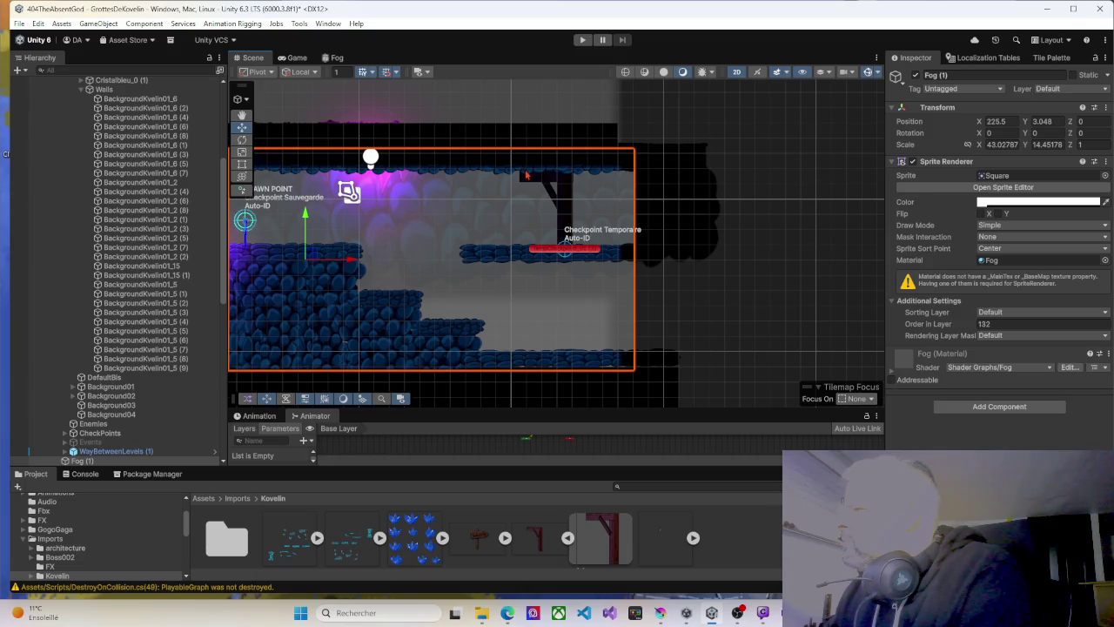
{"action": "left_click", "coordinate": [520, 170]}
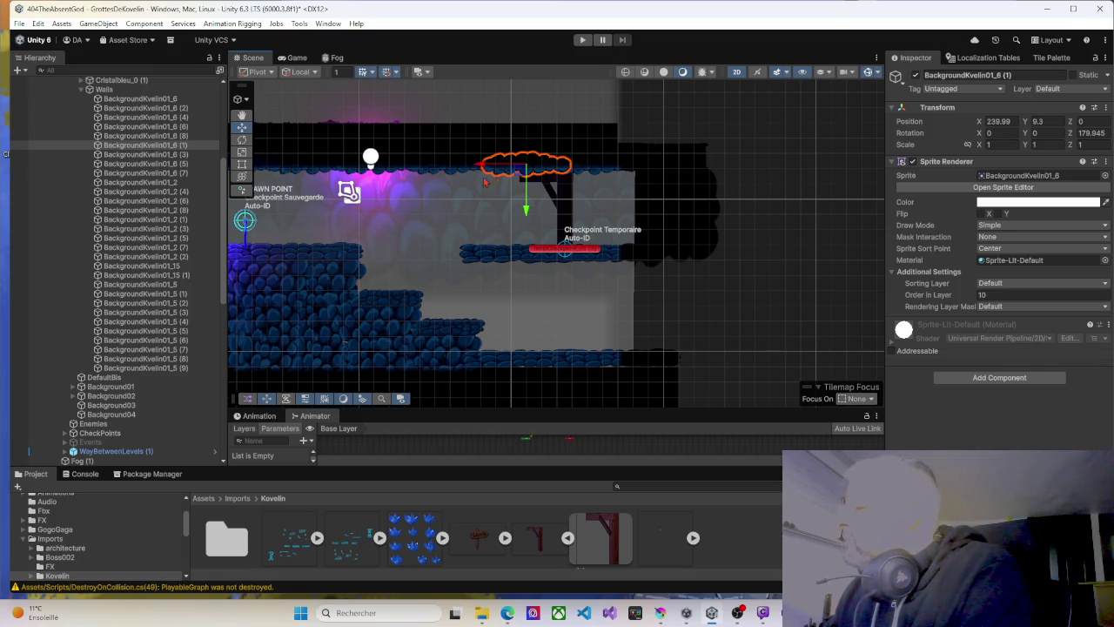
{"action": "scroll", "coordinate": [554, 199], "scroll_direction": "up", "scroll_amount": 10}
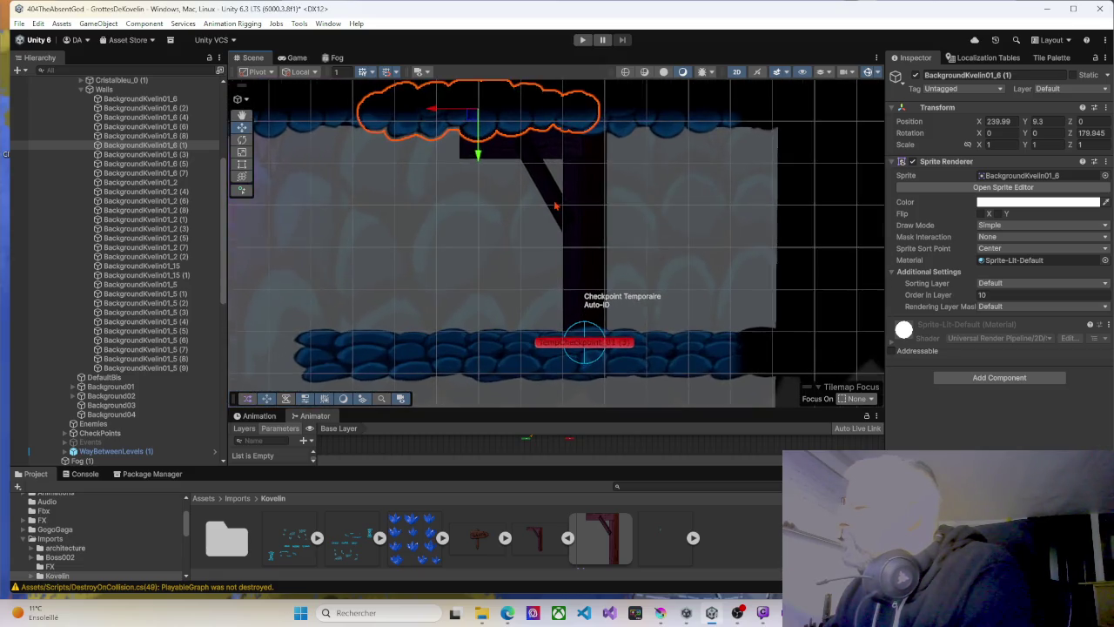
Inspect the background, fog, Default tilemap and wall sprites overlapping the beam.
{"action": "left_click", "coordinate": [565, 206]}
{"action": "left_click", "coordinate": [576, 206]}
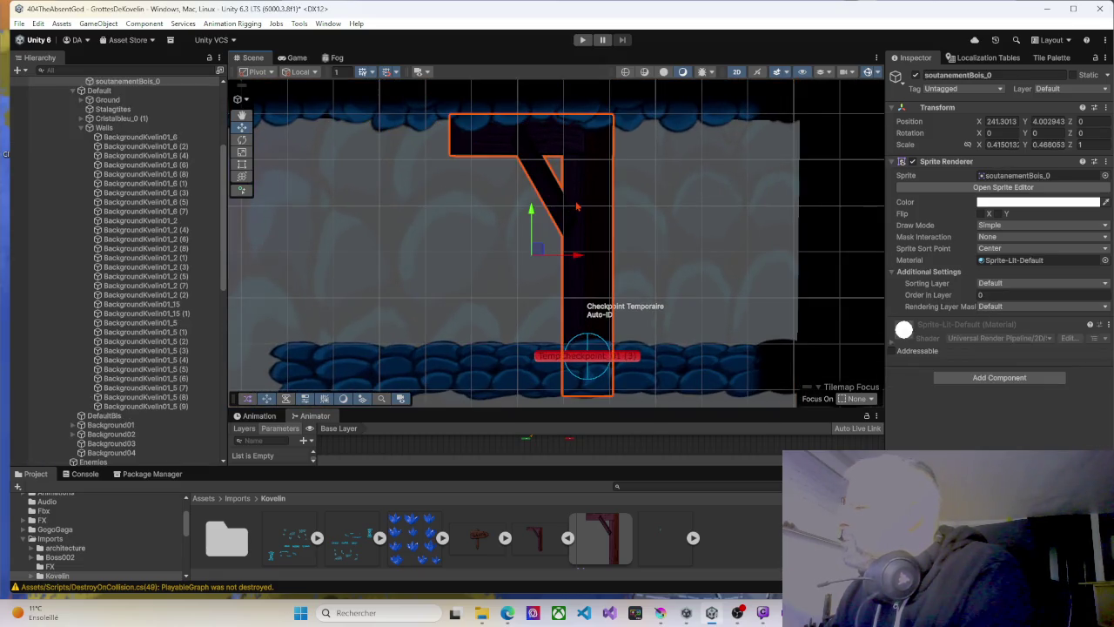
{"action": "left_click", "coordinate": [488, 126]}
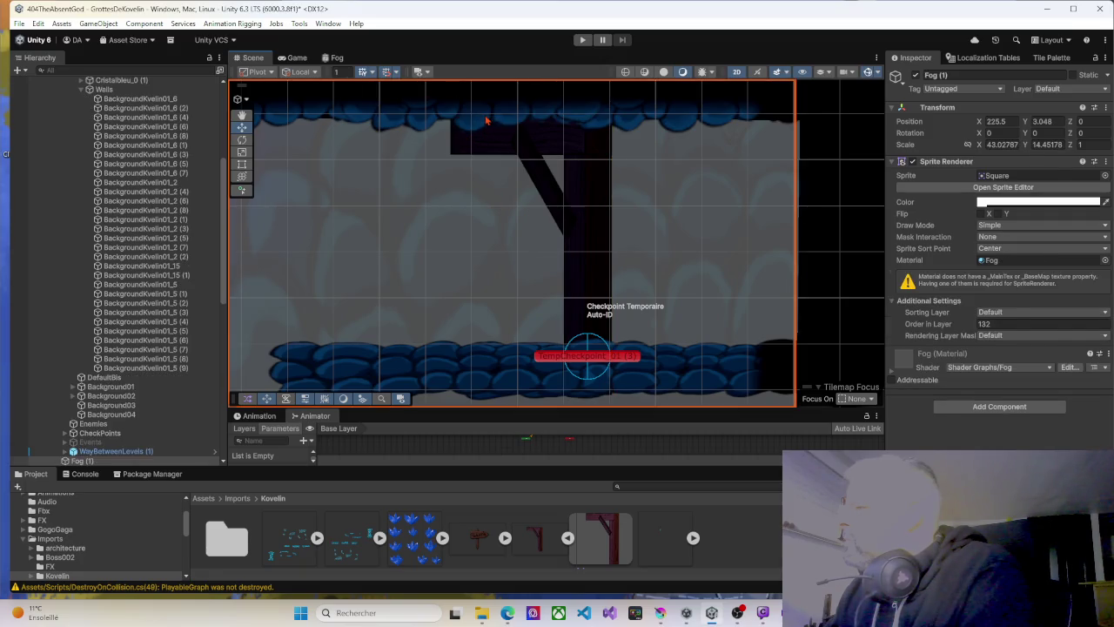
{"action": "left_click", "coordinate": [487, 126]}
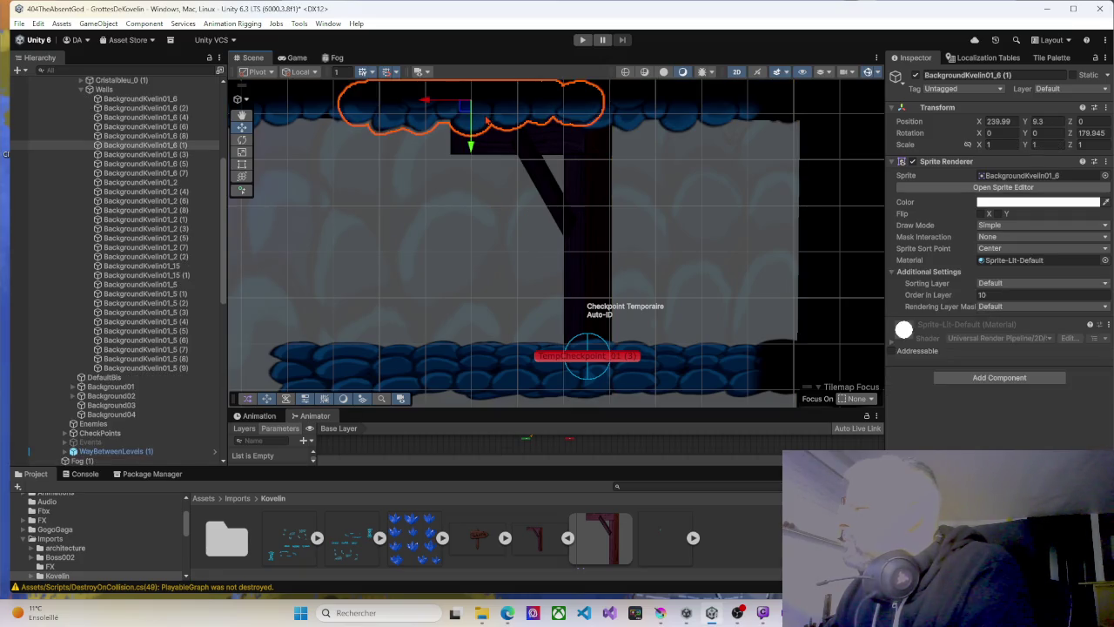
{"action": "scroll", "coordinate": [114, 147], "scroll_direction": "up", "scroll_amount": 3}
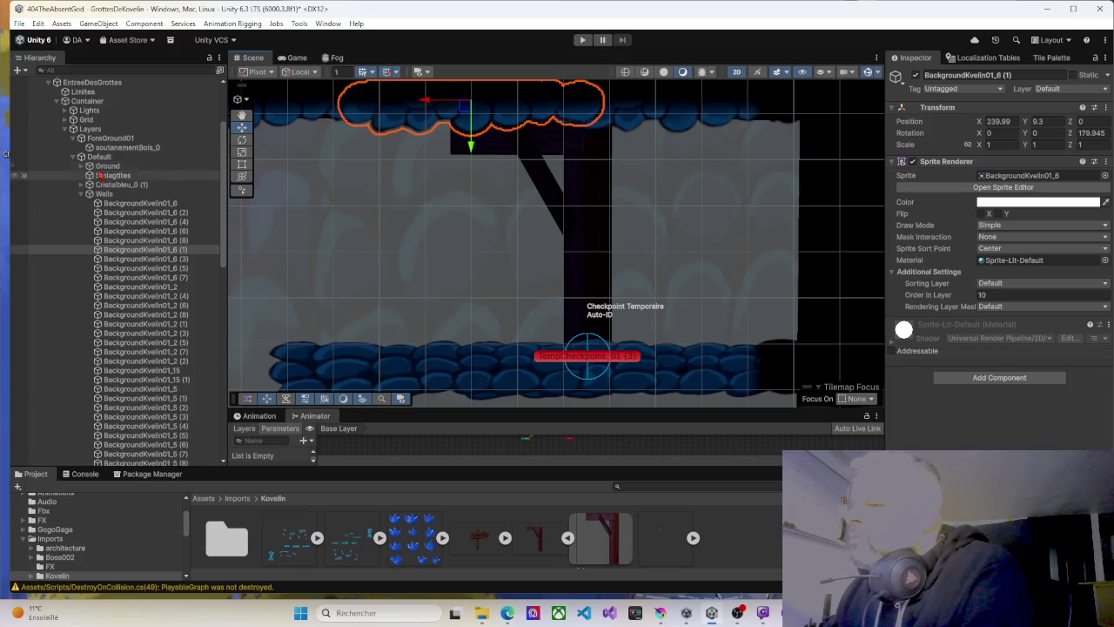
{"action": "left_click", "coordinate": [102, 159]}
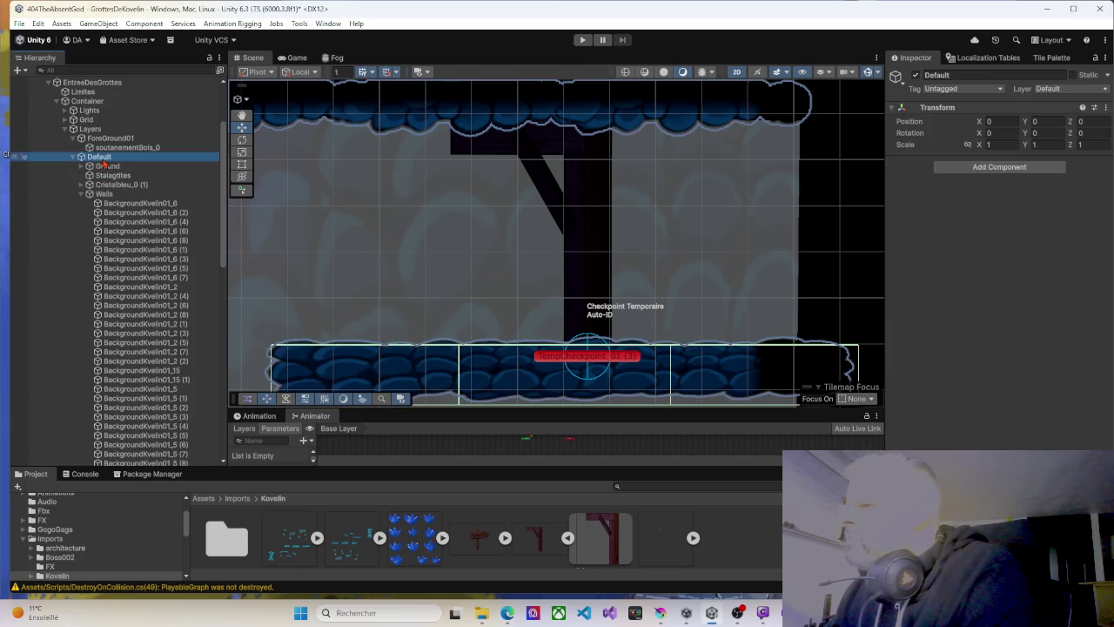
{"action": "left_click", "coordinate": [114, 204]}
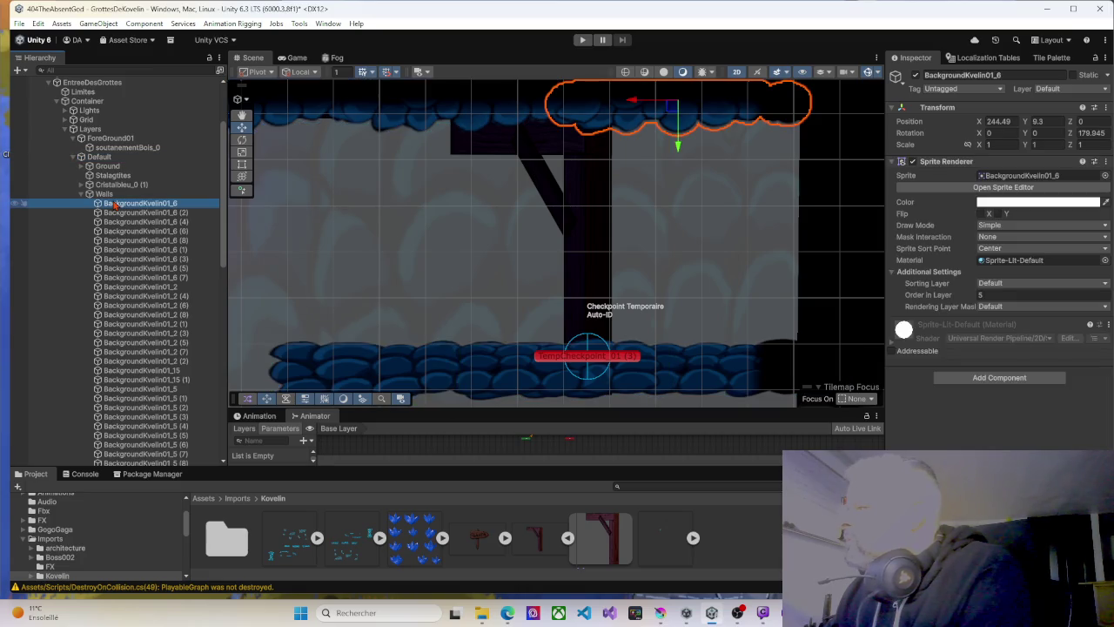
{"action": "left_click", "coordinate": [594, 206]}
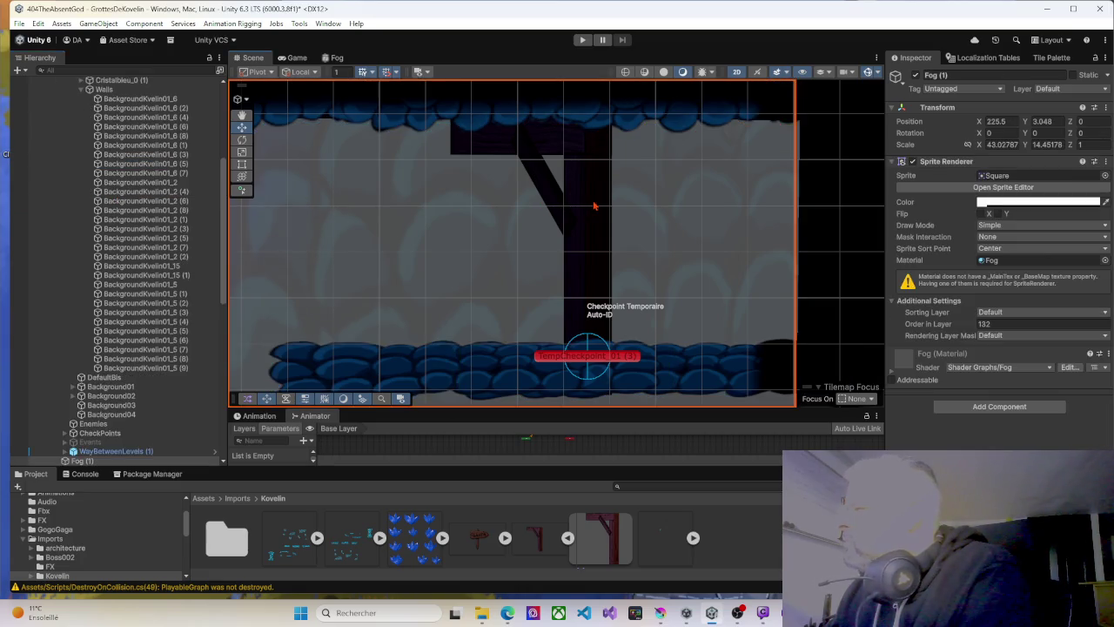
{"action": "left_click", "coordinate": [594, 206]}
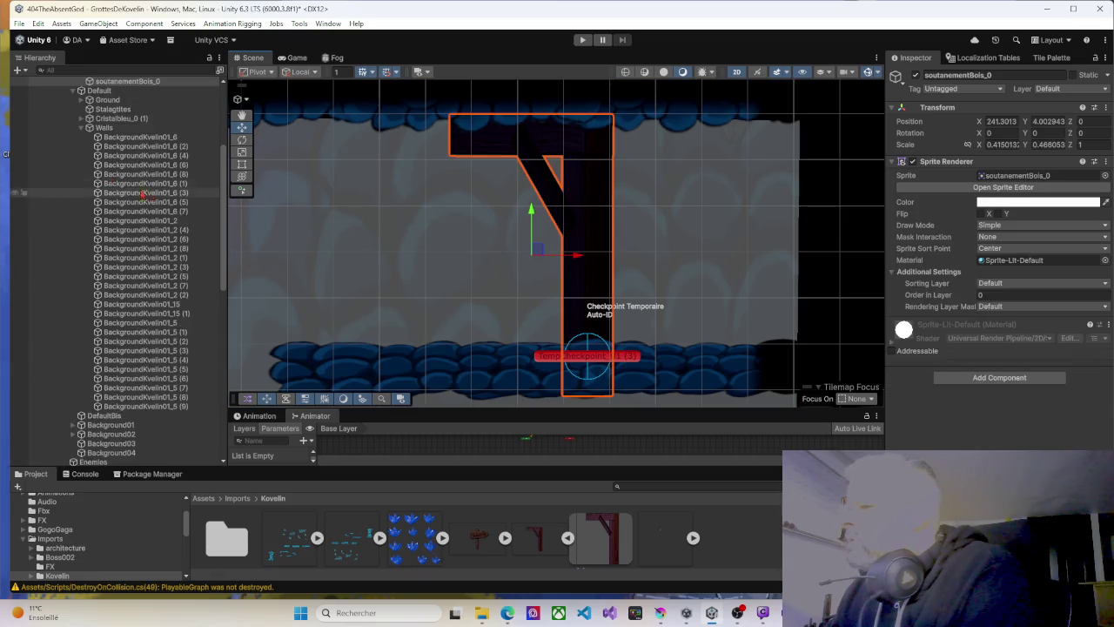
Collapse the Walls group and select the ForeGround01 layer holding the beam.
{"action": "left_click", "coordinate": [84, 128]}
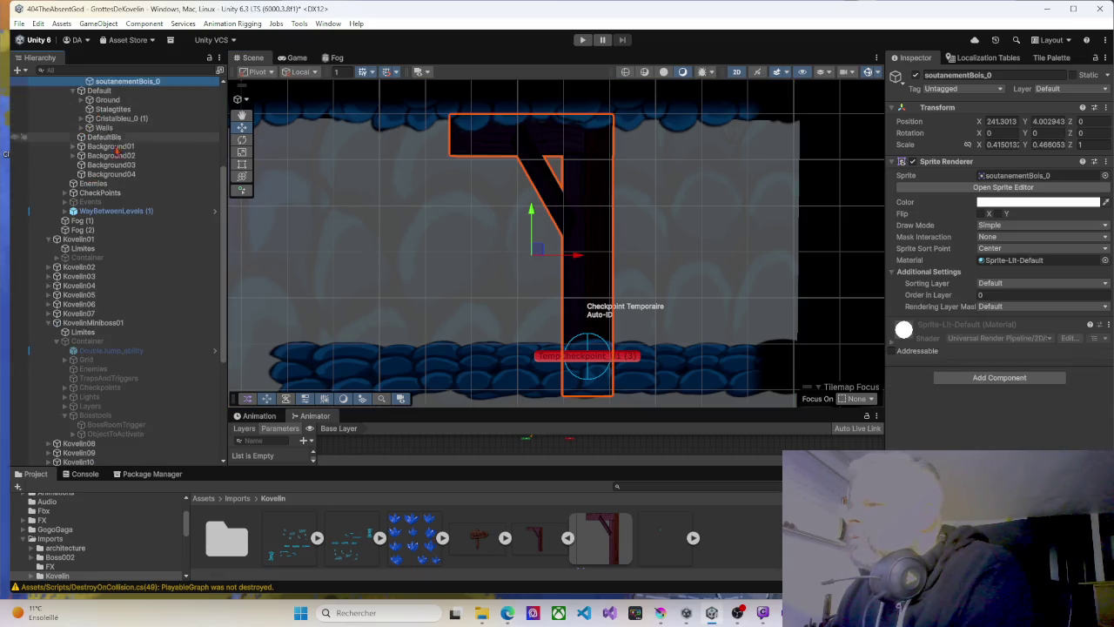
{"action": "scroll", "coordinate": [113, 218], "scroll_direction": "up", "scroll_amount": 5}
{"action": "left_click", "coordinate": [116, 241]}
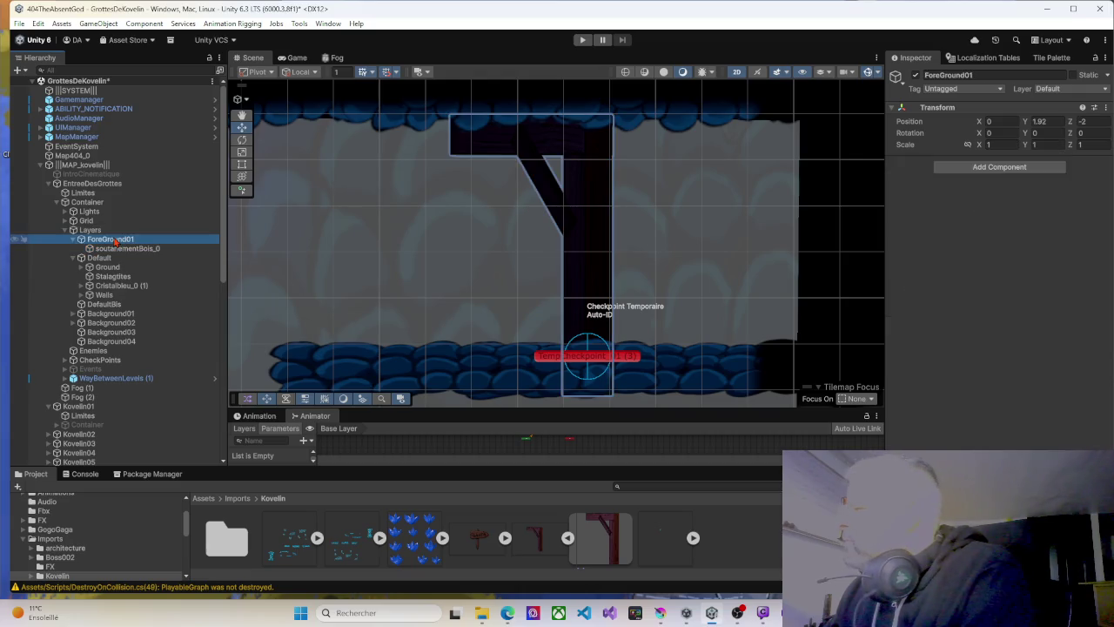
Set soutanementBois_0's Sprite Renderer Order in Layer to 20 and start Play mode with Ctrl+P.
{"action": "left_click", "coordinate": [124, 249]}
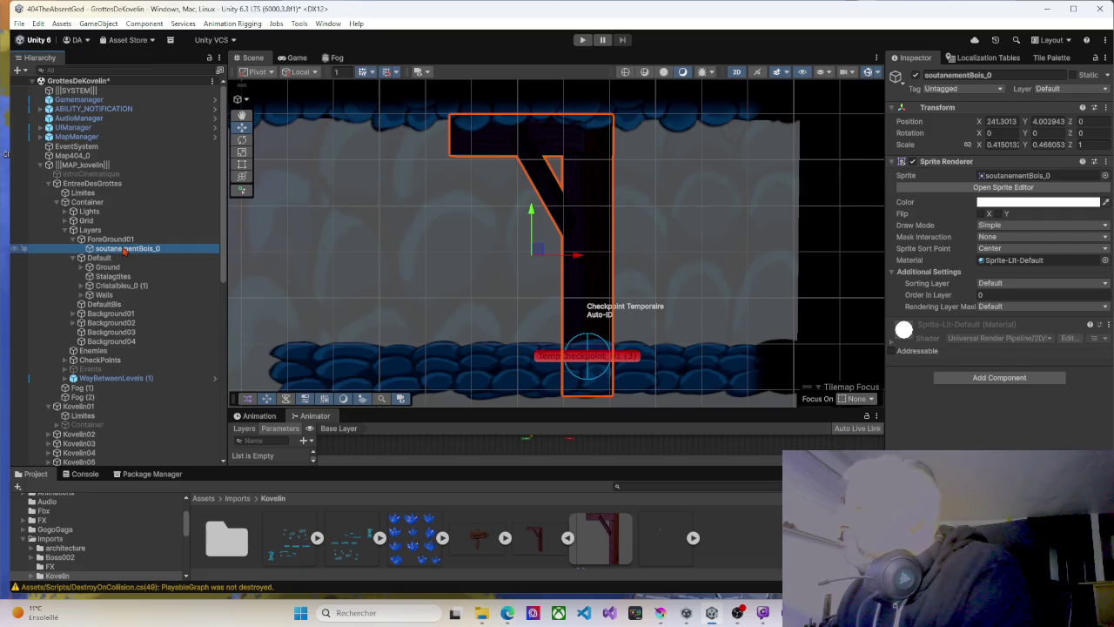
{"action": "left_click", "coordinate": [985, 295]}
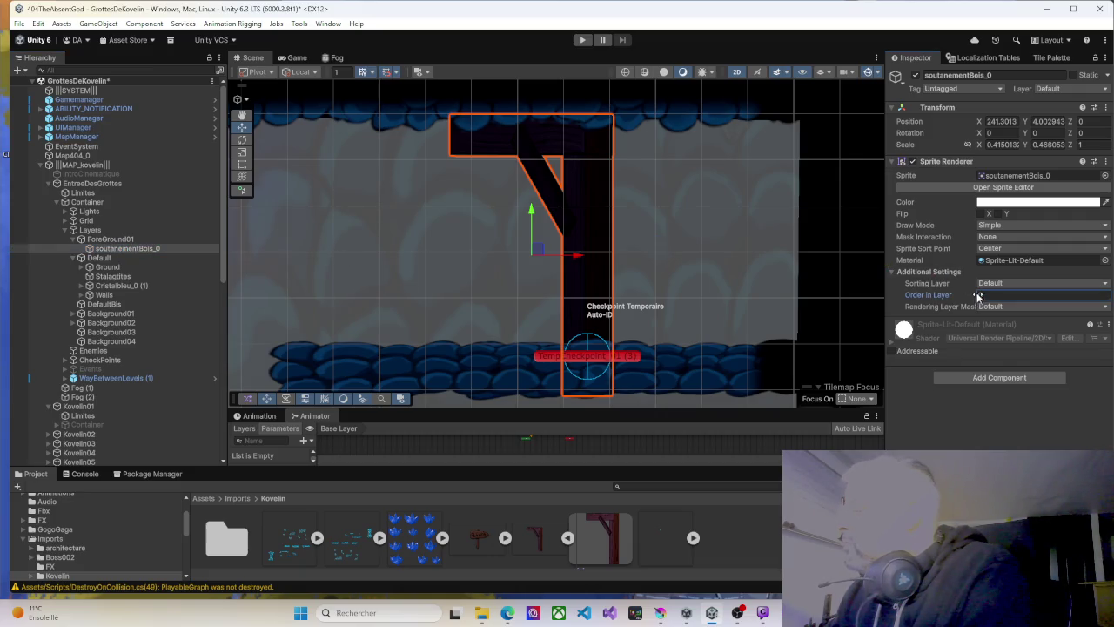
{"action": "type", "text": "15"}
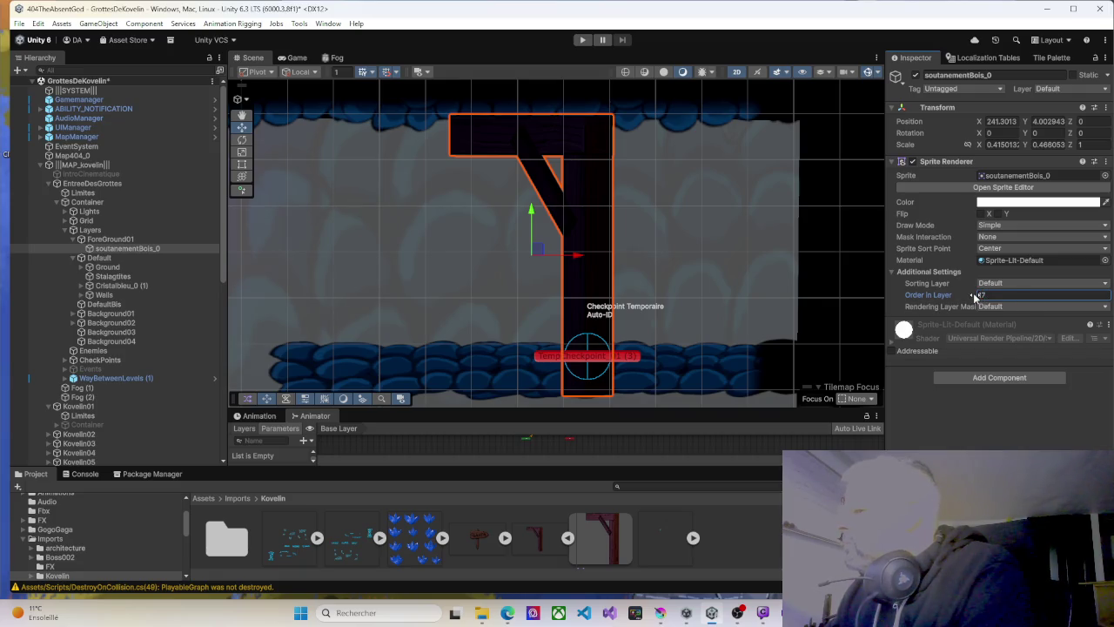
{"action": "left_click_drag", "start_coordinate": [968, 297], "coordinate": [972, 299]}
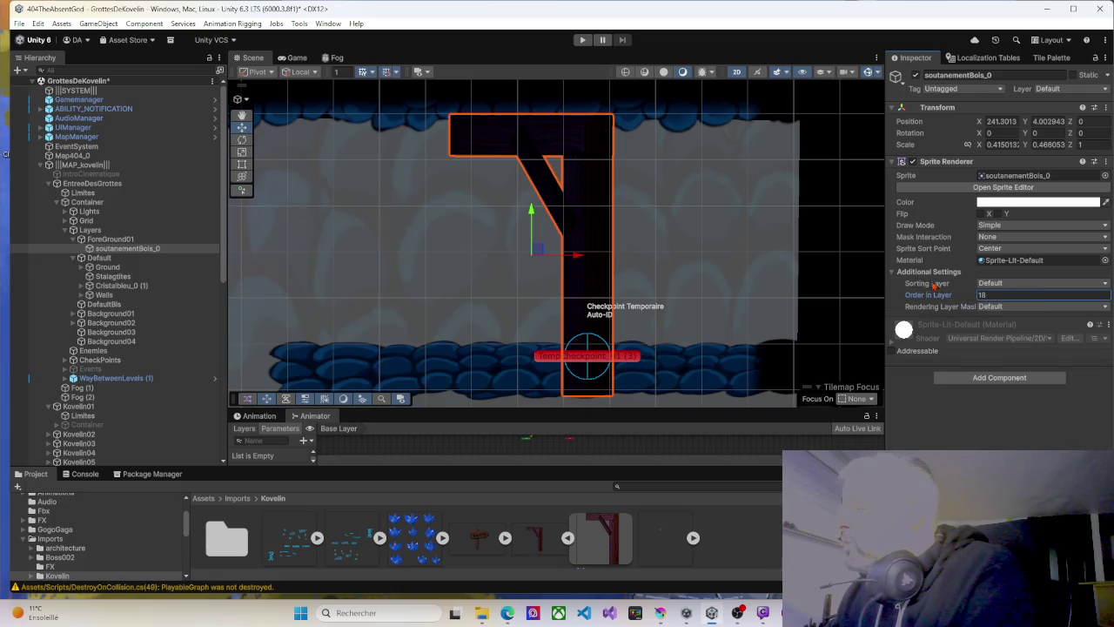
{"action": "type", "text": "20"}
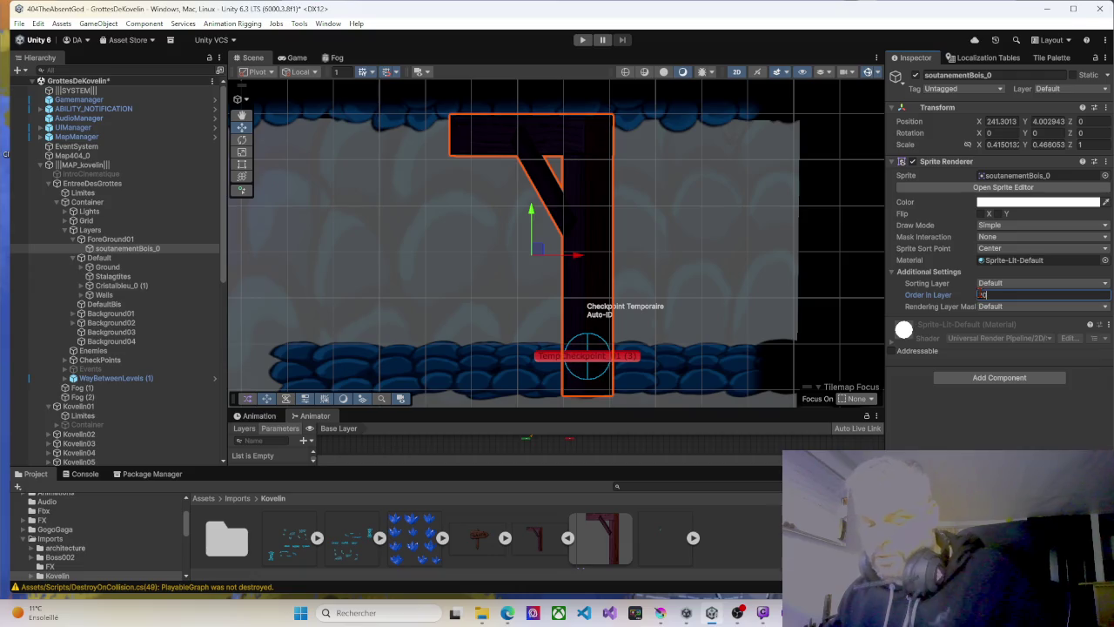
{"action": "key", "text": "ctrl+p"}
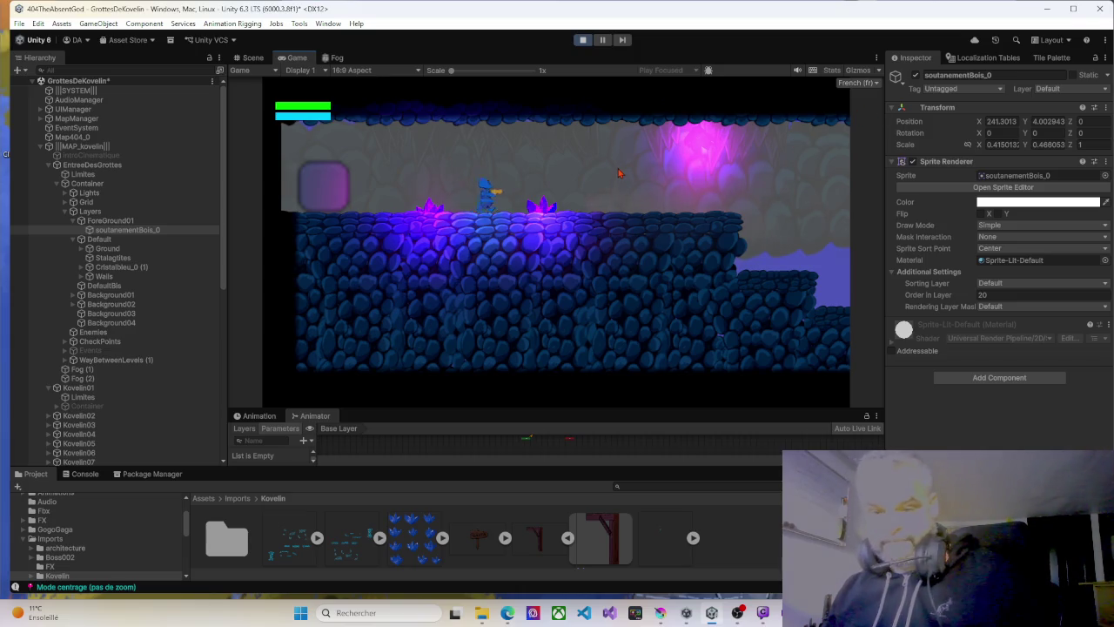
Run the player right, jump onto the floating platform, and stop the playtest with Ctrl+P.
{"action": "key", "text": "Right"}
{"action": "key", "text": "Right"}
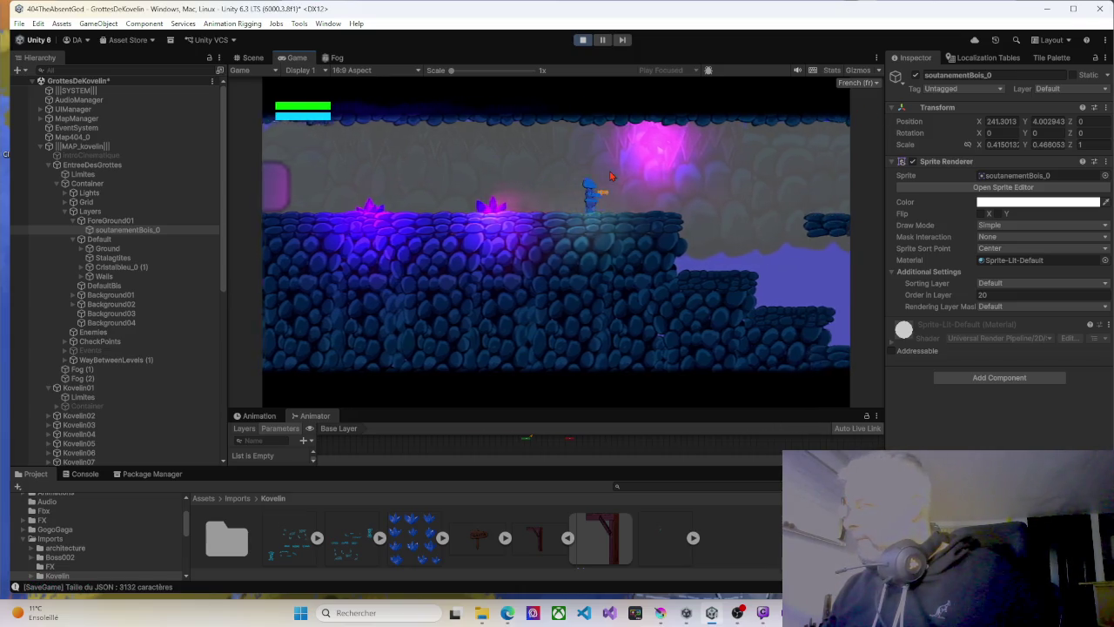
{"action": "key", "text": "Right"}
{"action": "key", "text": "space"}
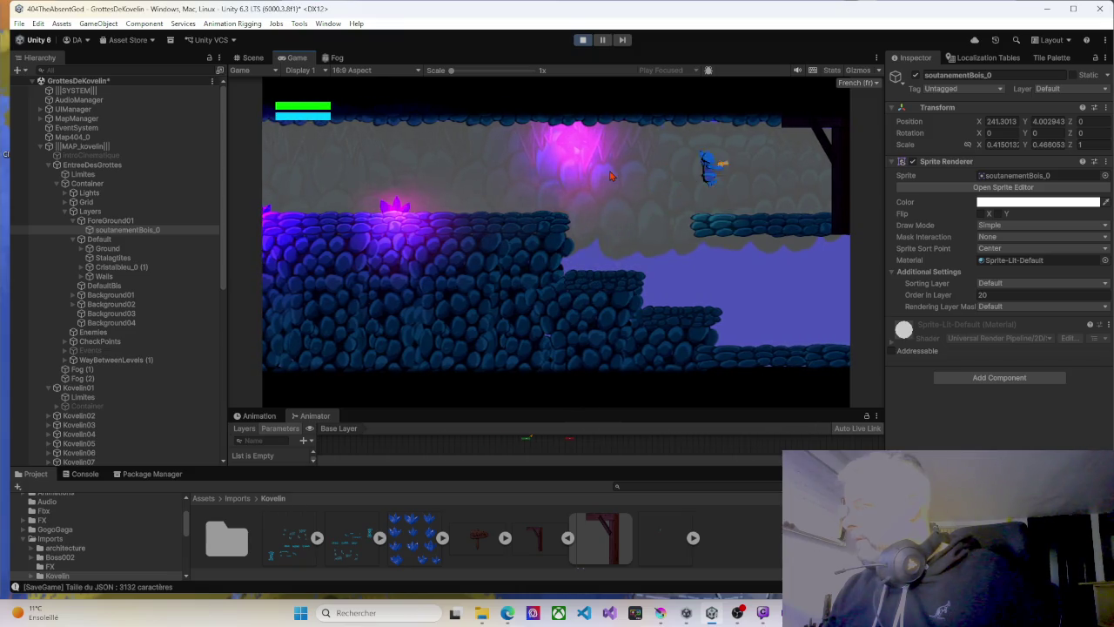
{"action": "key", "text": "Right"}
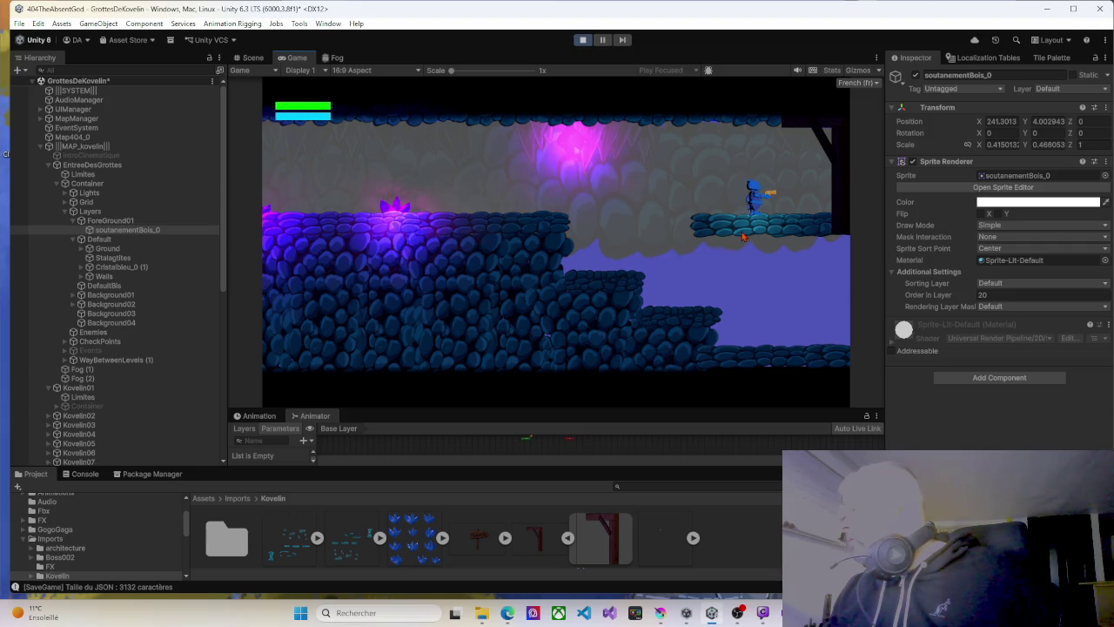
{"action": "key", "text": "ctrl+p"}
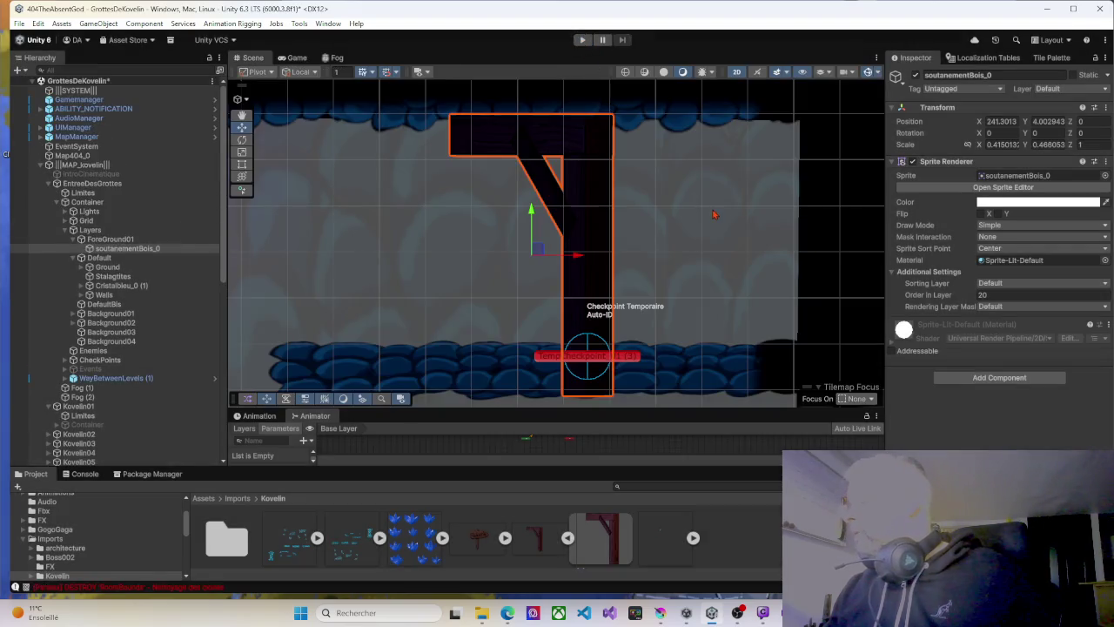
Select the PlateformeX9 (2) ground platform and duplicate it.
{"action": "left_click", "coordinate": [547, 382]}
{"action": "left_click", "coordinate": [547, 382]}
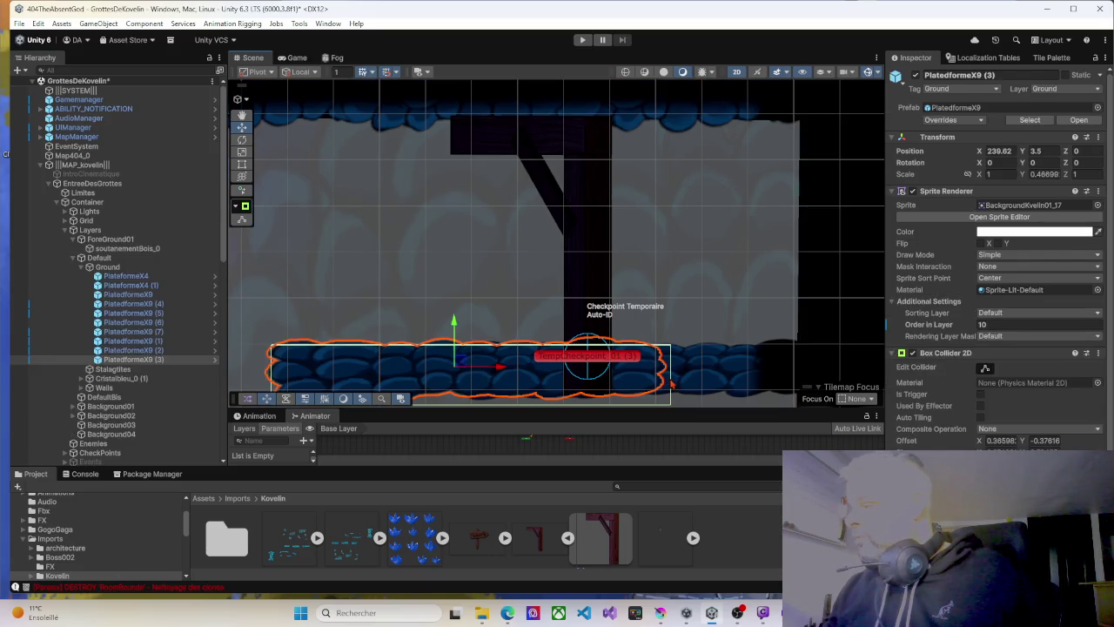
{"action": "left_click", "coordinate": [675, 384]}
{"action": "left_click", "coordinate": [688, 383]}
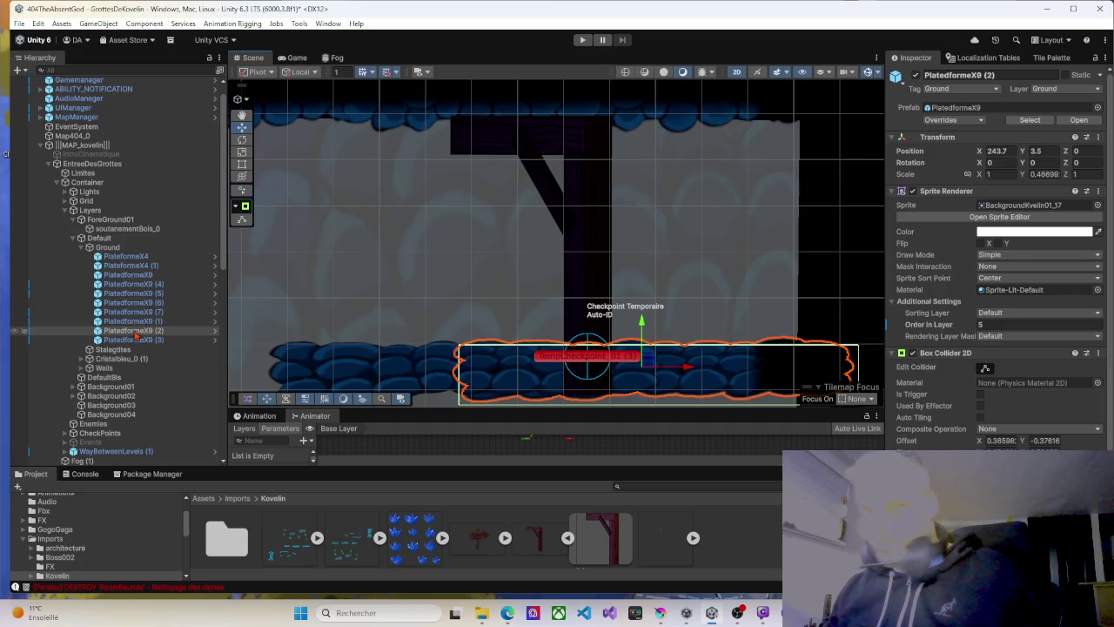
{"action": "key", "text": "ctrl+d"}
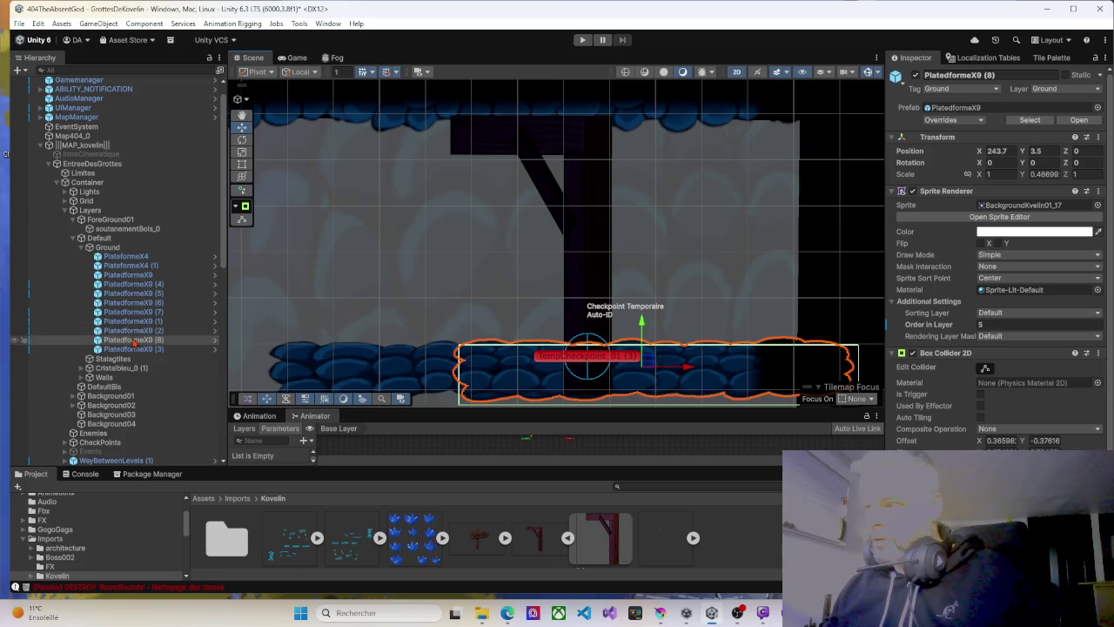
Move the PlateformeX9 (8) copy under ForeGround01 with Position Z 0, then start a playtest.
{"action": "mouse_move", "coordinate": [135, 306]}
{"action": "left_mouse_down"}
{"action": "mouse_move", "coordinate": [97, 187]}
{"action": "mouse_move", "coordinate": [100, 222]}
{"action": "left_mouse_up"}
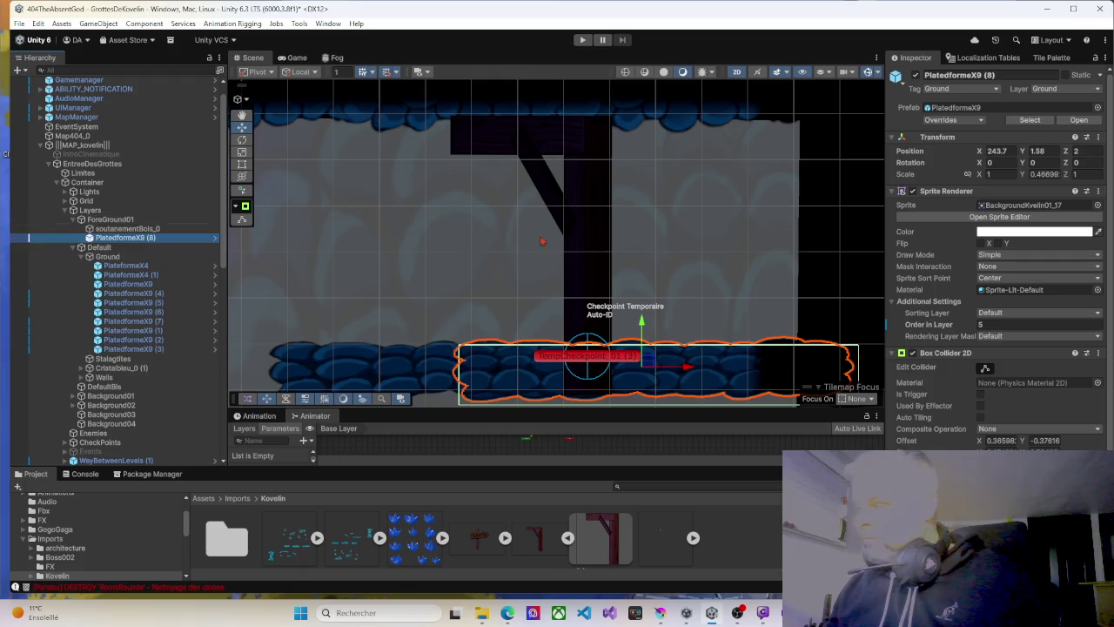
{"action": "left_click", "coordinate": [1087, 152]}
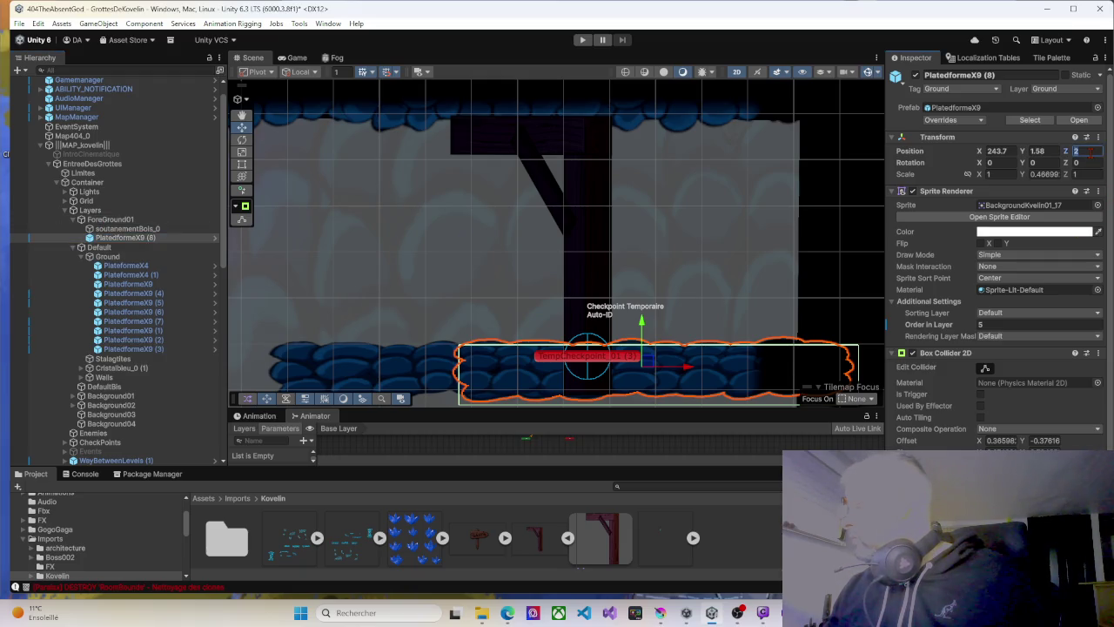
{"action": "type", "text": "0"}
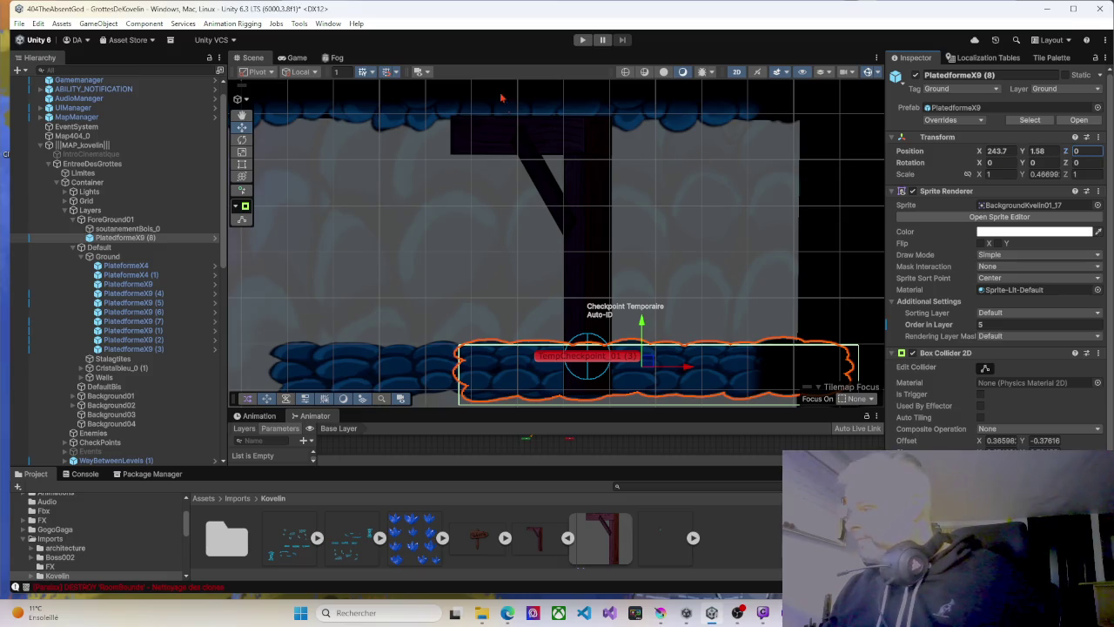
{"action": "left_click", "coordinate": [583, 40]}
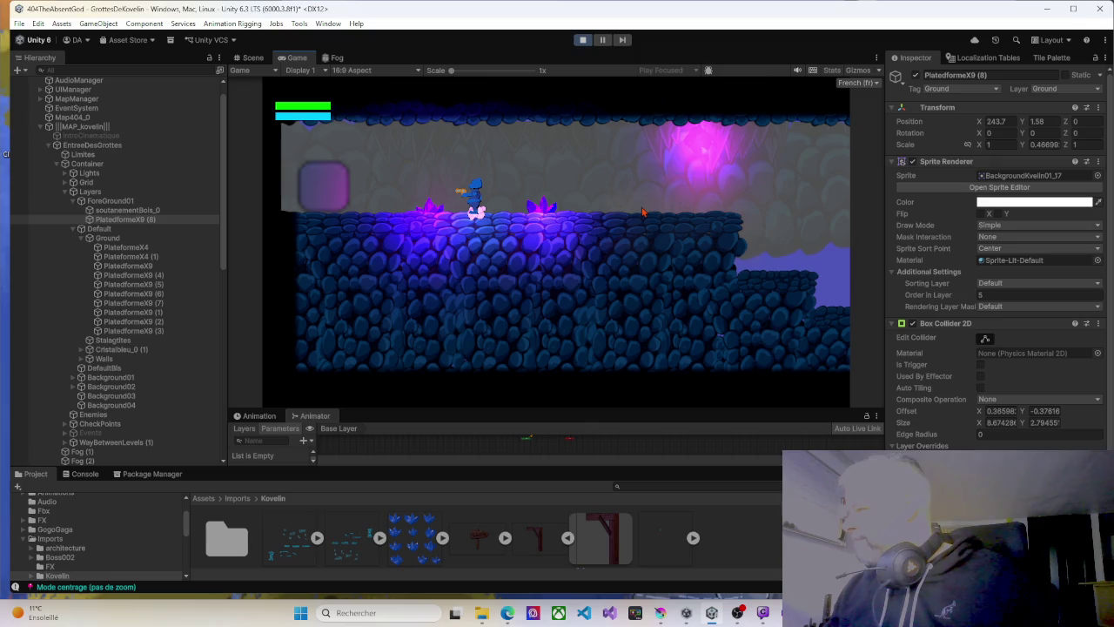
Walk right onto the ledge and set the copied platform's Order in Layer to 20.
{"action": "key", "text": "Right"}
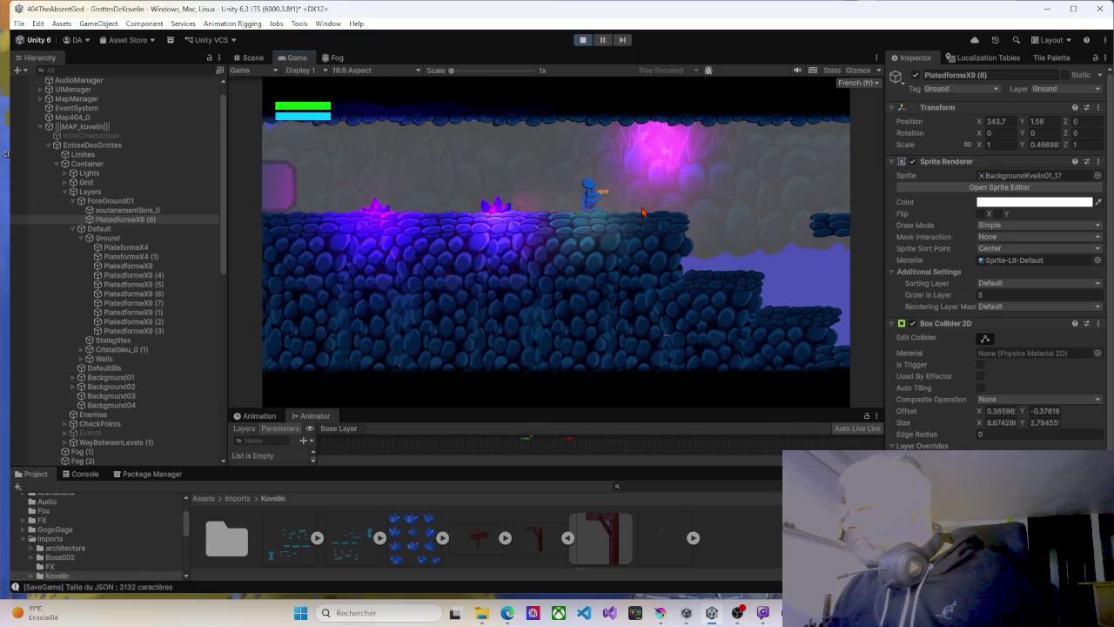
{"action": "key", "text": "space"}
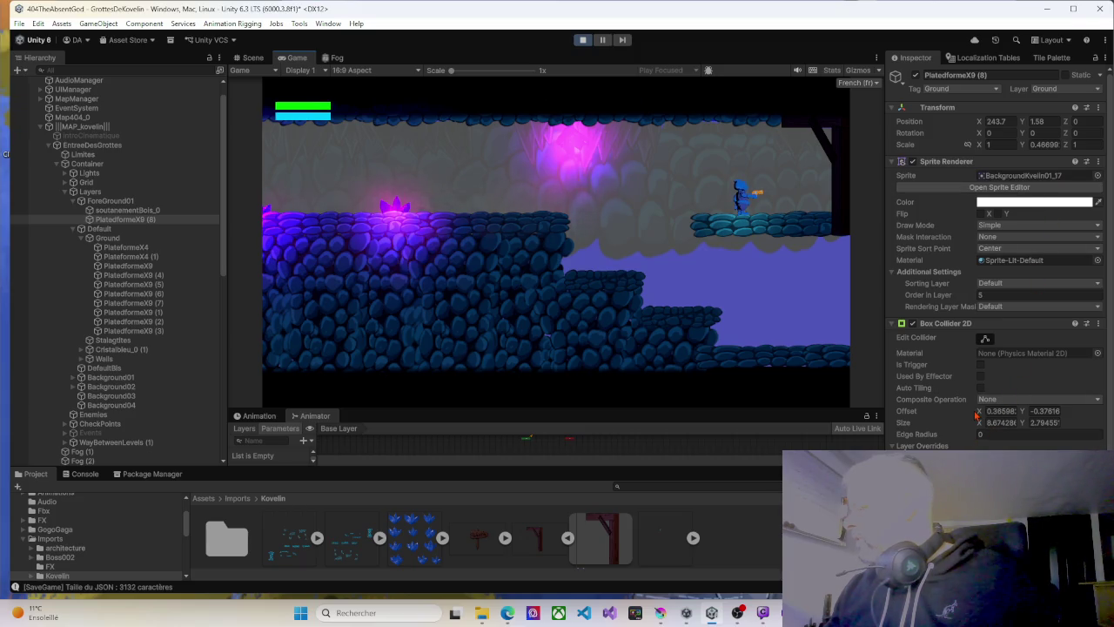
{"action": "left_click", "coordinate": [891, 324]}
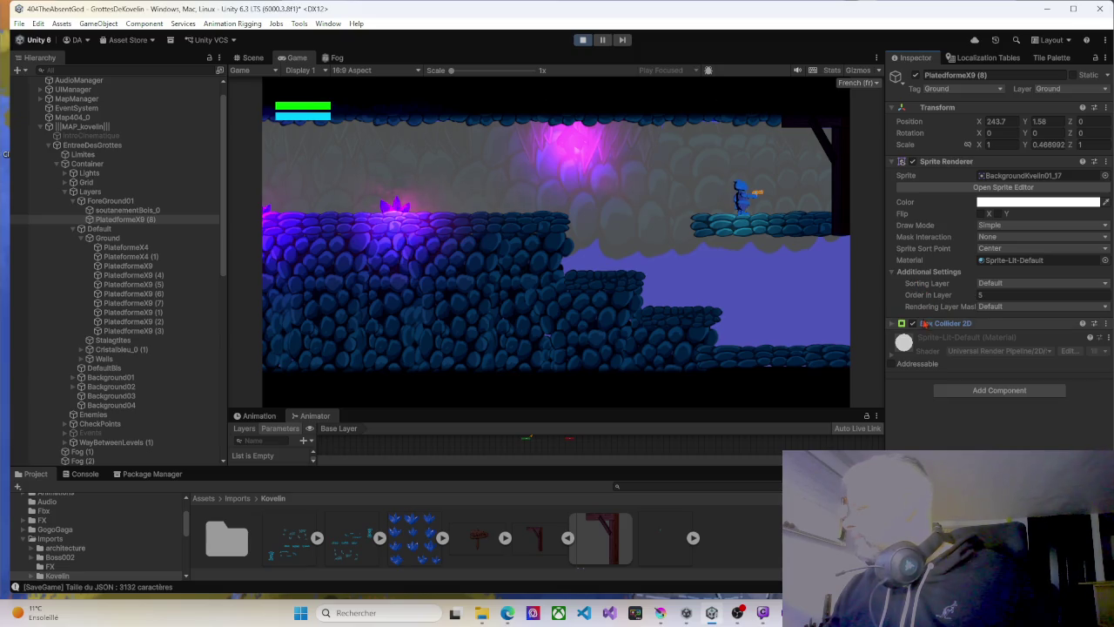
{"action": "left_click", "coordinate": [982, 295]}
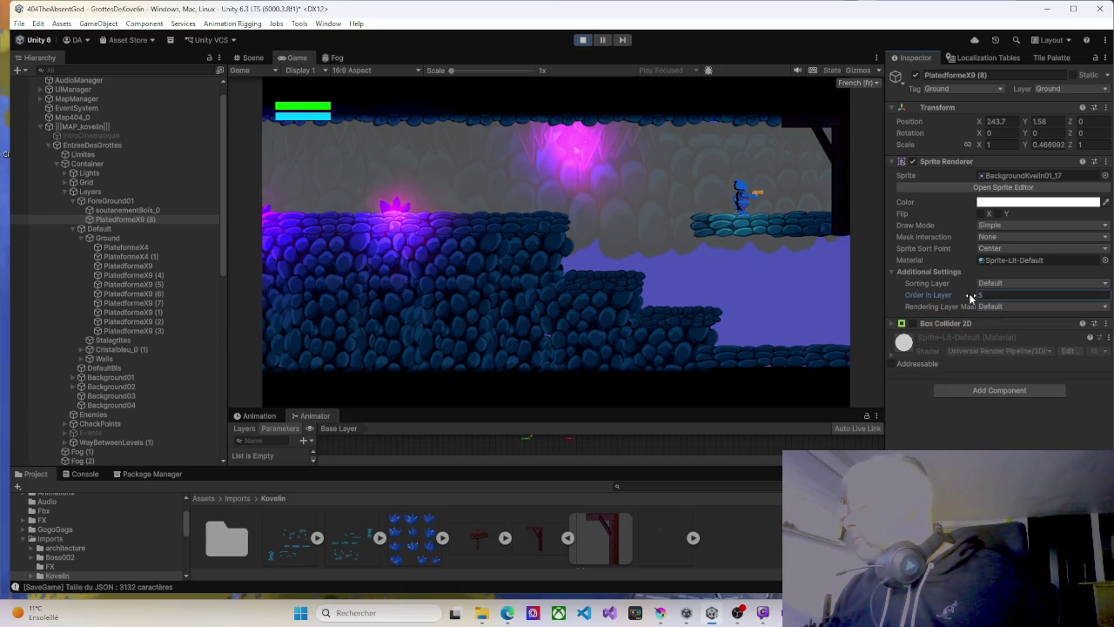
{"action": "type", "text": "37"}
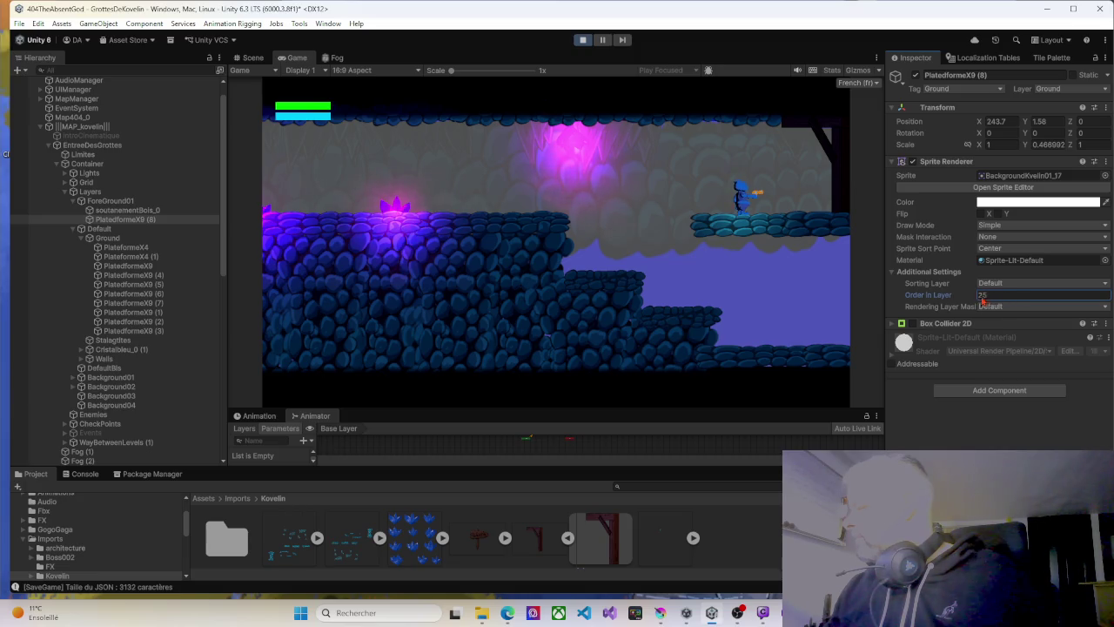
{"action": "key", "text": "BackSpace"}
{"action": "key", "text": "BackSpace"}
{"action": "type", "text": "3"}
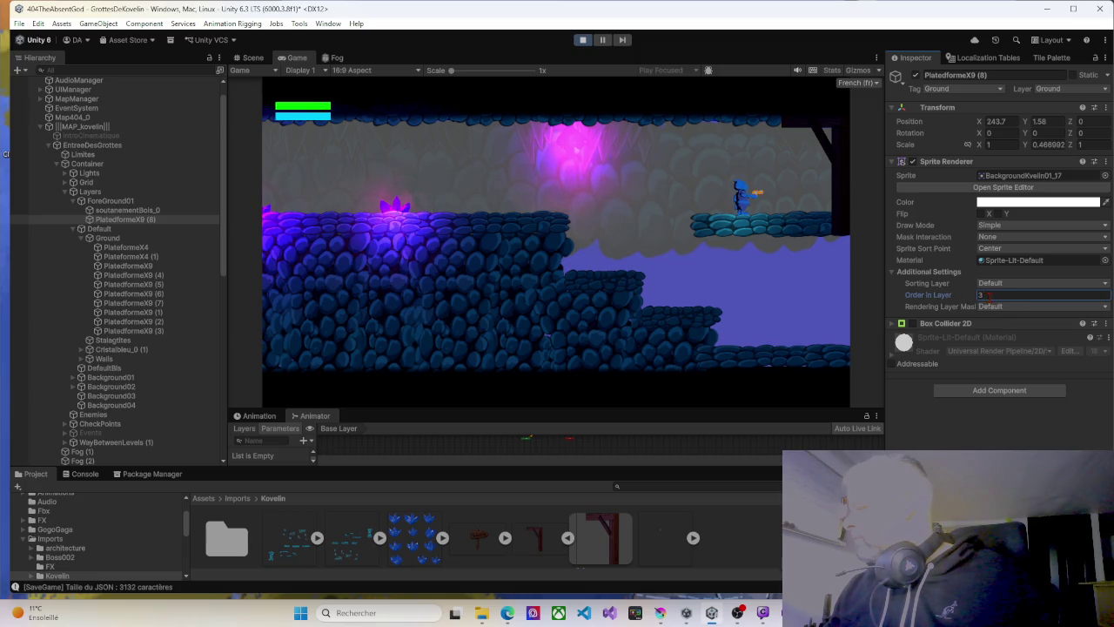
{"action": "type", "text": "200"}
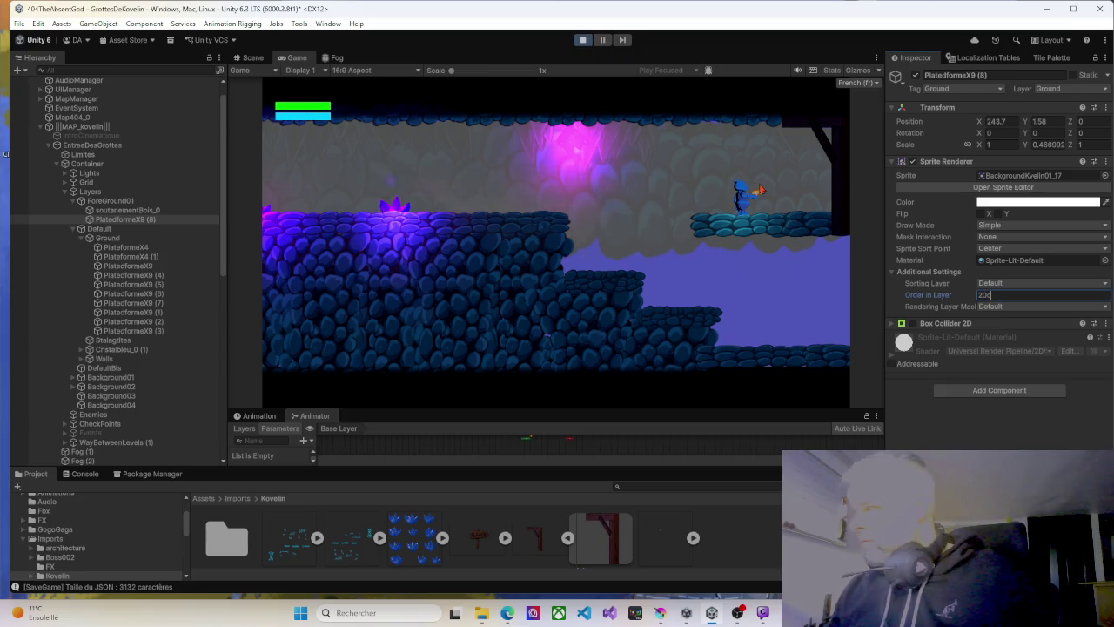
{"action": "left_click", "coordinate": [766, 187]}
Jump between the upper-right platform and lower middle ledge, then walk left.
{"action": "key", "text": "Right"}
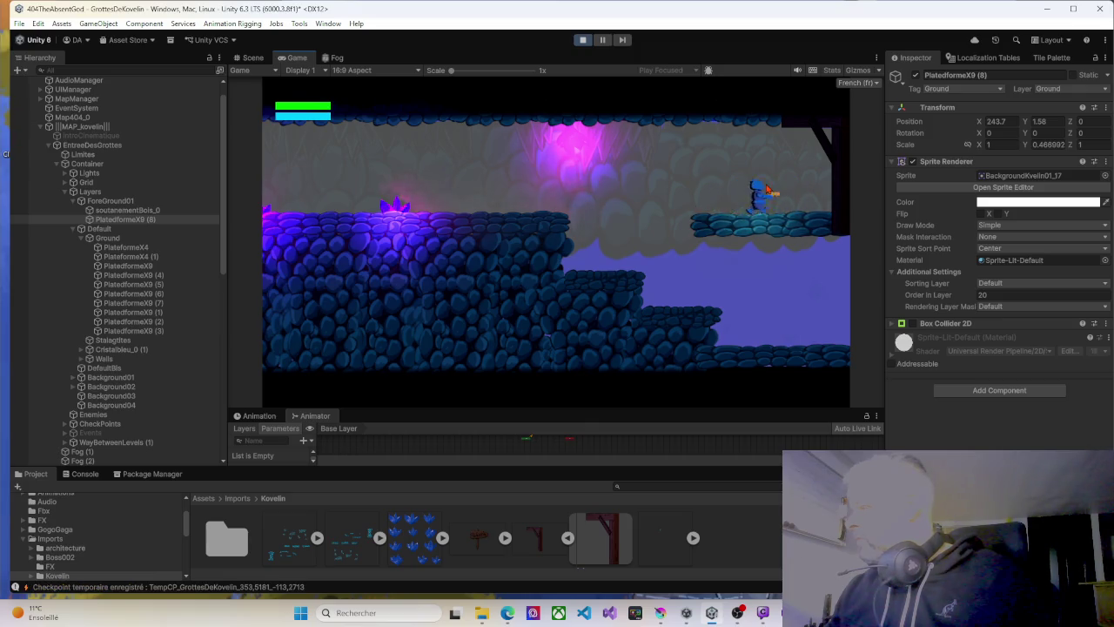
{"action": "key", "text": "Left"}
{"action": "key", "text": "space"}
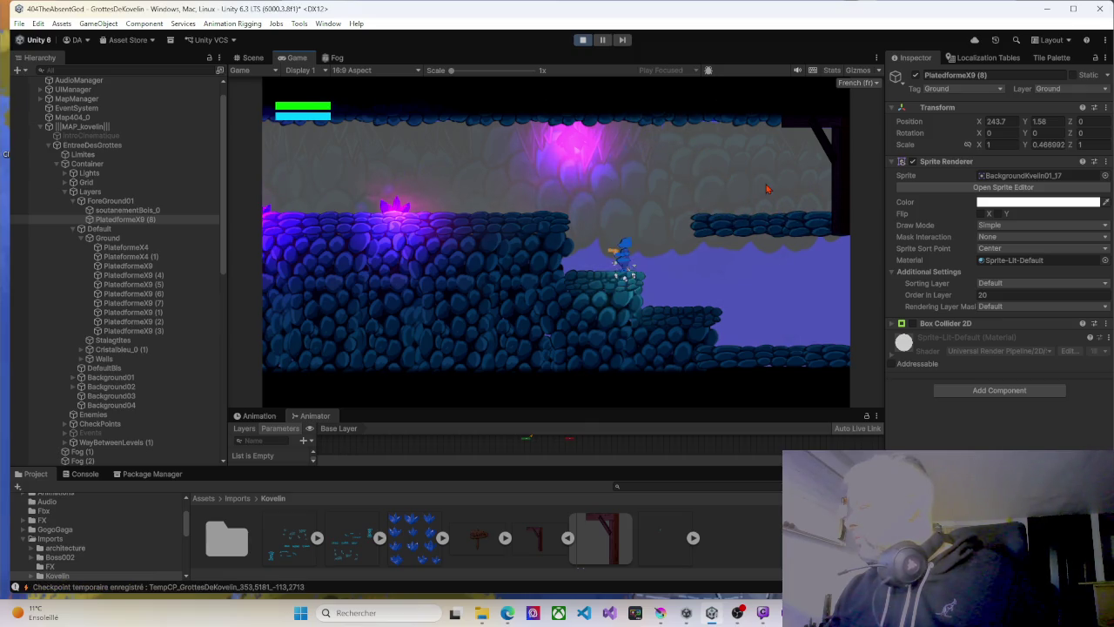
{"action": "key", "text": "Right"}
{"action": "key", "text": "space"}
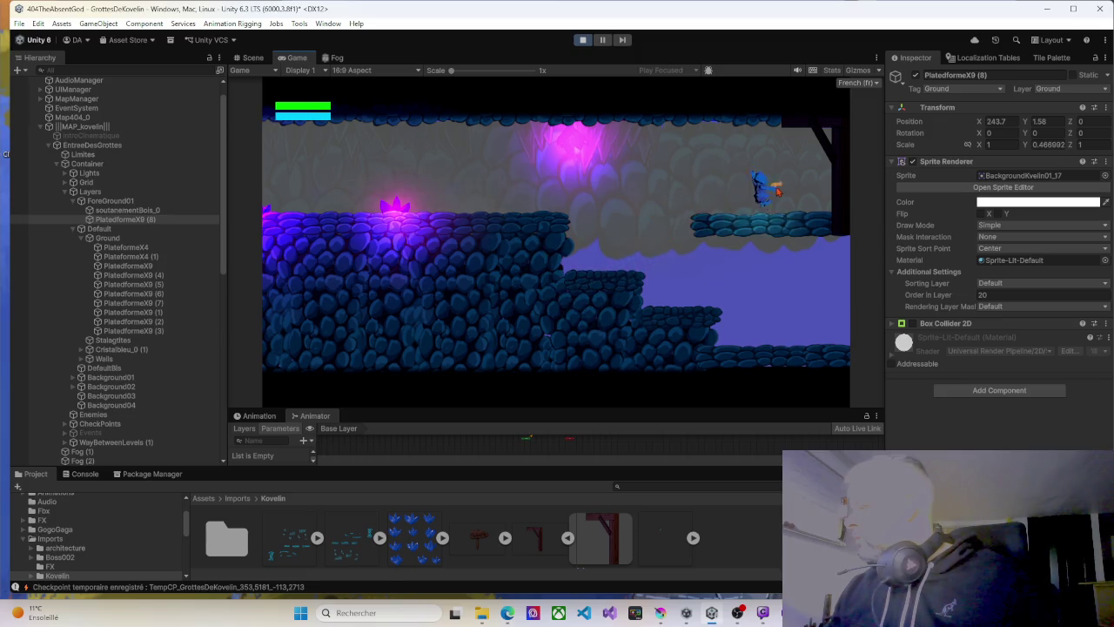
{"action": "key", "text": "Left"}
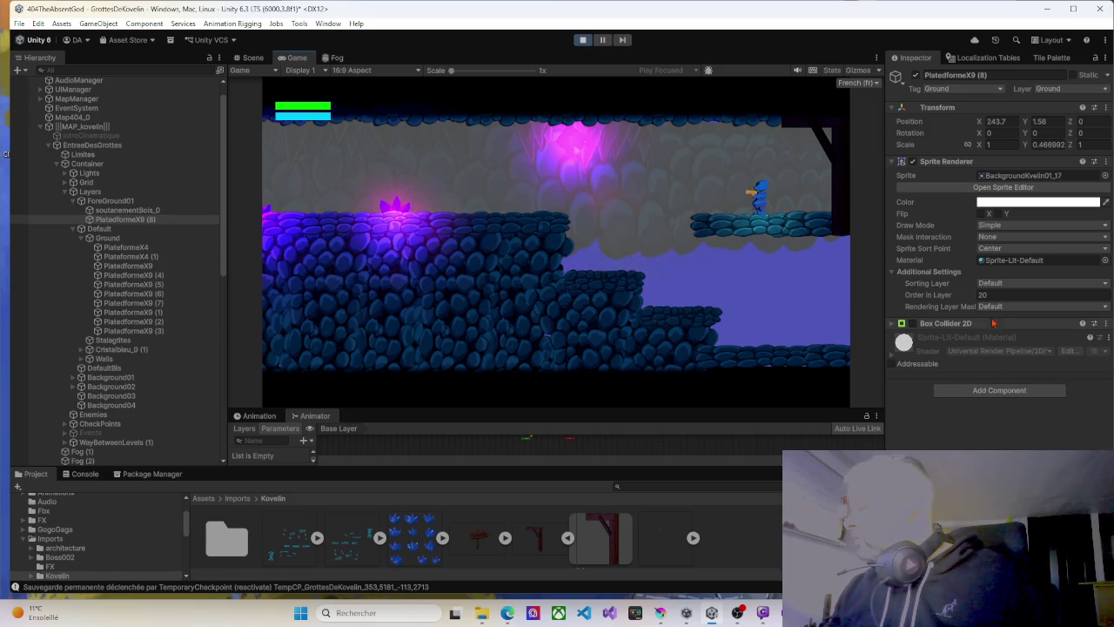
Stop the playtest and set the copied platform's Order in Layer to 20.
{"action": "left_click", "coordinate": [582, 39]}
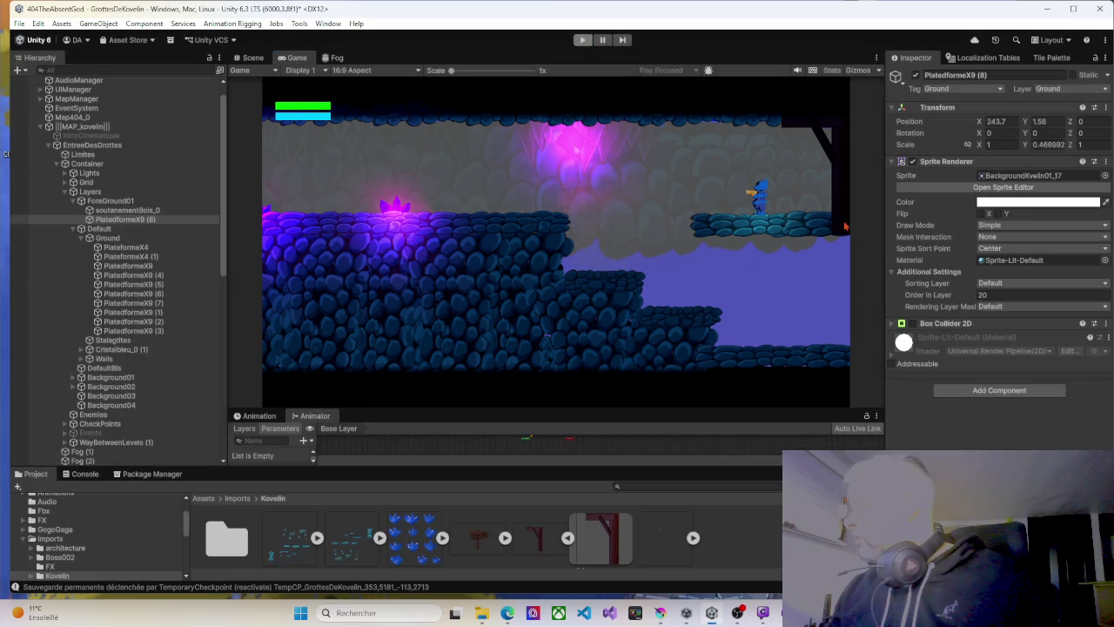
{"action": "left_click", "coordinate": [1004, 323]}
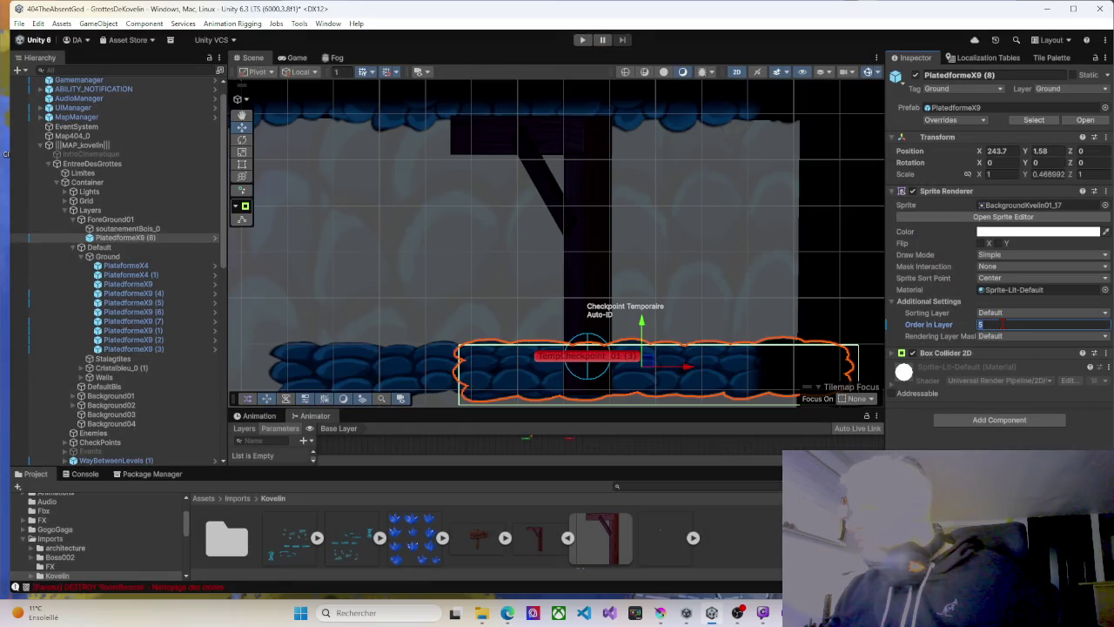
{"action": "type", "text": "20"}
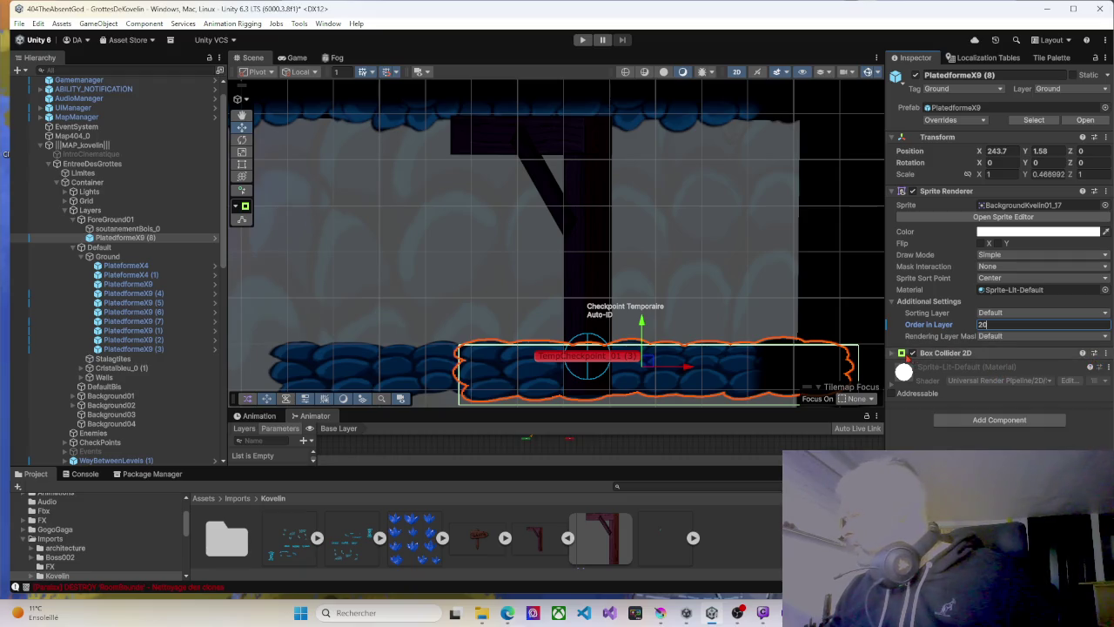
Remove the platform's Box Collider 2D component and start a new playtest.
{"action": "left_click", "coordinate": [1105, 353]}
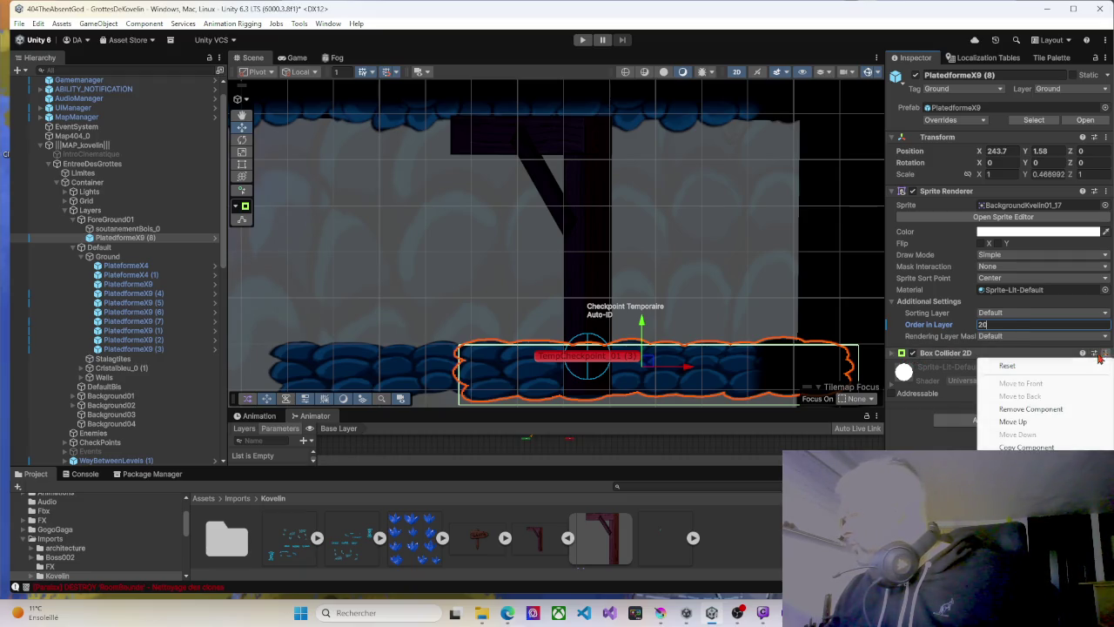
{"action": "left_click", "coordinate": [1022, 409]}
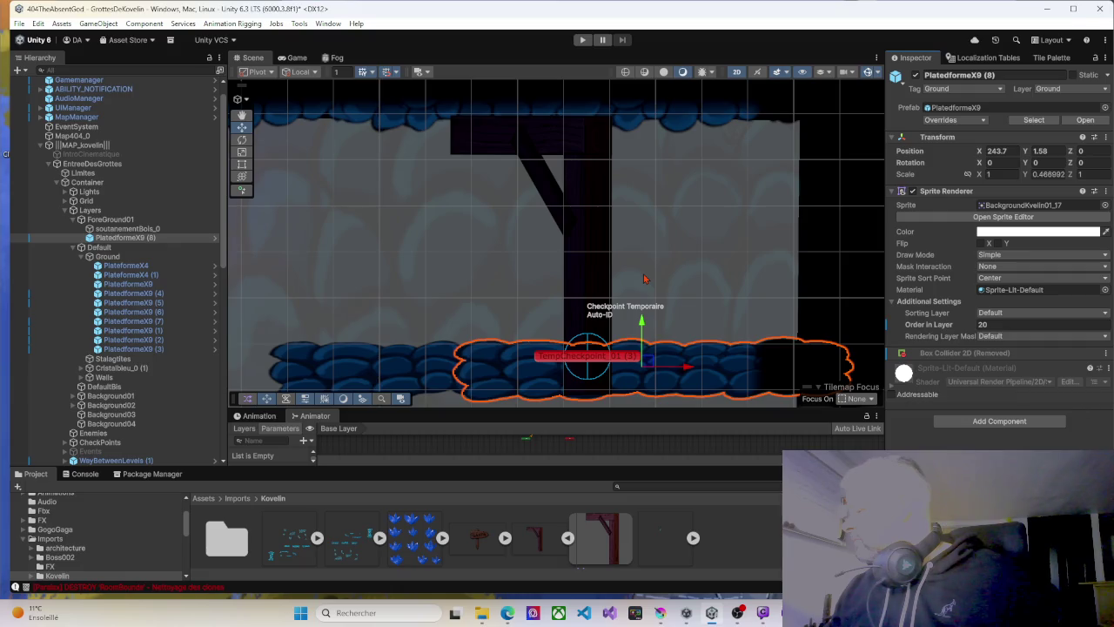
{"action": "left_click", "coordinate": [582, 39]}
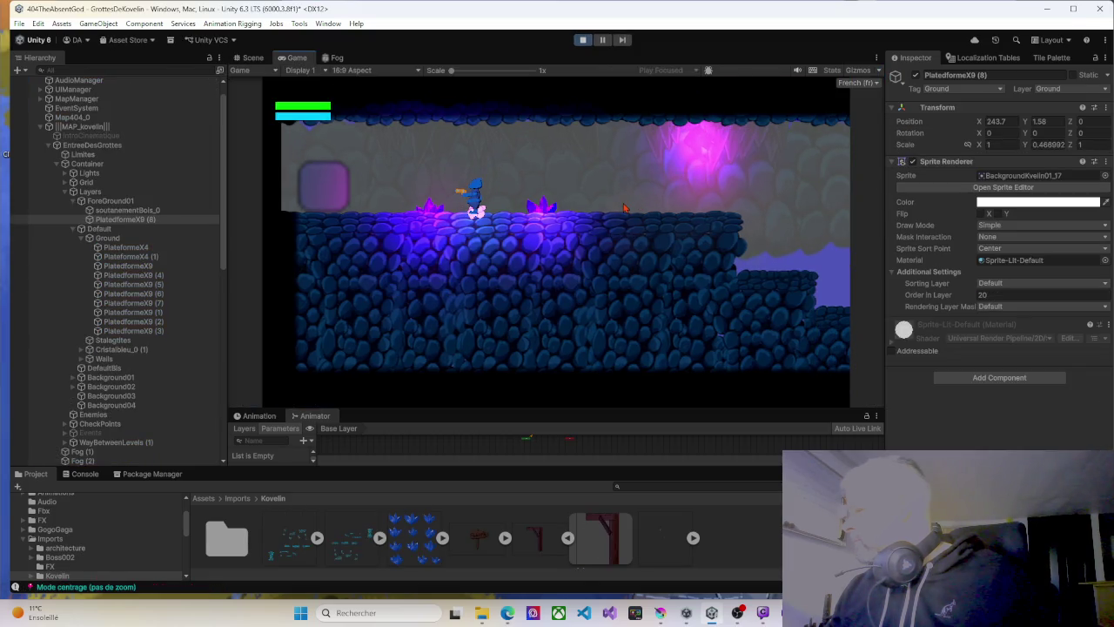
Walk right over the higher platform into the next cave area, return, then stop playing.
{"action": "key", "text": "d"}
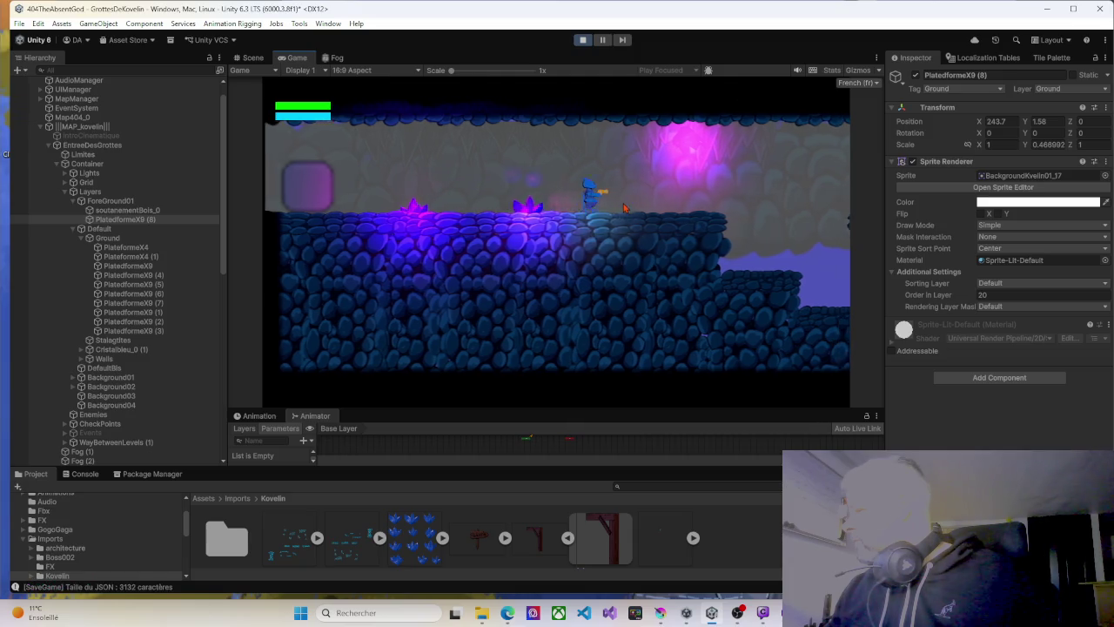
{"action": "key", "text": "space"}
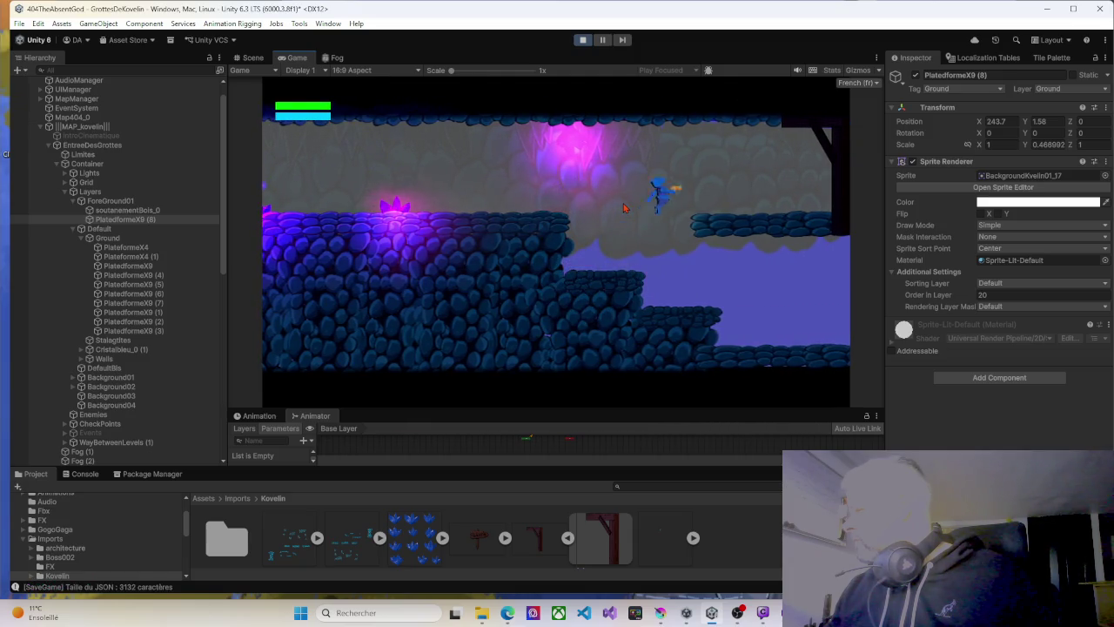
{"action": "key", "text": "d"}
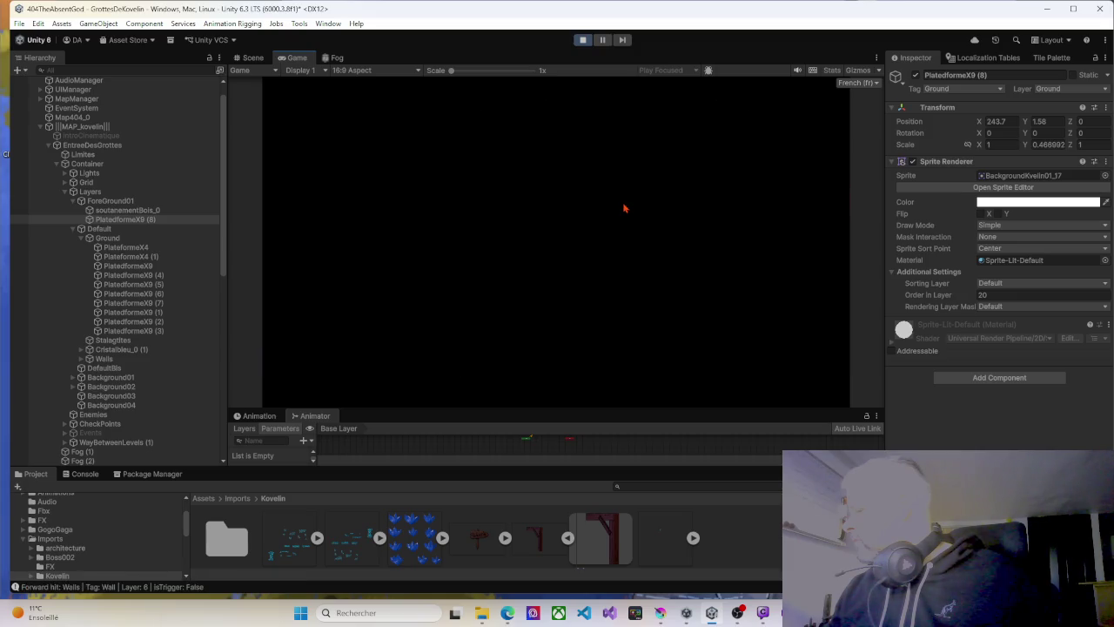
{"action": "key", "text": "q"}
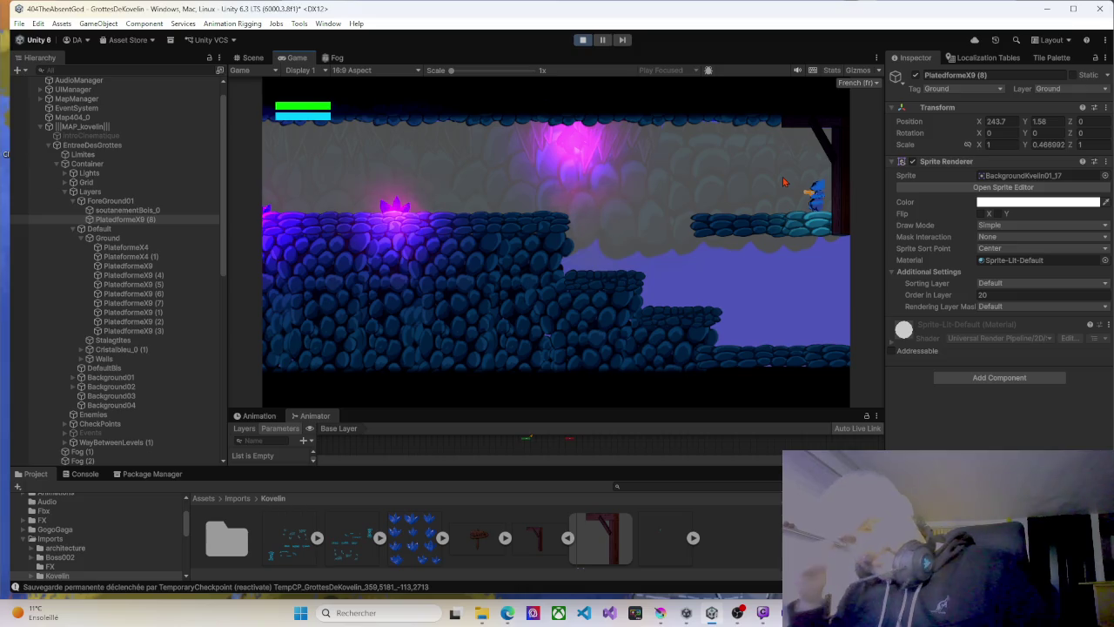
{"action": "key", "text": "Left"}
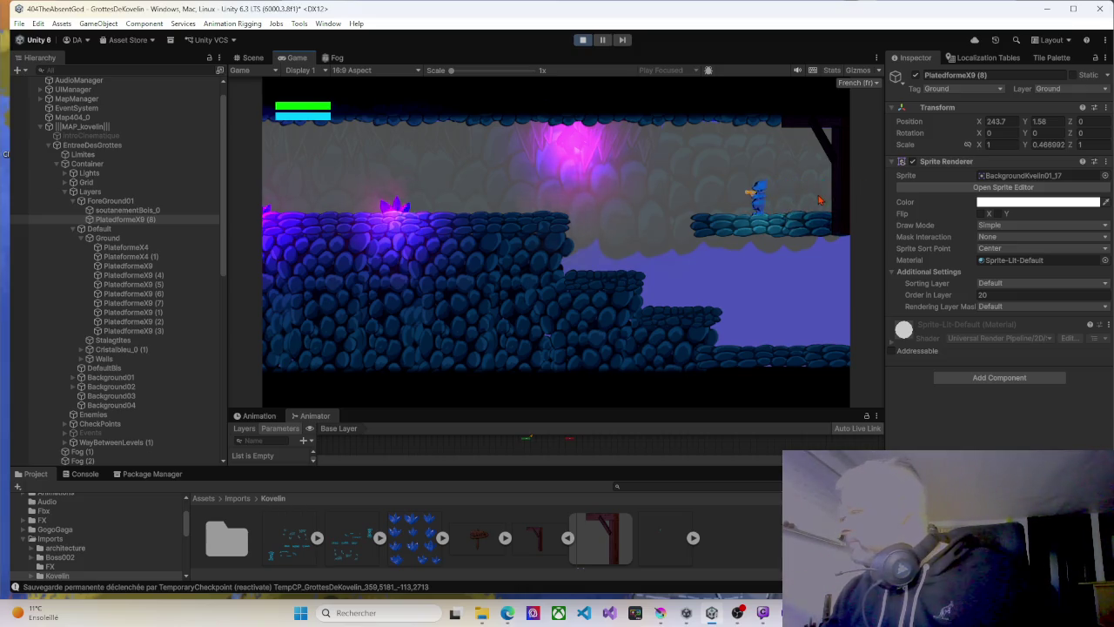
{"action": "key", "text": "Right"}
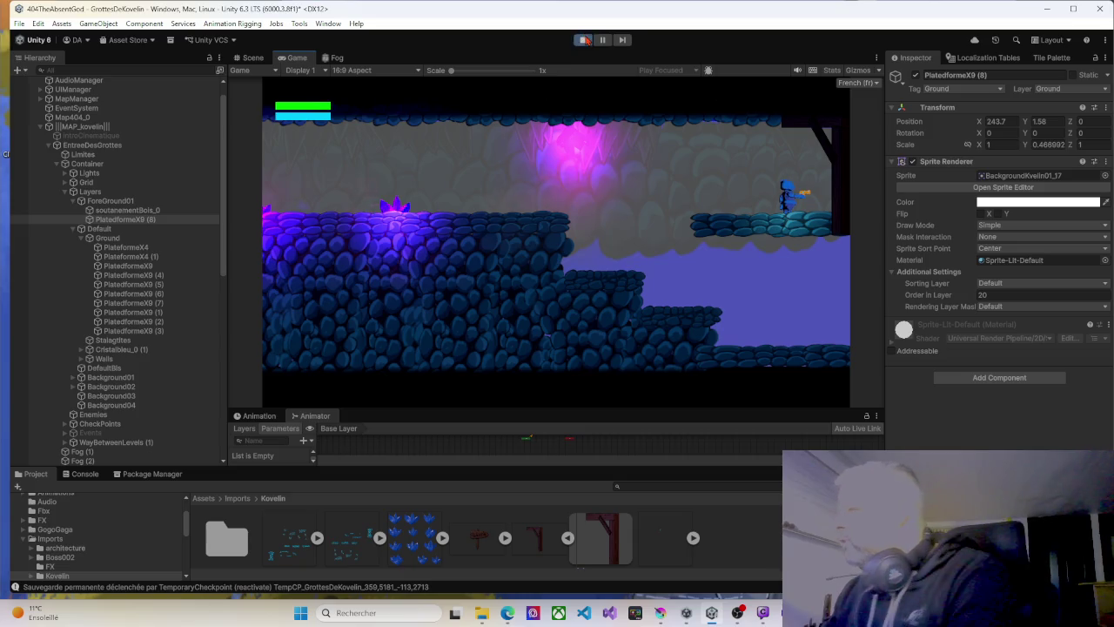
{"action": "left_click", "coordinate": [582, 39]}
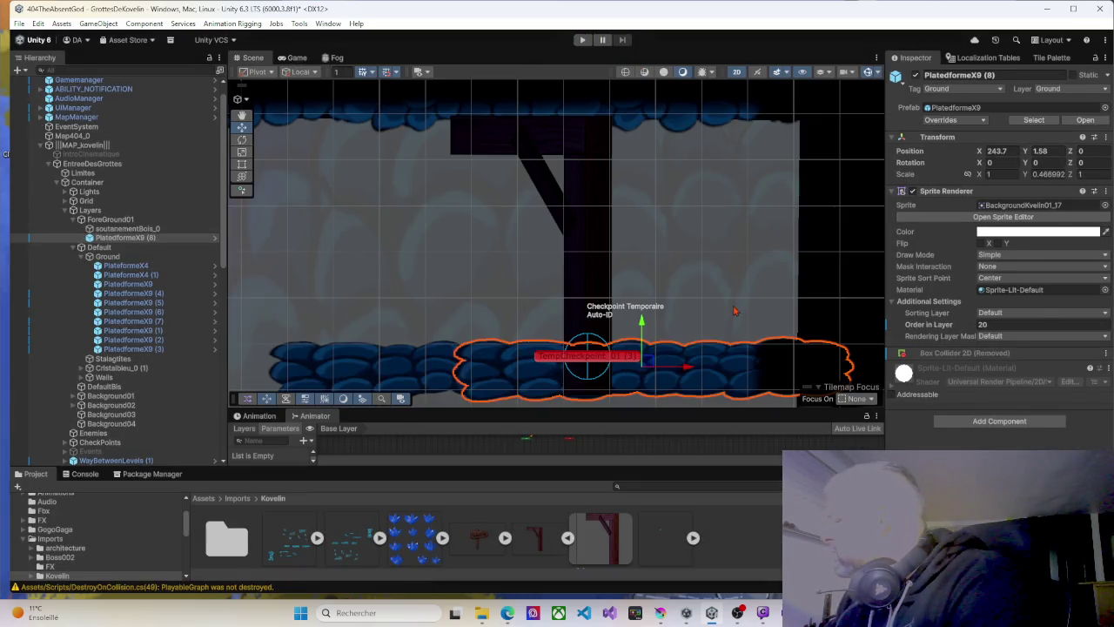
Select soutanementBois_0 and change its Sprite Renderer Order in Layer from 20 to 10.
{"action": "left_click", "coordinate": [577, 264]}
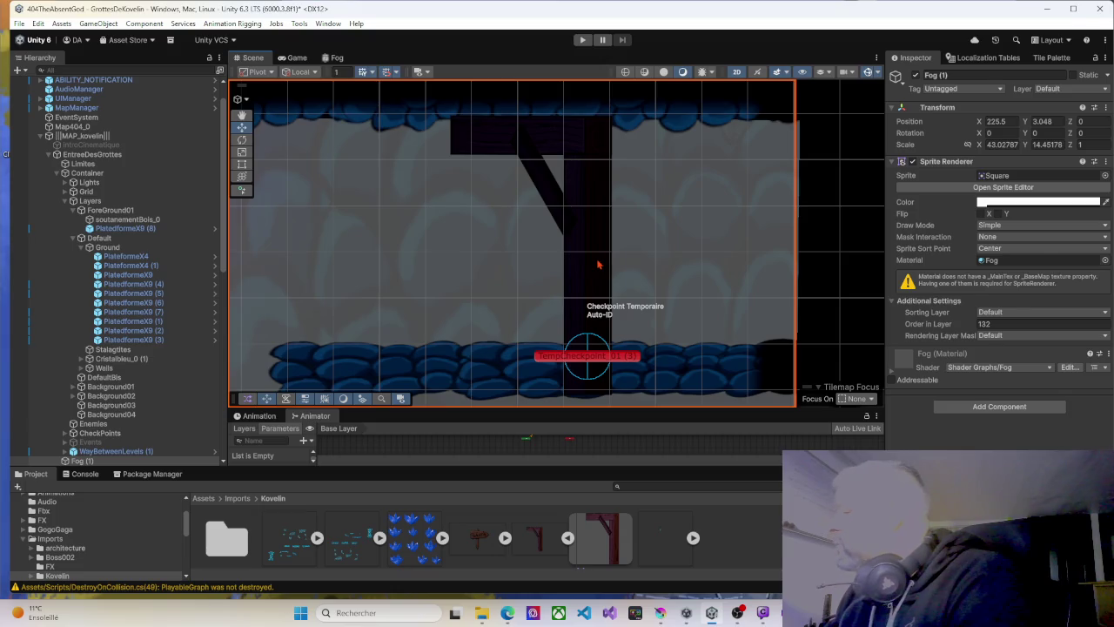
{"action": "left_click", "coordinate": [597, 264]}
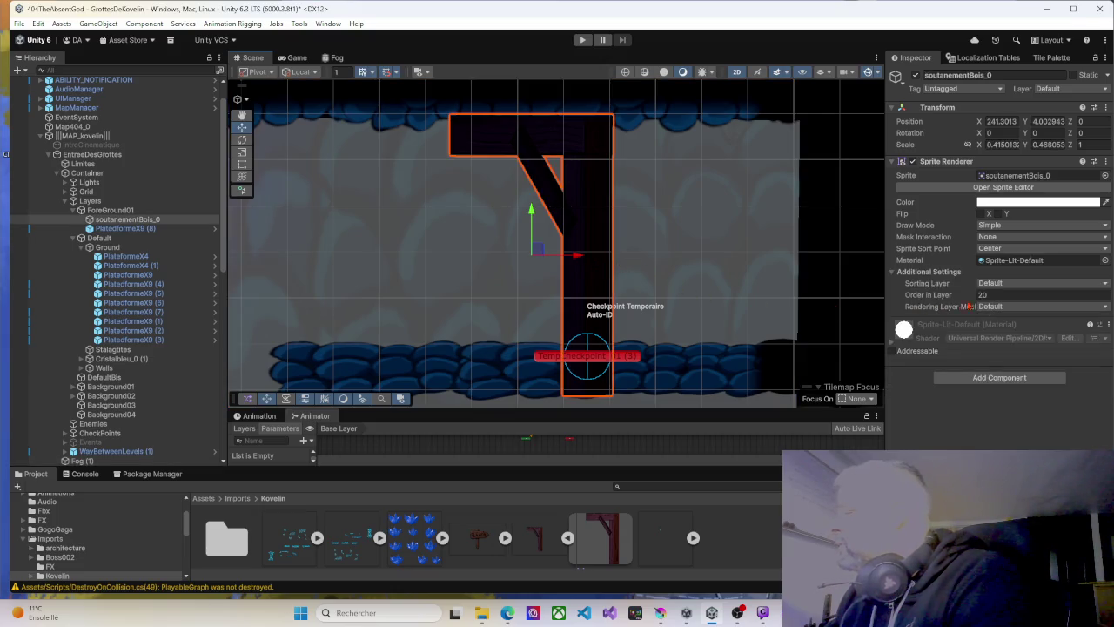
{"action": "left_click", "coordinate": [1000, 295]}
{"action": "type", "text": "10"}
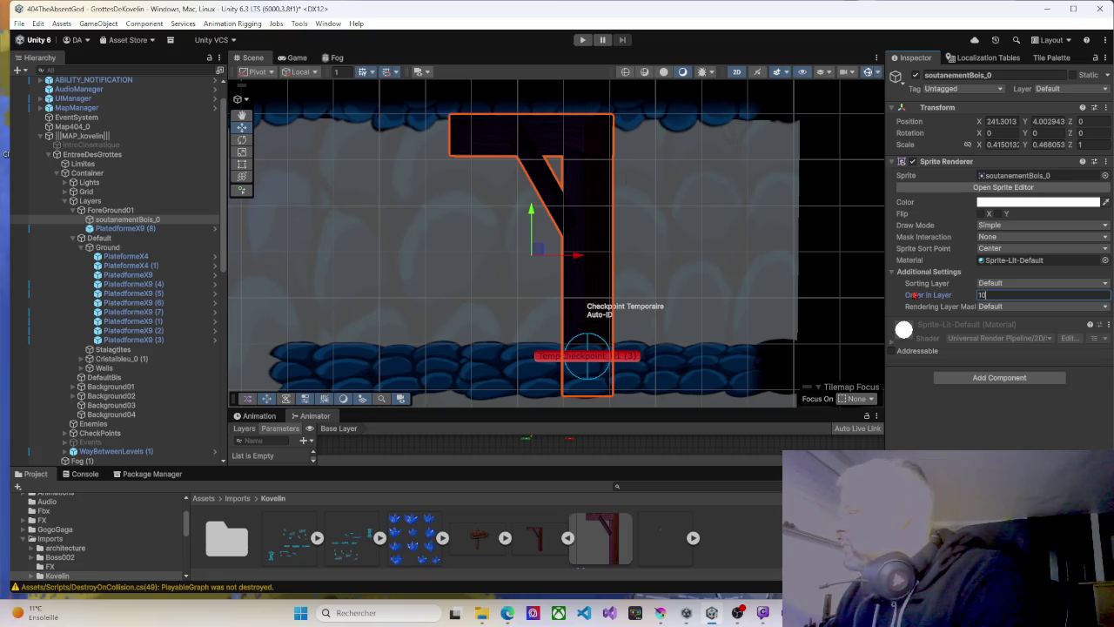
{"action": "left_click_drag", "start_coordinate": [974, 297], "coordinate": [972, 295]}
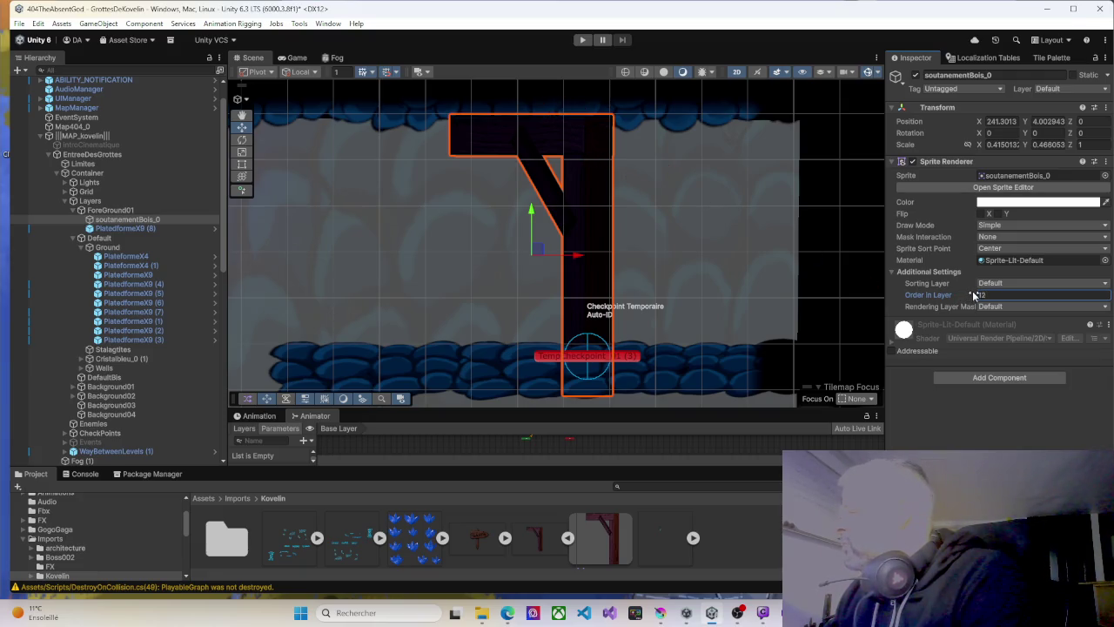
{"action": "type", "text": "10"}
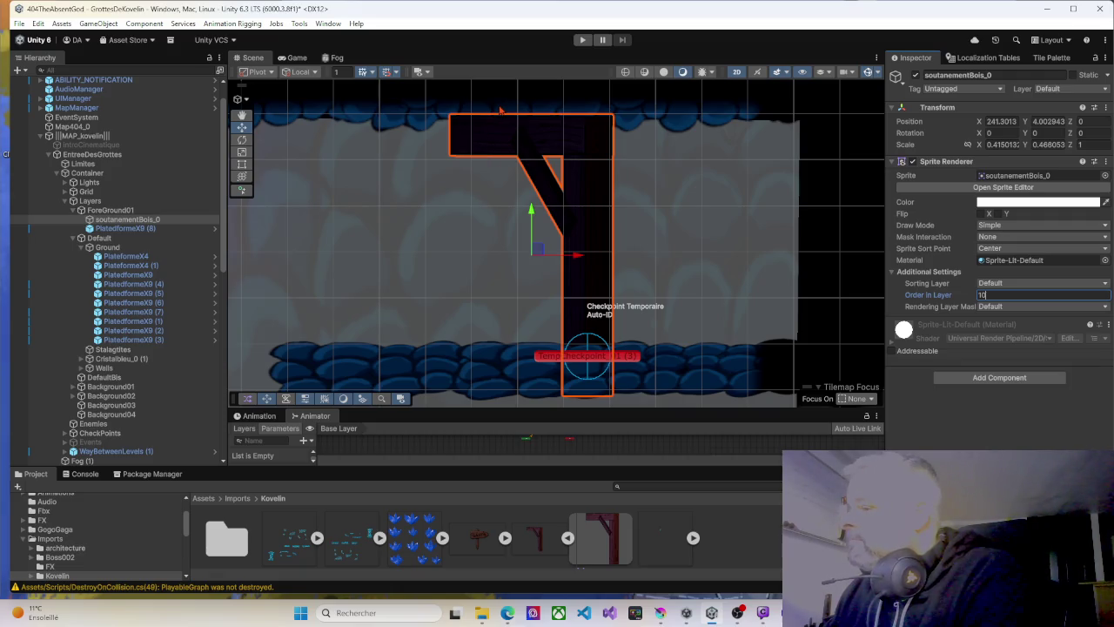
{"action": "scroll", "coordinate": [516, 110], "scroll_direction": "down", "scroll_amount": 5}
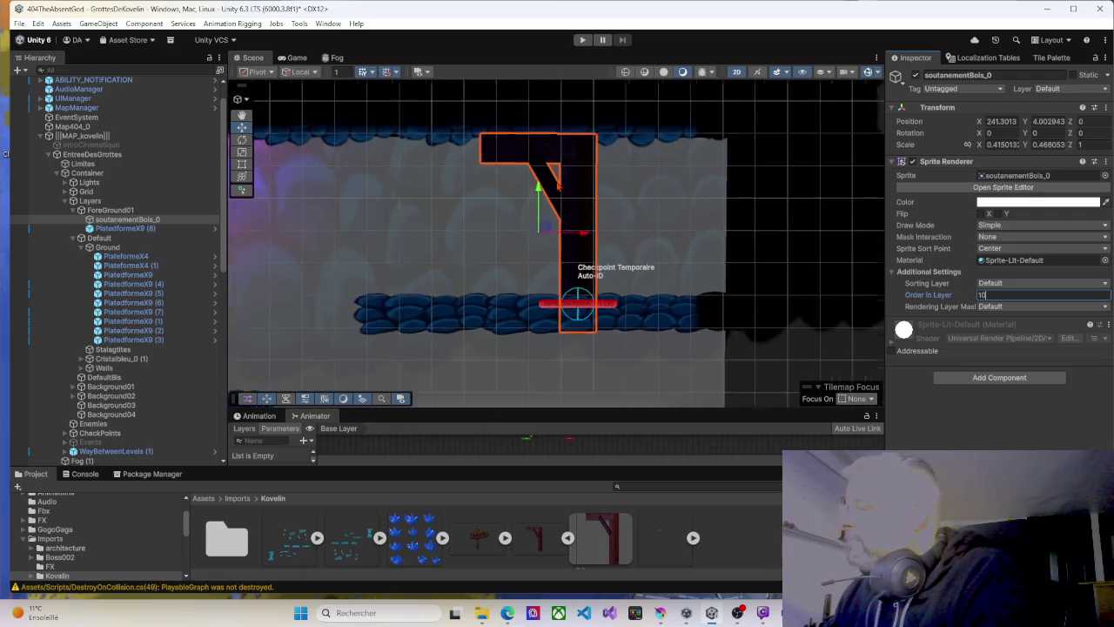
{"action": "scroll", "coordinate": [557, 182], "scroll_direction": "down", "scroll_amount": 3}
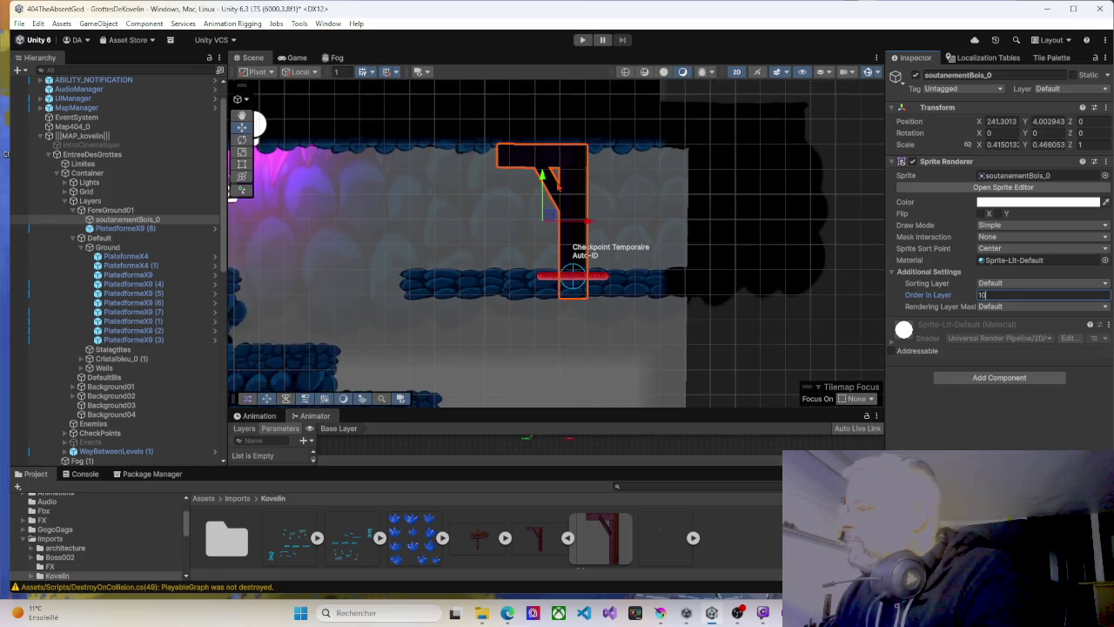
{"action": "scroll", "coordinate": [557, 183], "scroll_direction": "down", "scroll_amount": 1}
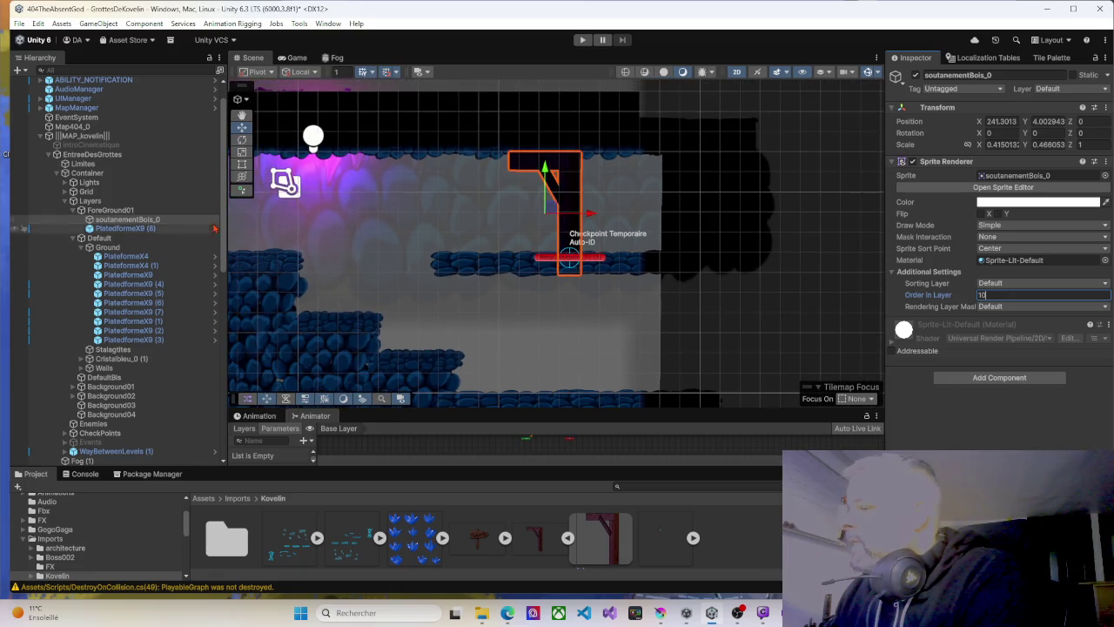
{"action": "left_click", "coordinate": [81, 248]}
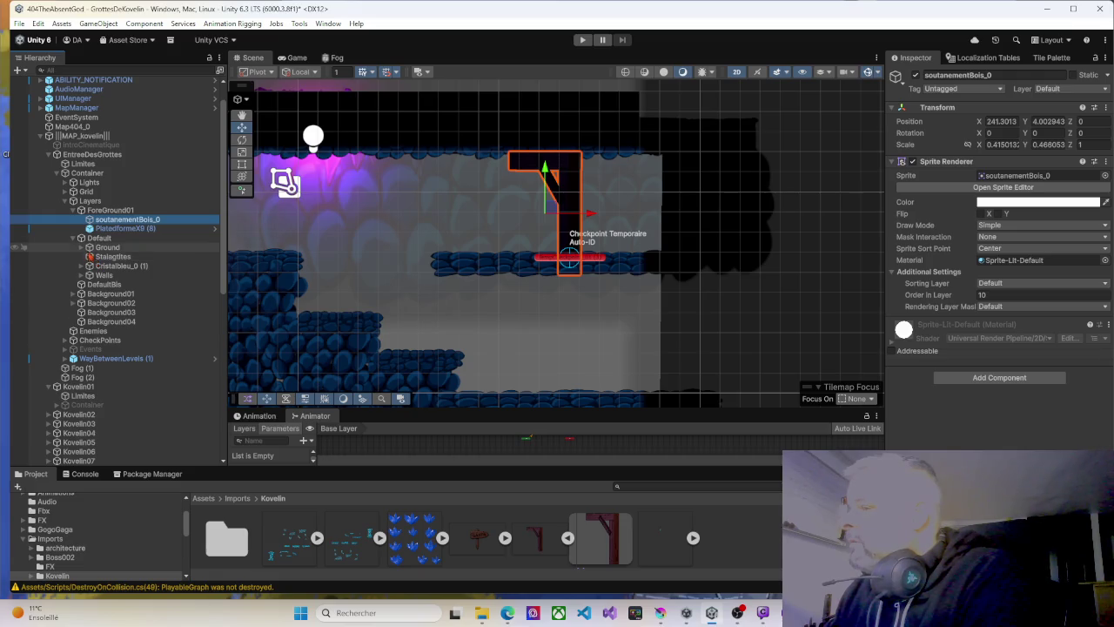
Select Ground and DefaultBis, keep DefaultBis's name, and drag the Project panel splitter upward.
{"action": "left_click", "coordinate": [101, 248]}
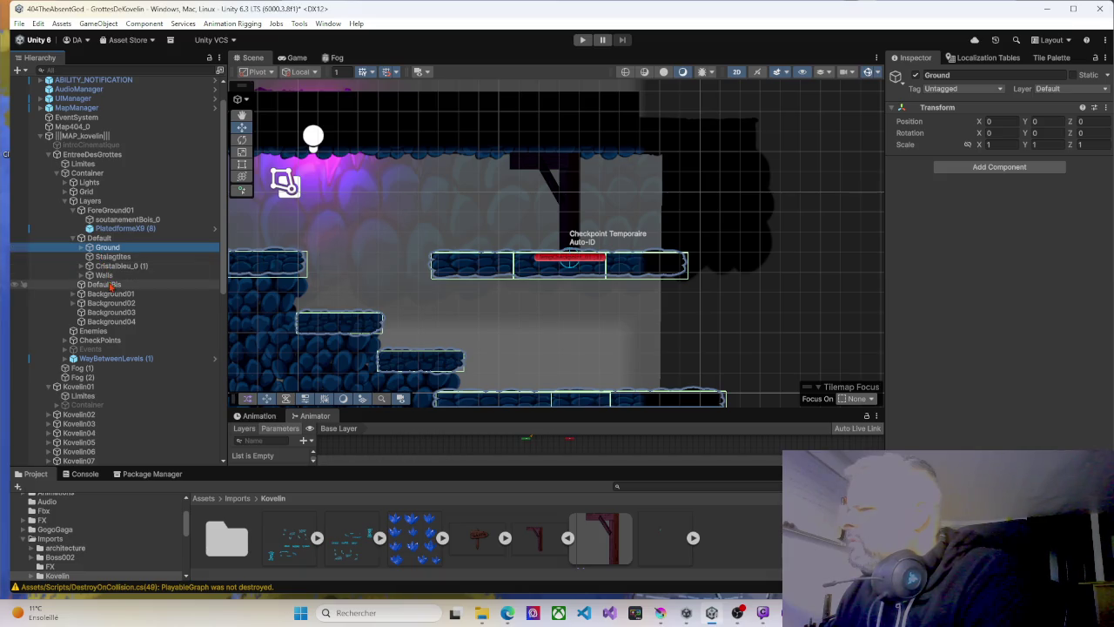
{"action": "left_click", "coordinate": [110, 284]}
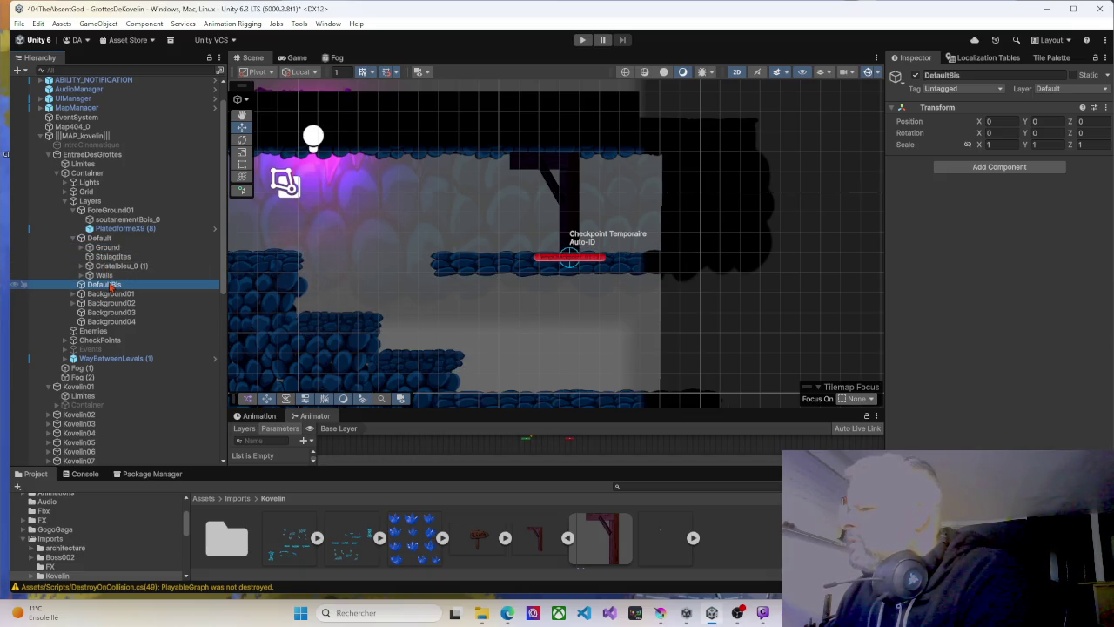
{"action": "left_click", "coordinate": [110, 286]}
{"action": "key", "text": "Return"}
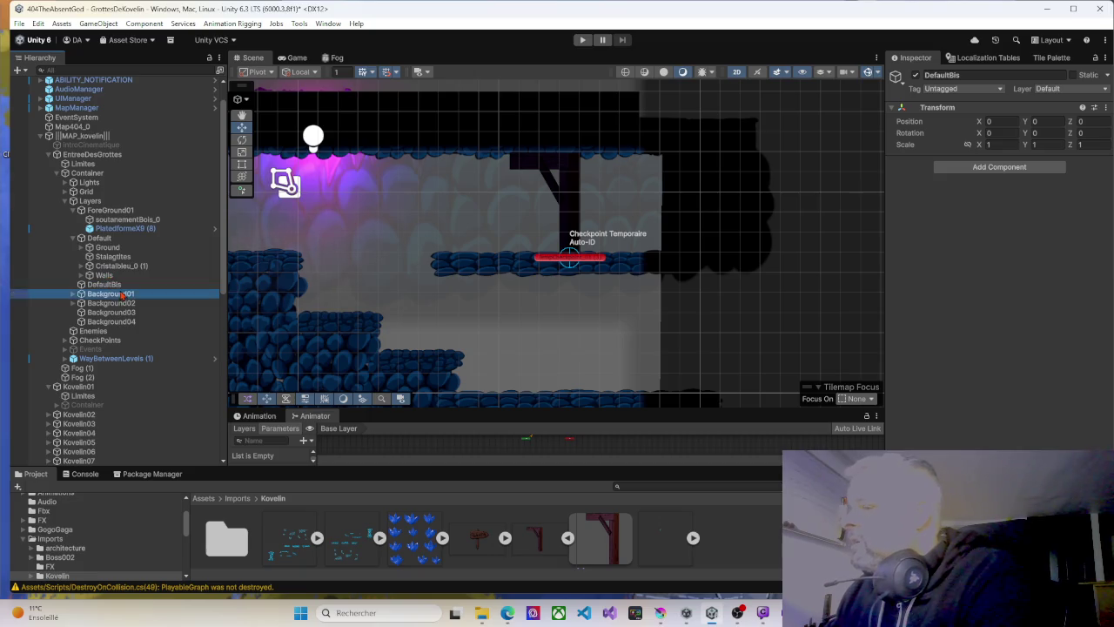
{"action": "left_click_drag", "start_coordinate": [430, 466], "coordinate": [436, 381]}
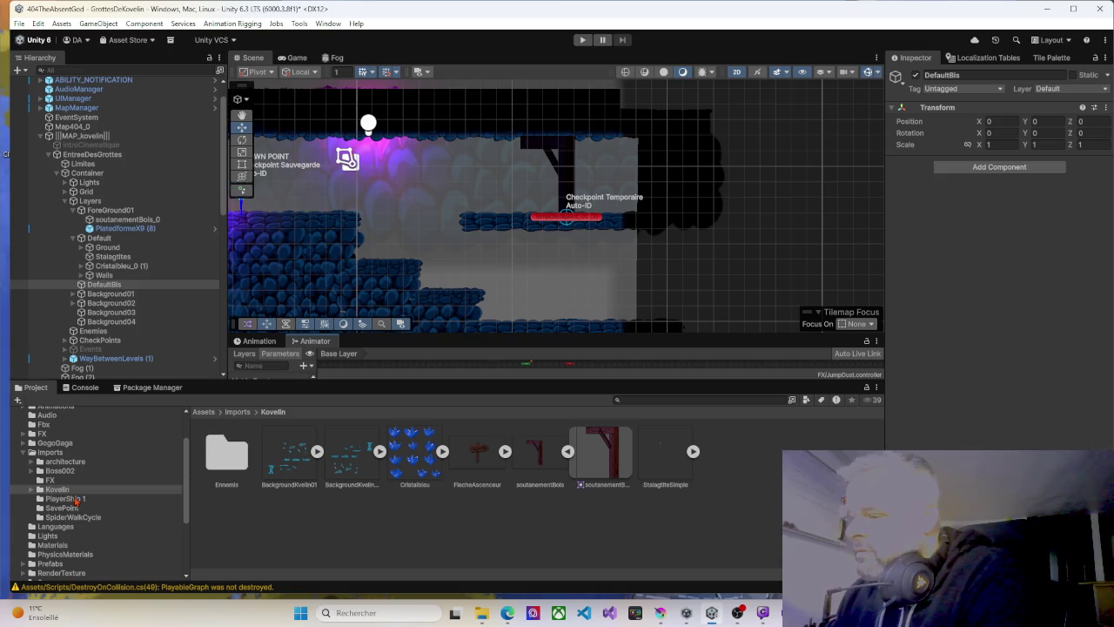
Open Assets > Imports > Kovelin and expand BackgroundKvelin01 to list its sub-sprites.
{"action": "left_click", "coordinate": [51, 451]}
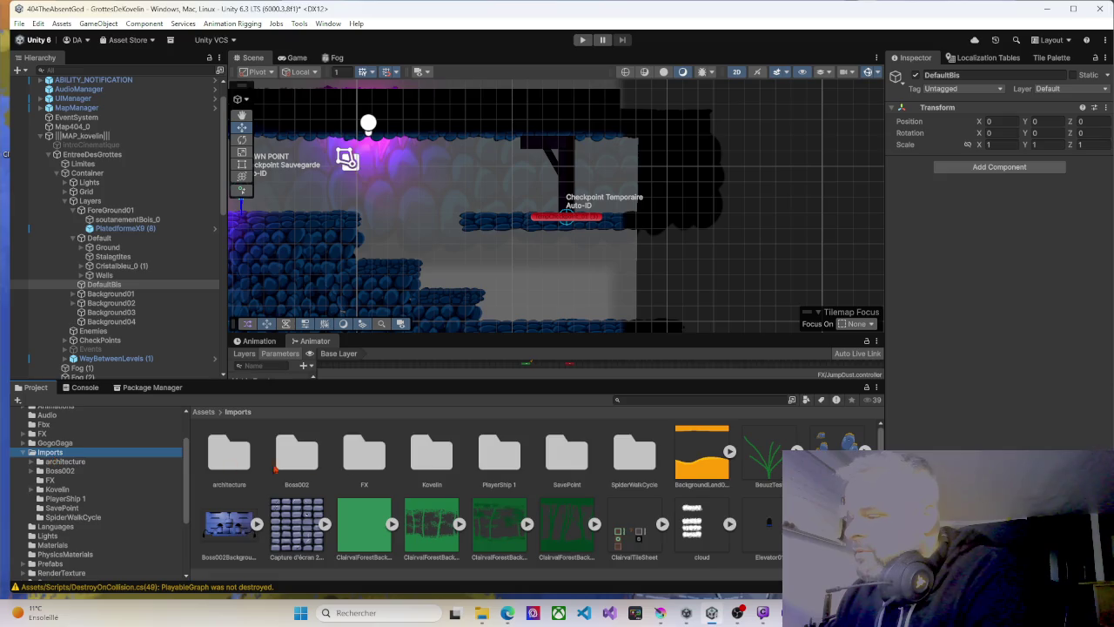
{"action": "scroll", "coordinate": [461, 491], "scroll_direction": "down", "scroll_amount": 3}
{"action": "scroll", "coordinate": [476, 505], "scroll_direction": "up", "scroll_amount": 3}
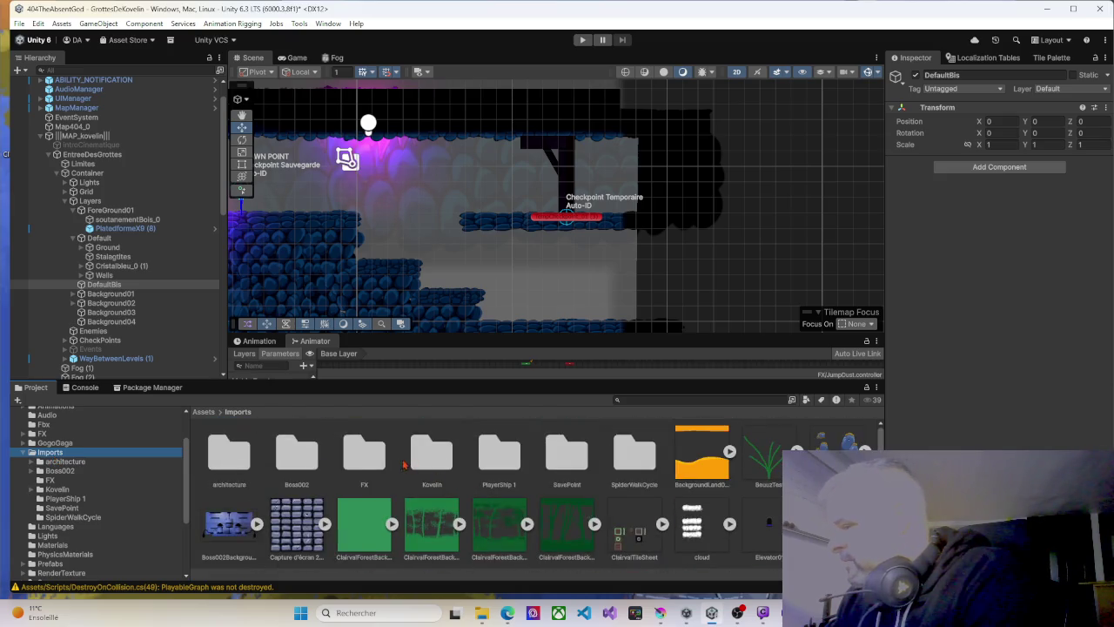
{"action": "double_click", "coordinate": [419, 456]}
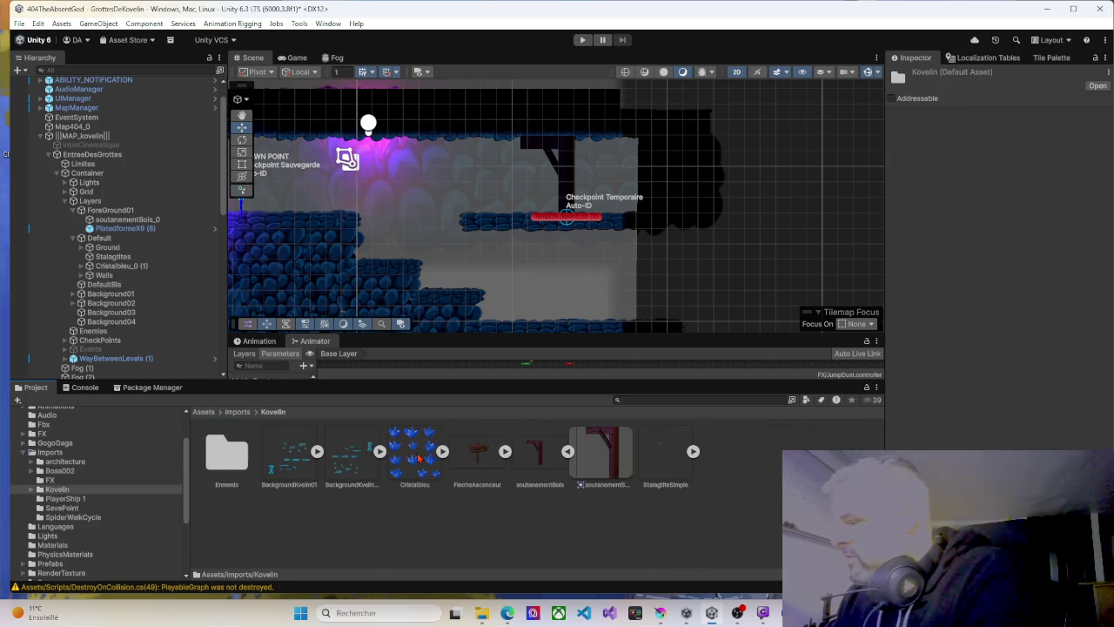
{"action": "left_click", "coordinate": [317, 451]}
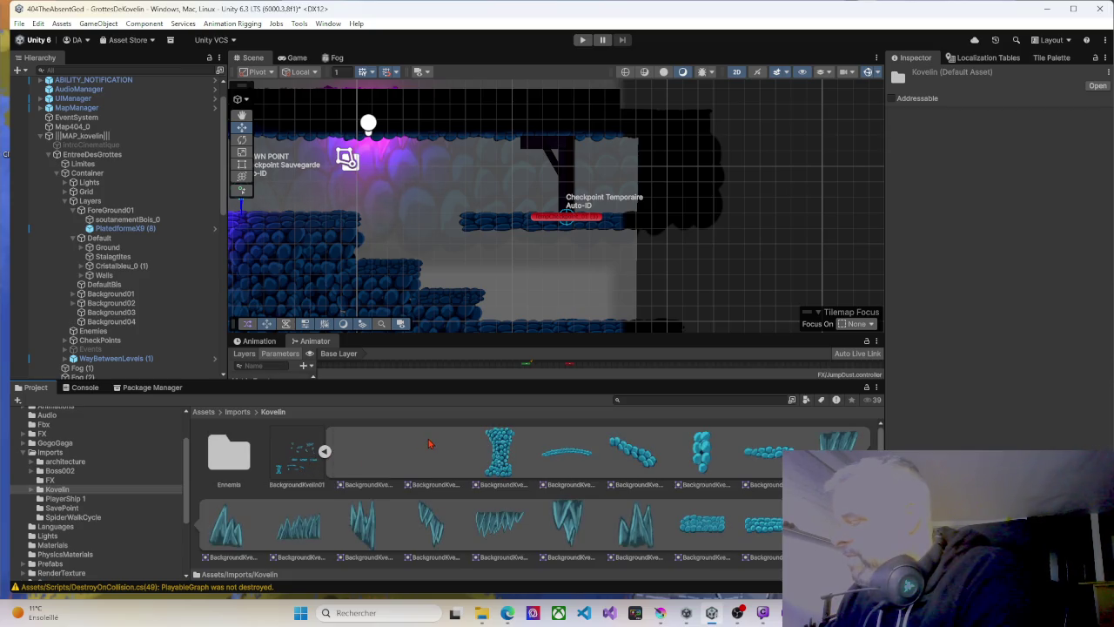
{"action": "scroll", "coordinate": [503, 454], "scroll_direction": "down", "scroll_amount": 2}
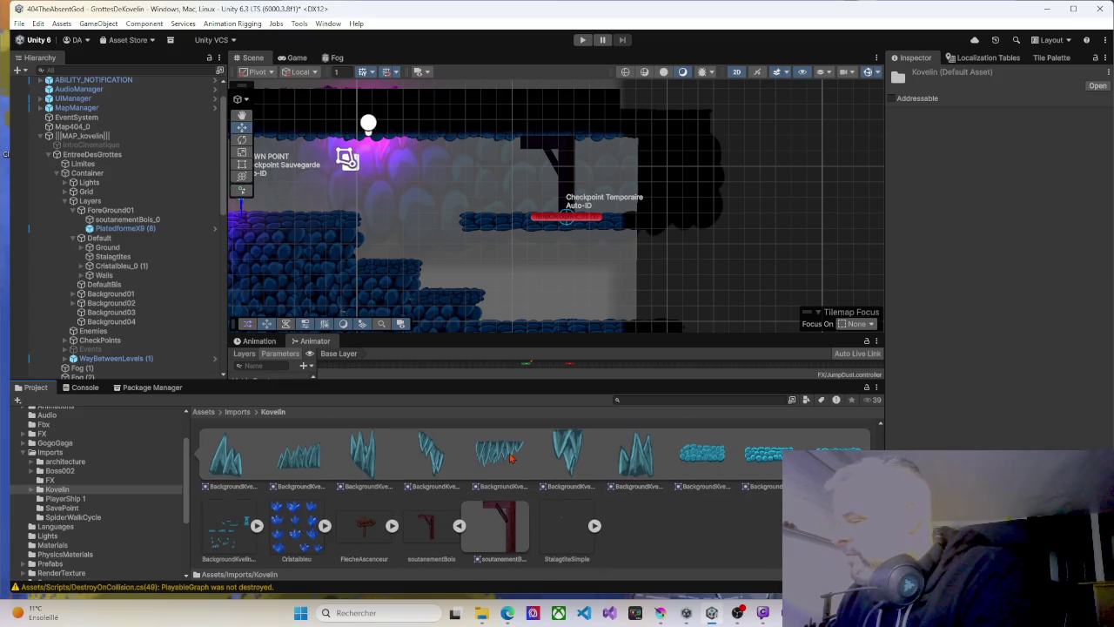
{"action": "scroll", "coordinate": [510, 458], "scroll_direction": "up", "scroll_amount": 1}
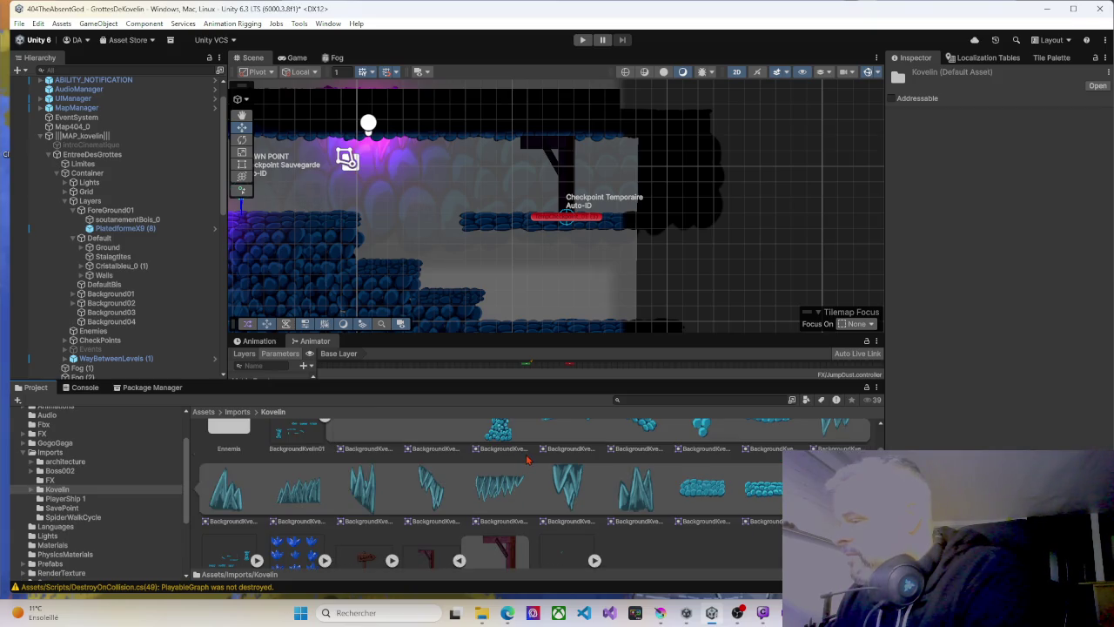
{"action": "scroll", "coordinate": [527, 460], "scroll_direction": "down", "scroll_amount": 1}
{"action": "scroll", "coordinate": [527, 460], "scroll_direction": "up", "scroll_amount": 2}
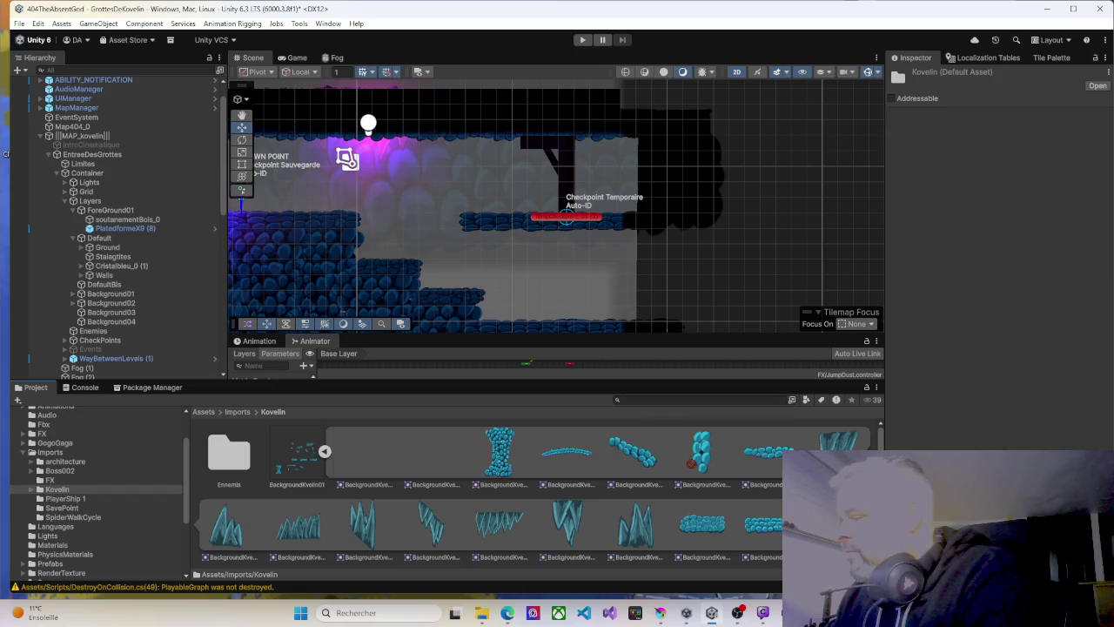
{"action": "mouse_move", "coordinate": [507, 454]}
{"action": "left_mouse_down"}
{"action": "mouse_move", "coordinate": [527, 252]}
{"action": "mouse_move", "coordinate": [544, 283]}
{"action": "mouse_move", "coordinate": [511, 459]}
{"action": "left_mouse_up"}
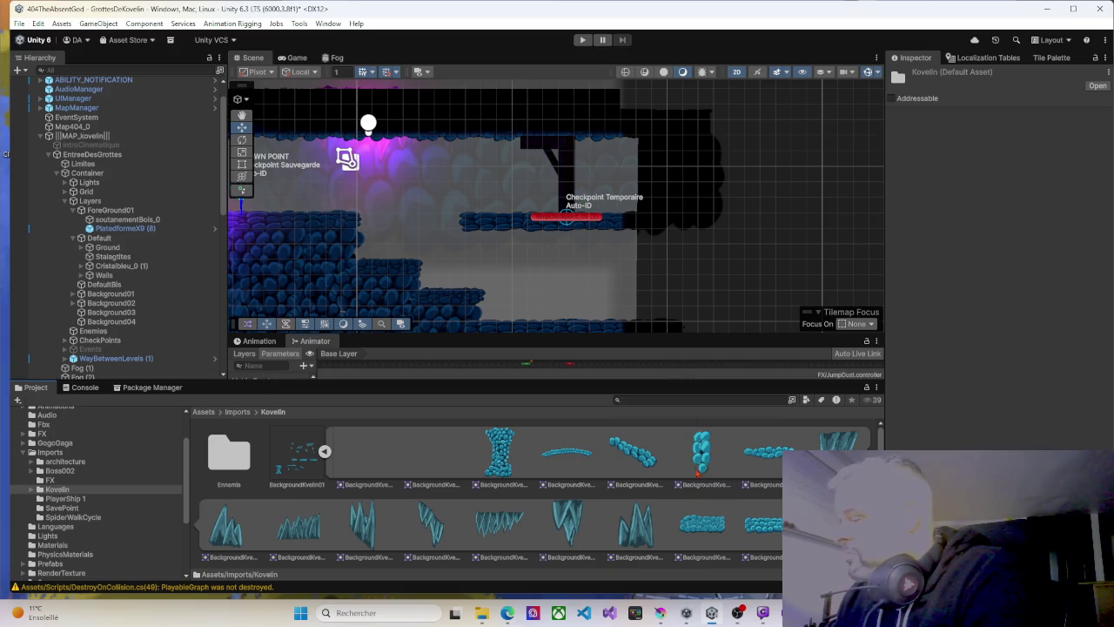
Place BackgroundKvelin01_15 near the beam, rotate it about 90° upright, and nudge it left.
{"action": "mouse_move", "coordinate": [714, 527]}
{"action": "left_mouse_down"}
{"action": "mouse_move", "coordinate": [644, 287]}
{"action": "mouse_move", "coordinate": [568, 193]}
{"action": "mouse_move", "coordinate": [529, 184]}
{"action": "left_mouse_up"}
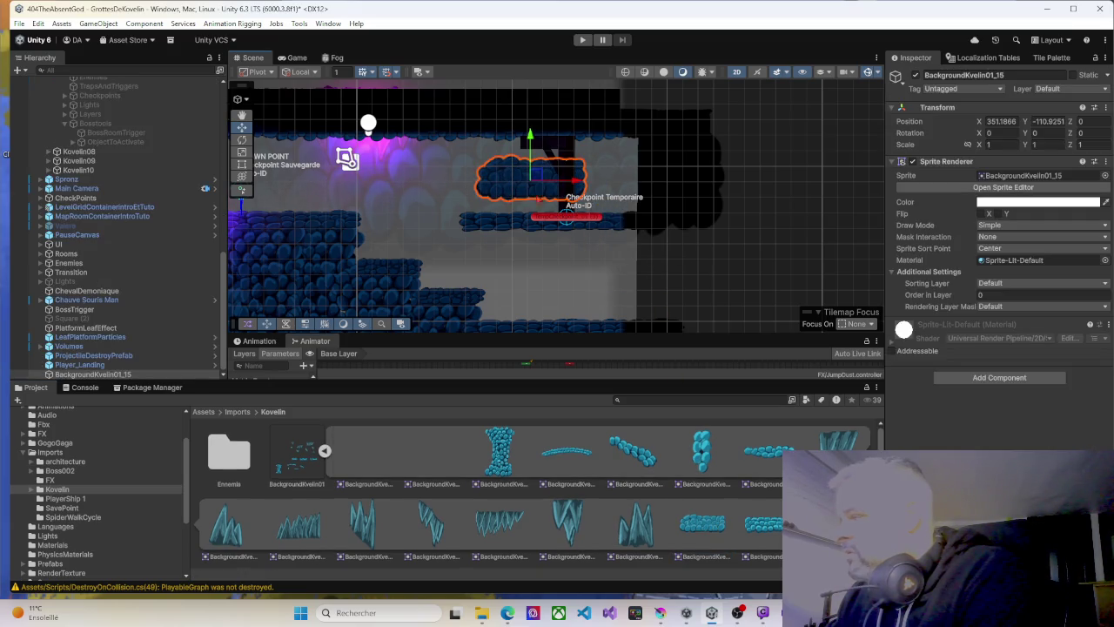
{"action": "left_click", "coordinate": [242, 139]}
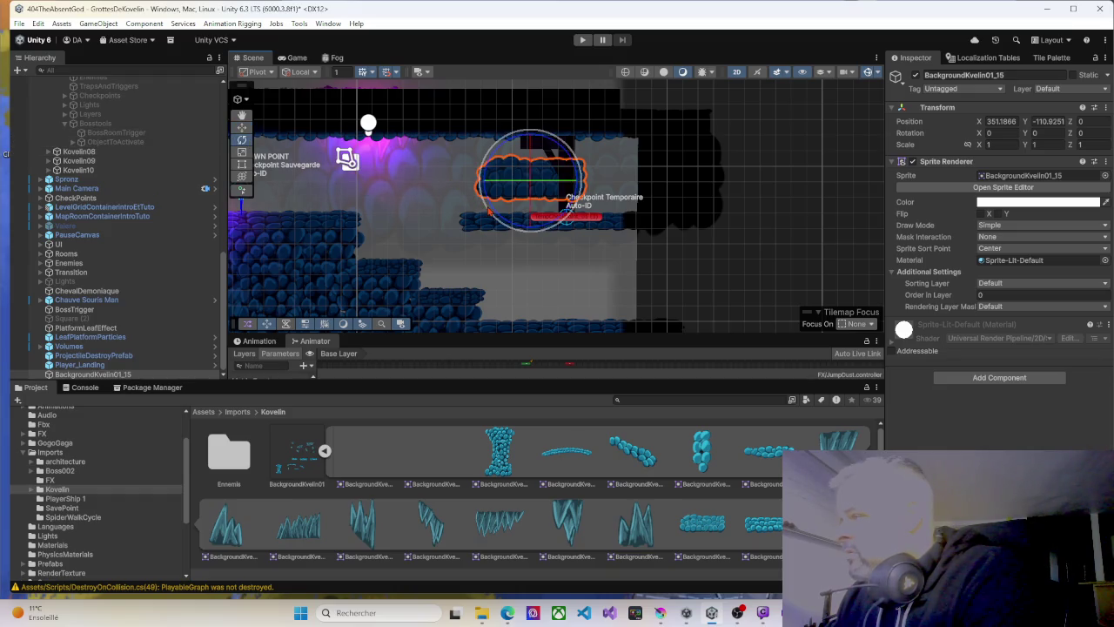
{"action": "mouse_move", "coordinate": [488, 212]}
{"action": "left_mouse_down"}
{"action": "mouse_move", "coordinate": [540, 188]}
{"action": "mouse_move", "coordinate": [686, 181]}
{"action": "mouse_move", "coordinate": [670, 167]}
{"action": "mouse_move", "coordinate": [672, 279]}
{"action": "left_mouse_up"}
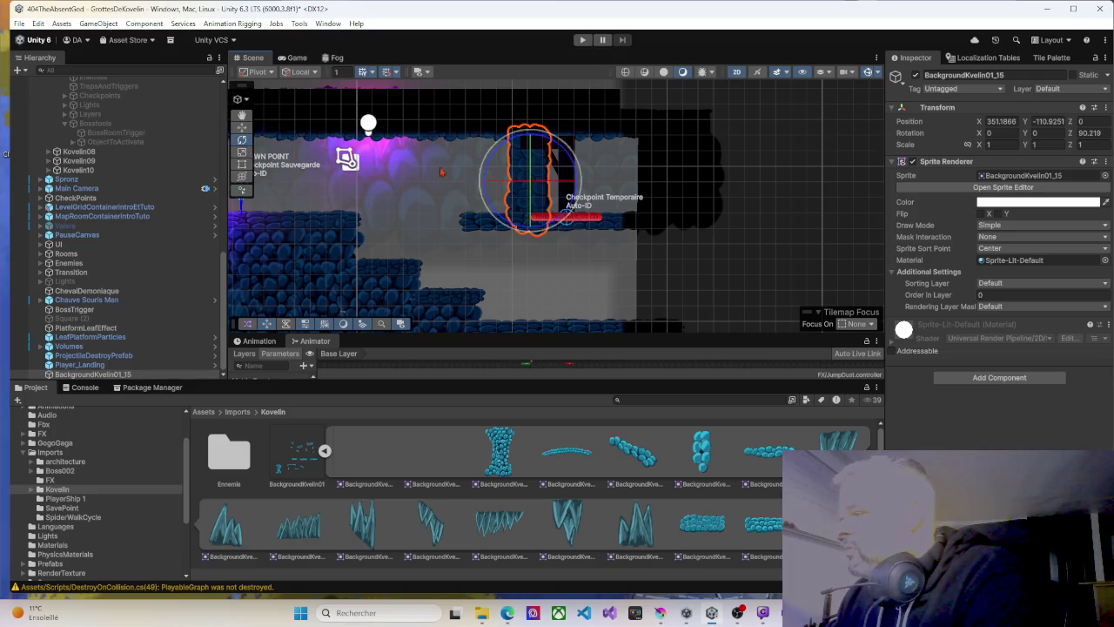
{"action": "key", "text": "w"}
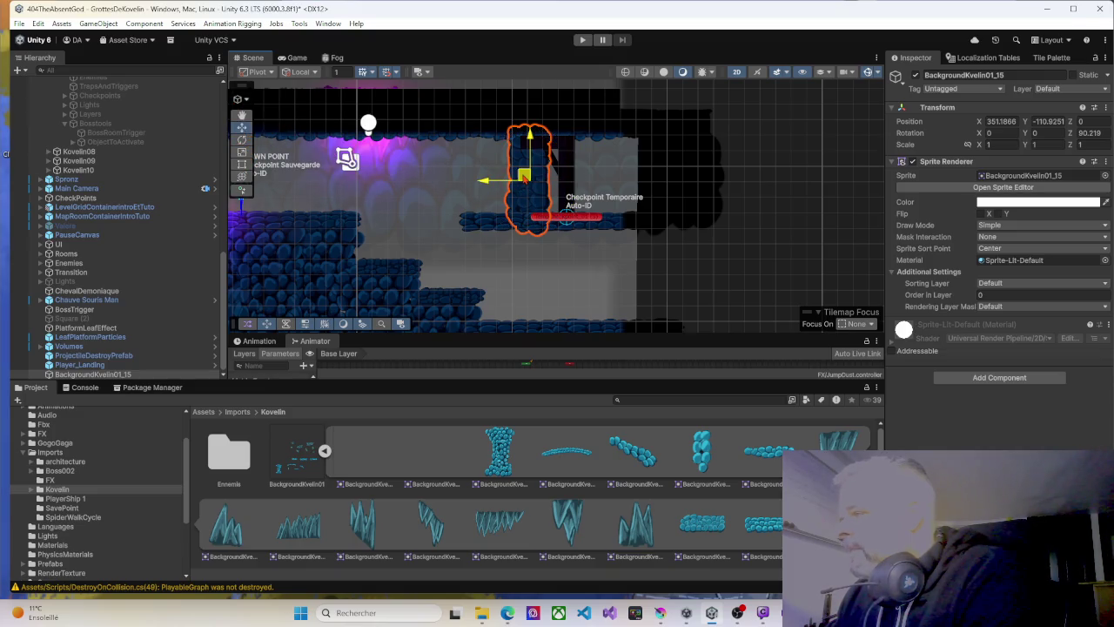
{"action": "left_click_drag", "start_coordinate": [516, 185], "coordinate": [509, 177]}
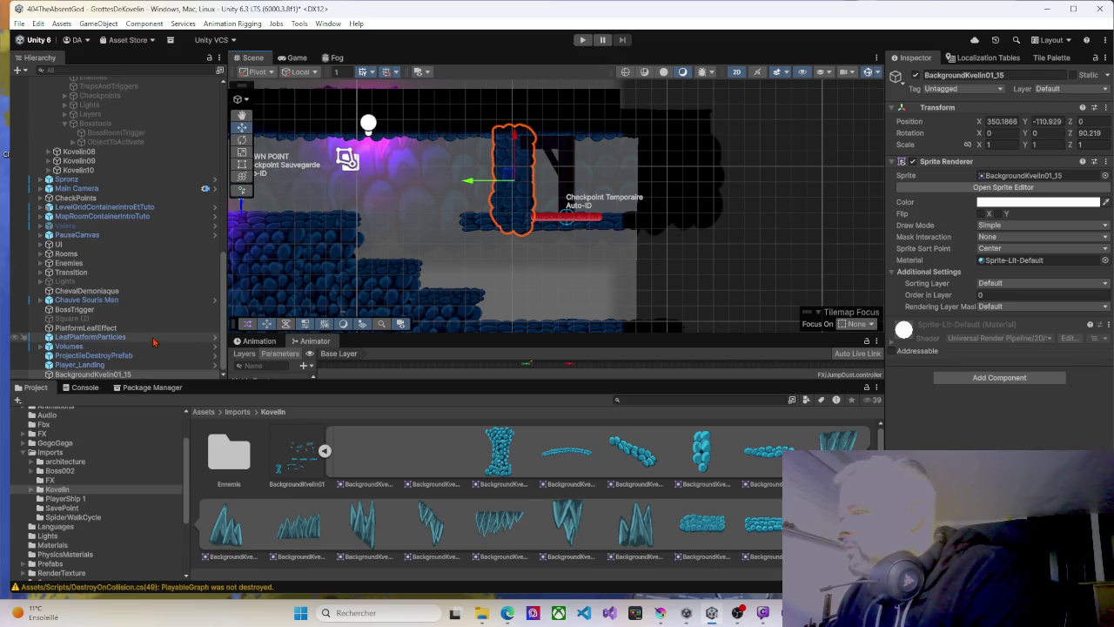
{"action": "scroll", "coordinate": [507, 207], "scroll_direction": "up", "scroll_amount": 2}
{"action": "scroll", "coordinate": [508, 207], "scroll_direction": "down", "scroll_amount": 2}
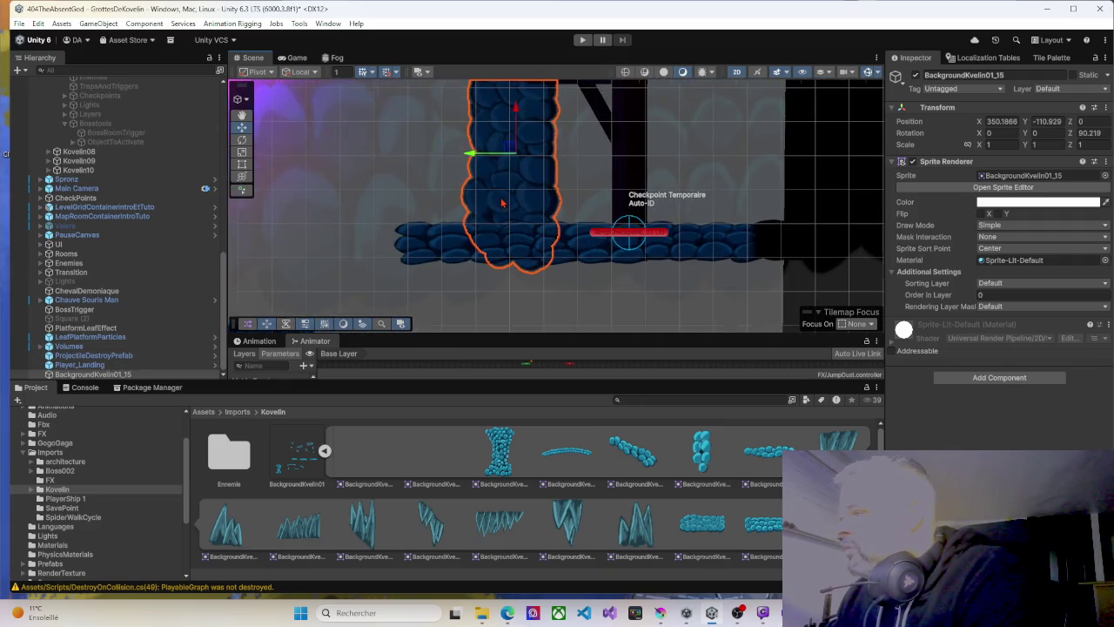
{"action": "scroll", "coordinate": [503, 201], "scroll_direction": "down", "scroll_amount": 1}
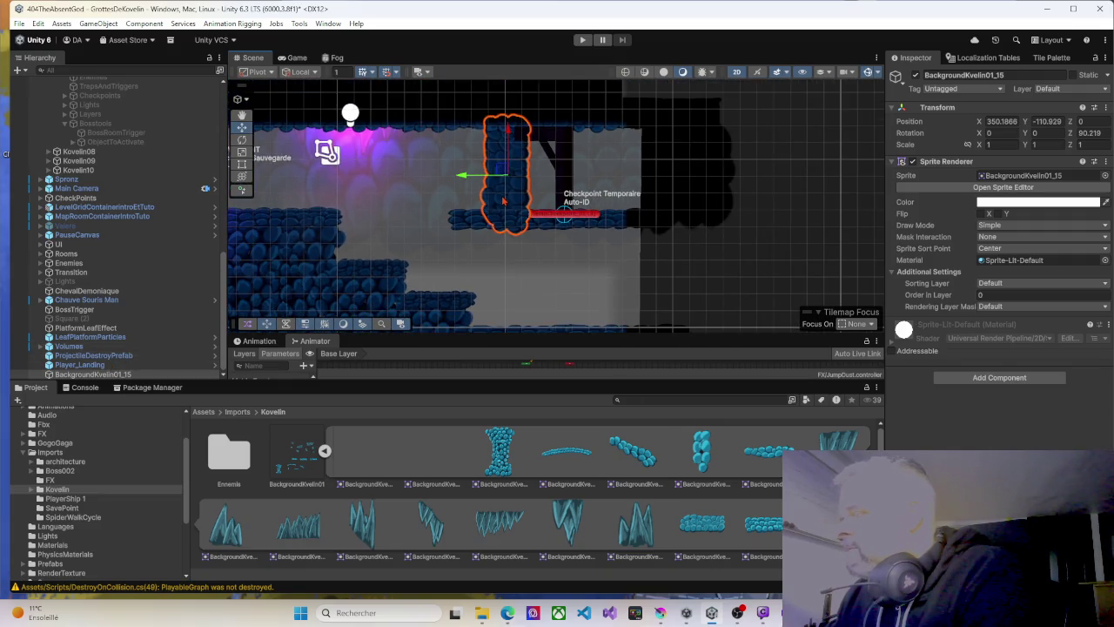
{"action": "scroll", "coordinate": [503, 201], "scroll_direction": "up", "scroll_amount": 2}
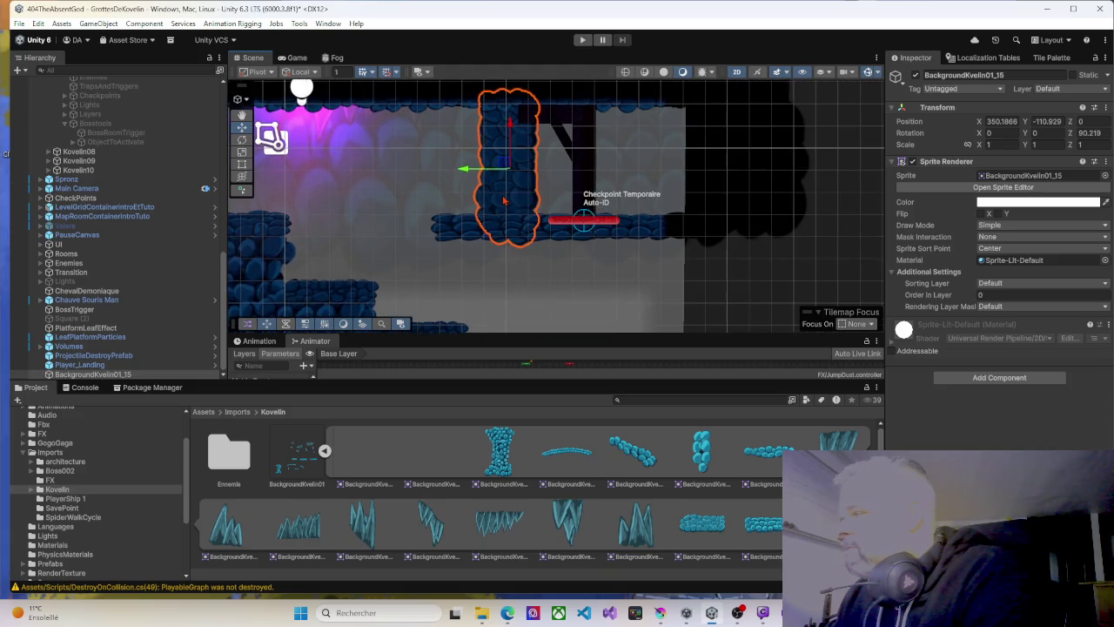
Try a greyish tint on the stone column, then revert it to white.
{"action": "left_click", "coordinate": [978, 203]}
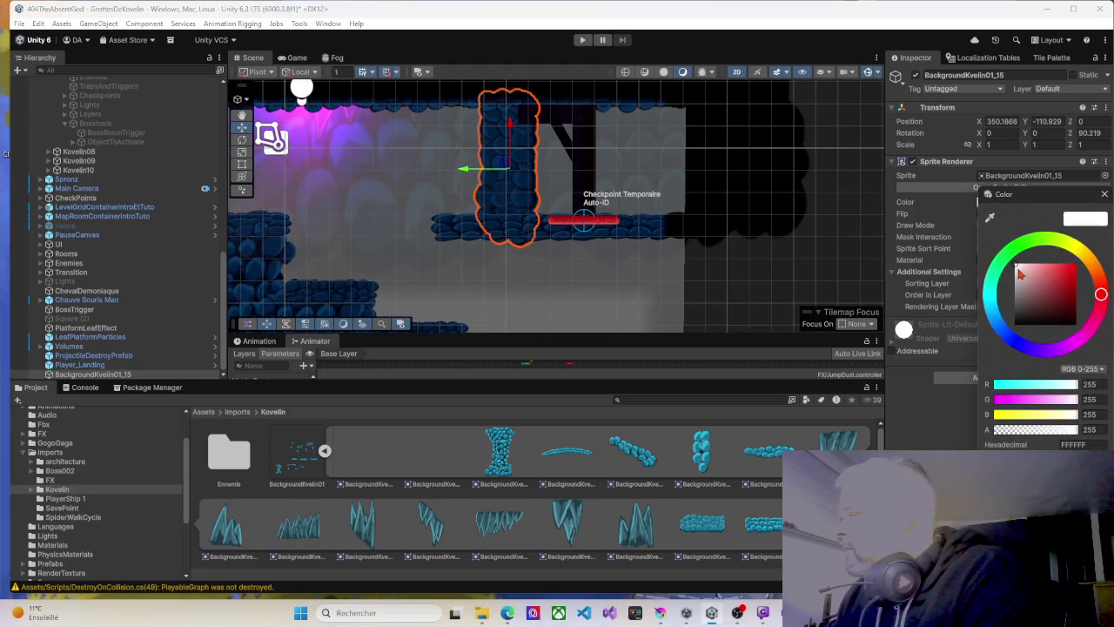
{"action": "mouse_move", "coordinate": [1024, 278]}
{"action": "left_mouse_down"}
{"action": "mouse_move", "coordinate": [1023, 305]}
{"action": "mouse_move", "coordinate": [1031, 266]}
{"action": "left_mouse_up"}
{"action": "left_click", "coordinate": [1071, 218]}
{"action": "left_click", "coordinate": [1104, 193]}
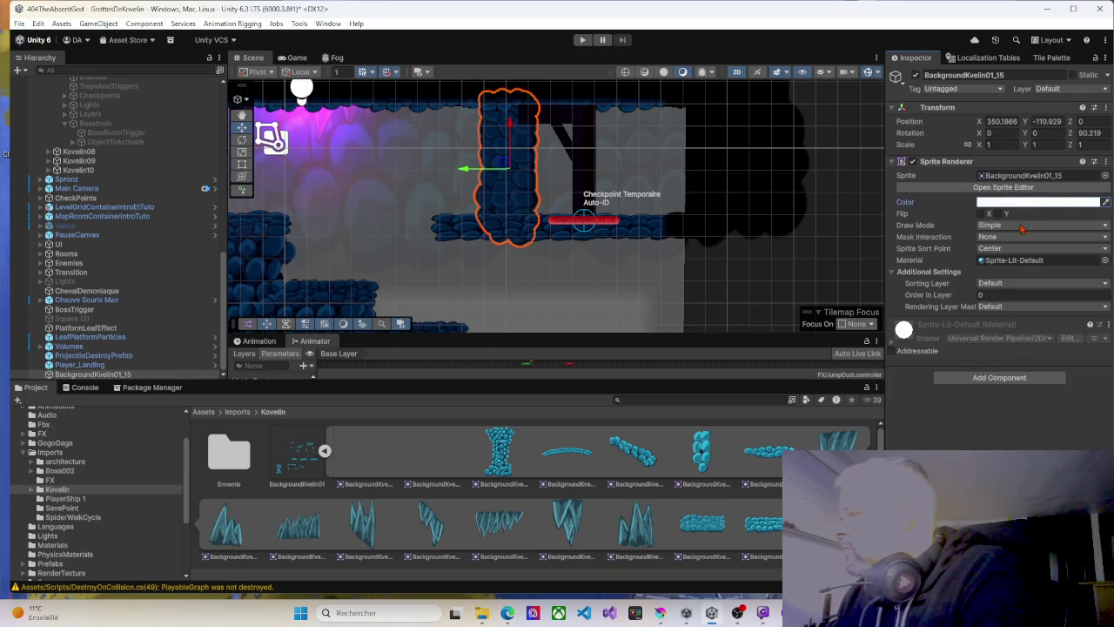
Try Background01 and Background02 sorting layers and order 42, ending on Background01.
{"action": "left_click", "coordinate": [989, 284]}
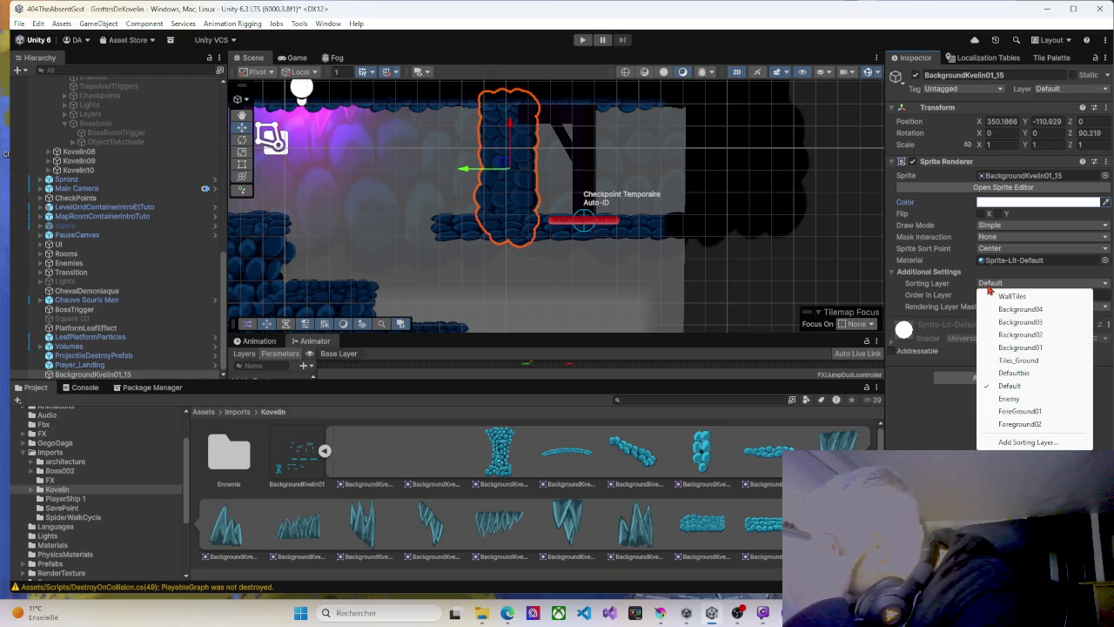
{"action": "left_click", "coordinate": [1006, 350]}
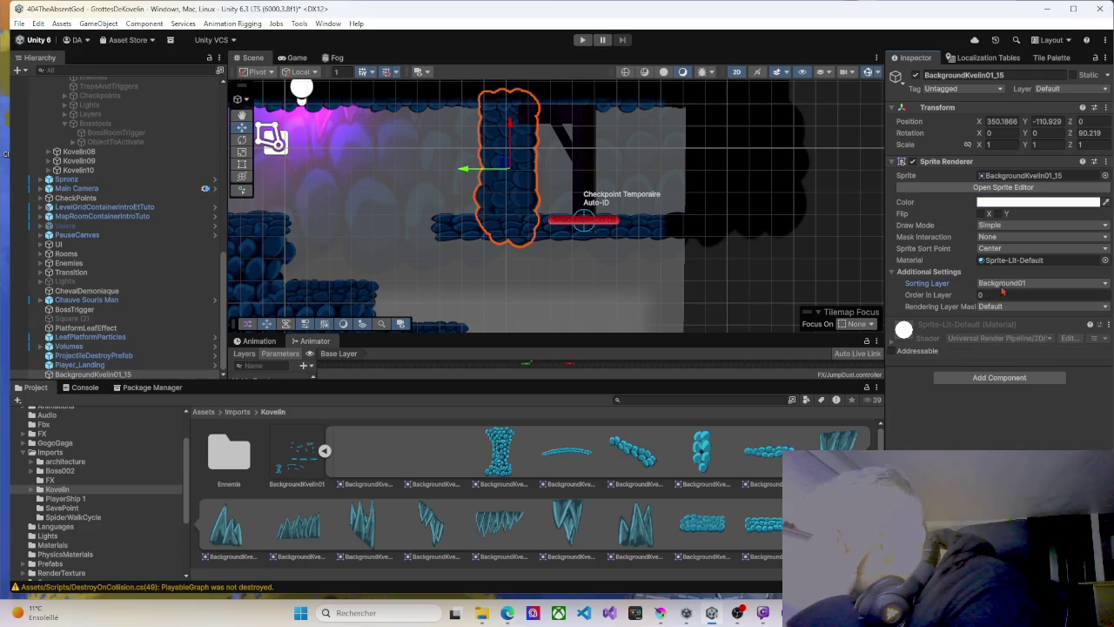
{"action": "left_click", "coordinate": [1003, 286]}
{"action": "left_click", "coordinate": [1016, 335]}
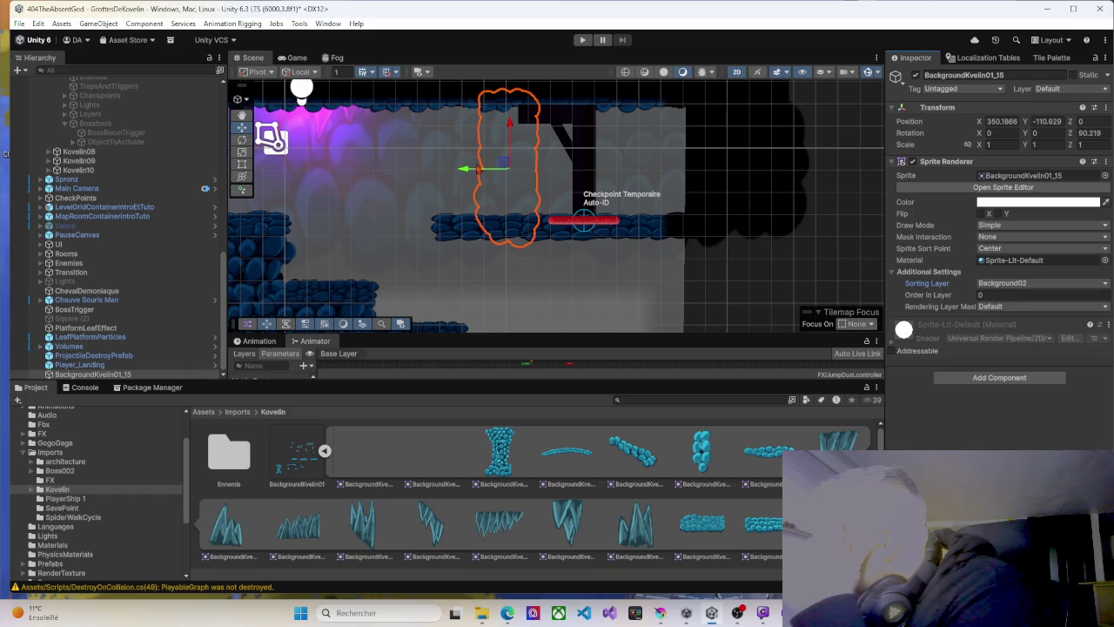
{"action": "mouse_move", "coordinate": [464, 171]}
{"action": "left_mouse_down"}
{"action": "mouse_move", "coordinate": [497, 174]}
{"action": "mouse_move", "coordinate": [462, 170]}
{"action": "left_mouse_up"}
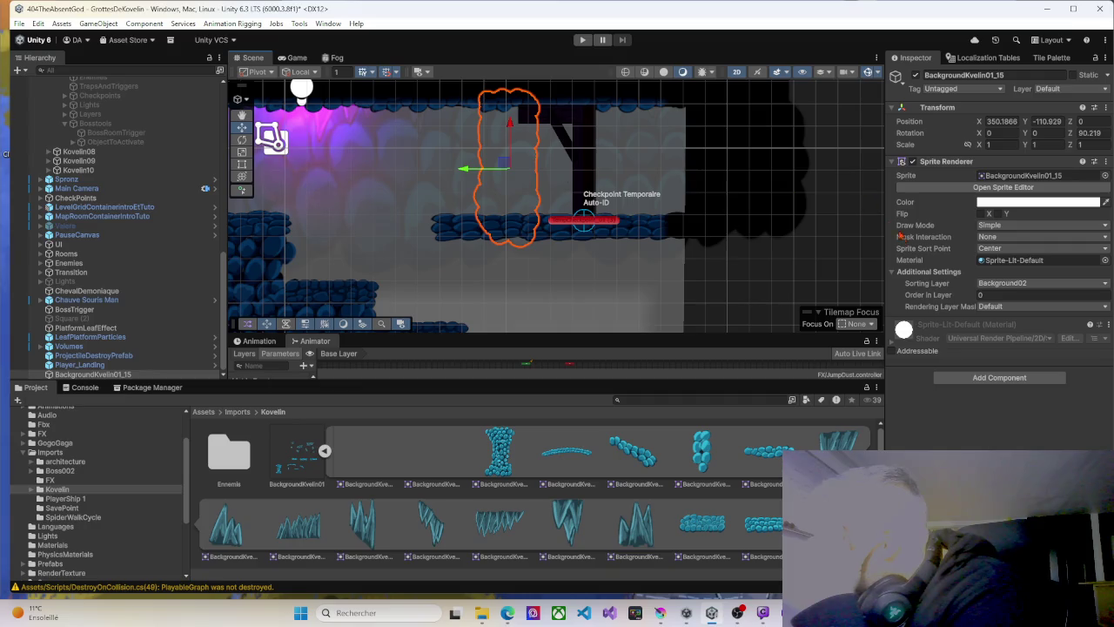
{"action": "left_click", "coordinate": [972, 296]}
{"action": "type", "text": "42"}
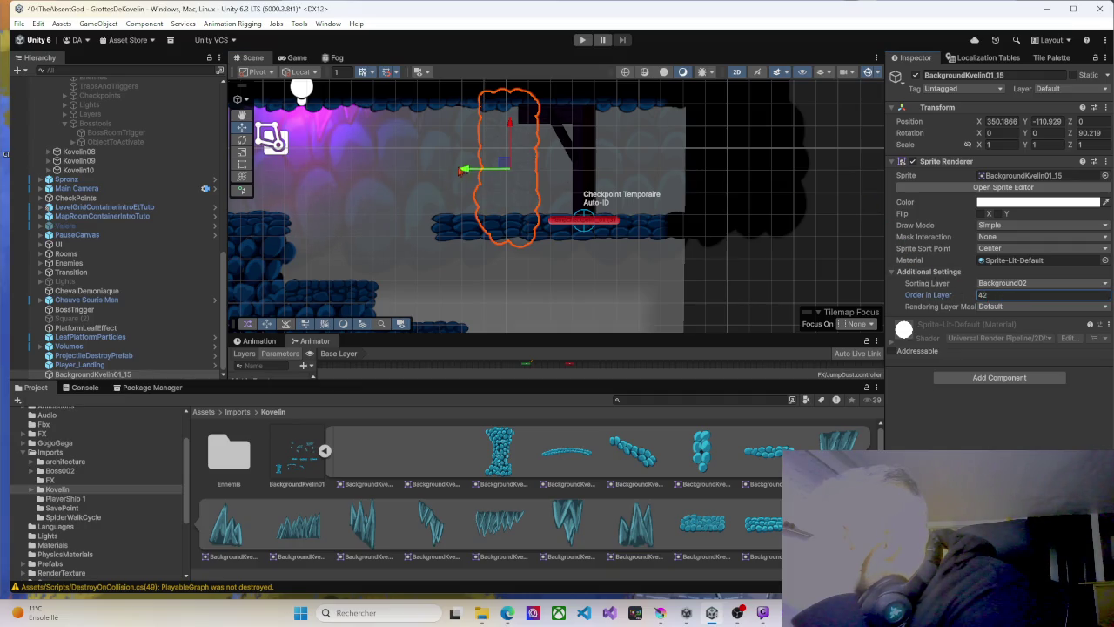
{"action": "left_click_drag", "start_coordinate": [462, 170], "coordinate": [485, 174]}
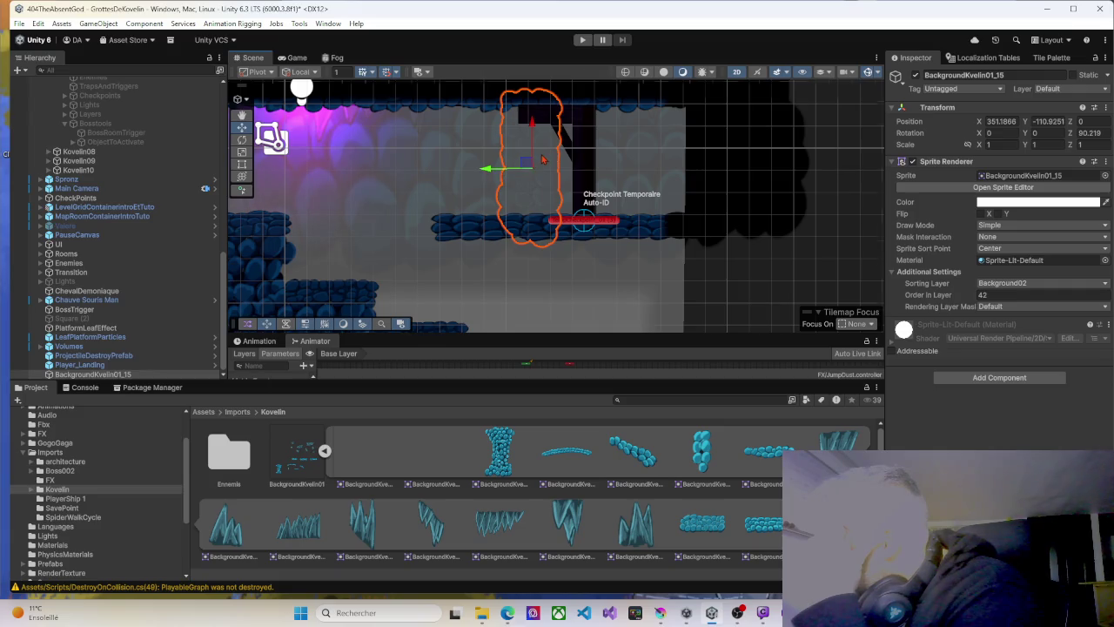
{"action": "scroll", "coordinate": [521, 167], "scroll_direction": "up", "scroll_amount": 3}
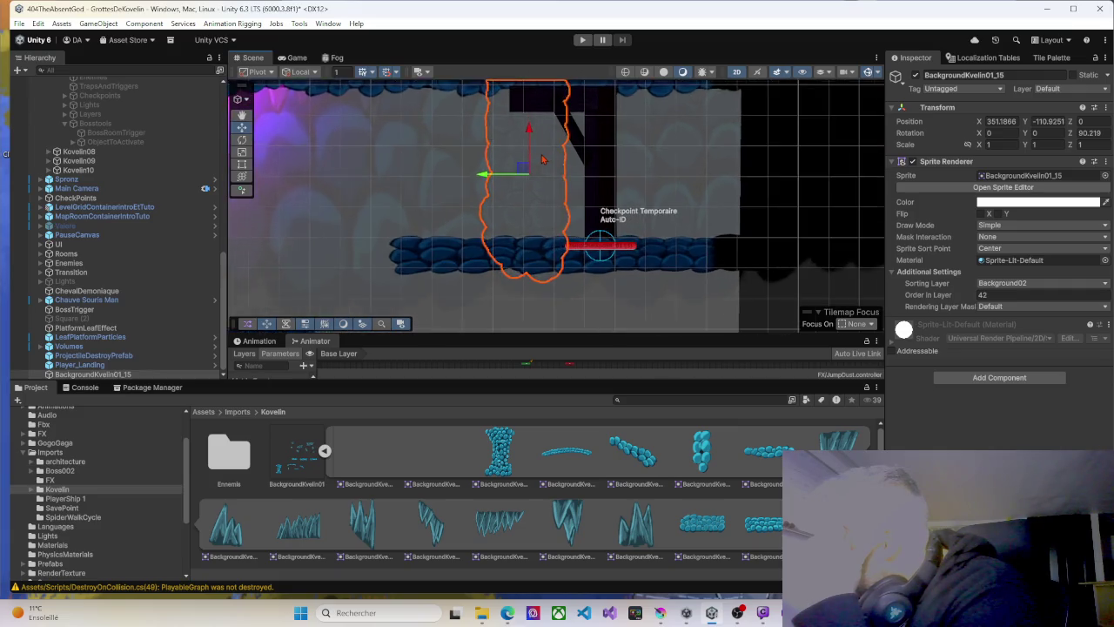
{"action": "left_click", "coordinate": [992, 282]}
{"action": "left_click", "coordinate": [1008, 349]}
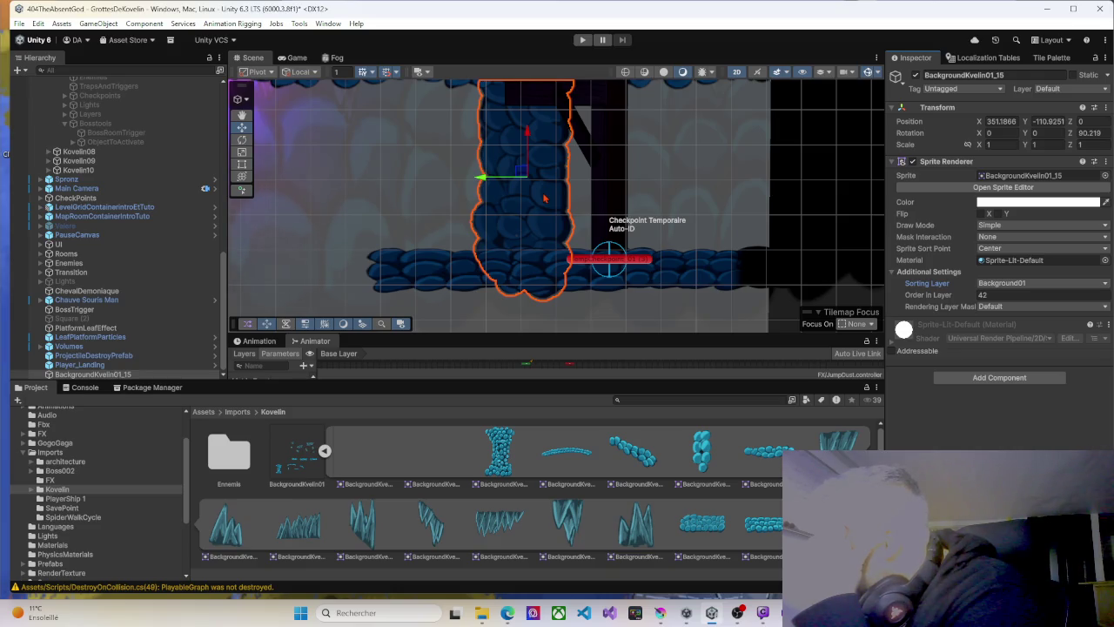
Reselect the BackgroundKvelin01_15 column and delete it.
{"action": "left_click", "coordinate": [543, 198]}
{"action": "left_click", "coordinate": [543, 199]}
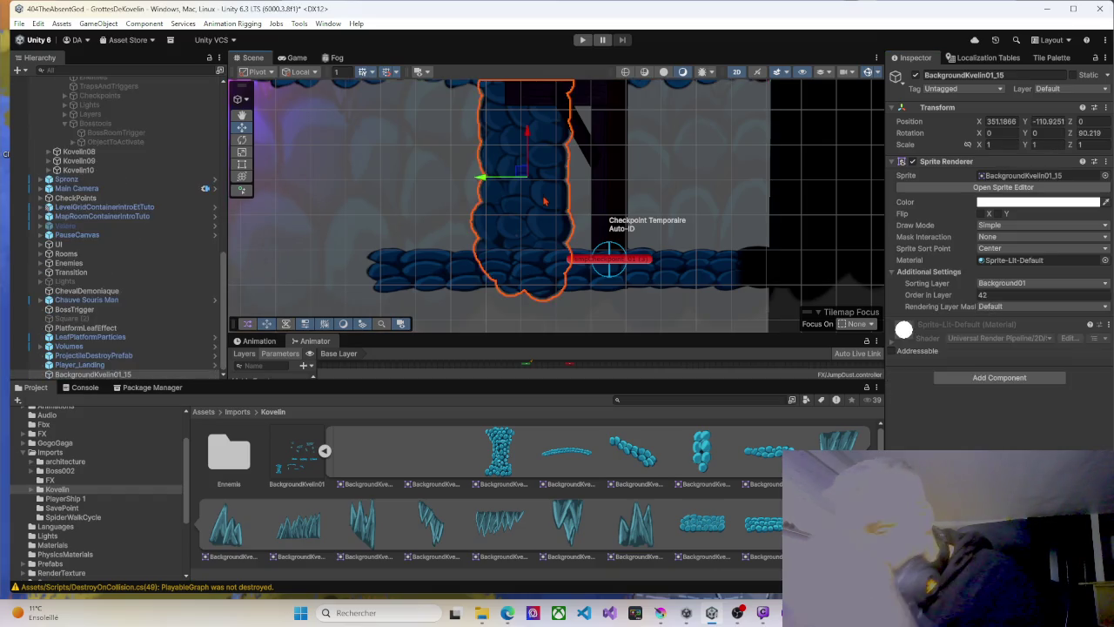
{"action": "key", "text": "Delete"}
Drag the soutenementBois sprite from Assets/Imports/Kovelin into the scene above the checkpoint at X 241.30, Y 4.00.
{"action": "scroll", "coordinate": [539, 194], "scroll_direction": "down", "scroll_amount": 3}
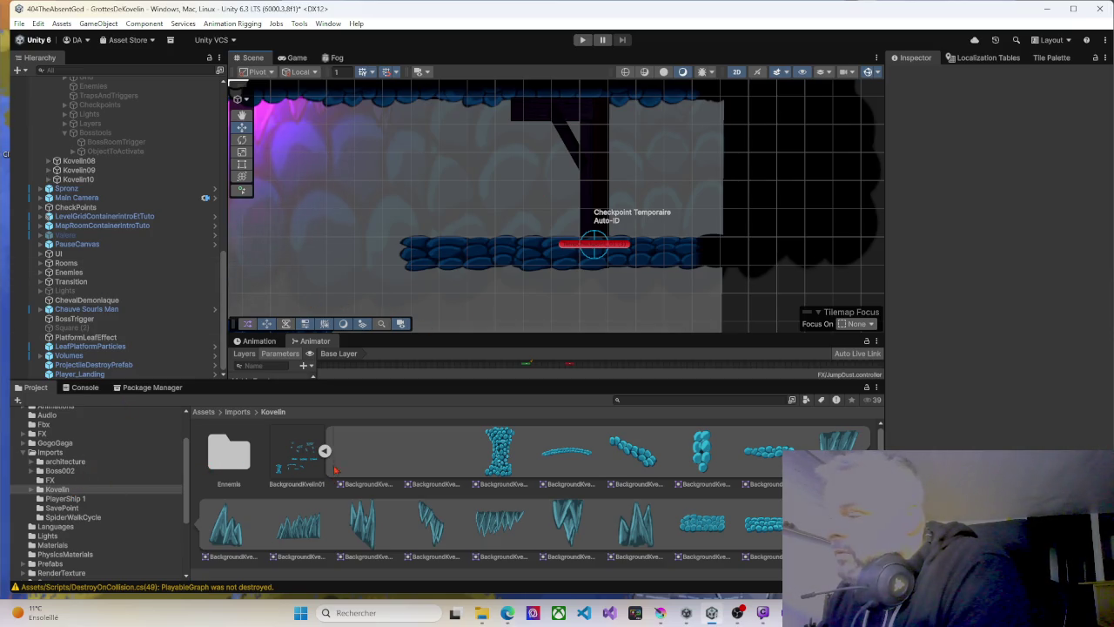
{"action": "left_click", "coordinate": [240, 413]}
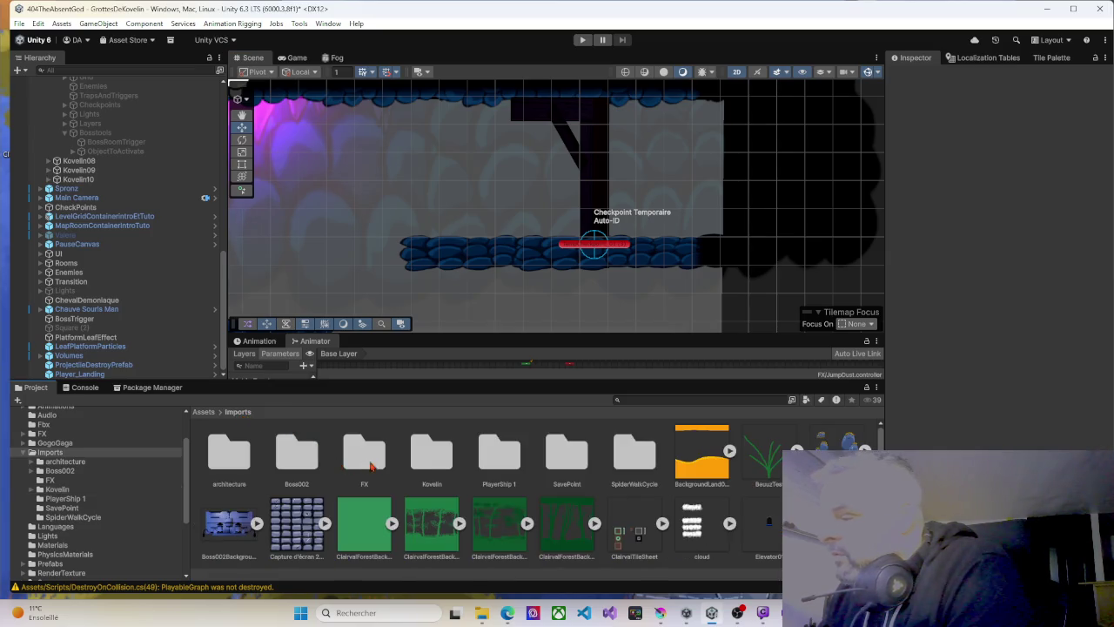
{"action": "double_click", "coordinate": [424, 467]}
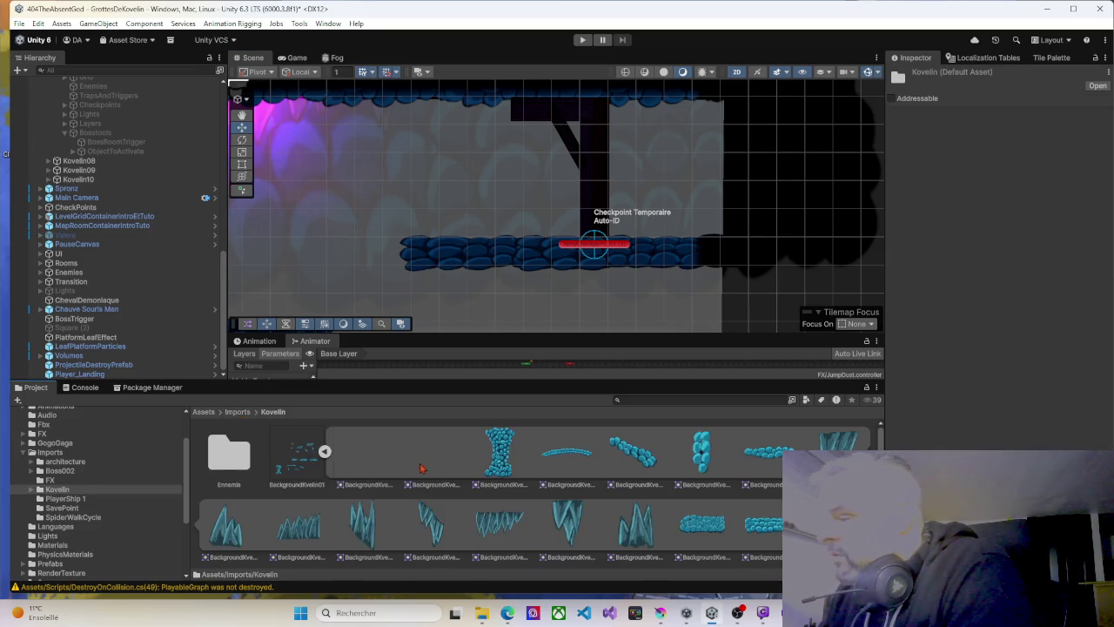
{"action": "left_click", "coordinate": [324, 451]}
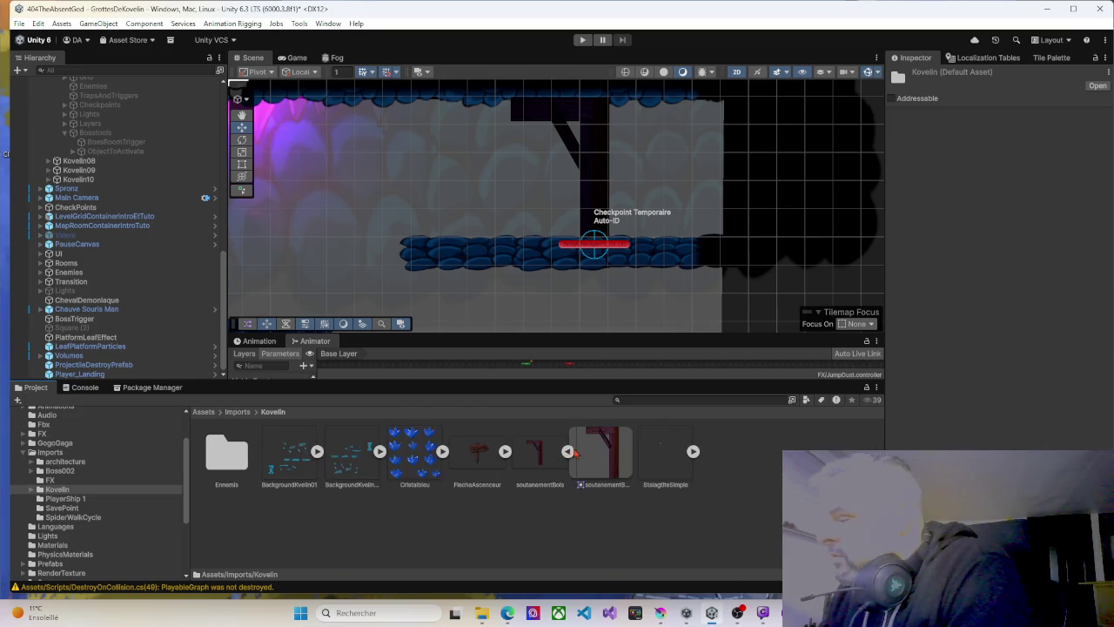
{"action": "mouse_move", "coordinate": [628, 464]}
{"action": "left_mouse_down"}
{"action": "mouse_move", "coordinate": [557, 217]}
{"action": "mouse_move", "coordinate": [503, 203]}
{"action": "mouse_move", "coordinate": [455, 255]}
{"action": "mouse_move", "coordinate": [684, 408]}
{"action": "mouse_move", "coordinate": [705, 493]}
{"action": "left_mouse_up"}
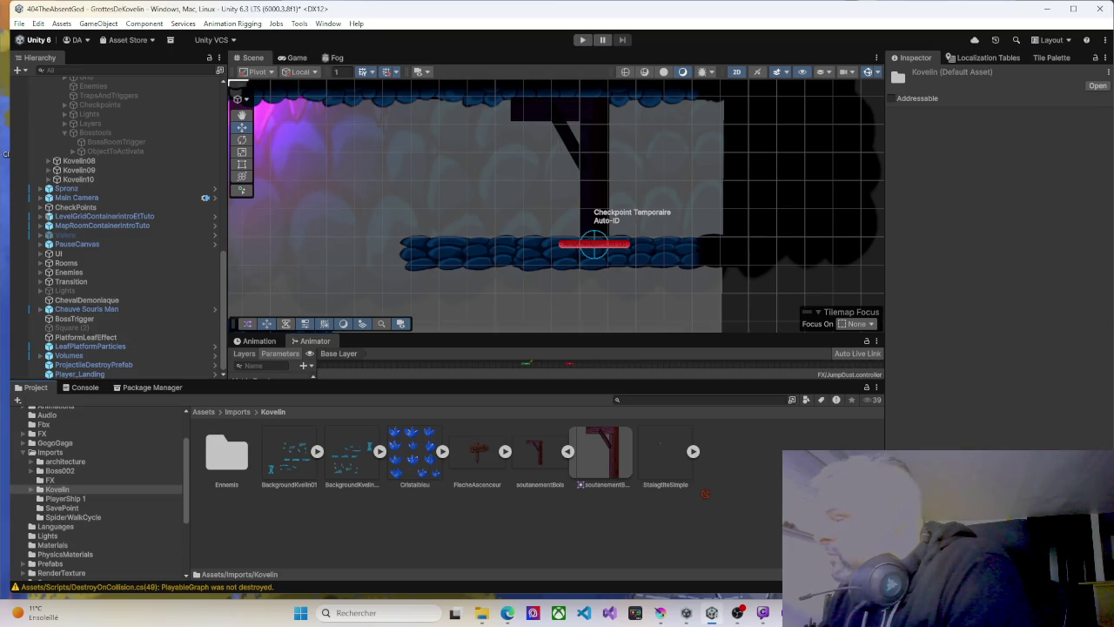
{"action": "left_click_drag", "start_coordinate": [619, 470], "coordinate": [616, 469]}
{"action": "left_click_drag", "start_coordinate": [601, 246], "coordinate": [591, 181]}
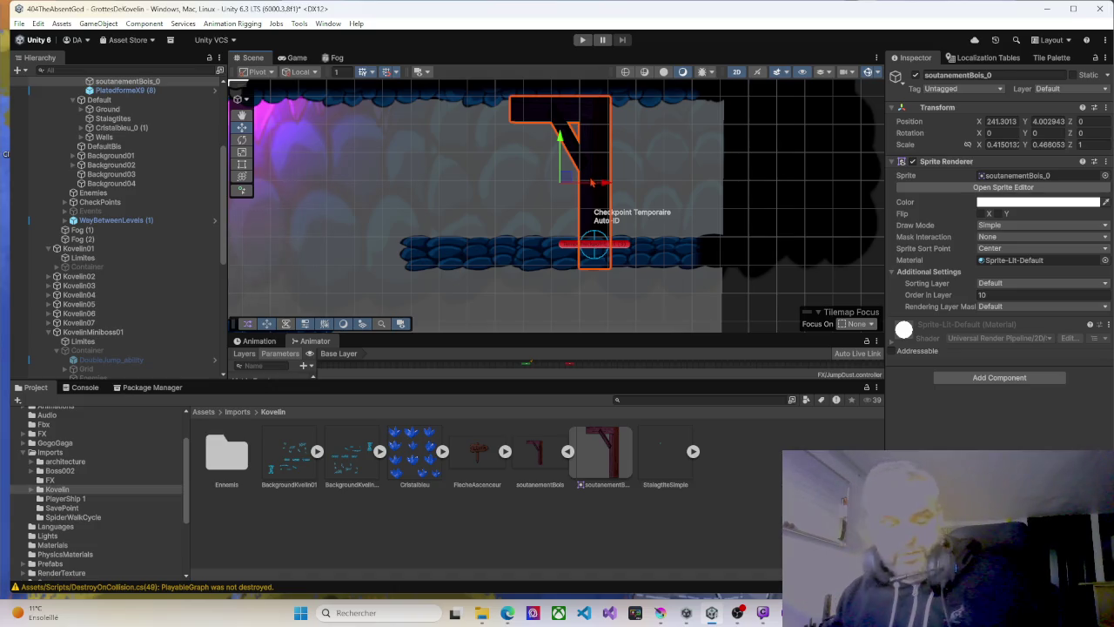
Duplicate the beam, mirror the copy with Scale X -0.415013, and slide it left.
{"action": "key", "text": "ctrl+d"}
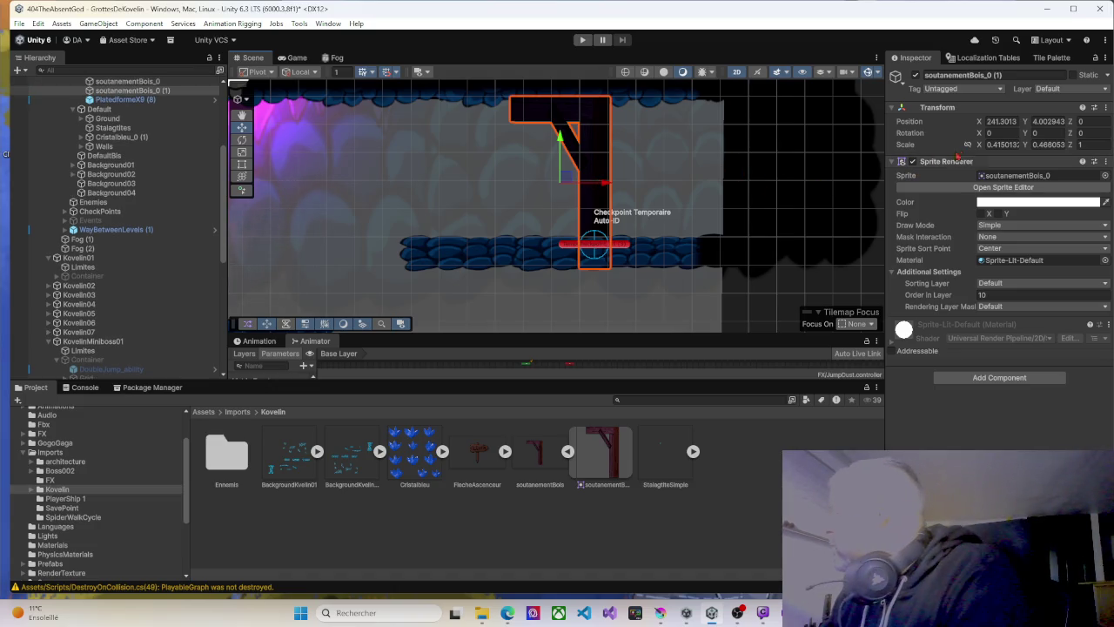
{"action": "left_click", "coordinate": [990, 144]}
{"action": "left_click", "coordinate": [989, 145]}
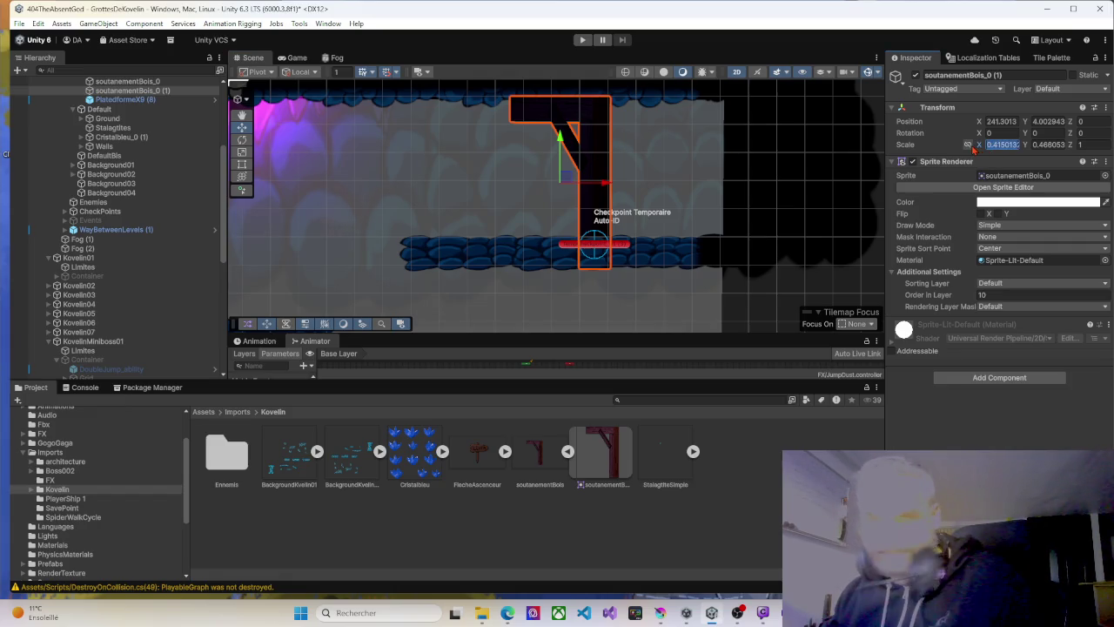
{"action": "key", "text": "Right"}
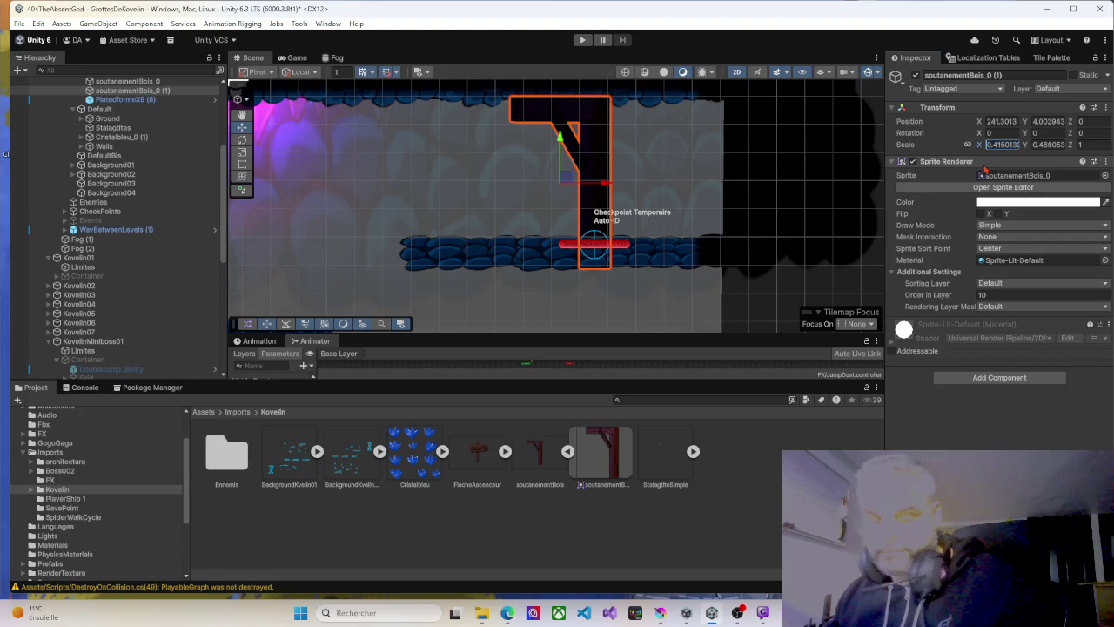
{"action": "type", "text": "-"}
{"action": "mouse_move", "coordinate": [620, 189]}
{"action": "left_mouse_down"}
{"action": "mouse_move", "coordinate": [523, 183]}
{"action": "mouse_move", "coordinate": [536, 182]}
{"action": "left_mouse_up"}
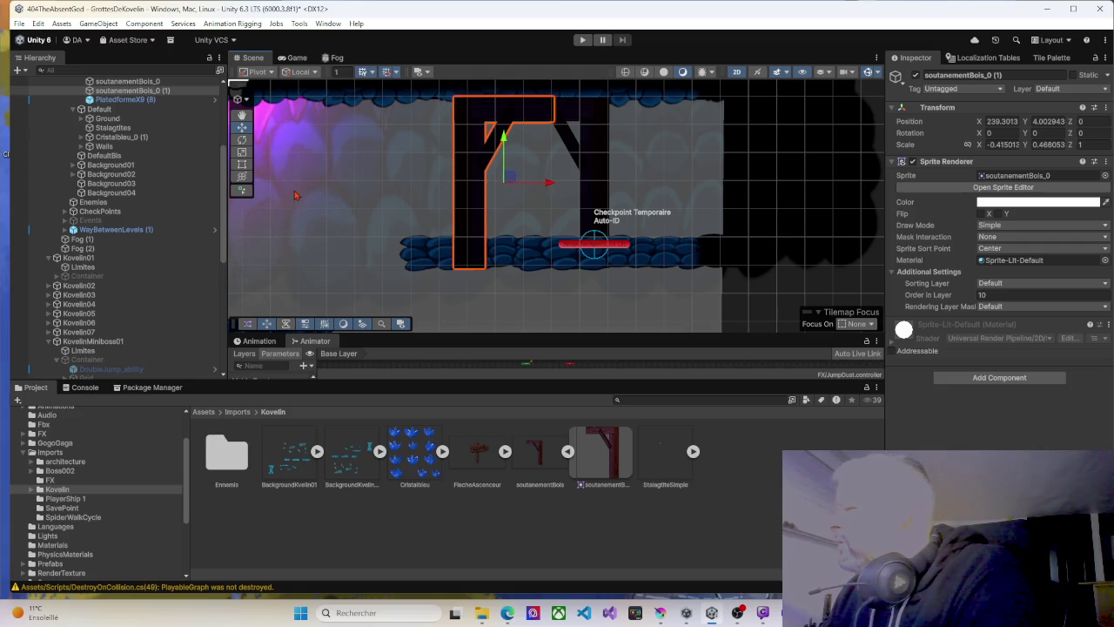
Move the beam copy soutenementBois_0 (1) under the Default group and set Order in Layer 0.
{"action": "scroll", "coordinate": [128, 311], "scroll_direction": "down", "scroll_amount": 4}
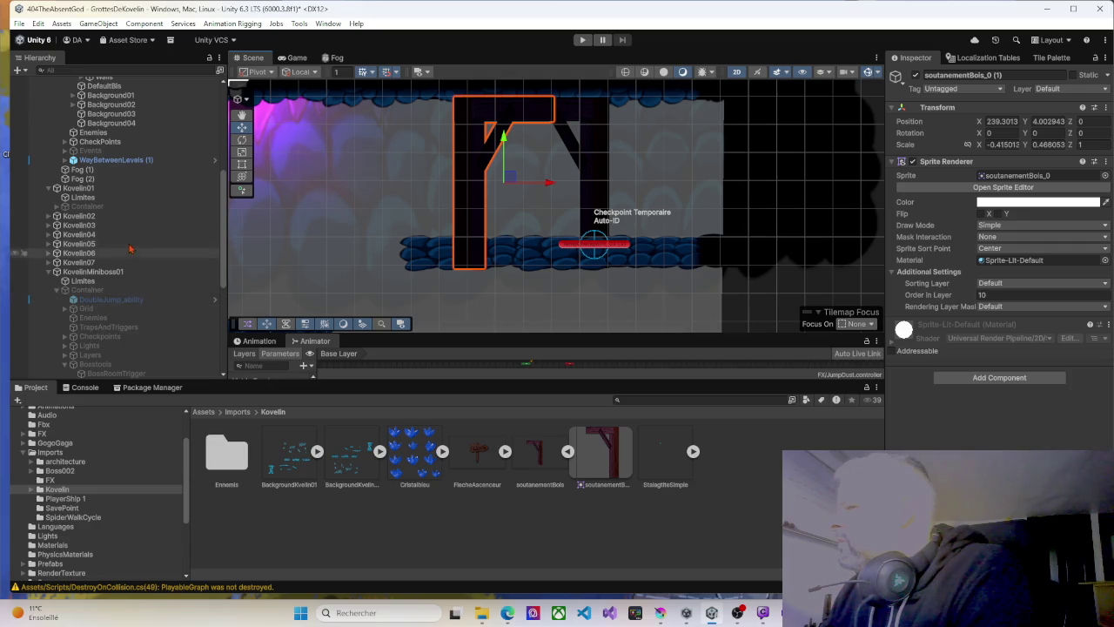
{"action": "scroll", "coordinate": [130, 315], "scroll_direction": "down", "scroll_amount": 10}
{"action": "scroll", "coordinate": [135, 318], "scroll_direction": "up", "scroll_amount": 15}
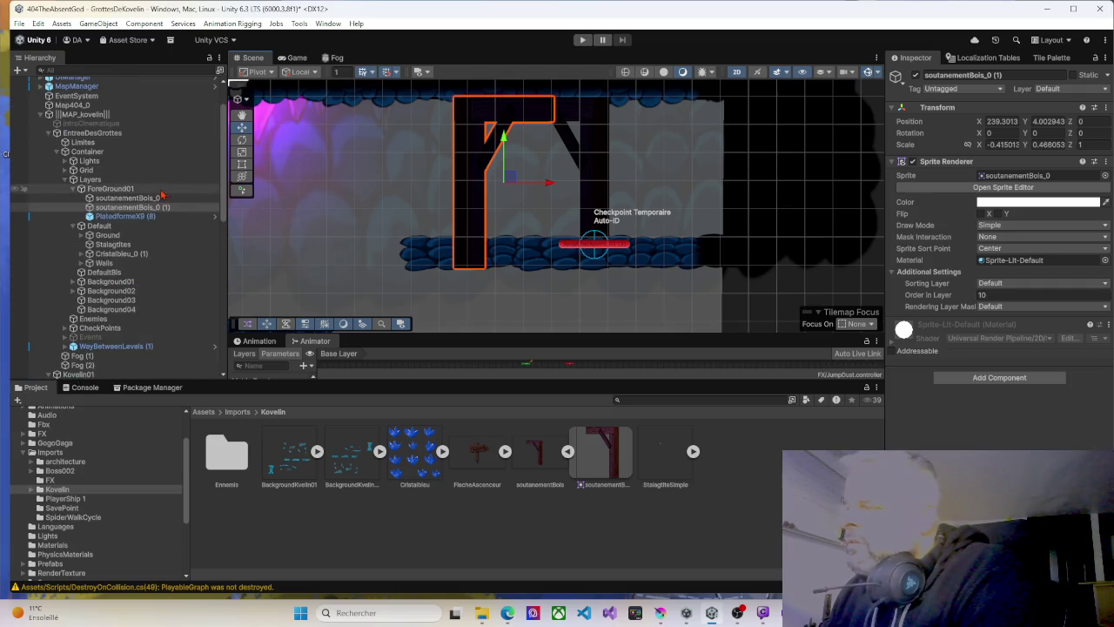
{"action": "left_click", "coordinate": [128, 209]}
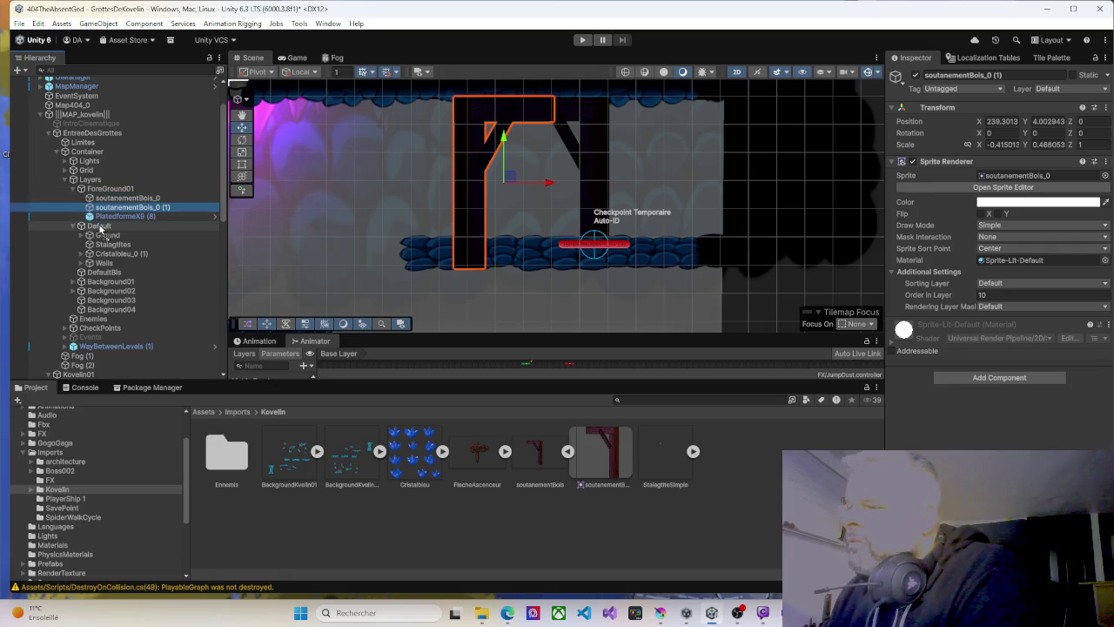
{"action": "left_click_drag", "start_coordinate": [100, 228], "coordinate": [102, 228]}
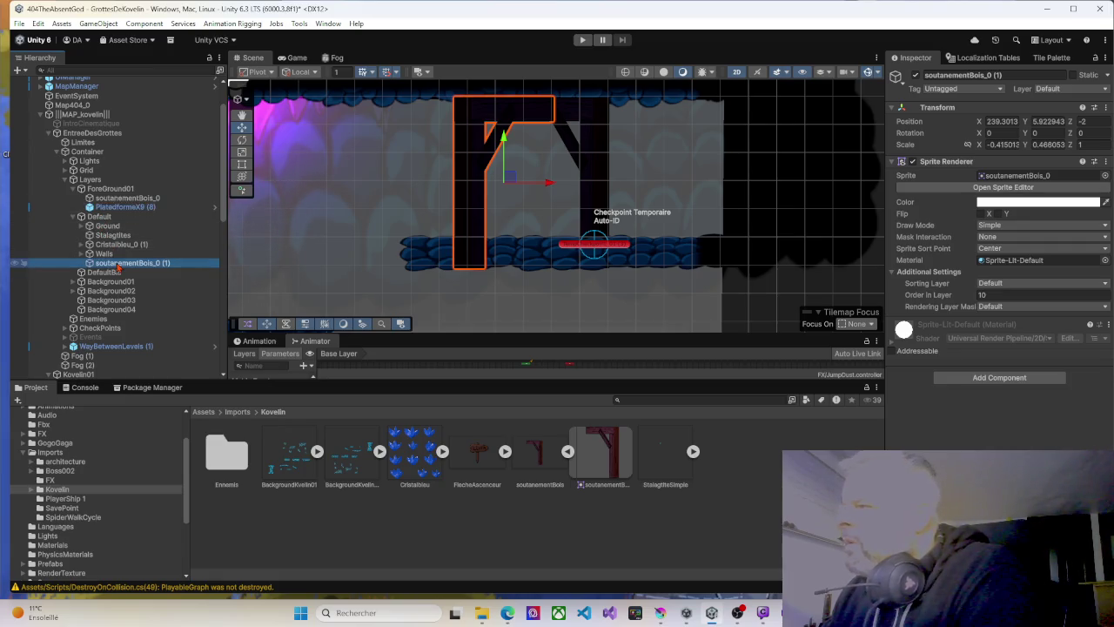
{"action": "left_click", "coordinate": [119, 262]}
{"action": "left_click", "coordinate": [976, 296]}
{"action": "type", "text": "0"}
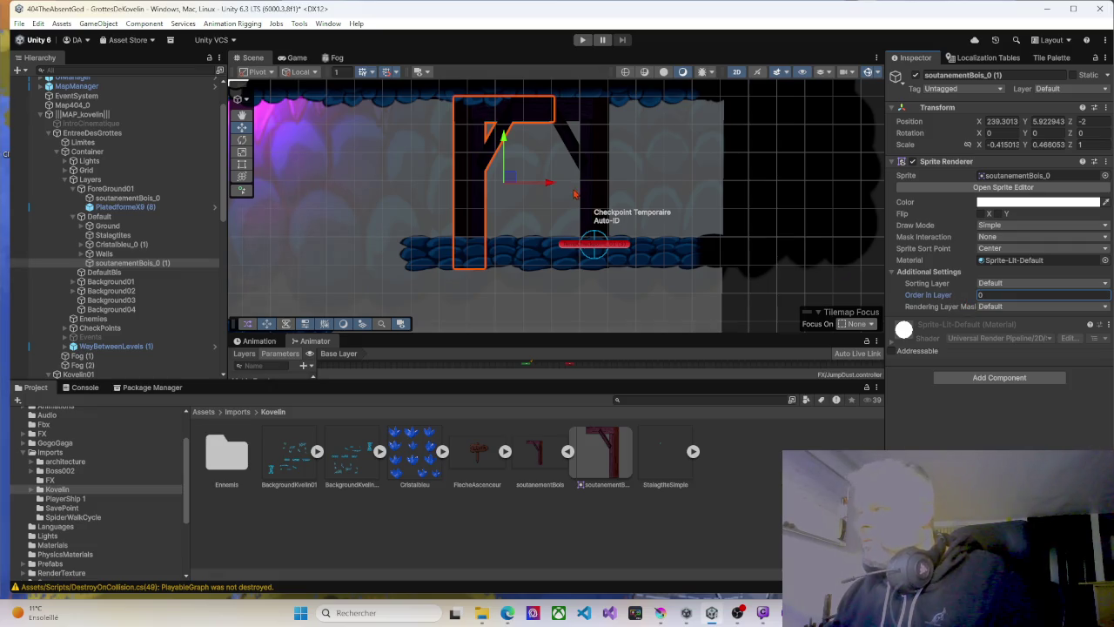
Start a playtest and run the player right and up onto the upper-right ledge.
{"action": "left_click", "coordinate": [582, 39]}
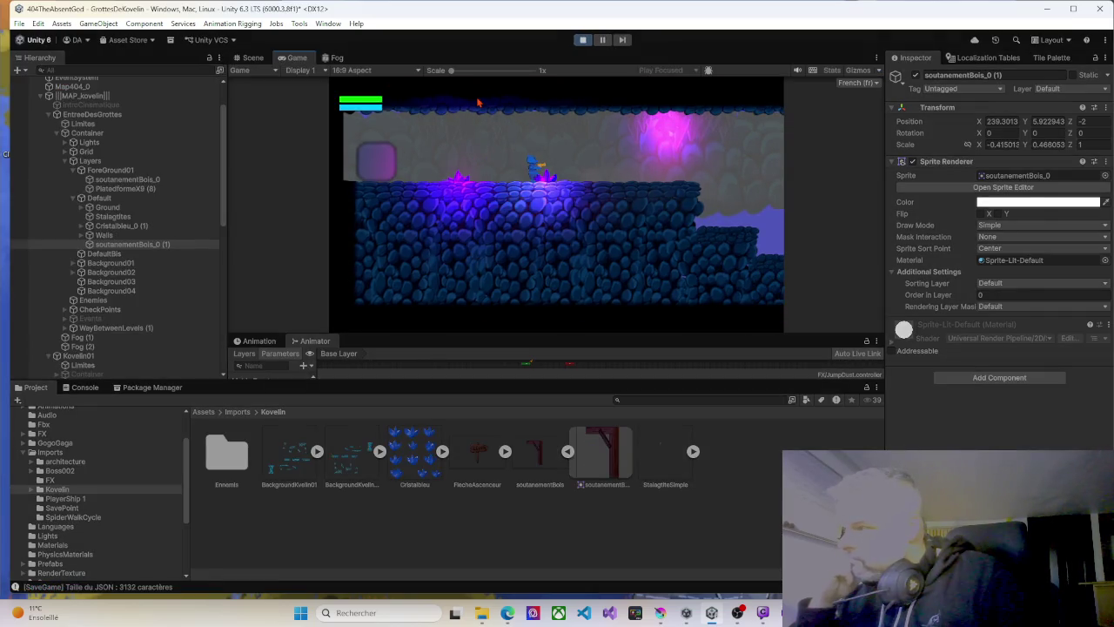
{"action": "key", "text": "Right"}
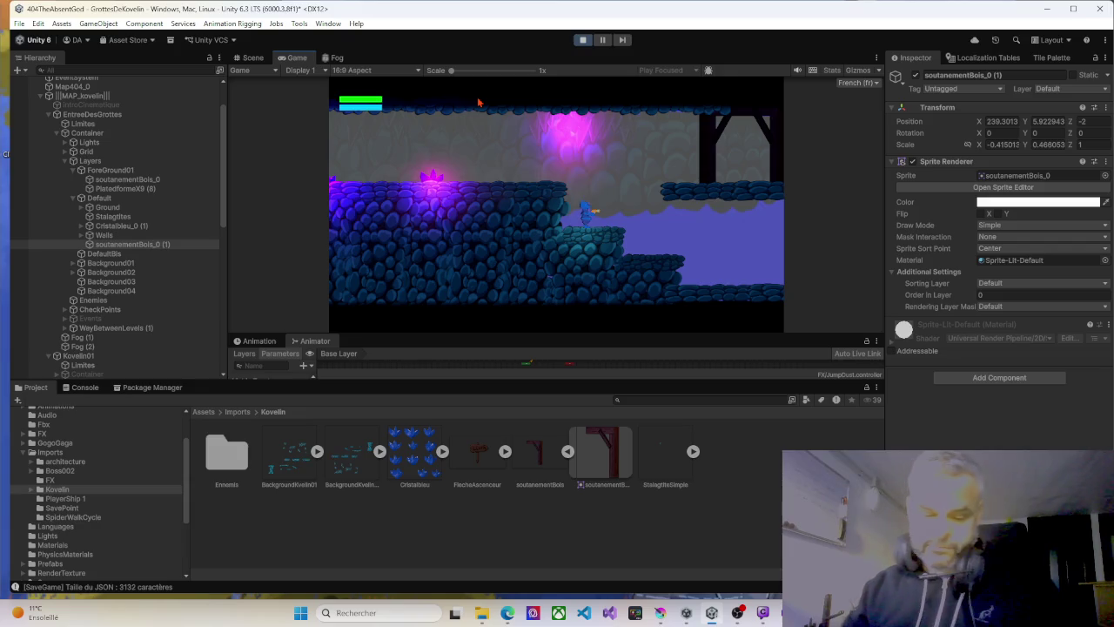
{"action": "key", "text": "Left"}
{"action": "key", "text": "Right"}
{"action": "key", "text": "space"}
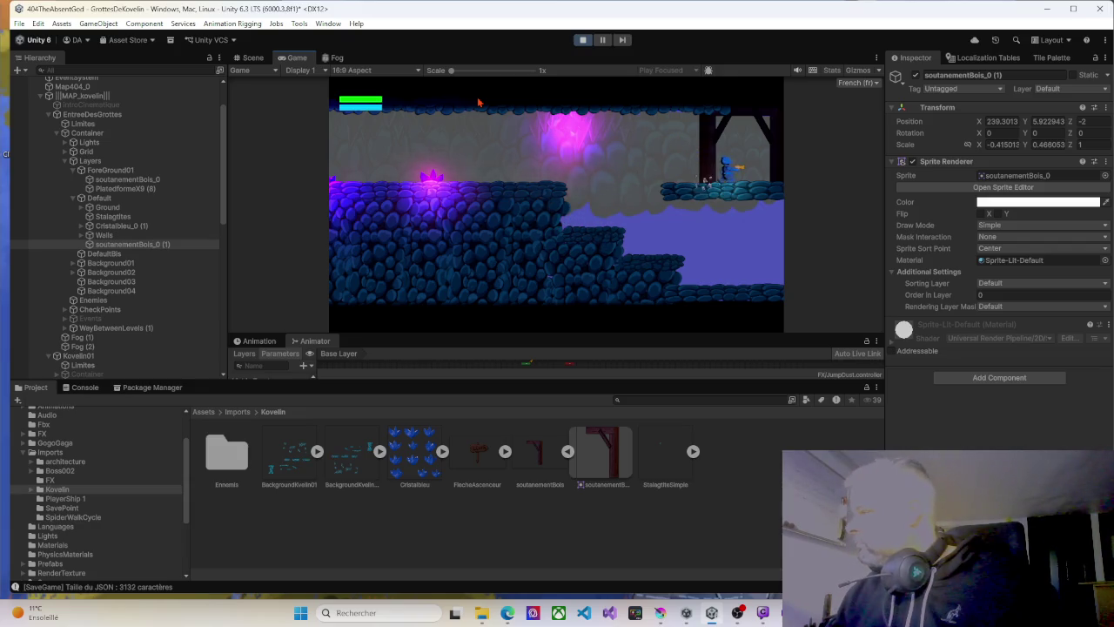
{"action": "key", "text": "Left"}
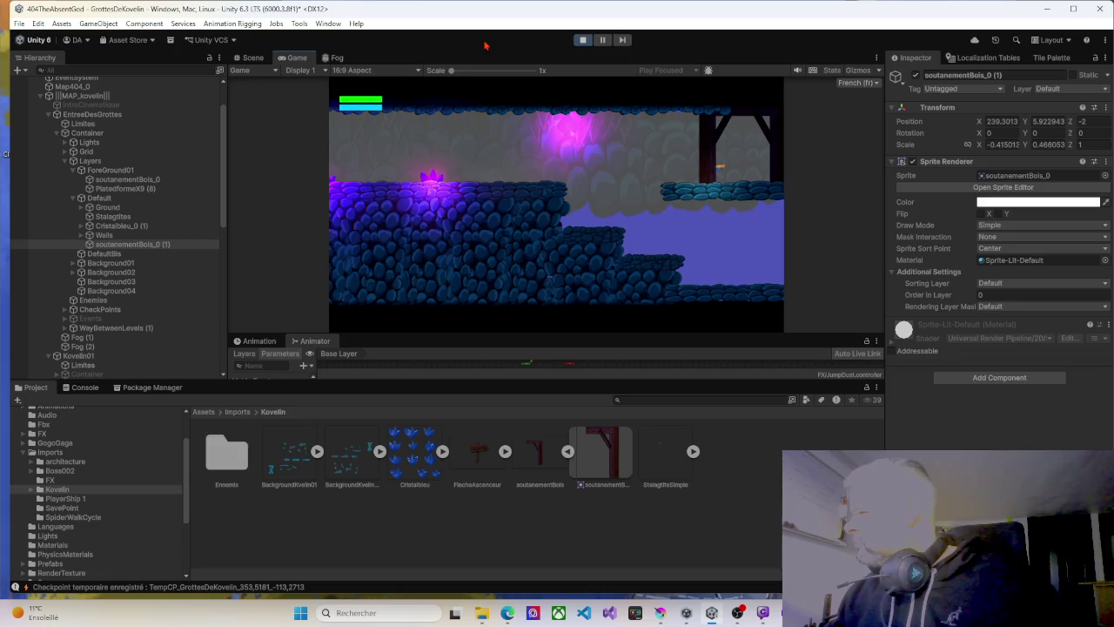
{"action": "key", "text": "Right"}
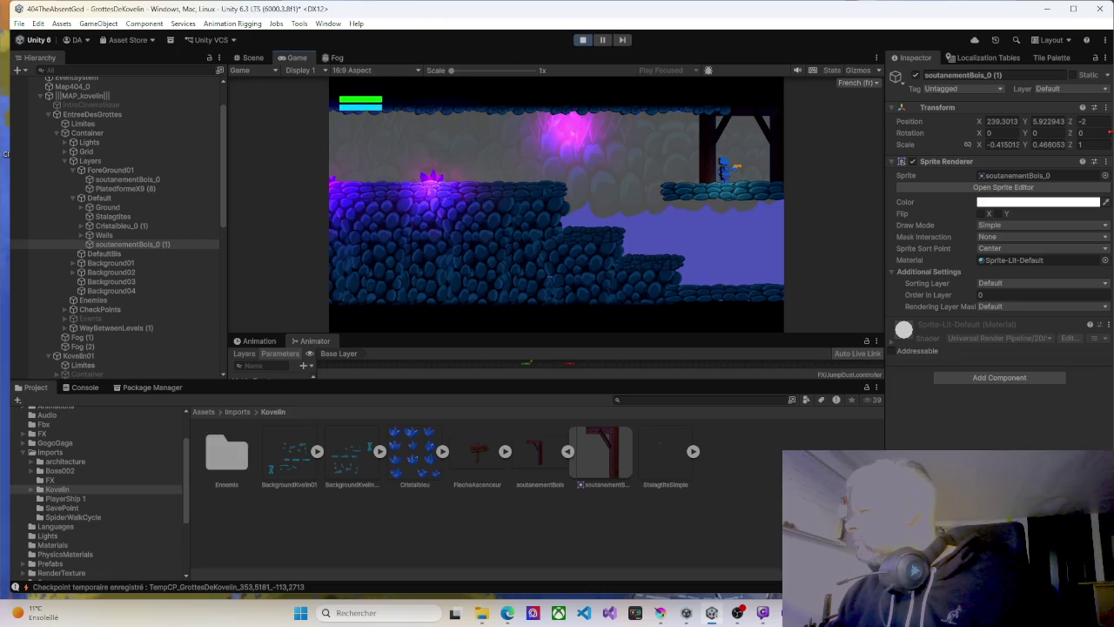
Set the beam's Position Z to 0 and walk the player back and forth under it.
{"action": "type", "text": "0c"}
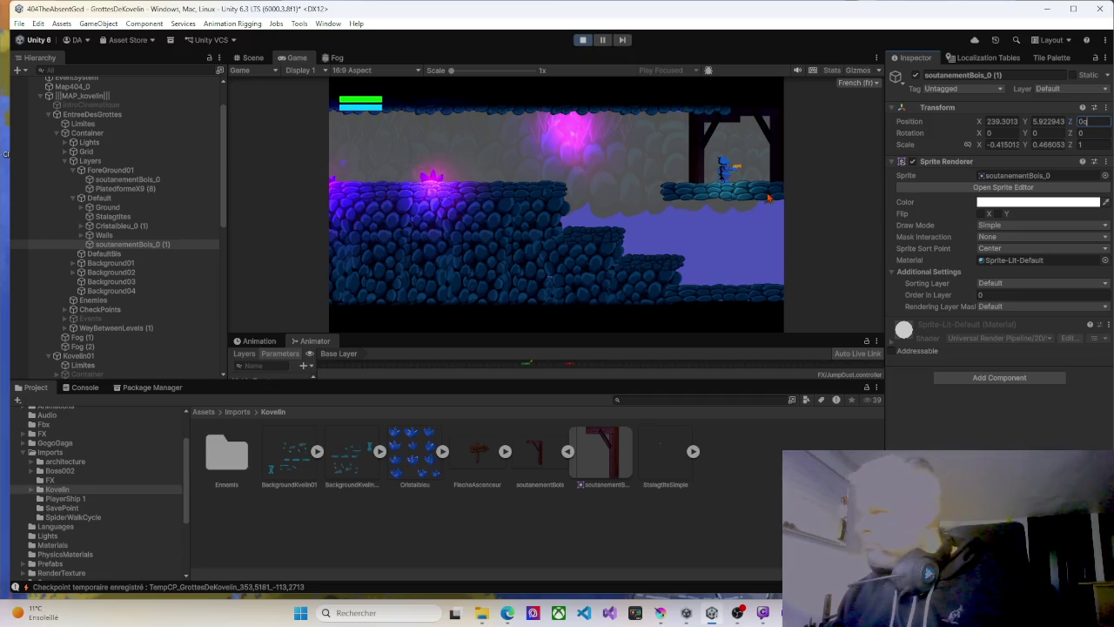
{"action": "left_click", "coordinate": [766, 187]}
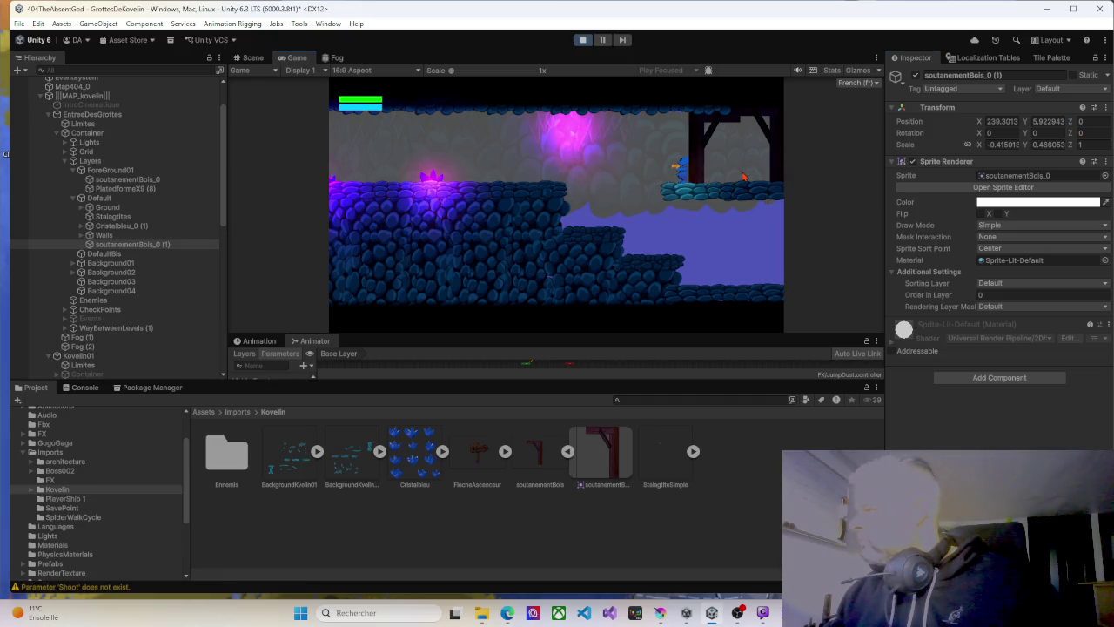
{"action": "key", "text": "Left"}
{"action": "key", "text": "Right"}
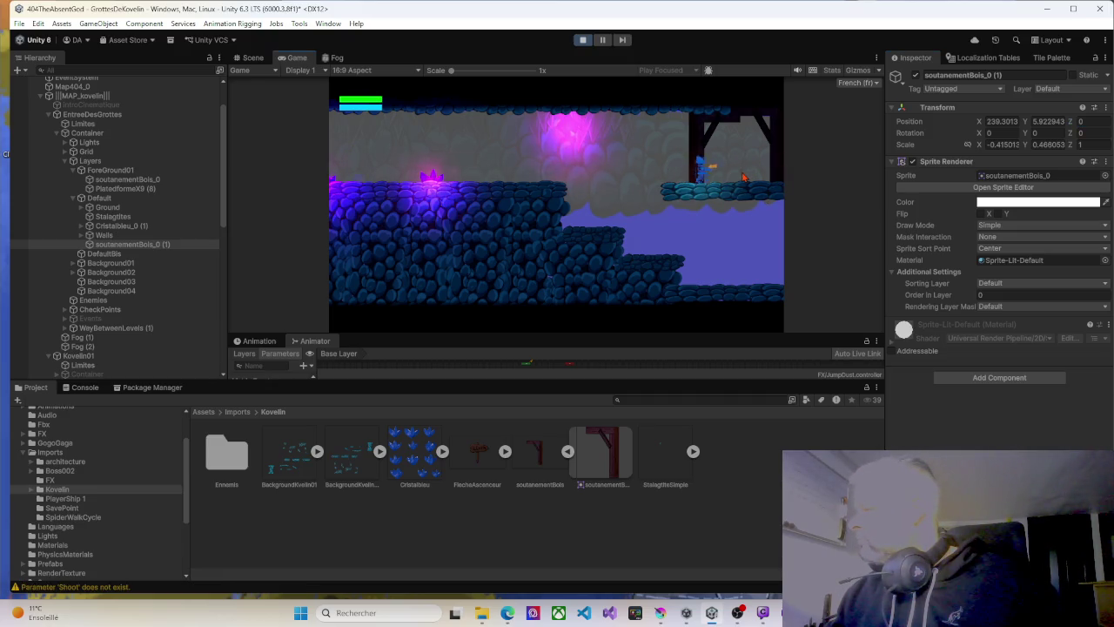
{"action": "key", "text": "Left"}
{"action": "key", "text": "Right"}
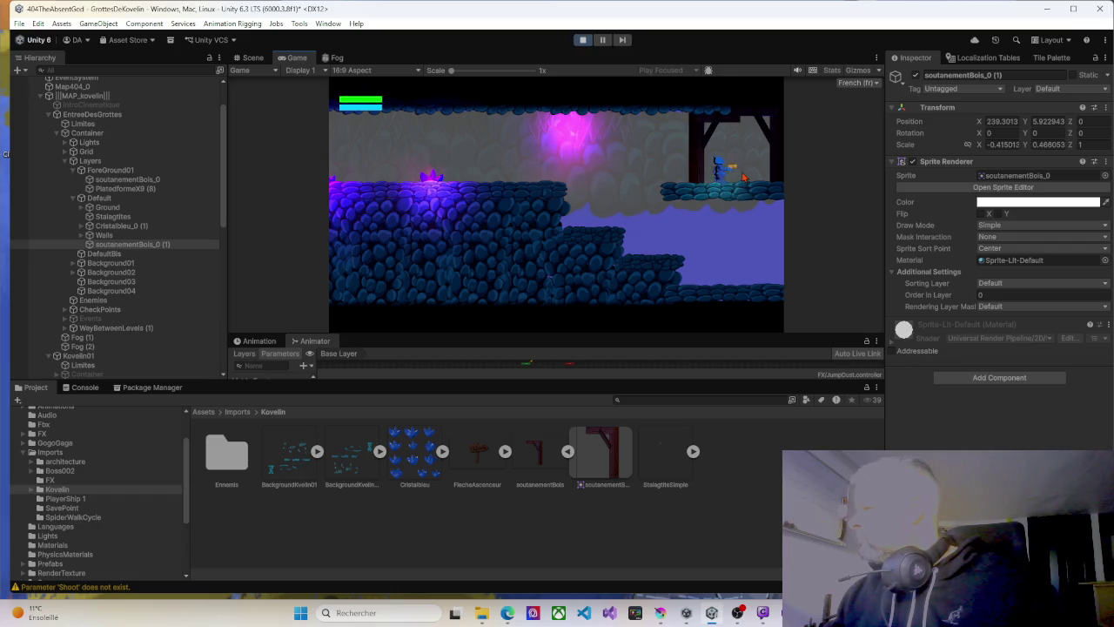
{"action": "key", "text": "Right"}
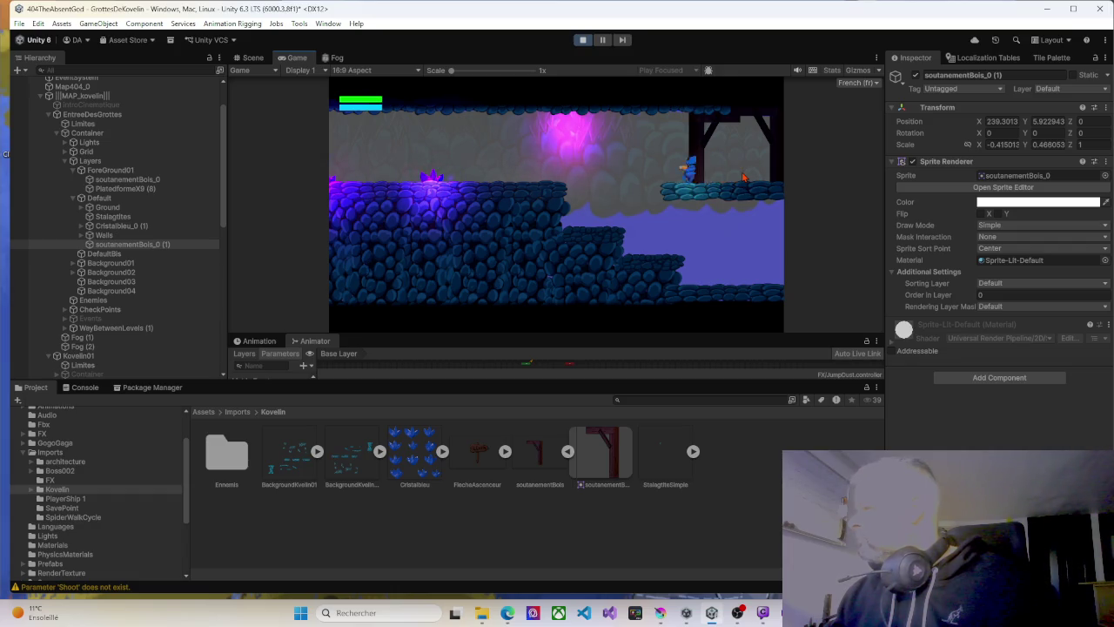
{"action": "key", "text": "Right"}
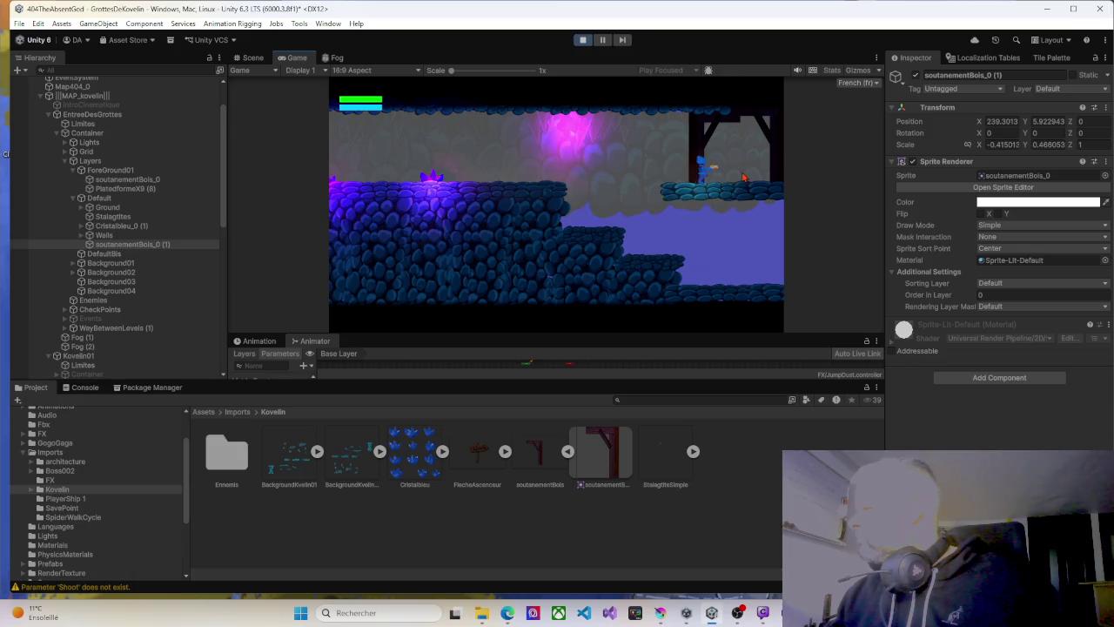
{"action": "key", "text": "Right"}
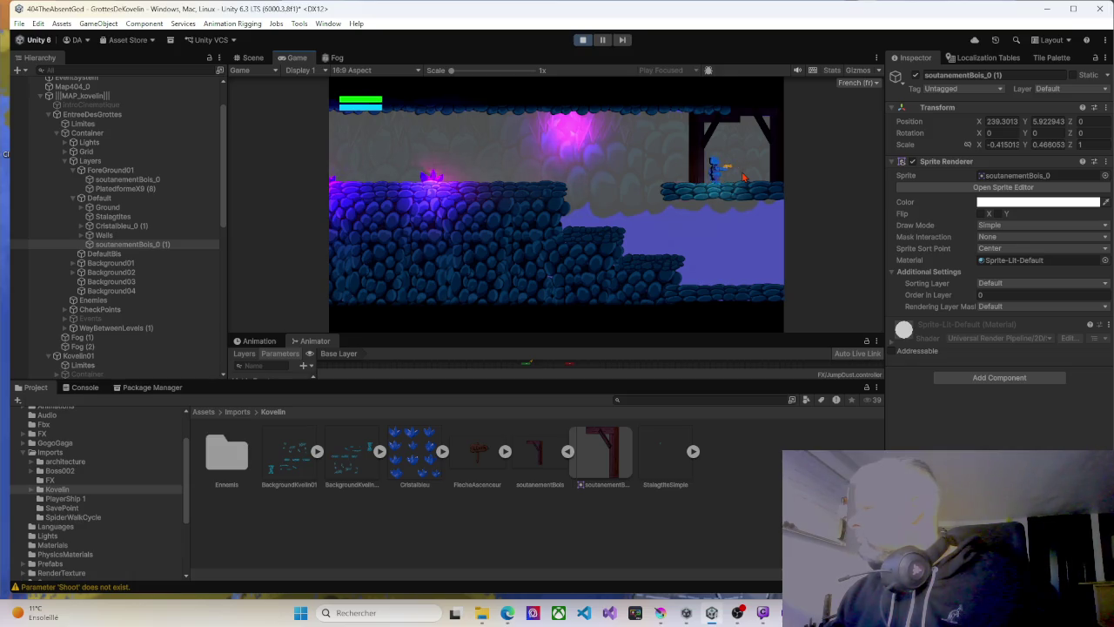
{"action": "key", "text": "Left"}
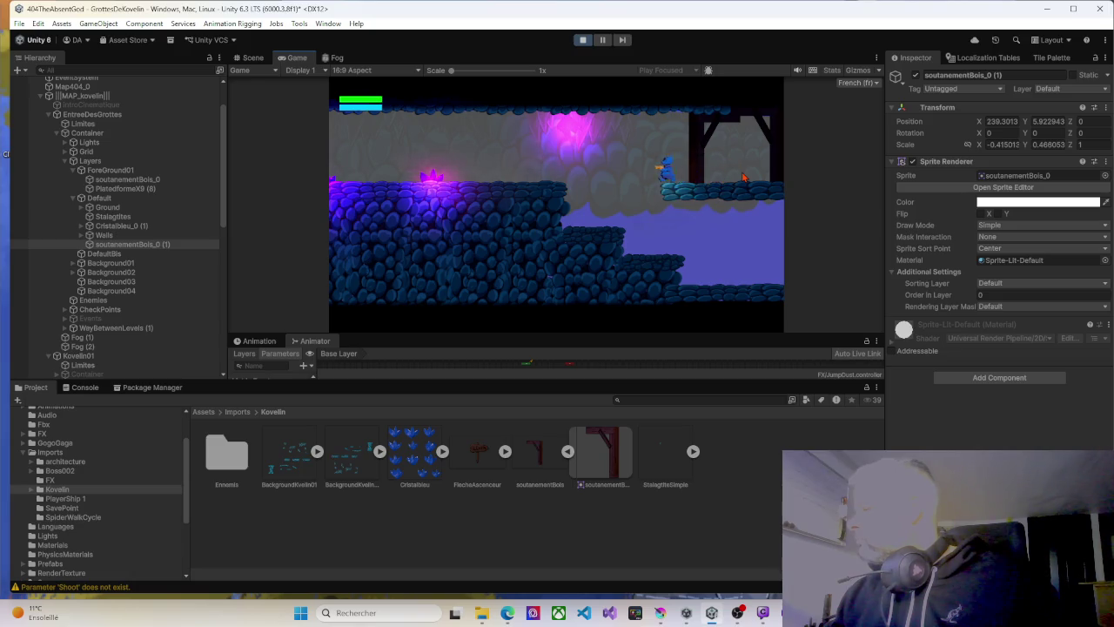
{"action": "key", "text": "Left"}
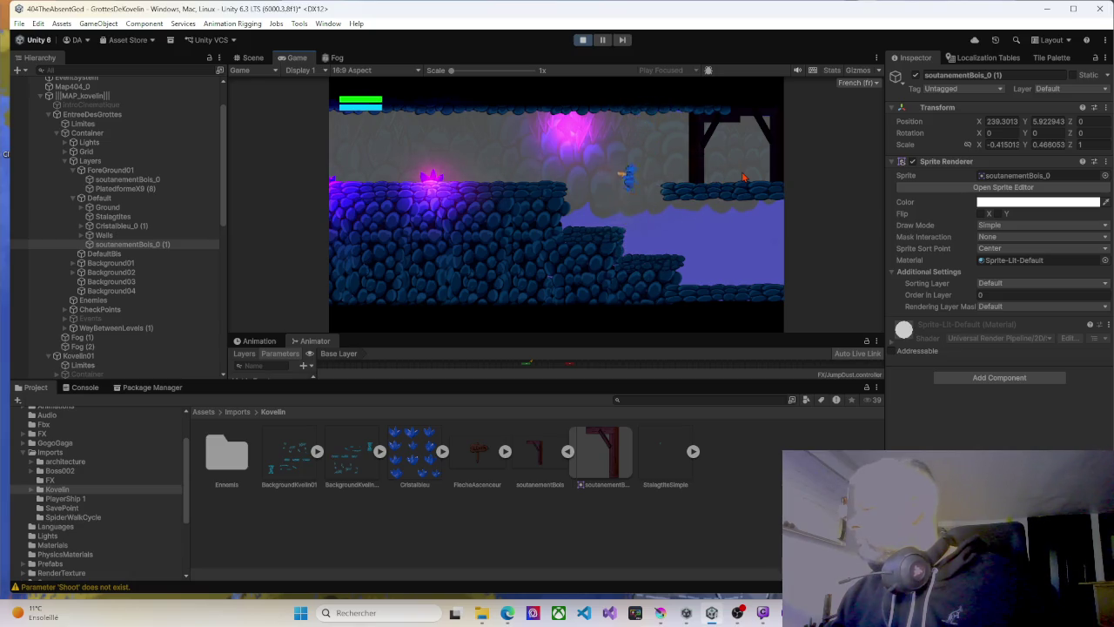
{"action": "key", "text": "Left"}
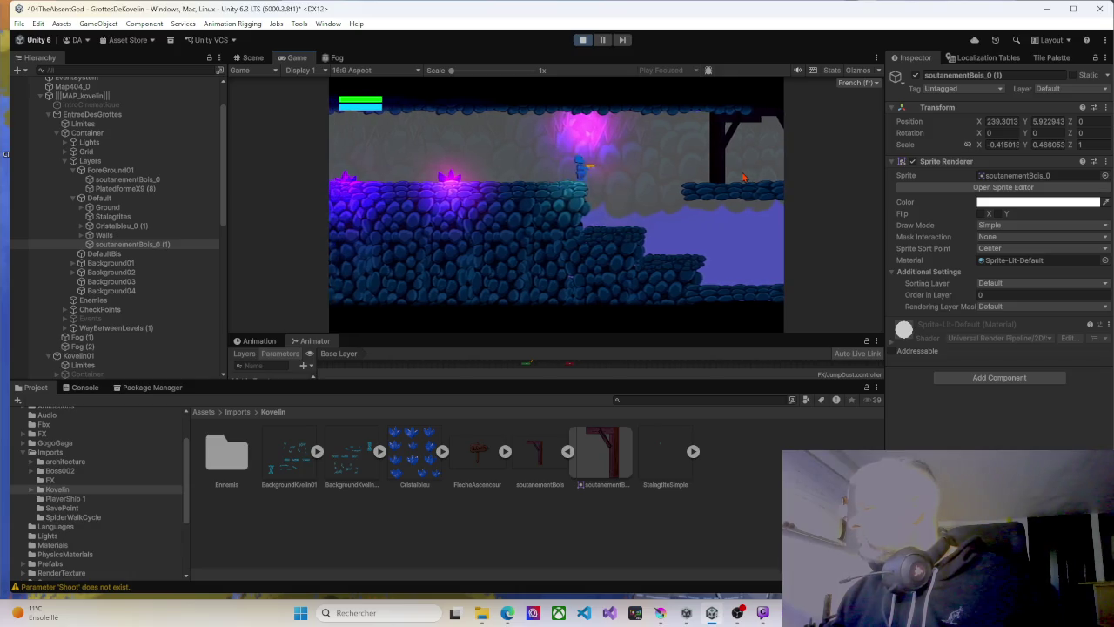
{"action": "key", "text": "Right"}
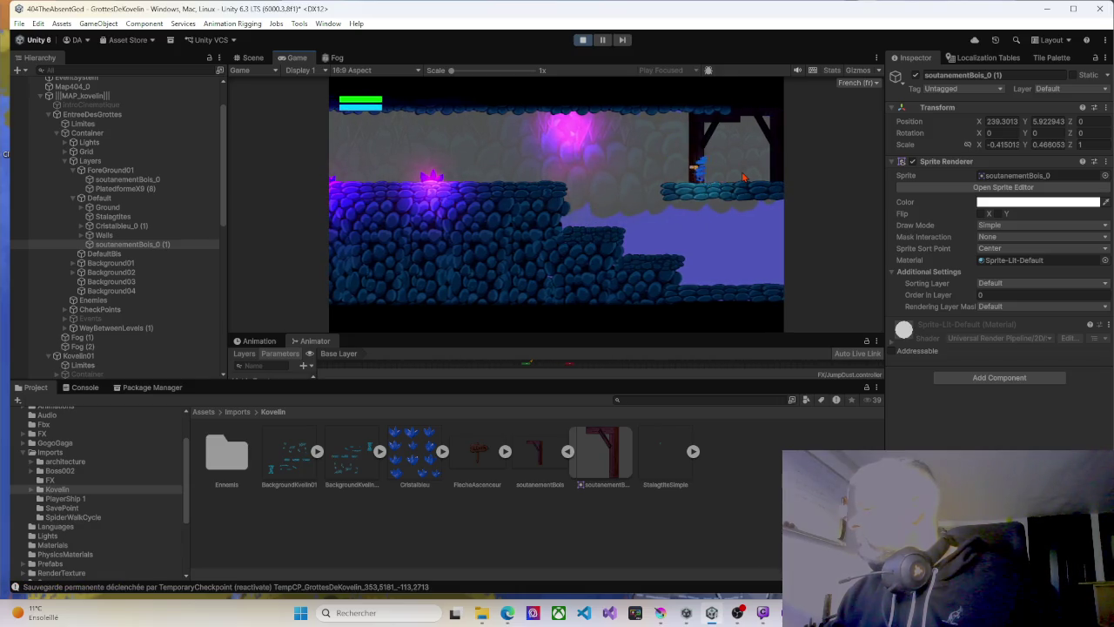
Jump and walk the player through the level past the wooden beam, then stop Play mode.
{"action": "key", "text": "Left"}
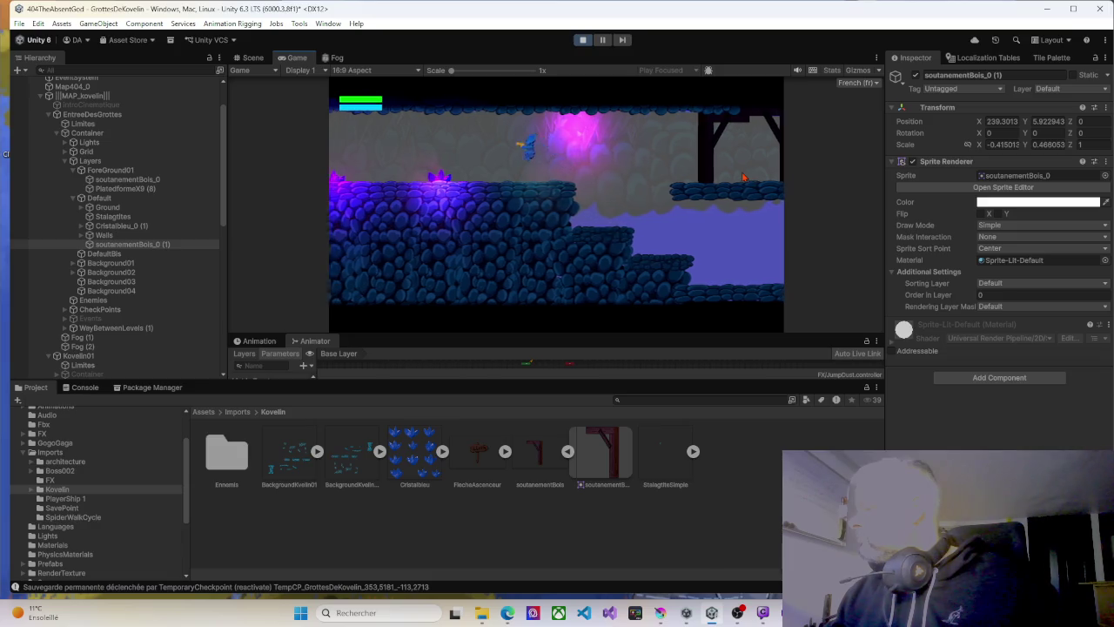
{"action": "key", "text": "Right"}
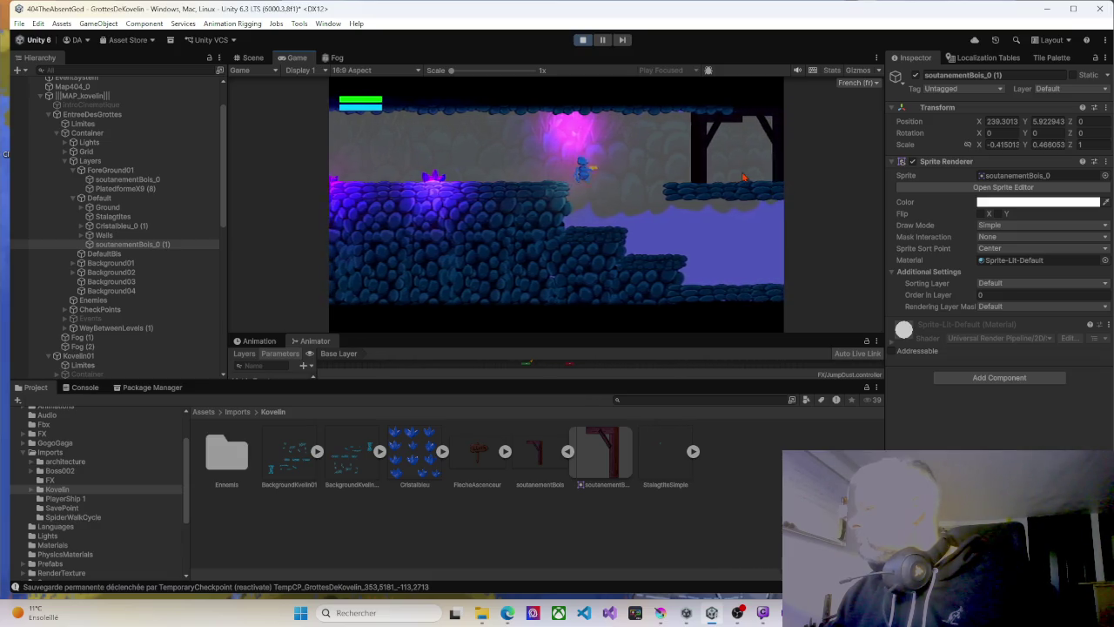
{"action": "key", "text": "Left"}
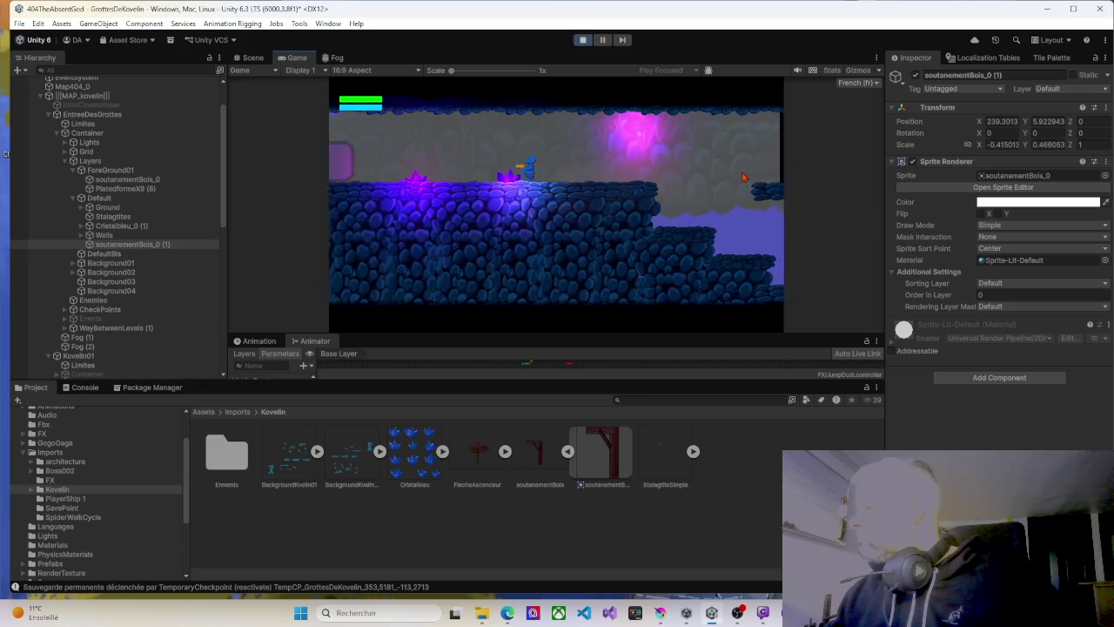
{"action": "key", "text": "Left"}
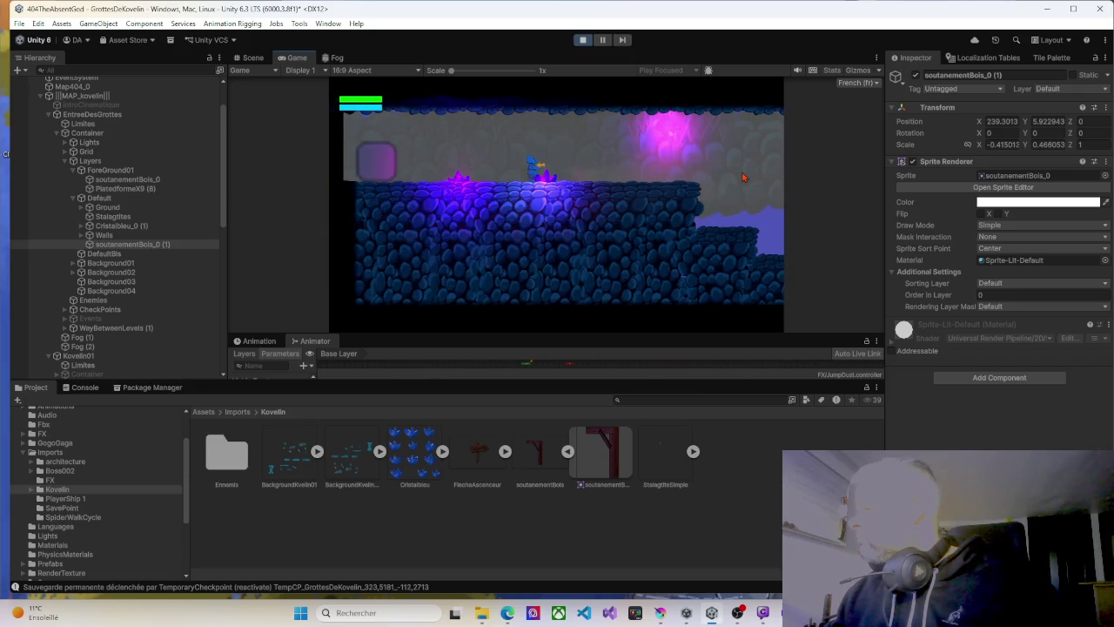
{"action": "key", "text": "Right"}
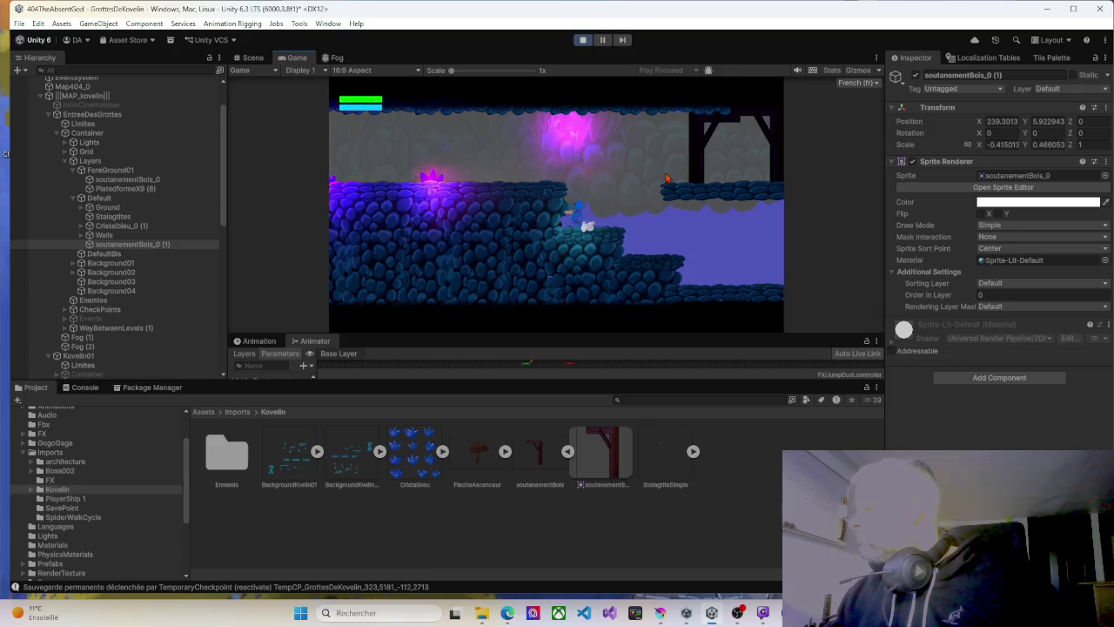
{"action": "key", "text": "Right"}
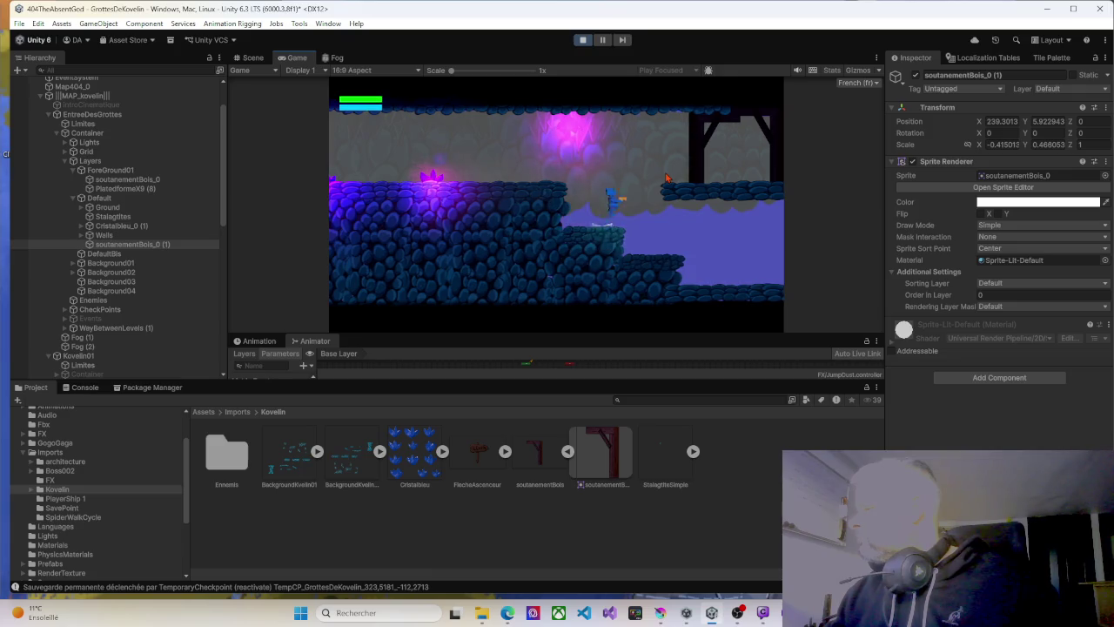
{"action": "key", "text": "space"}
{"action": "key", "text": "Left"}
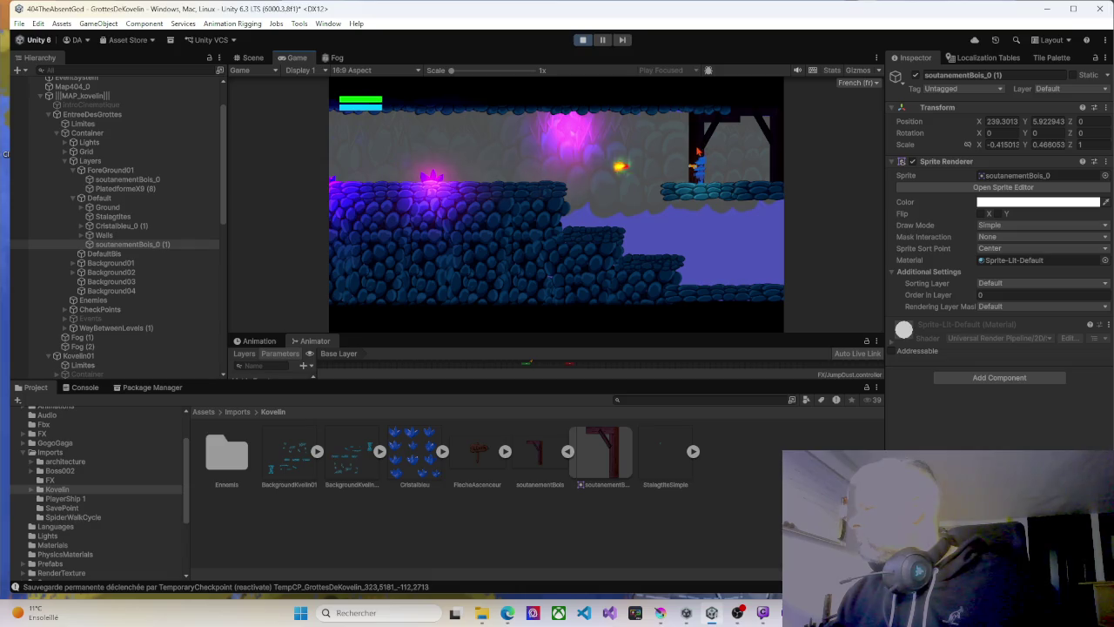
{"action": "key", "text": "ctrl+p"}
In the Scene view, select the wooden support beam and set its Position Z to 0.
{"action": "left_click", "coordinate": [250, 58]}
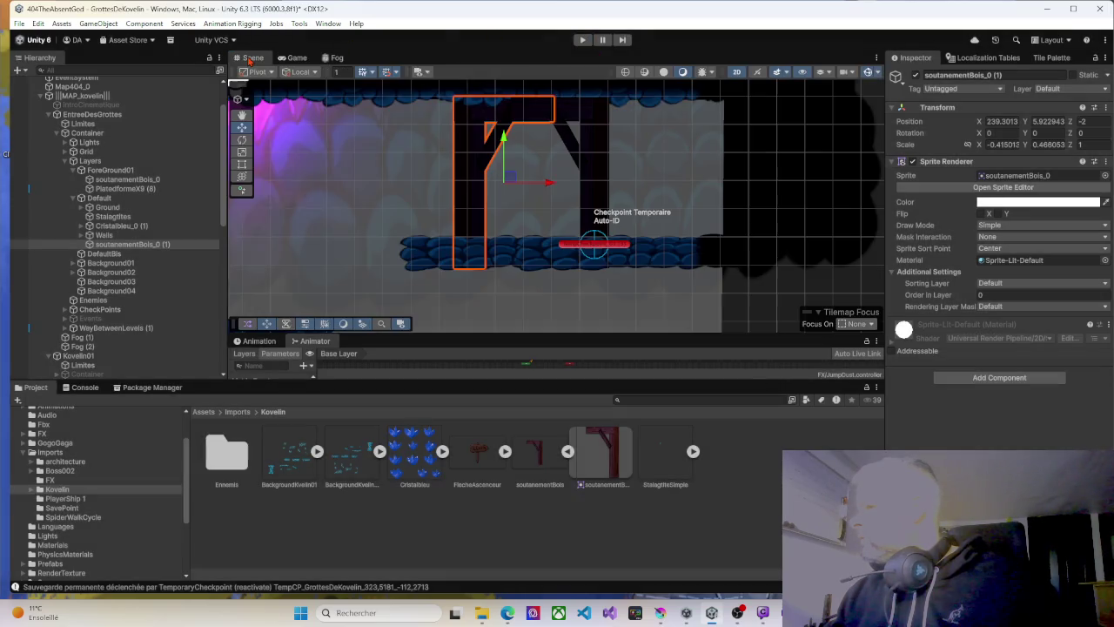
{"action": "left_click", "coordinate": [481, 164]}
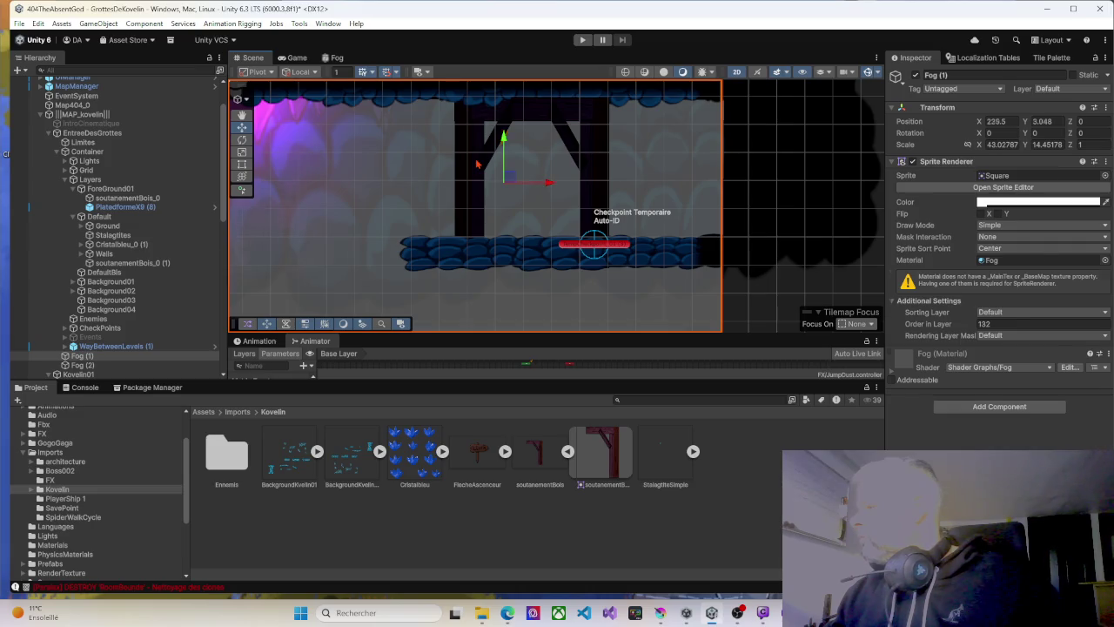
{"action": "left_click", "coordinate": [480, 164]}
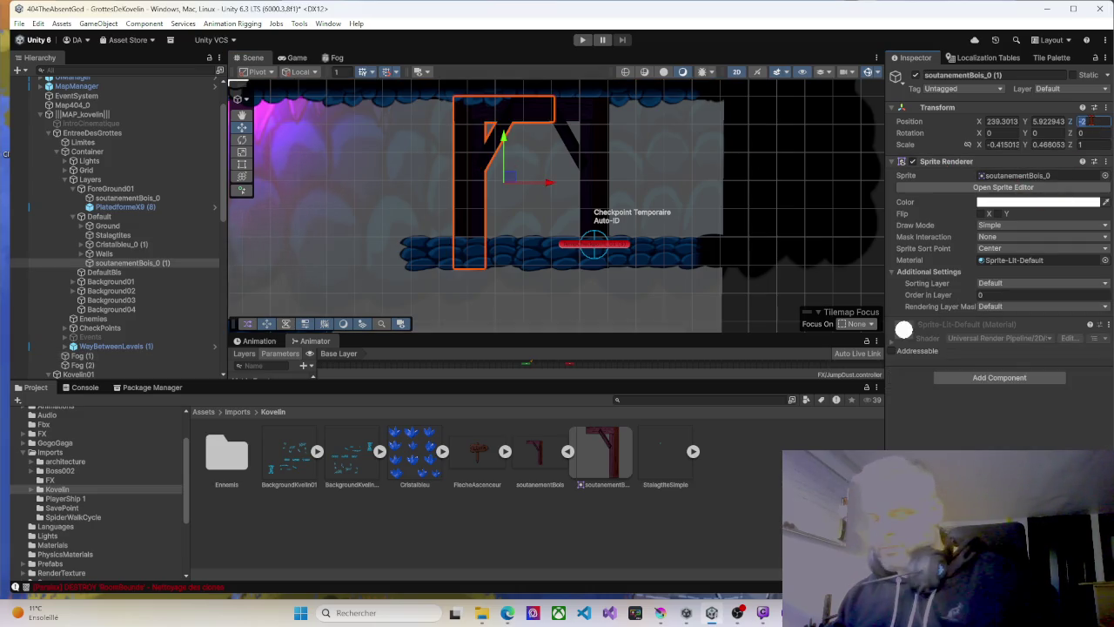
{"action": "type", "text": "0"}
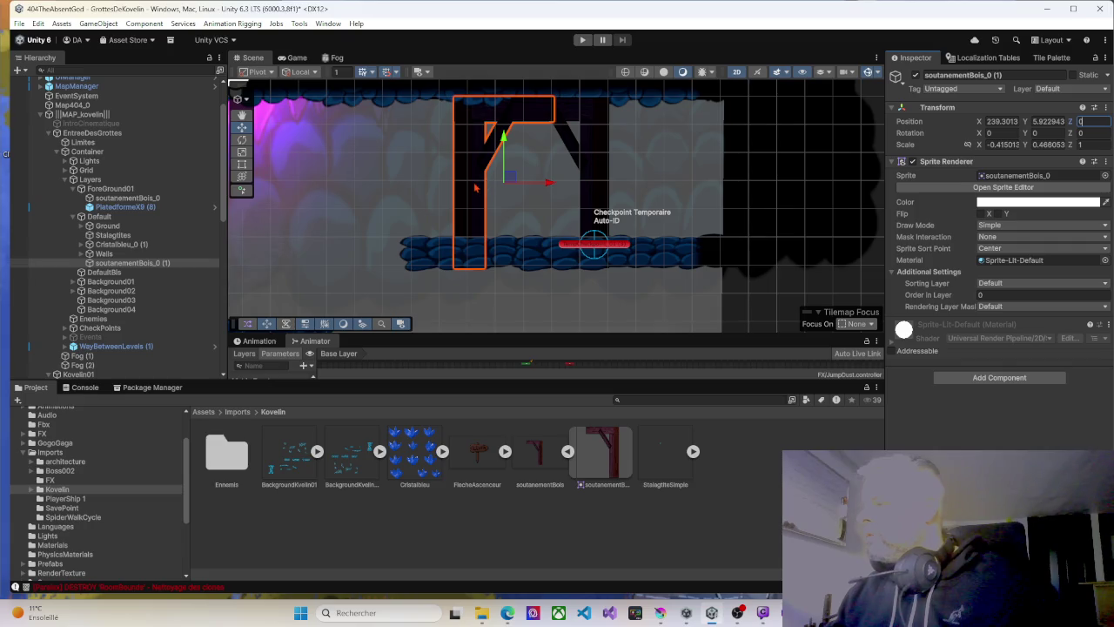
Try resizing the beam with the Rect tool, then undo back to its original size.
{"action": "left_click", "coordinate": [242, 163]}
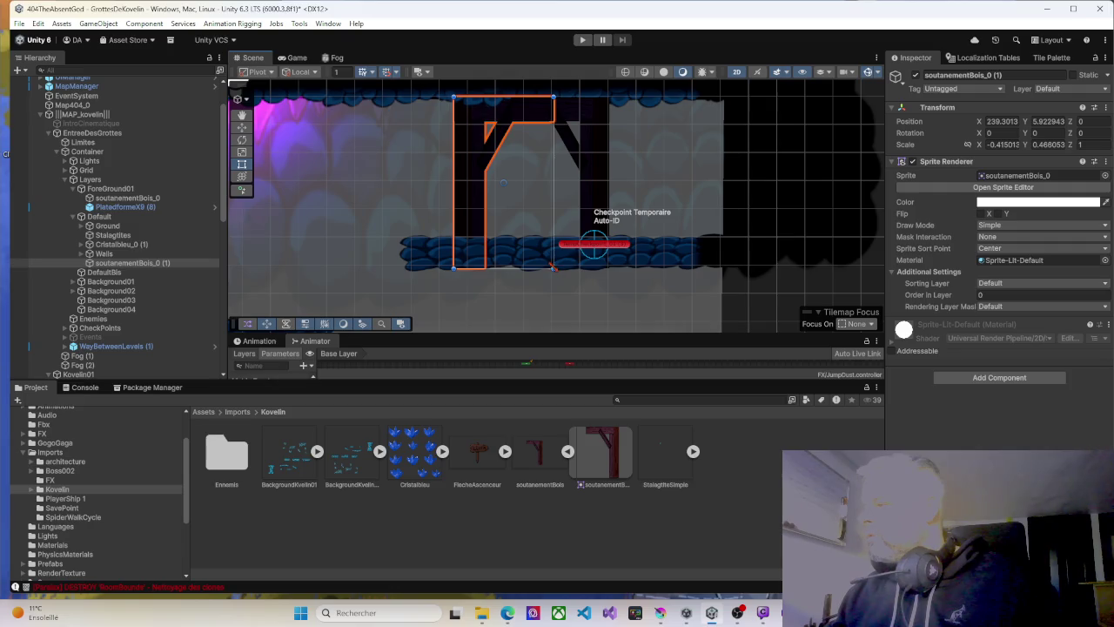
{"action": "mouse_move", "coordinate": [547, 261]}
{"action": "left_mouse_down"}
{"action": "mouse_move", "coordinate": [538, 251]}
{"action": "mouse_move", "coordinate": [569, 253]}
{"action": "left_mouse_up"}
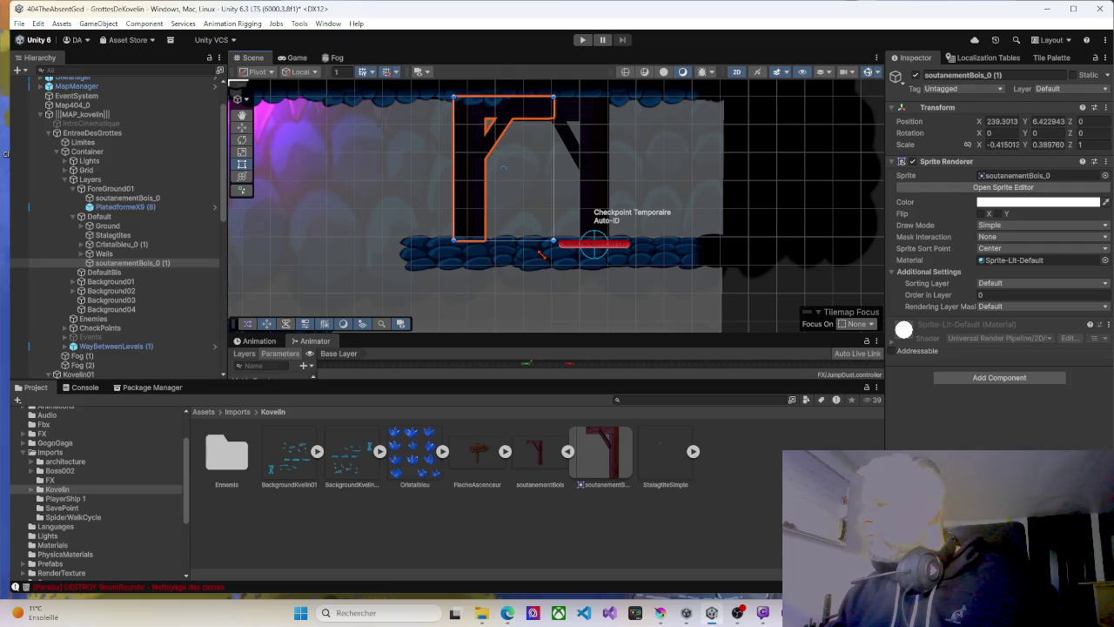
{"action": "key", "text": "ctrl+z"}
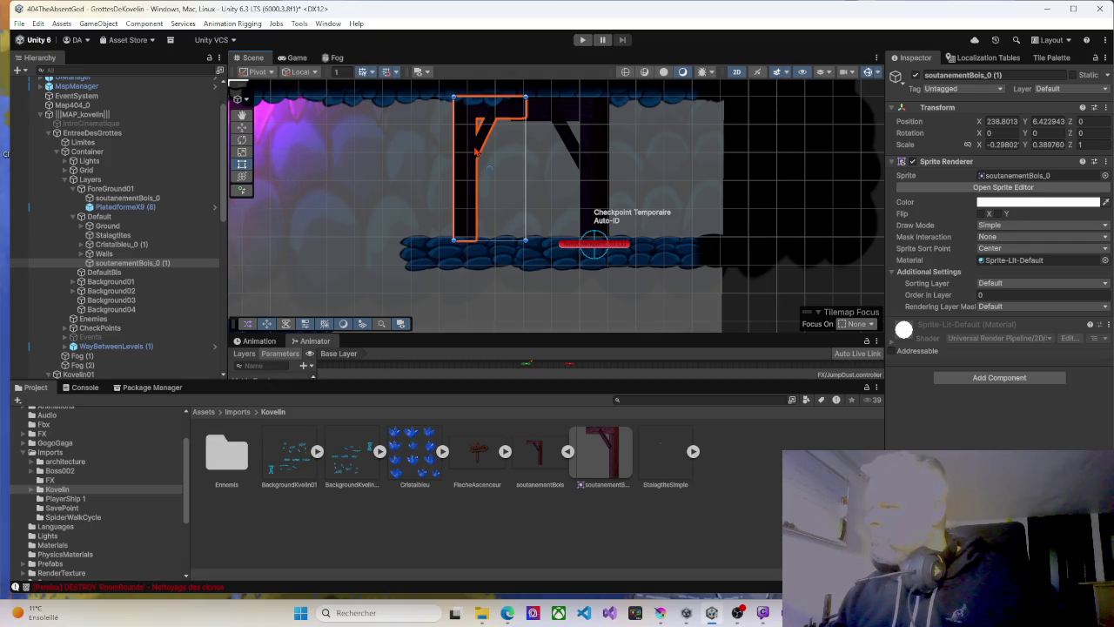
{"action": "key", "text": "ctrl+z"}
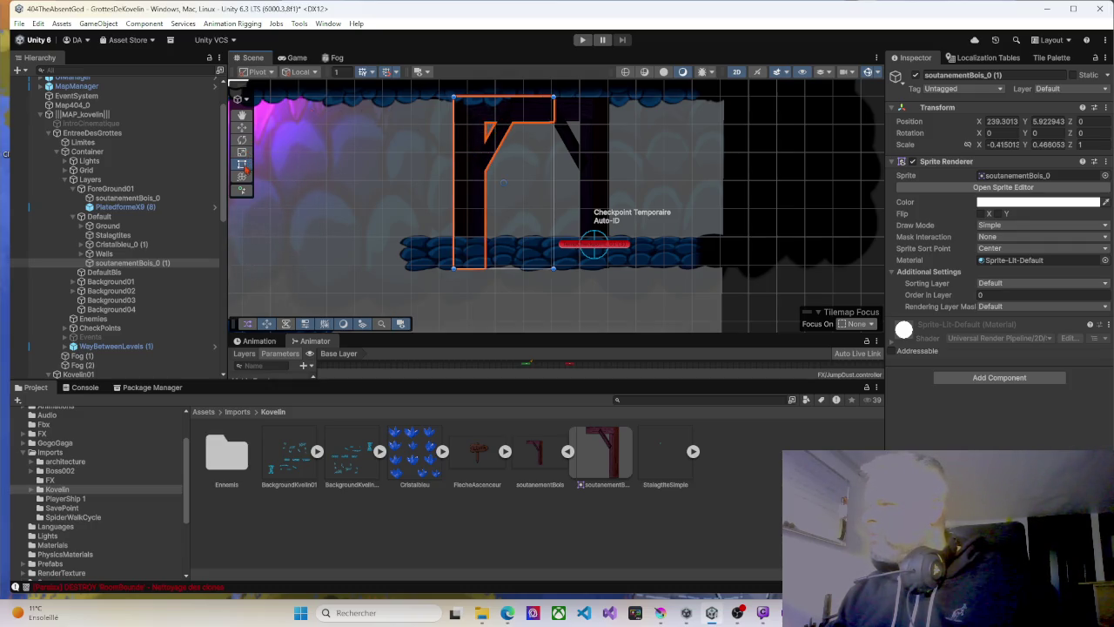
Raise the beam one unit to Y 6.92 with the Move tool's vertical arrow, then show the Game view.
{"action": "left_click", "coordinate": [242, 127]}
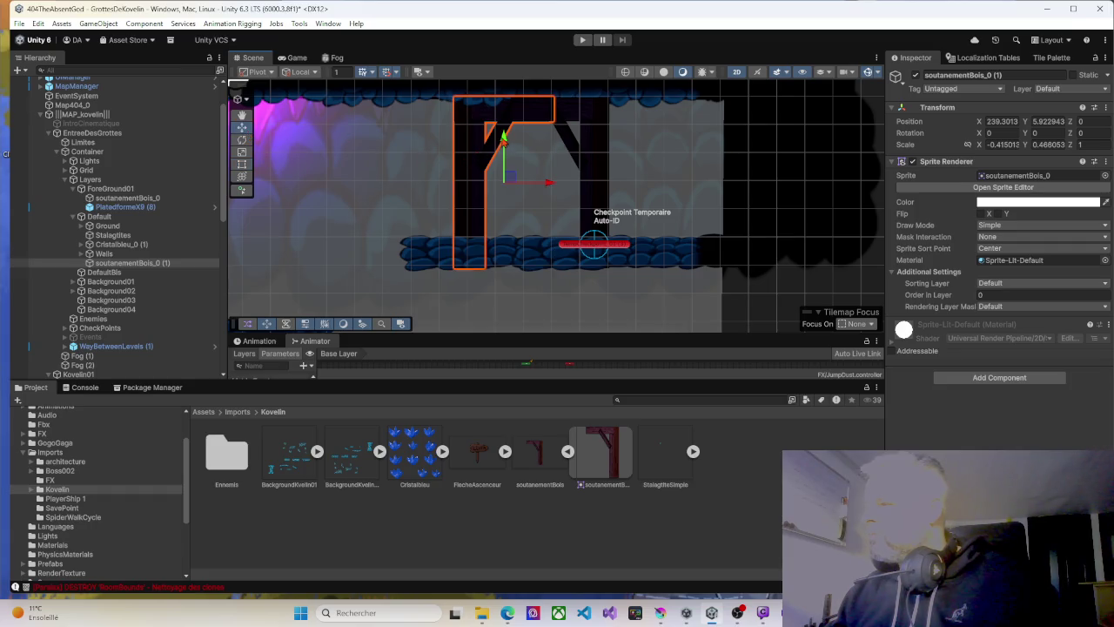
{"action": "left_click", "coordinate": [502, 137]}
{"action": "left_click_drag", "start_coordinate": [504, 130], "coordinate": [506, 124]}
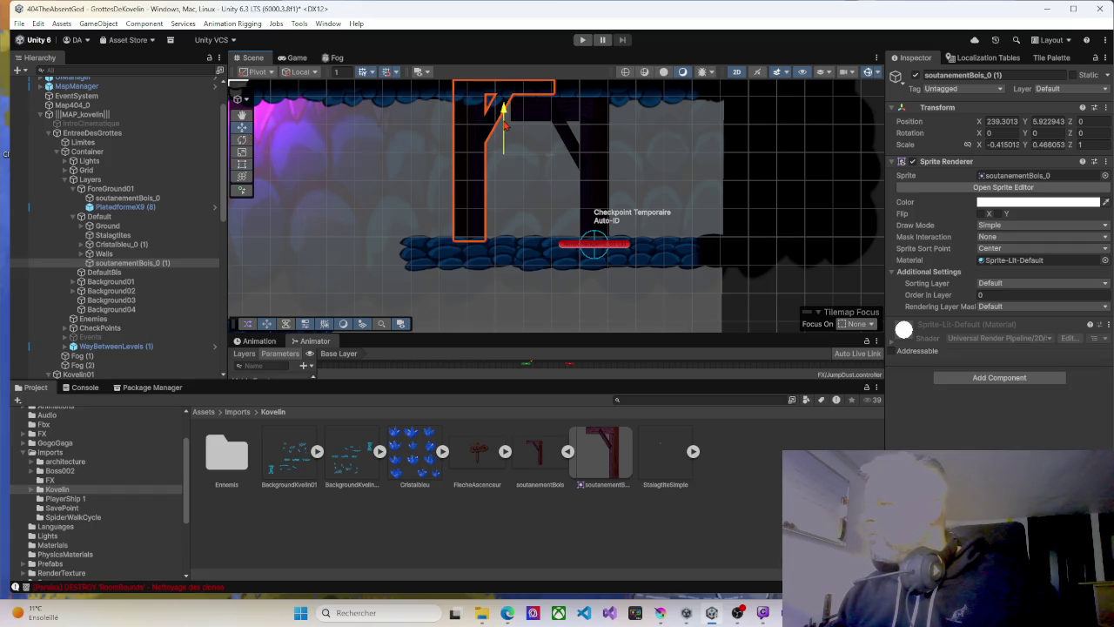
{"action": "left_click", "coordinate": [297, 57]}
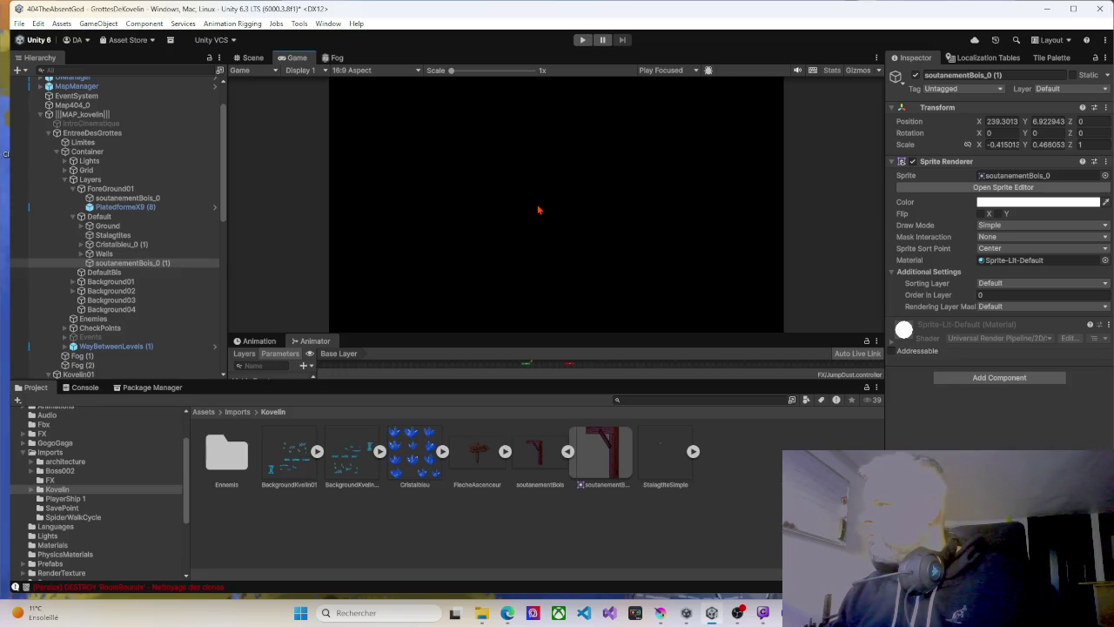
Start a playtest and jump the character between the lower ledge and upper-right platform.
{"action": "key", "text": "ctrl+p"}
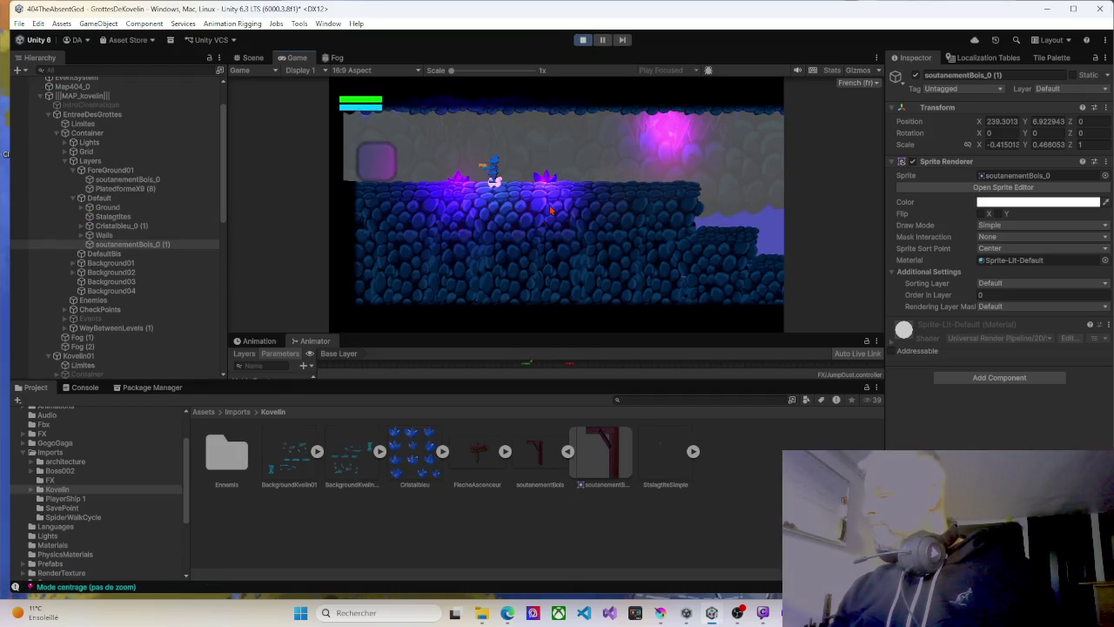
{"action": "key", "text": "d"}
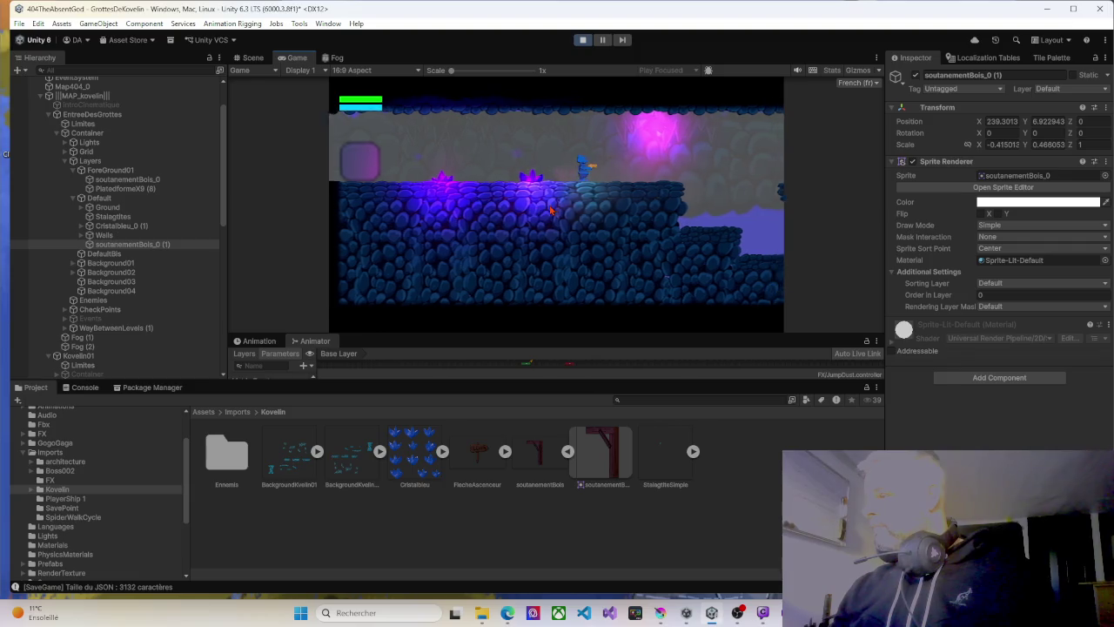
{"action": "key", "text": "d"}
{"action": "key", "text": "space"}
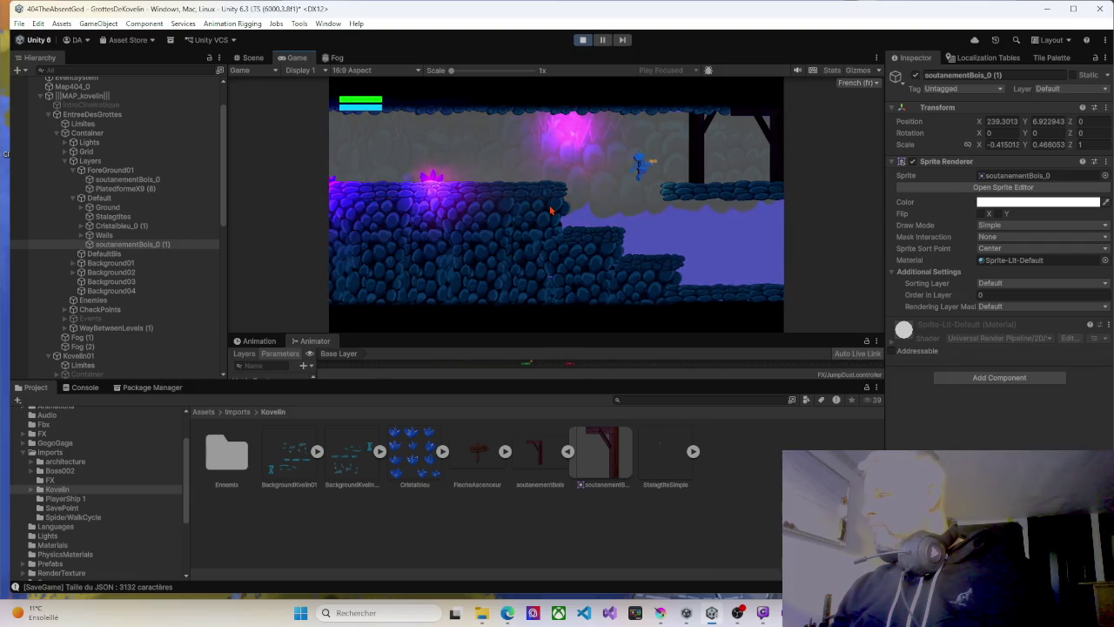
{"action": "key", "text": "d"}
{"action": "key", "text": "d"}
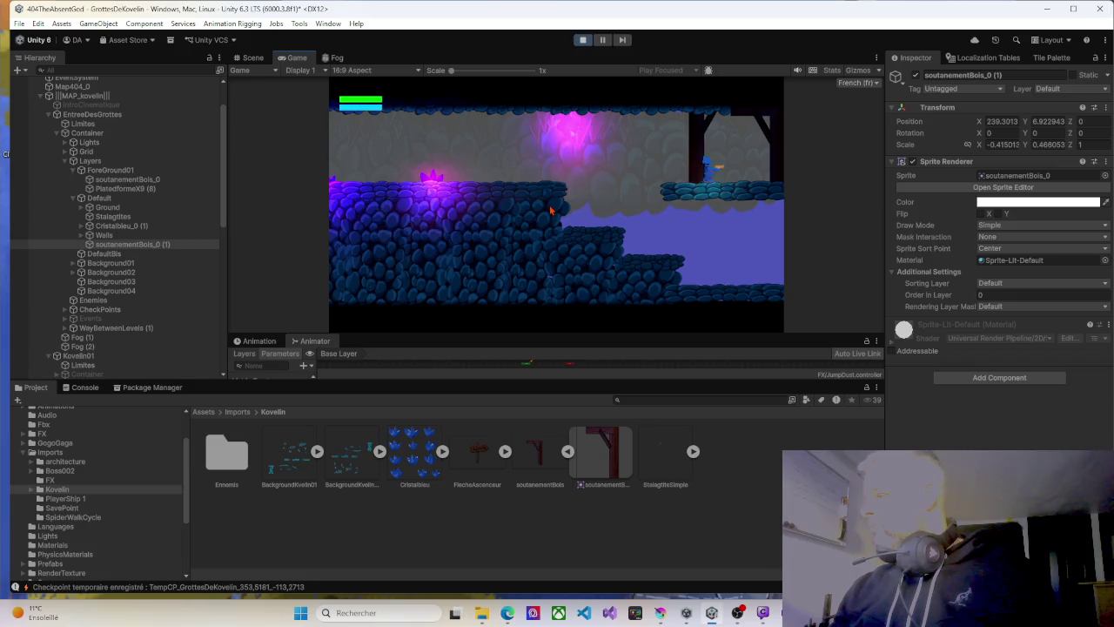
{"action": "key", "text": "a"}
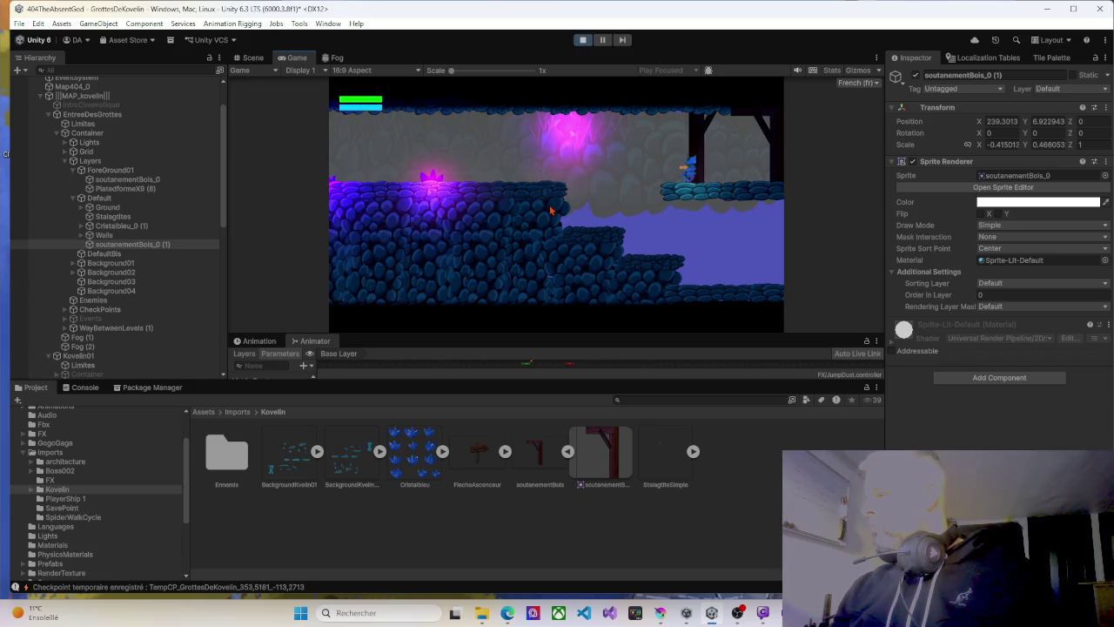
{"action": "key", "text": "space"}
{"action": "key", "text": "d"}
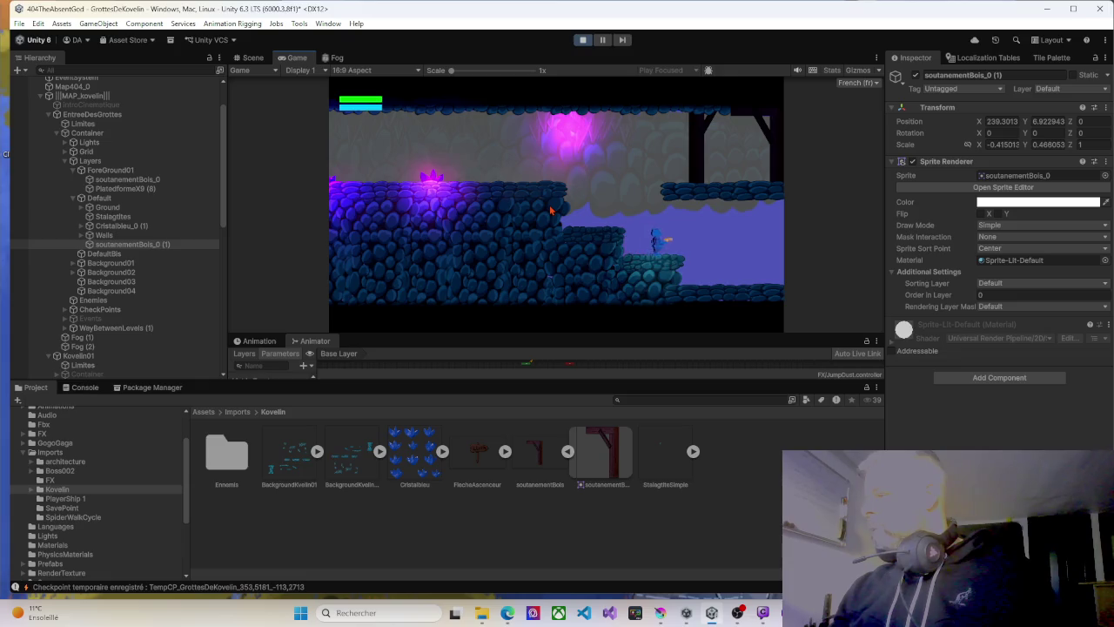
{"action": "key", "text": "space"}
{"action": "key", "text": "a"}
Settle the character beneath the beam and raise the beam's Order in Layer to 15.
{"action": "key", "text": "d"}
{"action": "key", "text": "space"}
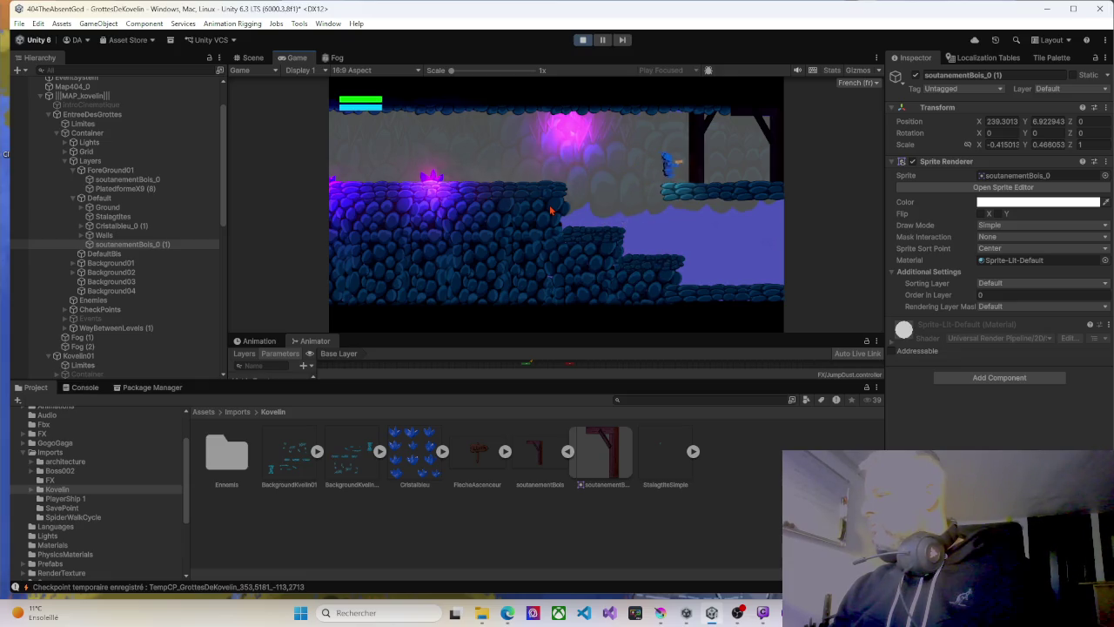
{"action": "key", "text": "a"}
{"action": "key", "text": "d"}
{"action": "key", "text": "d"}
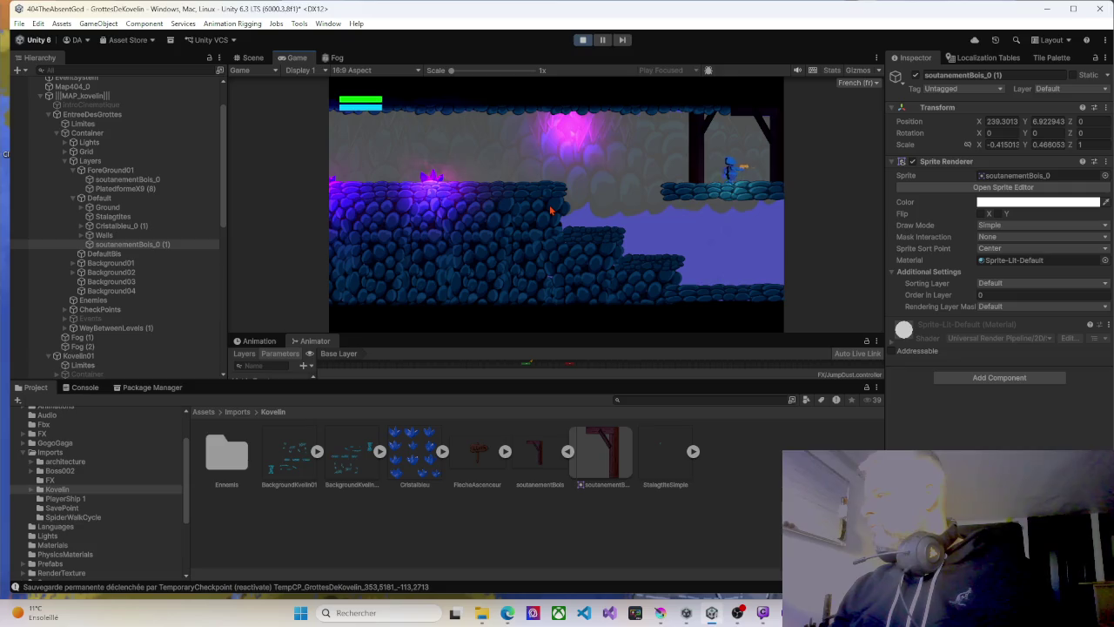
{"action": "key", "text": "a"}
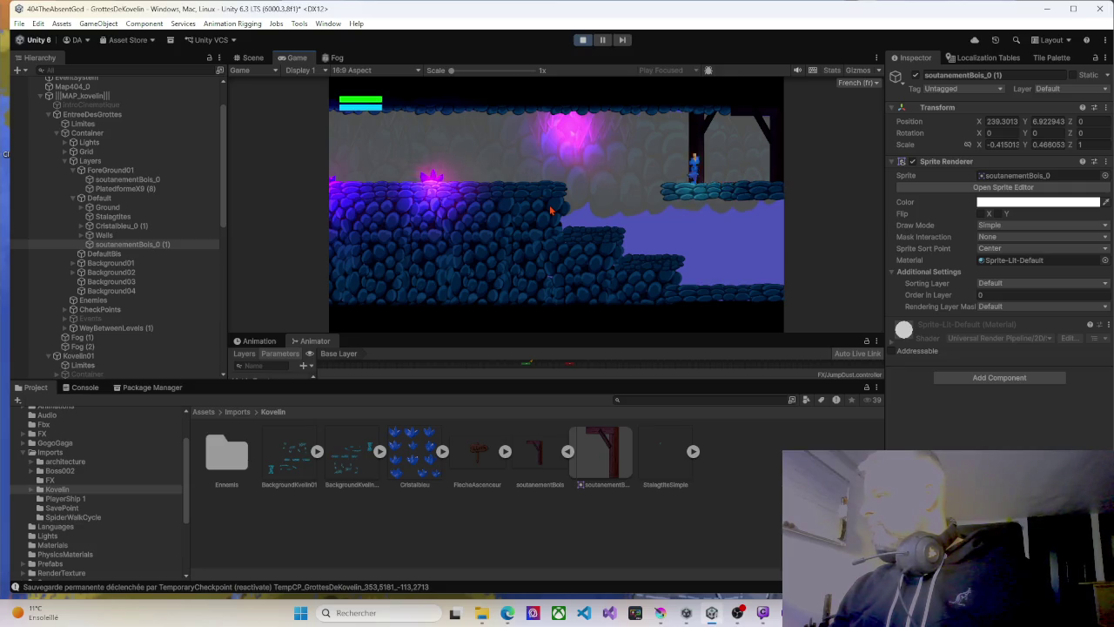
{"action": "key", "text": "d"}
{"action": "key", "text": "a"}
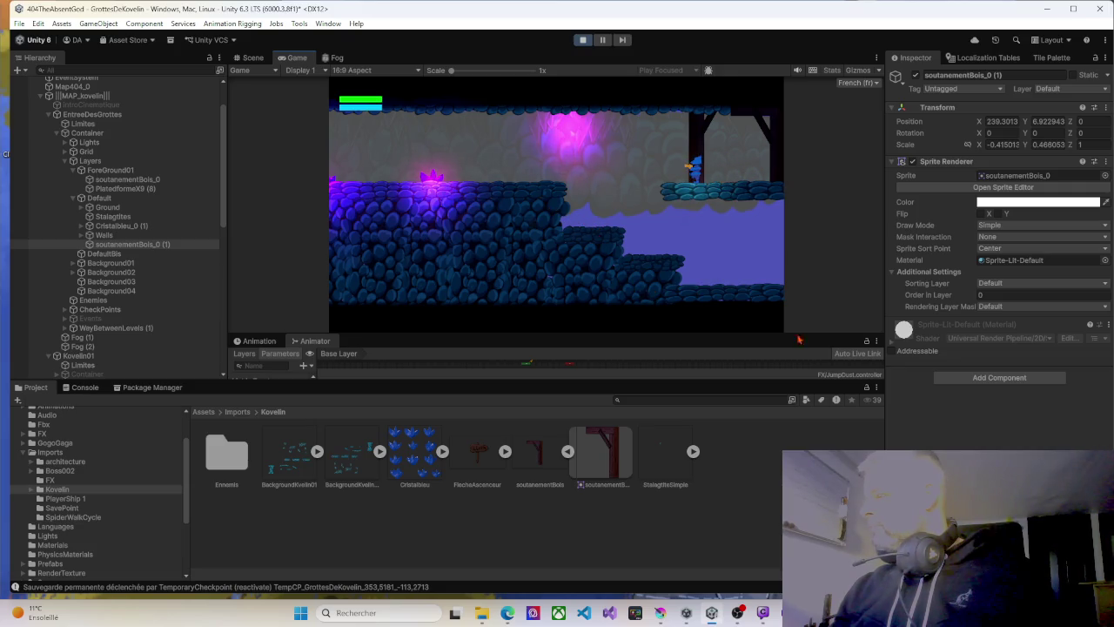
{"action": "left_click_drag", "start_coordinate": [974, 300], "coordinate": [987, 296]}
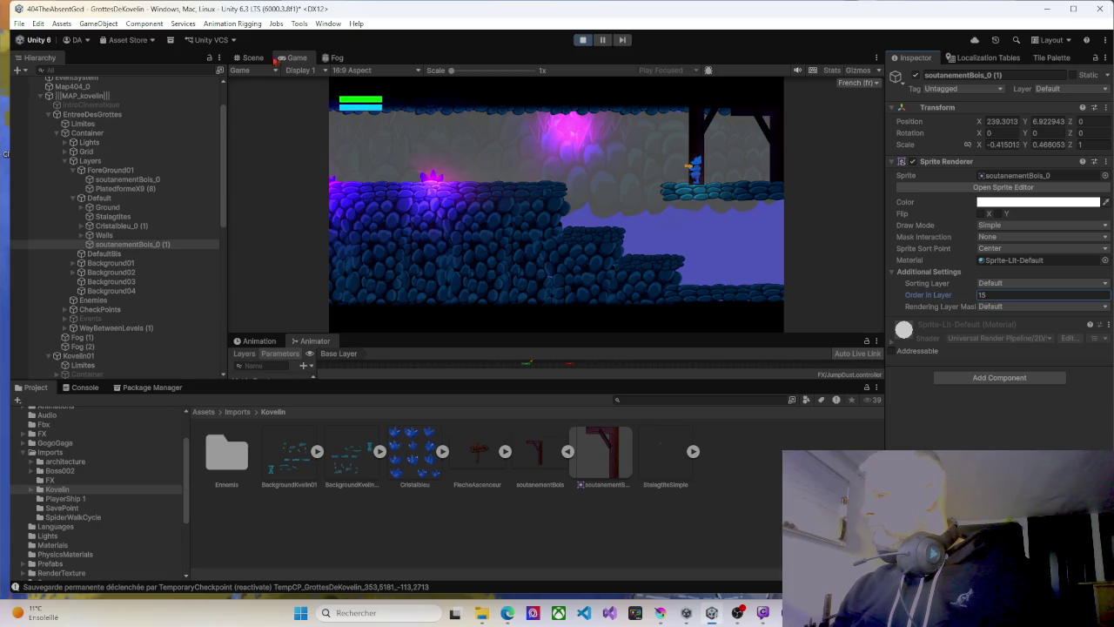
Drag the beam down to Y 6.37 and drop its Order in Layer to 7.
{"action": "left_click", "coordinate": [253, 58]}
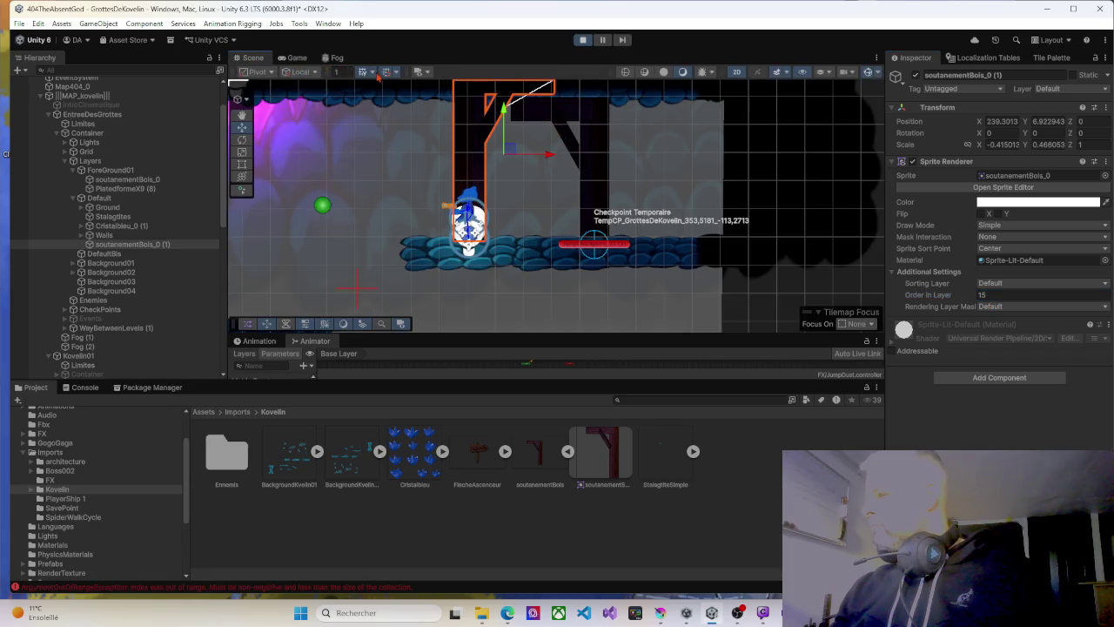
{"action": "left_click_drag", "start_coordinate": [503, 108], "coordinate": [503, 124]}
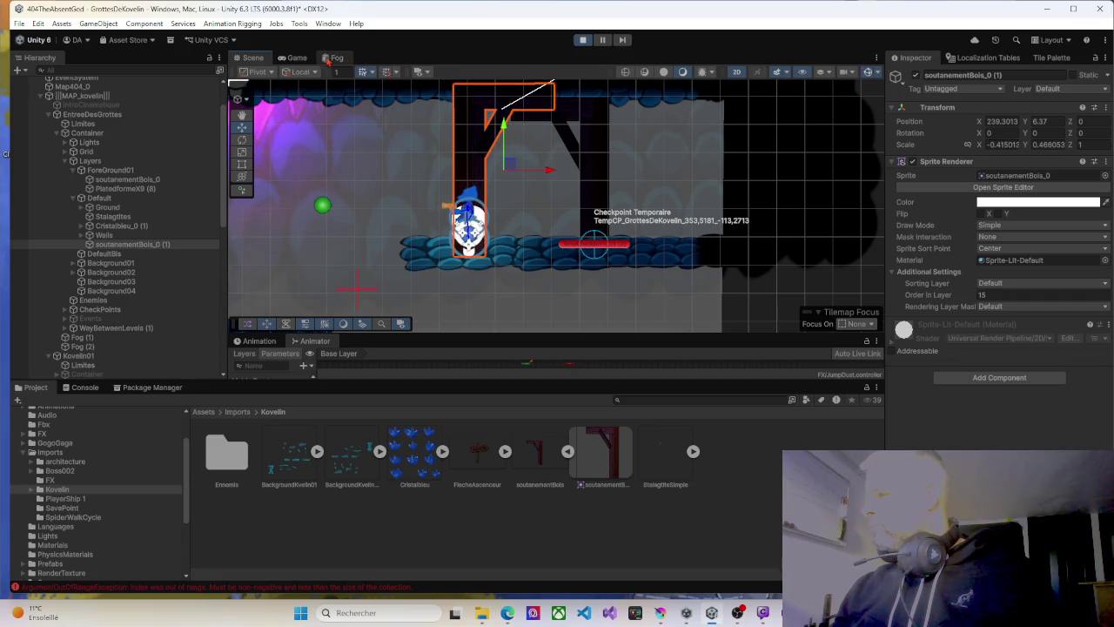
{"action": "left_click", "coordinate": [298, 58]}
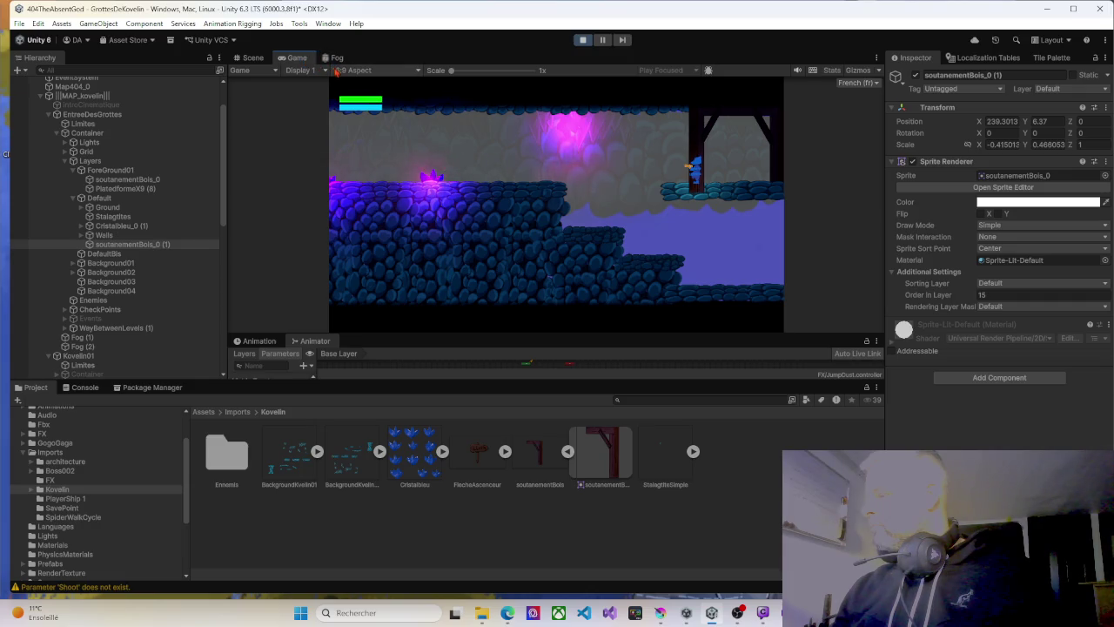
{"action": "left_click_drag", "start_coordinate": [972, 298], "coordinate": [960, 296]}
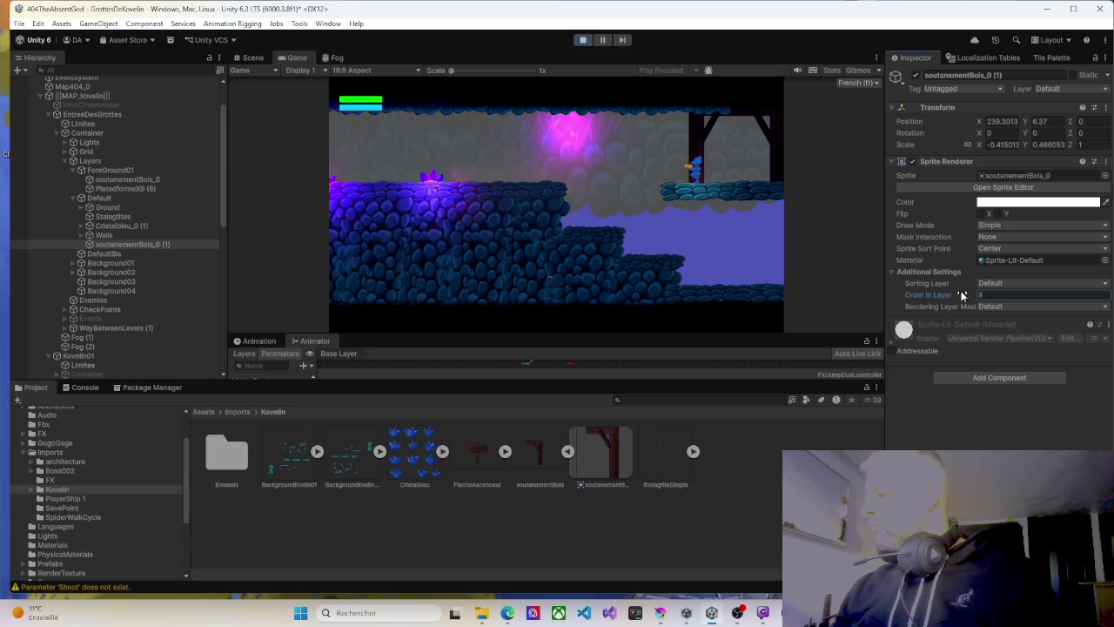
In the Scene view, select the BackgroundKvelin01_6 (1) wall piece, then clear the selection.
{"action": "left_click", "coordinate": [253, 57]}
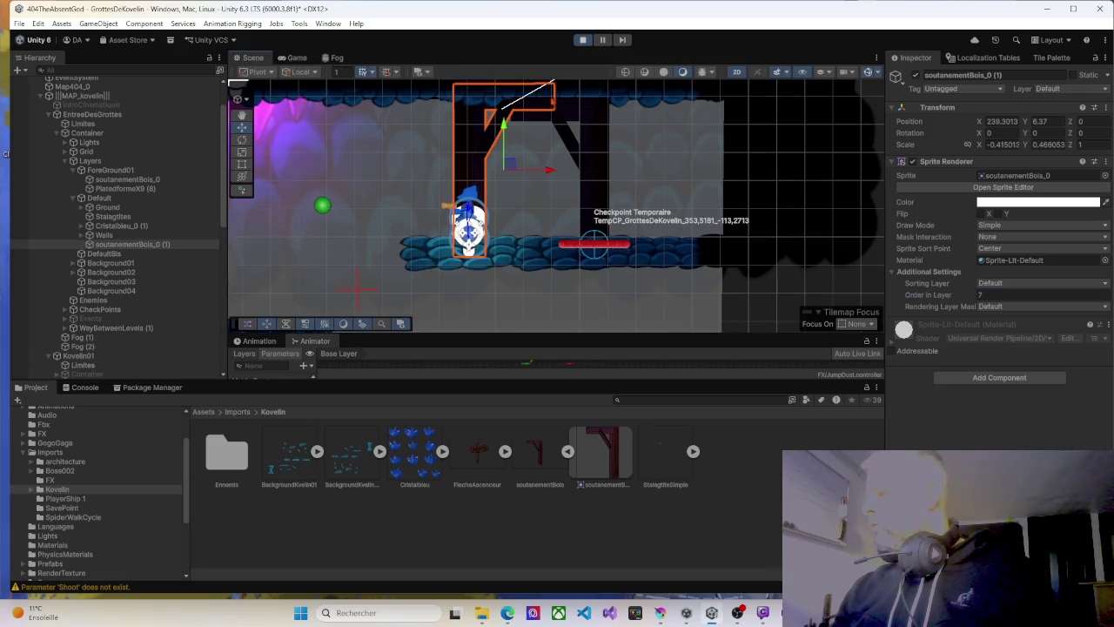
{"action": "left_click", "coordinate": [545, 97]}
{"action": "left_click", "coordinate": [527, 97]}
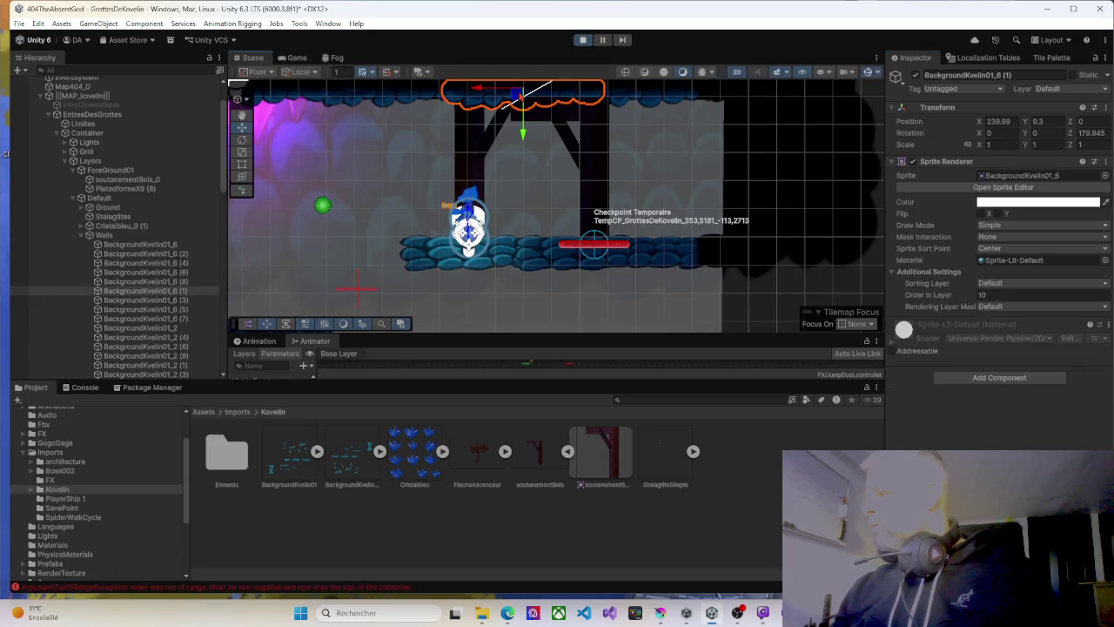
{"action": "left_click", "coordinate": [527, 98]}
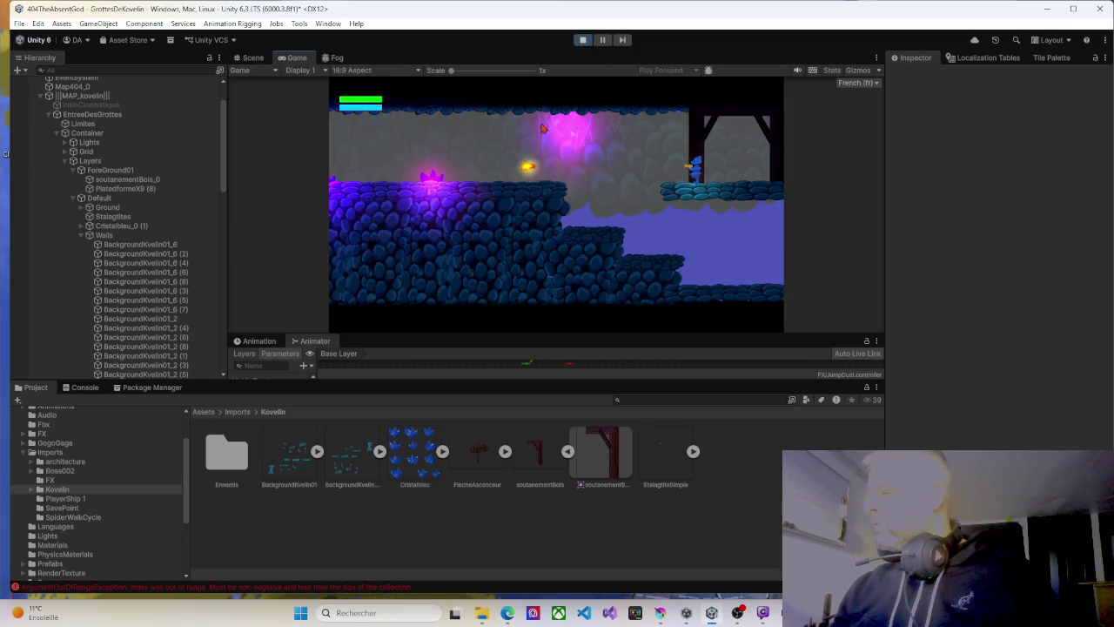
Move the character back and forth beside the beam, firing shots.
{"action": "key", "text": "d"}
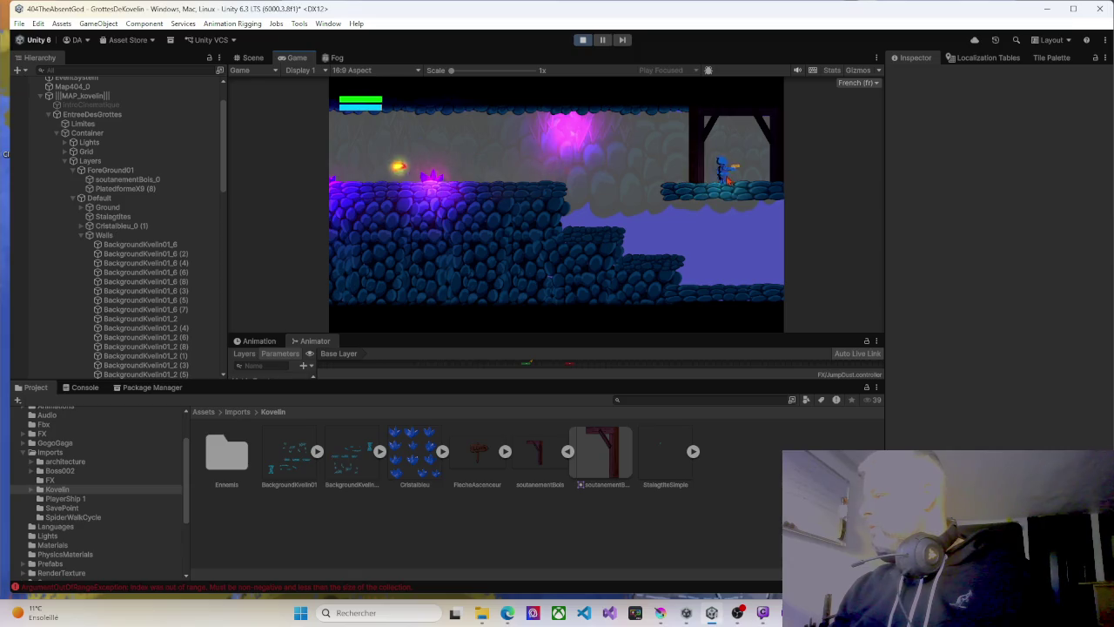
{"action": "key", "text": "a"}
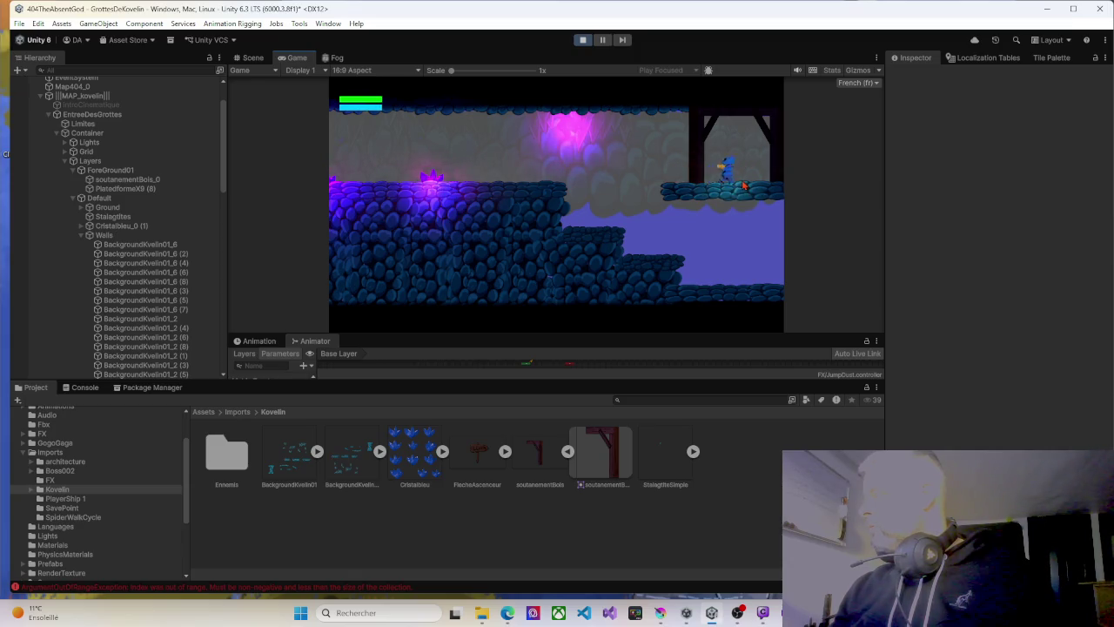
{"action": "key", "text": "a"}
{"action": "key", "text": "d"}
{"action": "key", "text": "a"}
{"action": "key", "text": "d"}
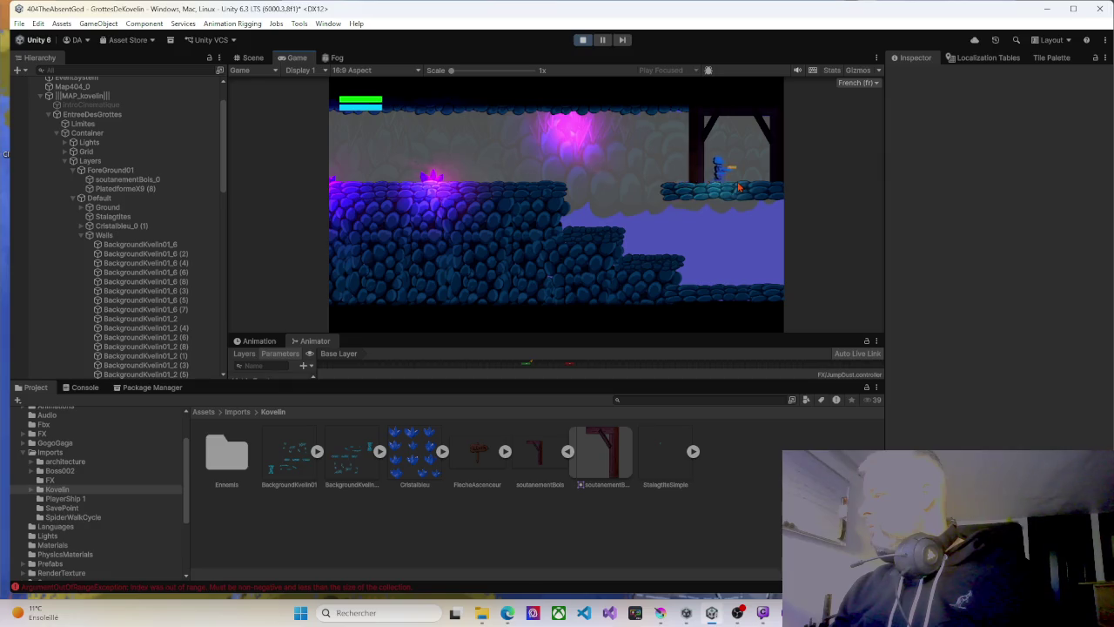
{"action": "key", "text": "a"}
Back in the Scene view, select the mirrored beam soutanementBois_0 (1) rather than Fog (1).
{"action": "left_click", "coordinate": [254, 58]}
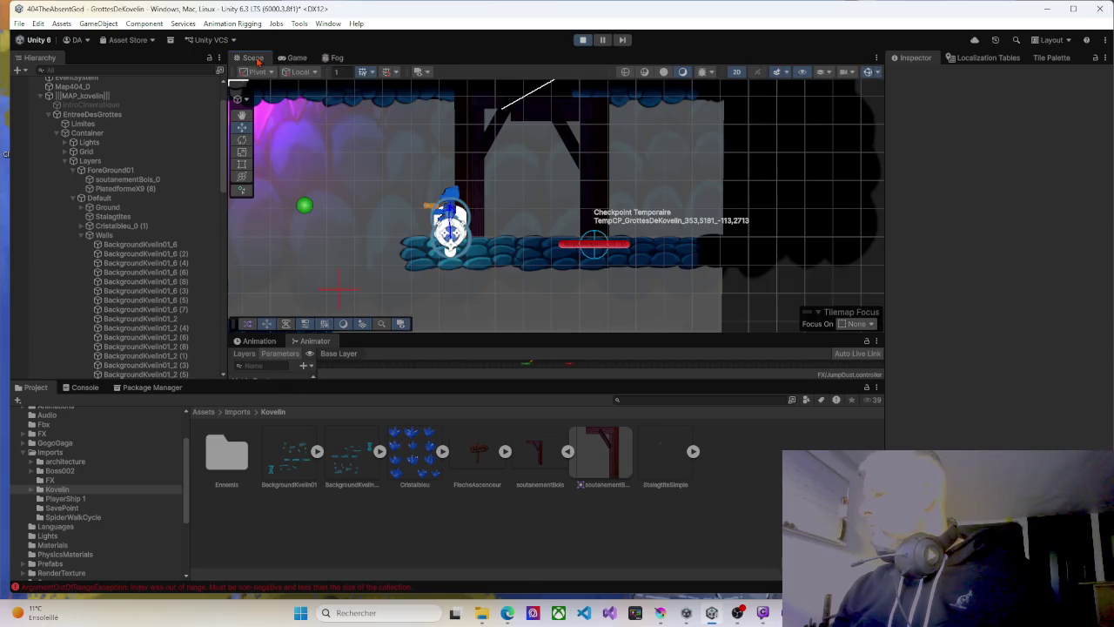
{"action": "left_click", "coordinate": [461, 174]}
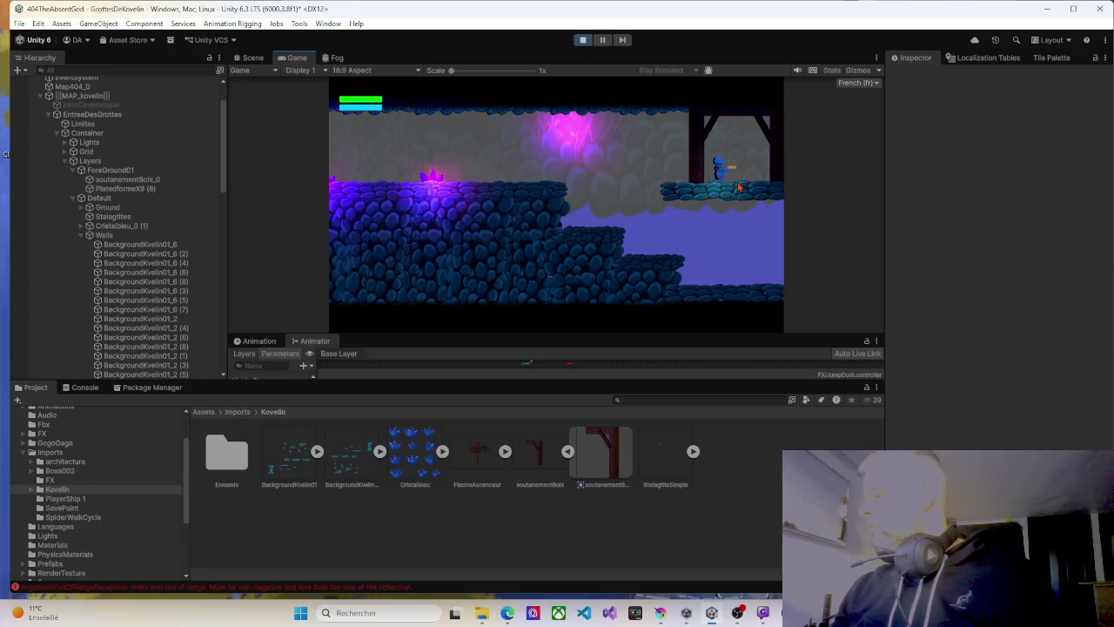
{"action": "left_click", "coordinate": [254, 58]}
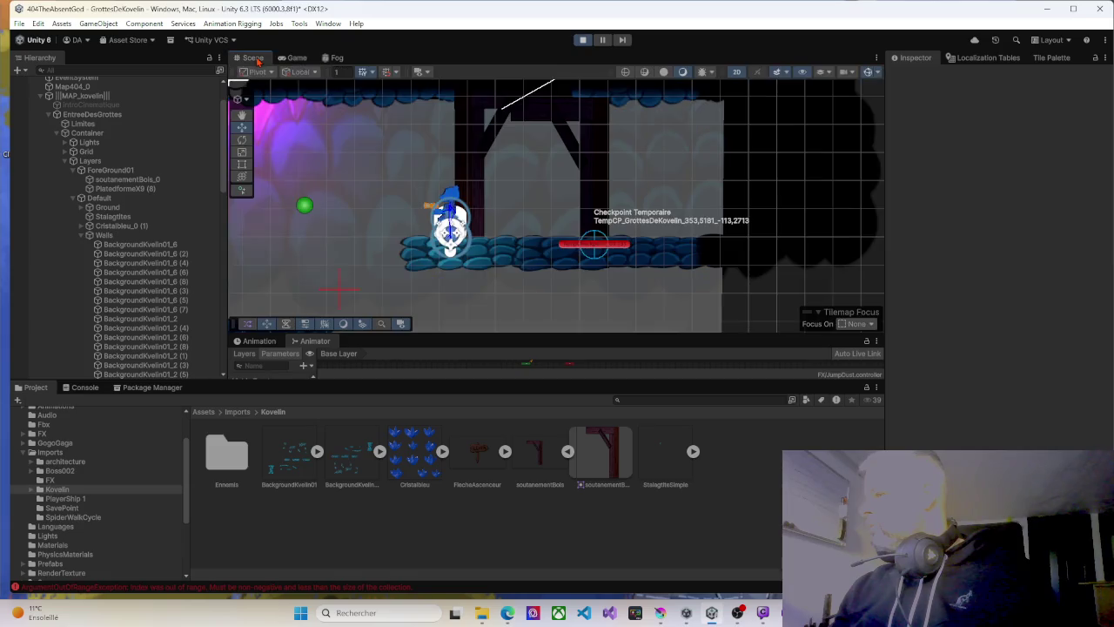
{"action": "left_click", "coordinate": [461, 174]}
{"action": "left_click", "coordinate": [470, 176]}
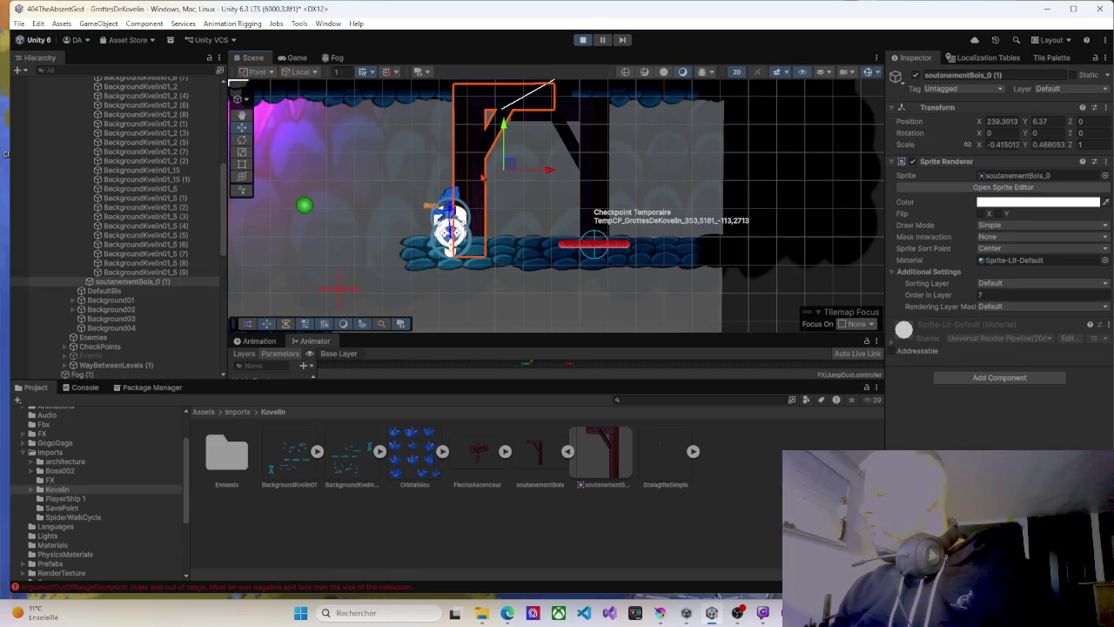
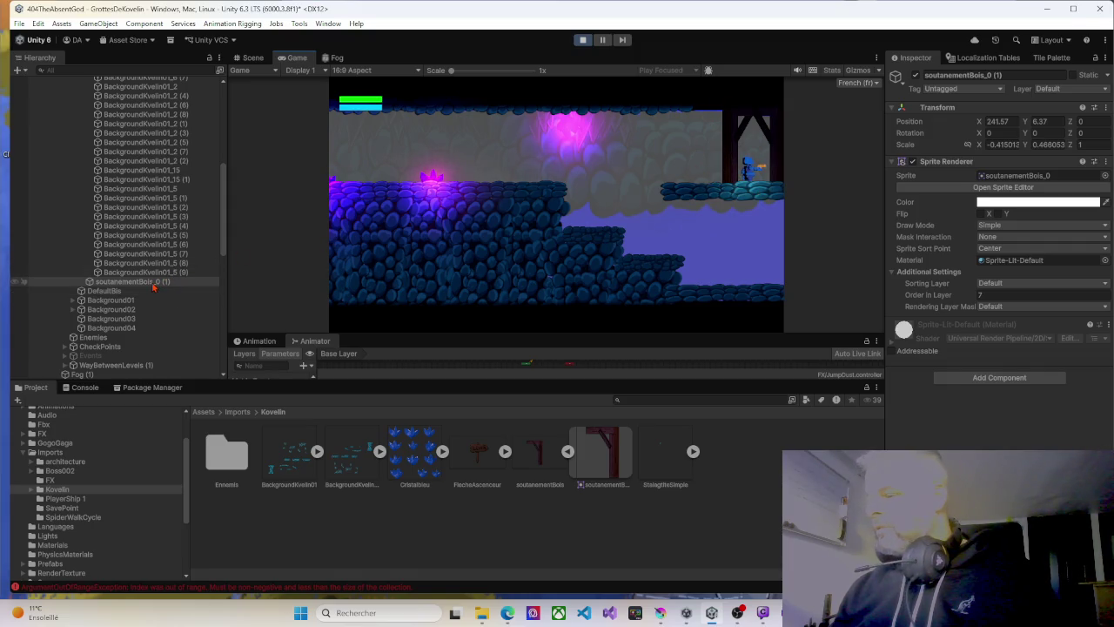
Collapse Imports and open Assets/Prefabs/Decors to list its crystal, halo and torch prefabs.
{"action": "left_click", "coordinate": [24, 454]}
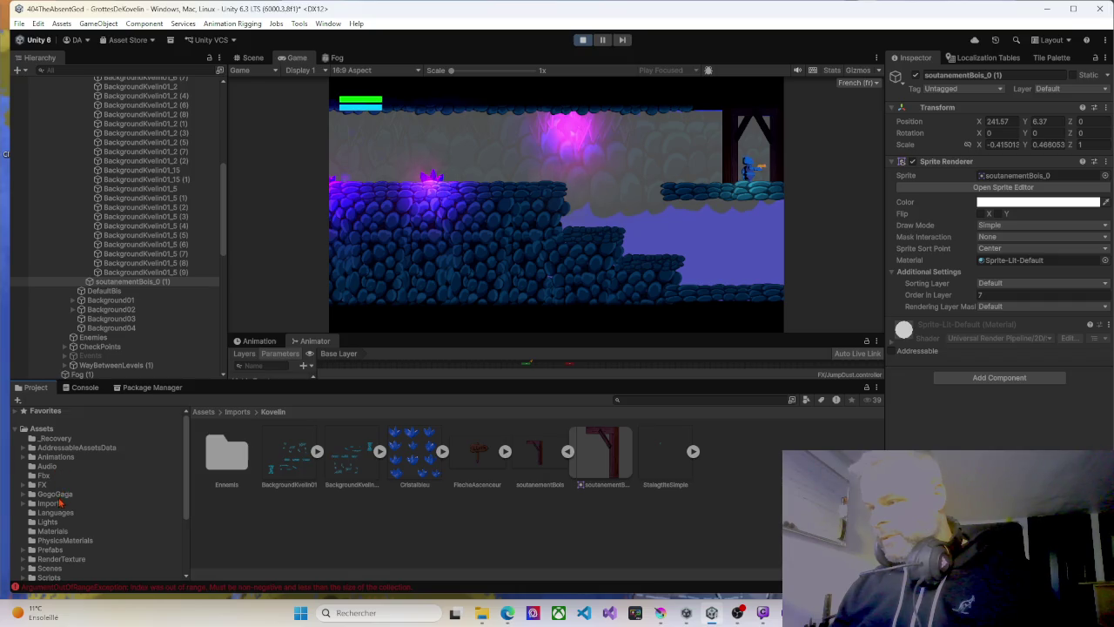
{"action": "scroll", "coordinate": [60, 503], "scroll_direction": "down", "scroll_amount": 3}
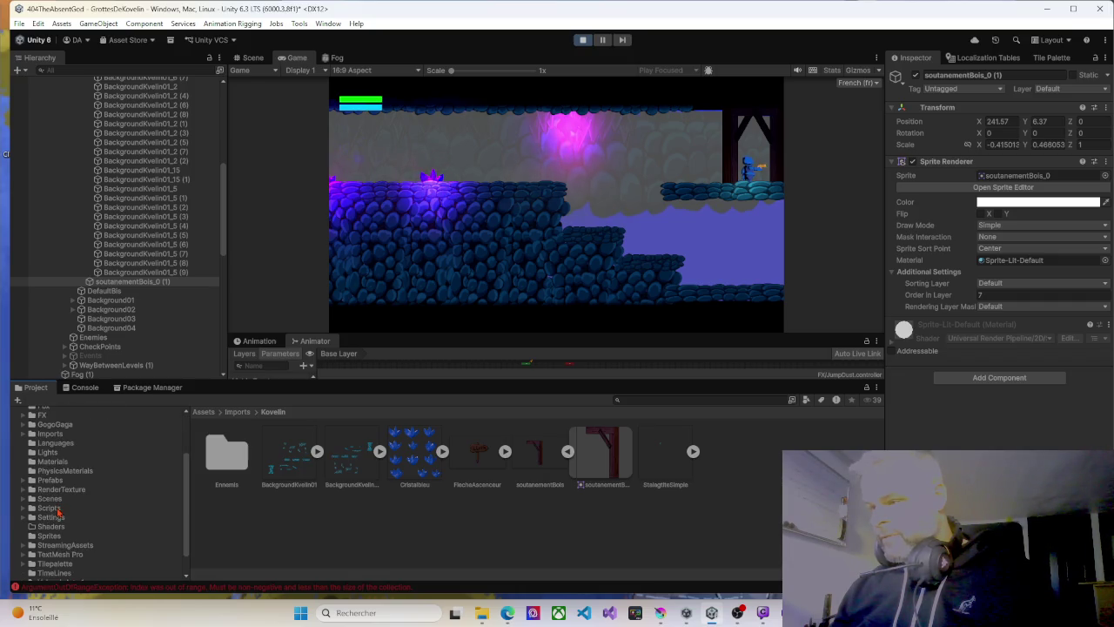
{"action": "left_click", "coordinate": [49, 480]}
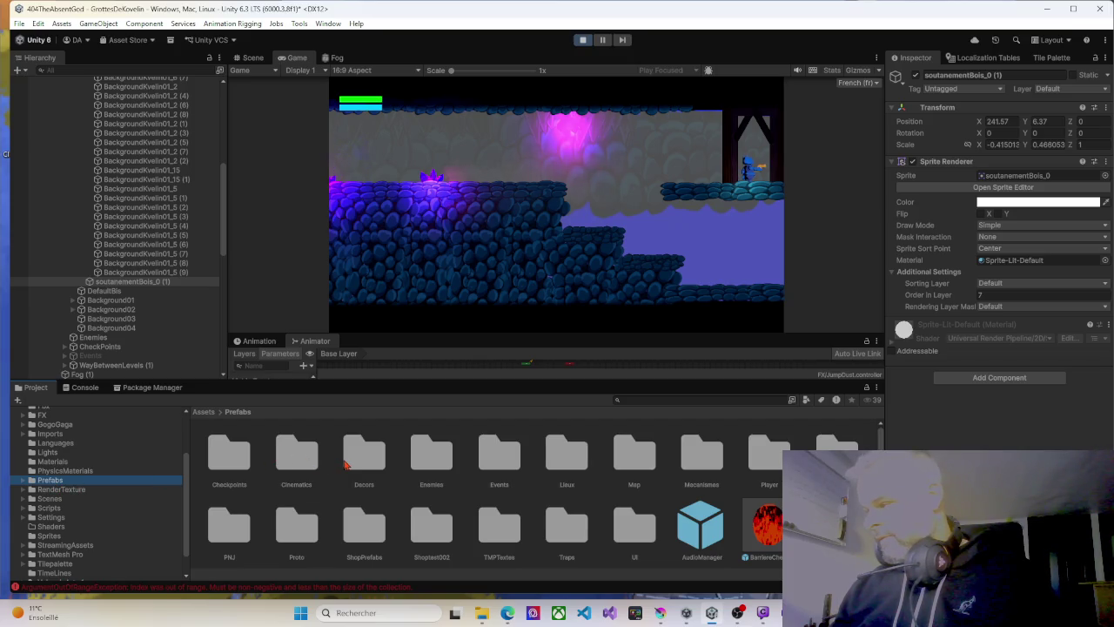
{"action": "scroll", "coordinate": [345, 465], "scroll_direction": "down", "scroll_amount": 2}
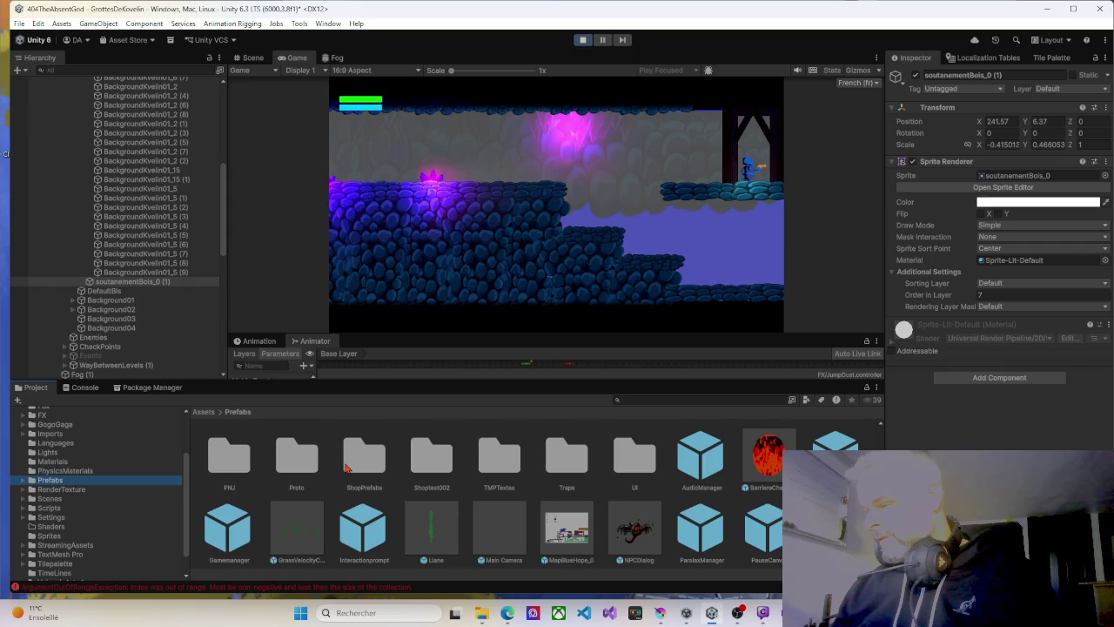
{"action": "scroll", "coordinate": [345, 468], "scroll_direction": "up", "scroll_amount": 2}
{"action": "double_click", "coordinate": [375, 472]}
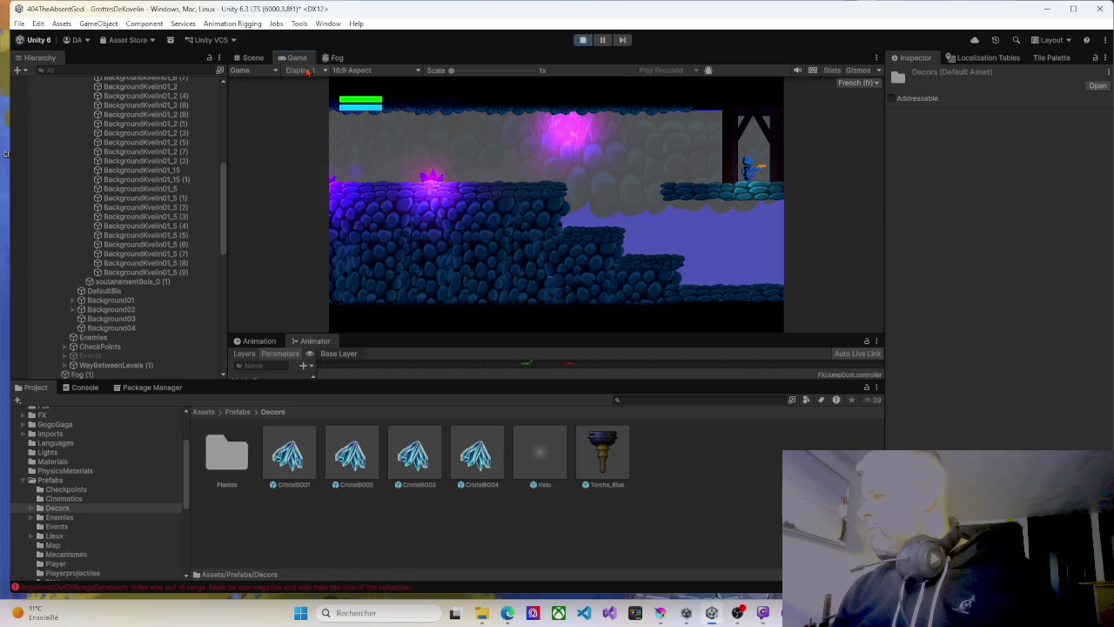
Copy soutanementBois_0 (1)'s World Transform in the Scene view, then stop Play mode.
{"action": "left_click", "coordinate": [253, 58]}
{"action": "left_click", "coordinate": [530, 166]}
{"action": "left_click", "coordinate": [530, 166]}
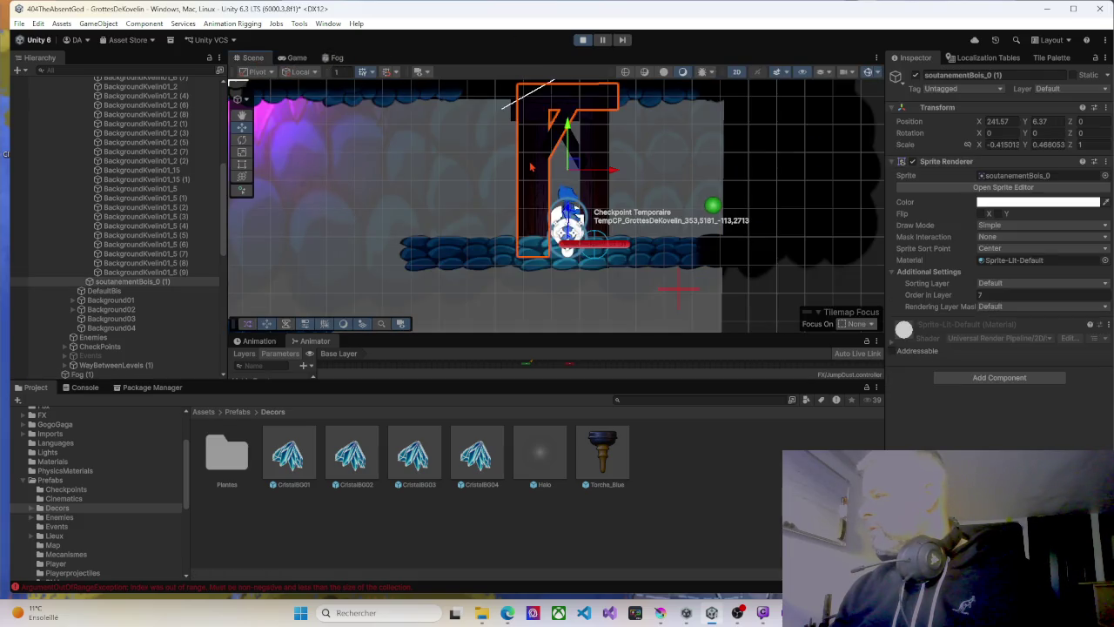
{"action": "left_click", "coordinate": [1105, 107]}
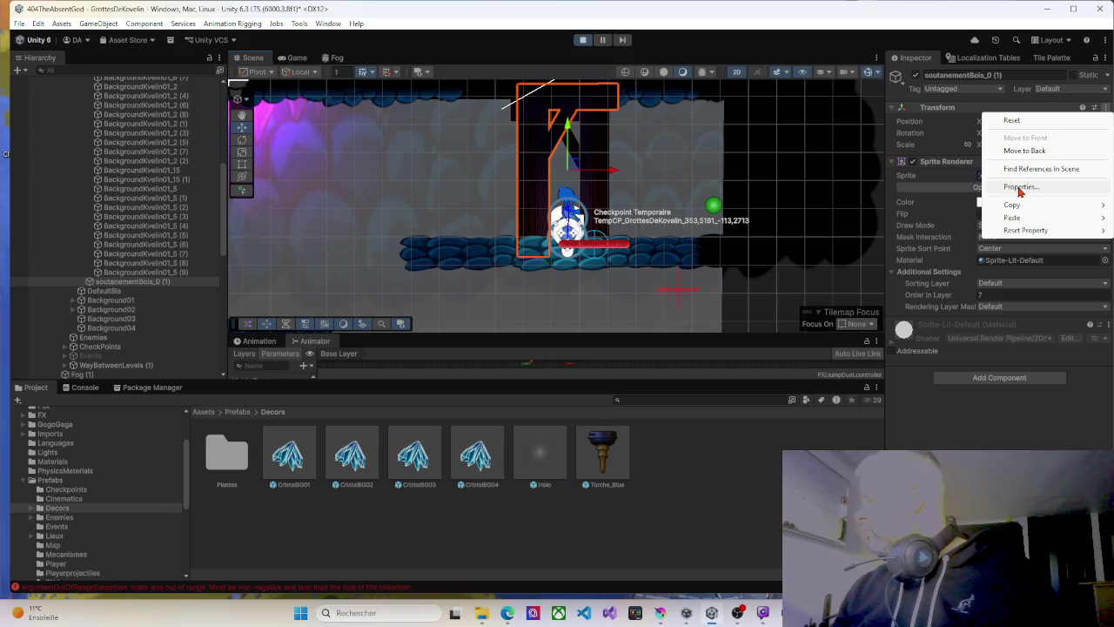
{"action": "mouse_move", "coordinate": [1017, 211]}
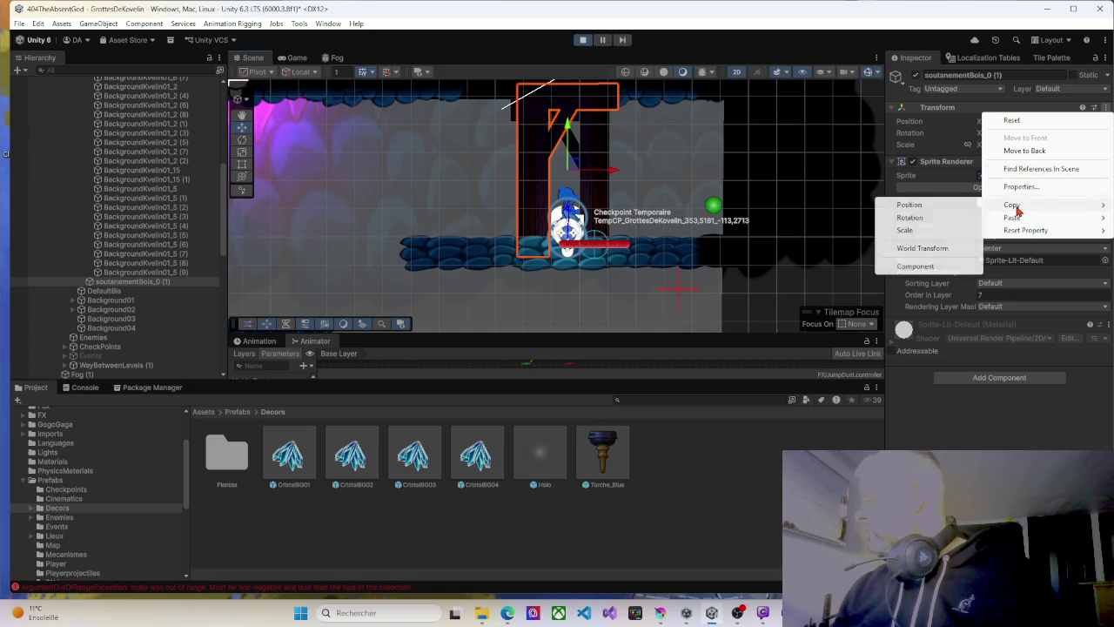
{"action": "left_click", "coordinate": [917, 249]}
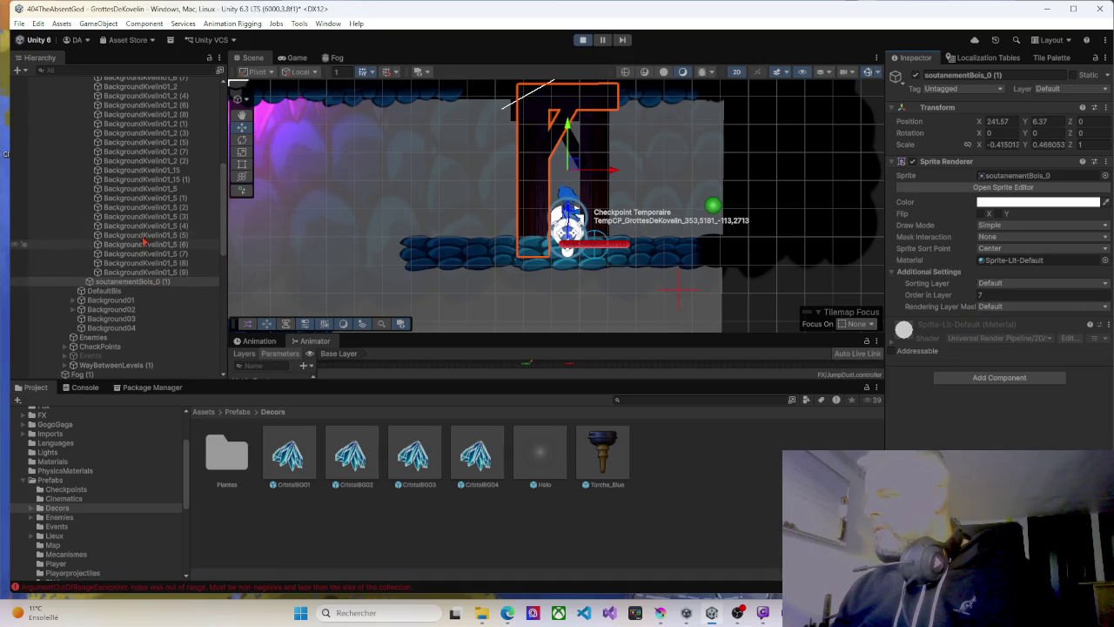
{"action": "scroll", "coordinate": [134, 238], "scroll_direction": "up", "scroll_amount": 4}
{"action": "left_click", "coordinate": [582, 40]}
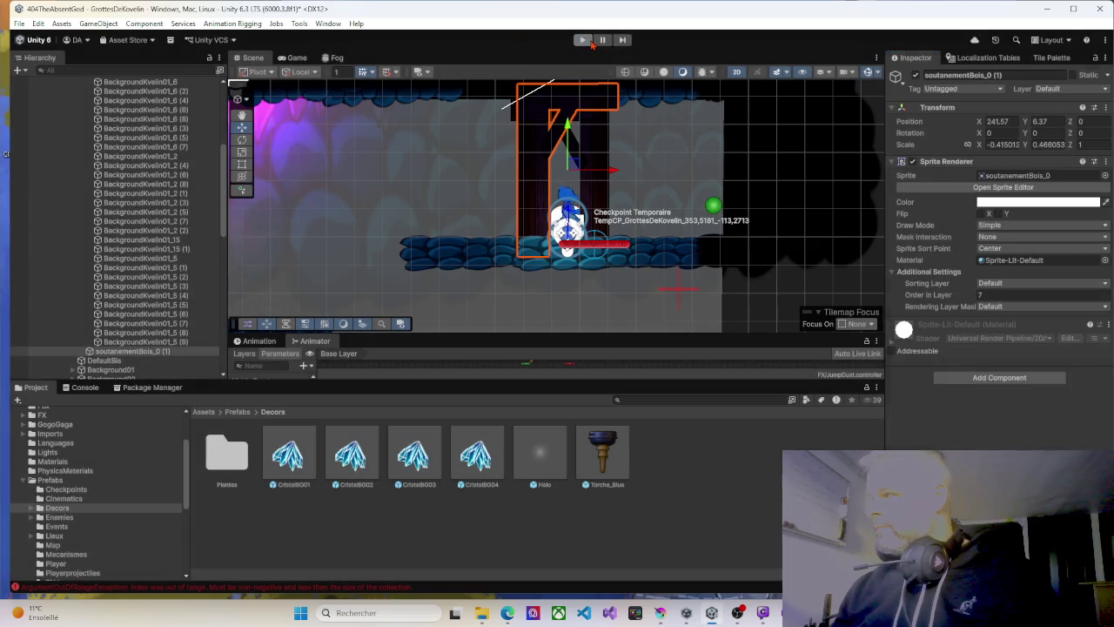
Paste the copied World Transform onto soutanementBois_0 (1), placing it at 241.57, 6.37.
{"action": "left_click", "coordinate": [583, 41]}
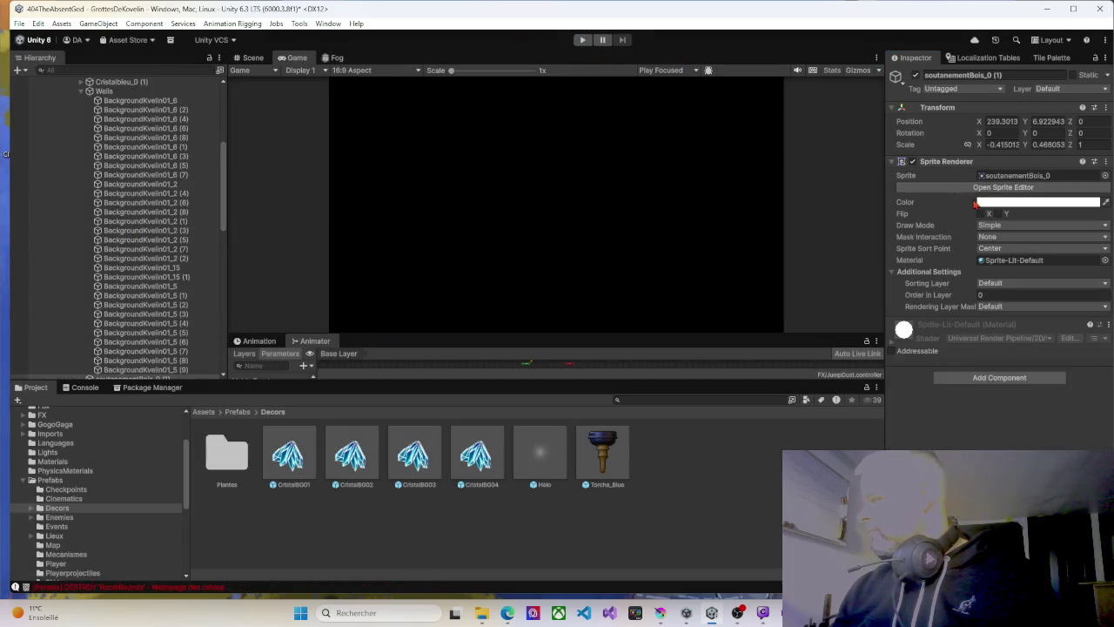
{"action": "right_click", "coordinate": [984, 109]}
{"action": "mouse_move", "coordinate": [1010, 217]}
{"action": "left_click", "coordinate": [924, 262]}
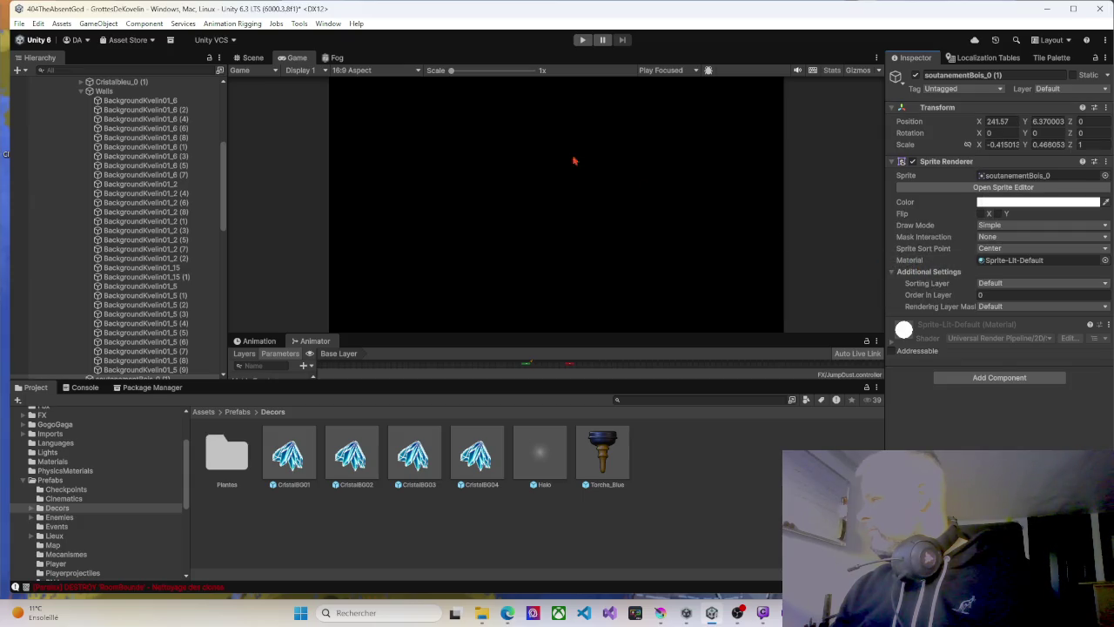
Move soutanementBois_0 (1) under Layers > Default, next to soutanementBois_0 in the Hierarchy.
{"action": "left_click", "coordinate": [252, 57]}
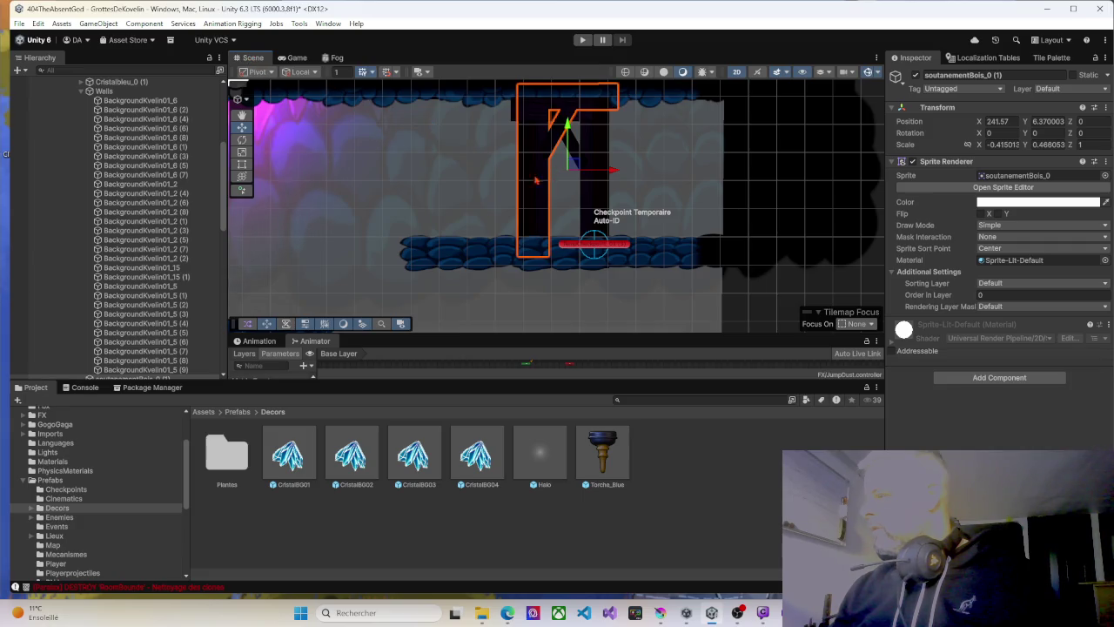
{"action": "scroll", "coordinate": [155, 351], "scroll_direction": "down", "scroll_amount": 4}
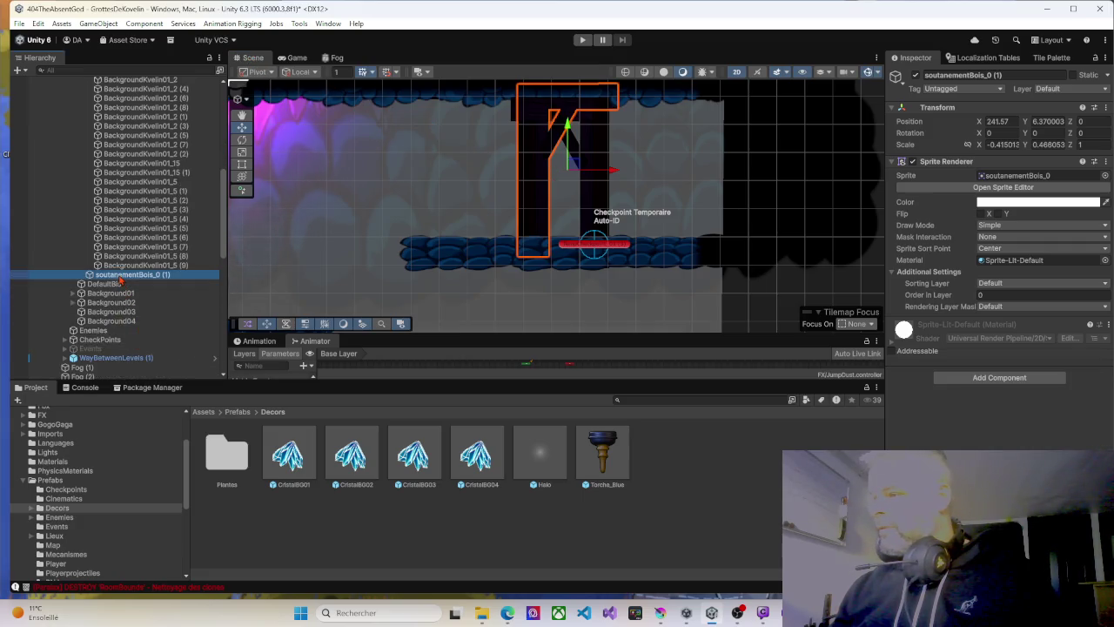
{"action": "scroll", "coordinate": [148, 108], "scroll_direction": "up", "scroll_amount": 8}
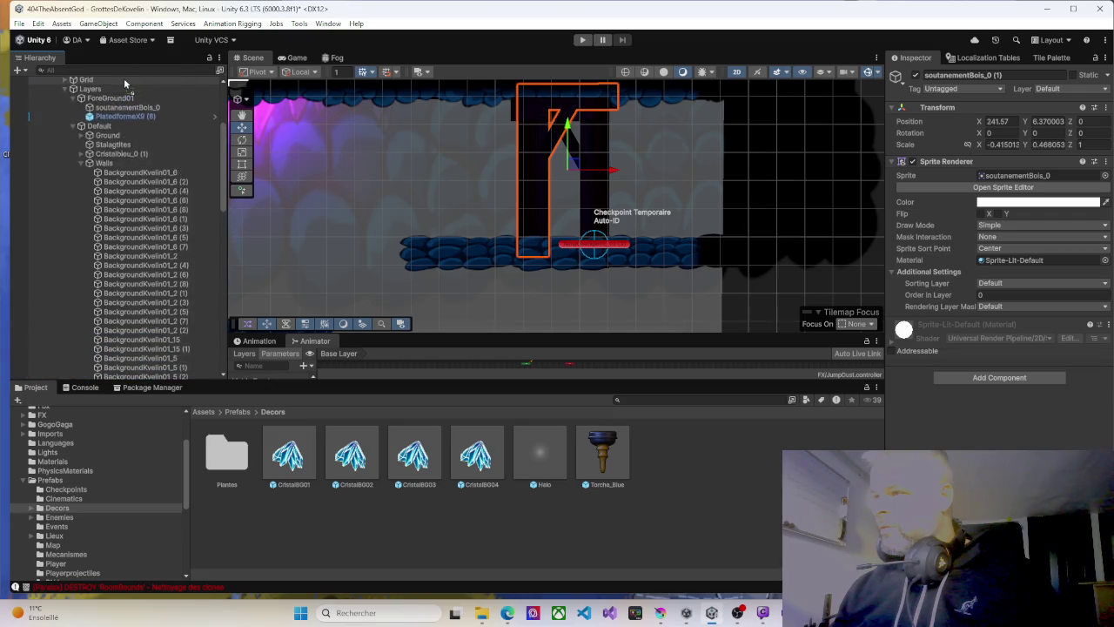
{"action": "left_click_drag", "start_coordinate": [124, 89], "coordinate": [117, 173]}
{"action": "left_click", "coordinate": [86, 210]}
{"action": "left_click", "coordinate": [117, 174]}
Toggle between the two wooden supports to compare them, ending on soutanementBois_0 (1).
{"action": "key", "text": "Up"}
{"action": "key", "text": "Down"}
{"action": "key", "text": "Up"}
{"action": "key", "text": "Down"}
{"action": "key", "text": "Up"}
{"action": "key", "text": "Down"}
{"action": "key", "text": "Up"}
{"action": "key", "text": "Down"}
{"action": "key", "text": "Up"}
{"action": "key", "text": "Down"}
{"action": "key", "text": "Up"}
{"action": "key", "text": "Down"}
{"action": "key", "text": "Up"}
{"action": "key", "text": "Down"}
{"action": "key", "text": "Up"}
{"action": "key", "text": "Down"}
{"action": "key", "text": "Up"}
{"action": "key", "text": "Down"}
{"action": "key", "text": "Up"}
{"action": "key", "text": "Down"}
{"action": "key", "text": "Down"}
{"action": "key", "text": "Up"}
{"action": "key", "text": "Up"}
{"action": "key", "text": "Down"}
{"action": "key", "text": "Up"}
{"action": "key", "text": "Down"}
{"action": "key", "text": "Up"}
{"action": "key", "text": "Down"}
{"action": "key", "text": "Up"}
{"action": "key", "text": "Down"}
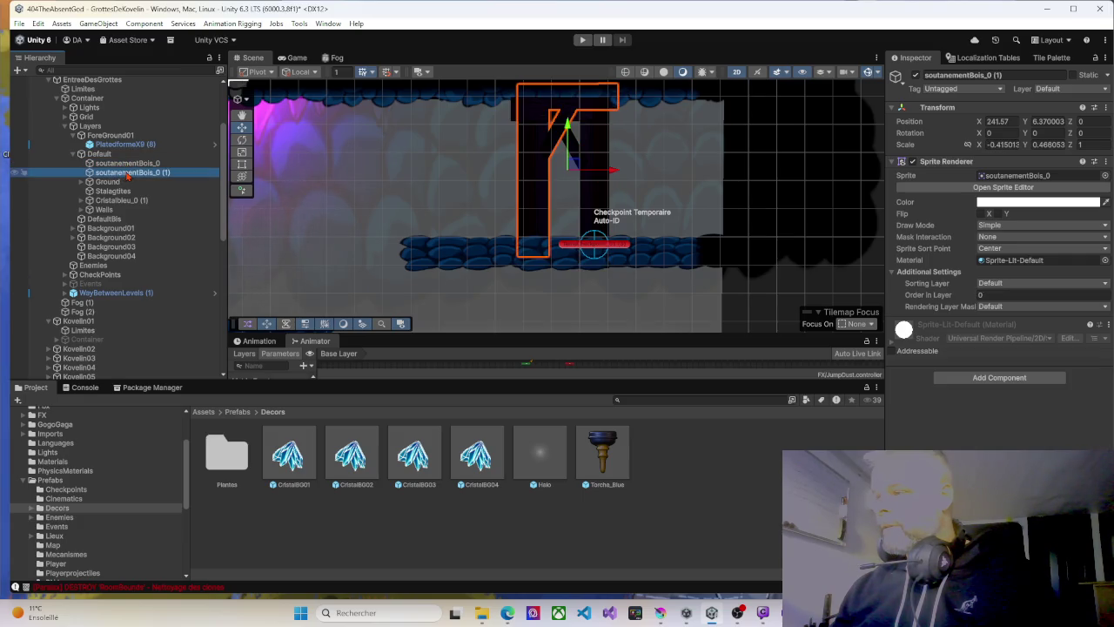
{"action": "key", "text": "Up"}
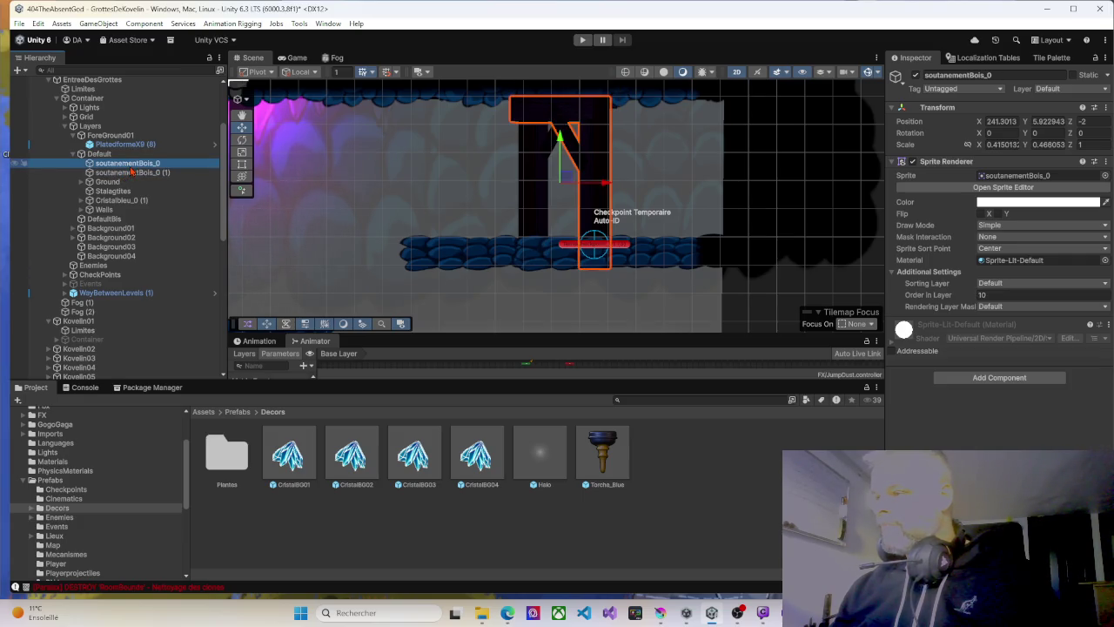
Set soutanementBois_0 (1)'s Sprite Renderer Order in Layer to 7.
{"action": "key", "text": "shift+Down"}
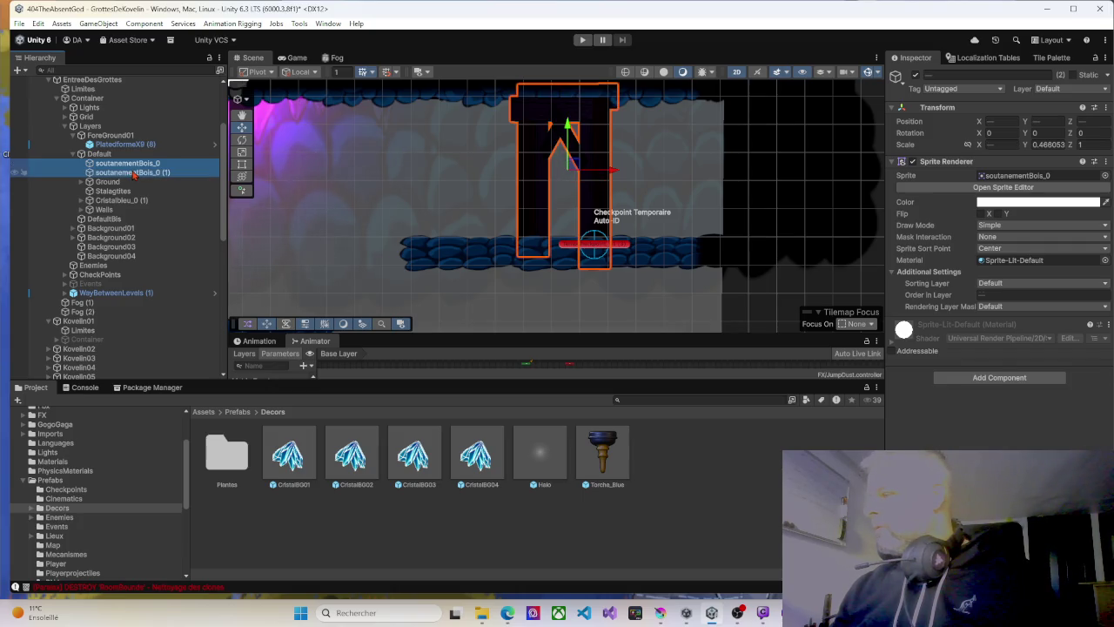
{"action": "key", "text": "shift+Up"}
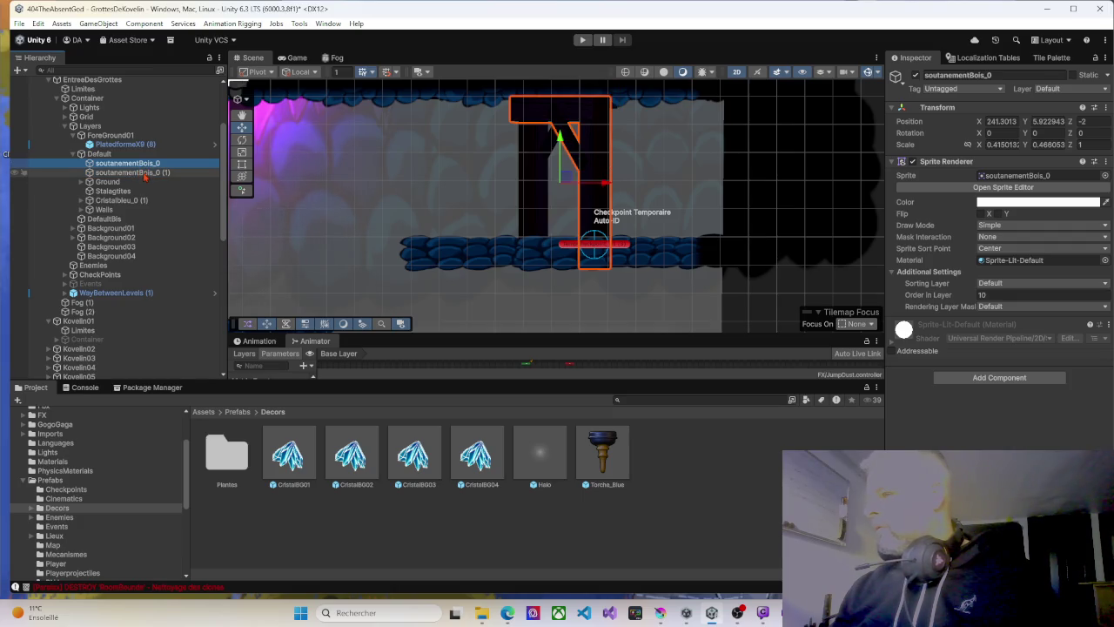
{"action": "left_click", "coordinate": [144, 174]}
{"action": "left_click", "coordinate": [1008, 296]}
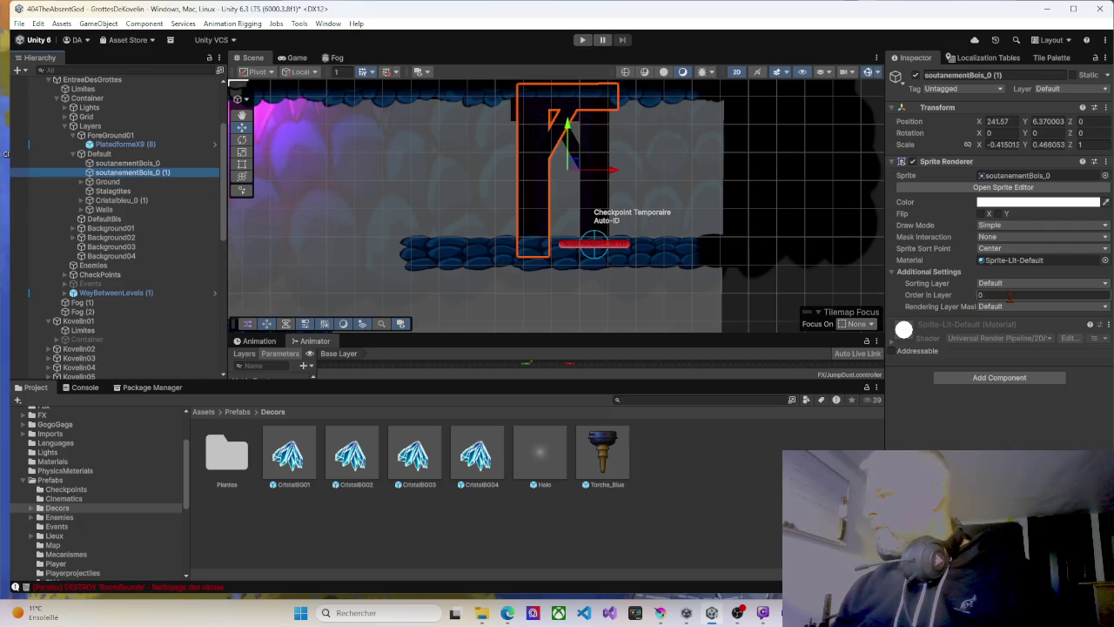
{"action": "type", "text": "7"}
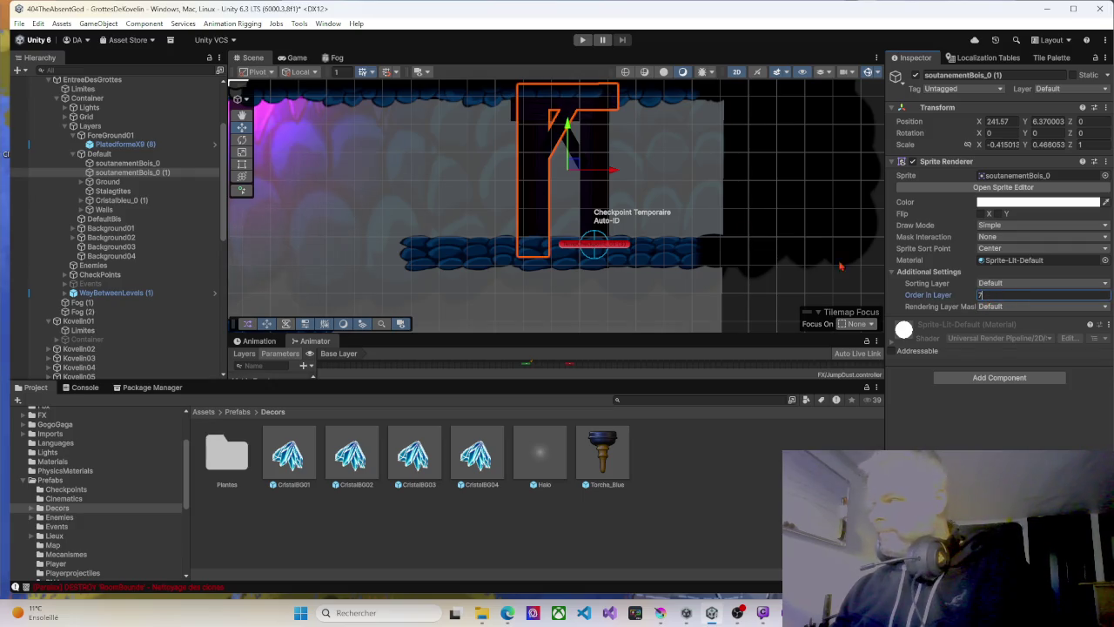
{"action": "left_click", "coordinate": [574, 103]}
{"action": "left_click", "coordinate": [571, 98]}
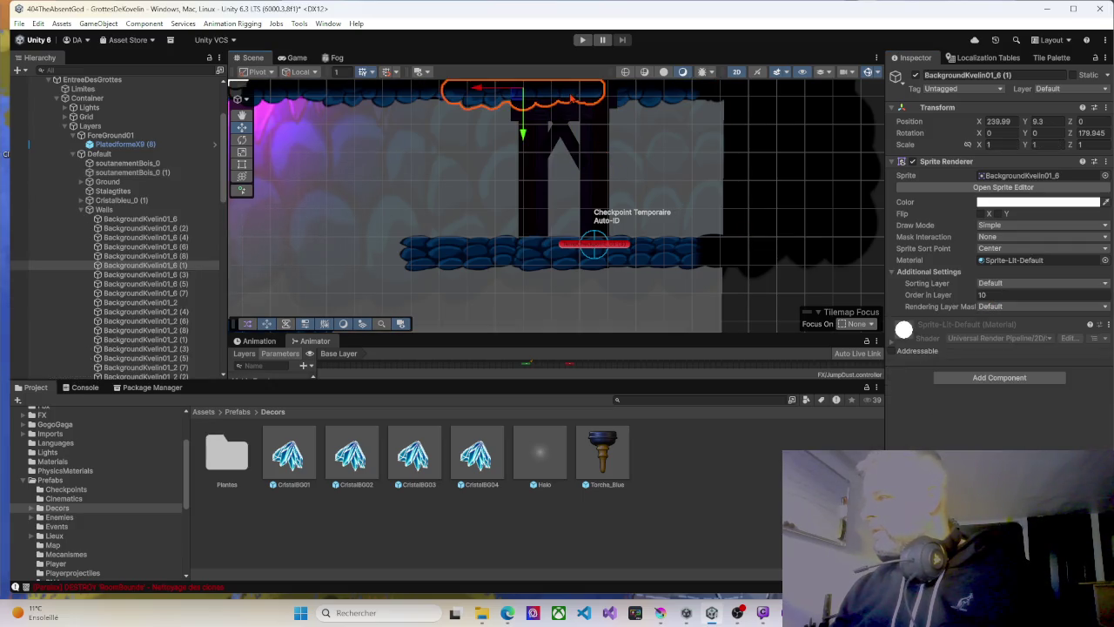
Clear the selection of the ceiling pieces and enter Play mode.
{"action": "left_click", "coordinate": [645, 101]}
{"action": "left_click", "coordinate": [644, 102]}
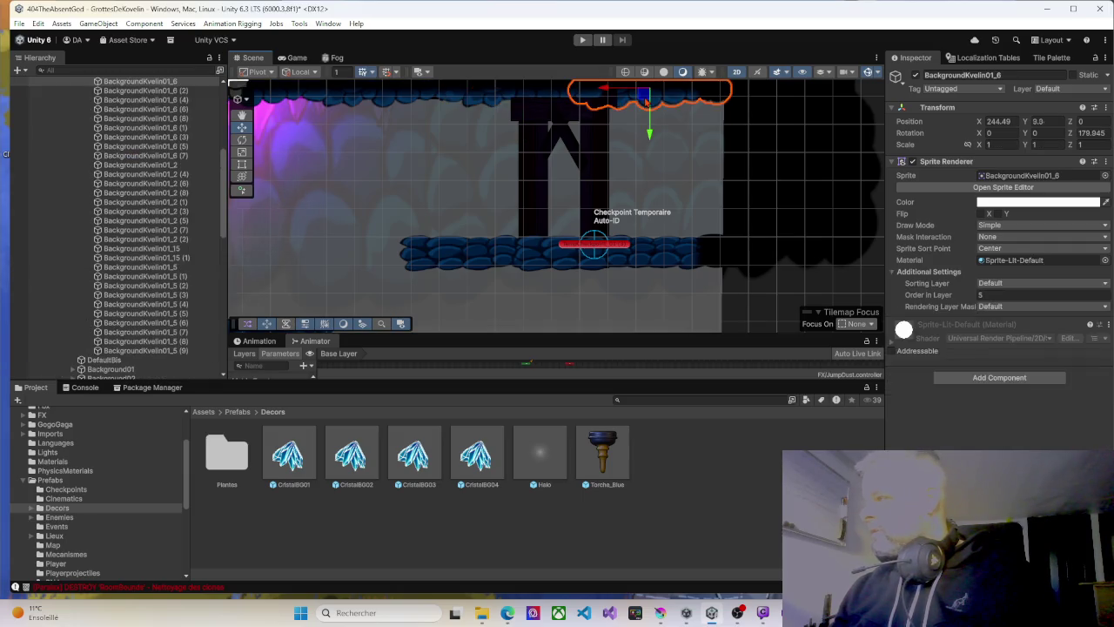
{"action": "left_click", "coordinate": [548, 100]}
{"action": "left_click", "coordinate": [548, 100]}
{"action": "left_click", "coordinate": [548, 100]}
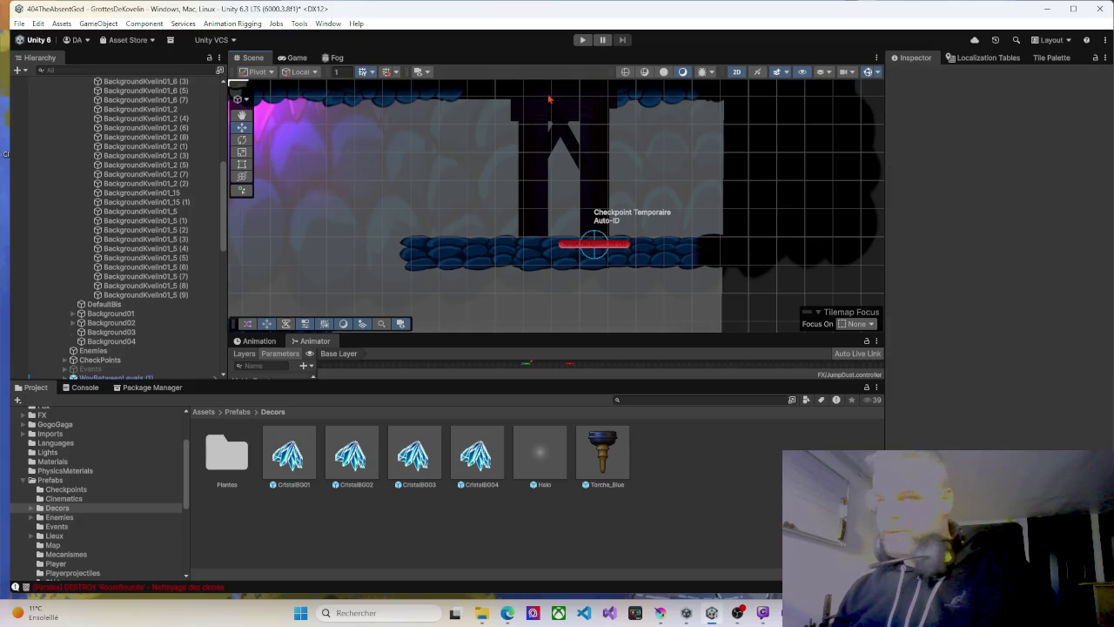
{"action": "left_click", "coordinate": [580, 40]}
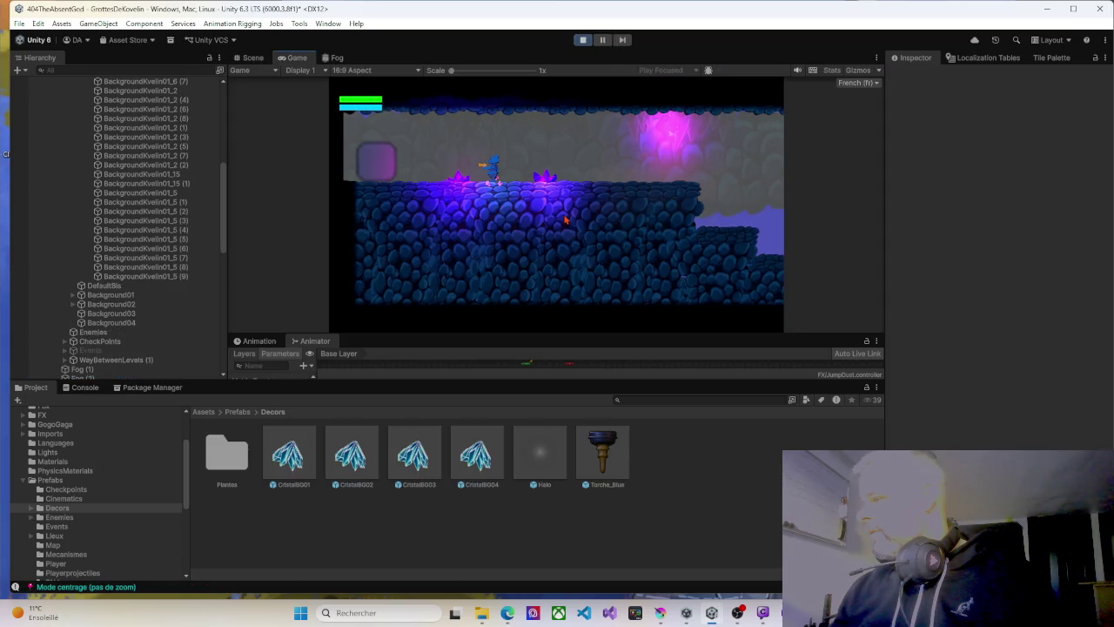
Walk the player right and jump onto the upper-right ledge toward the doorway.
{"action": "key", "text": "d"}
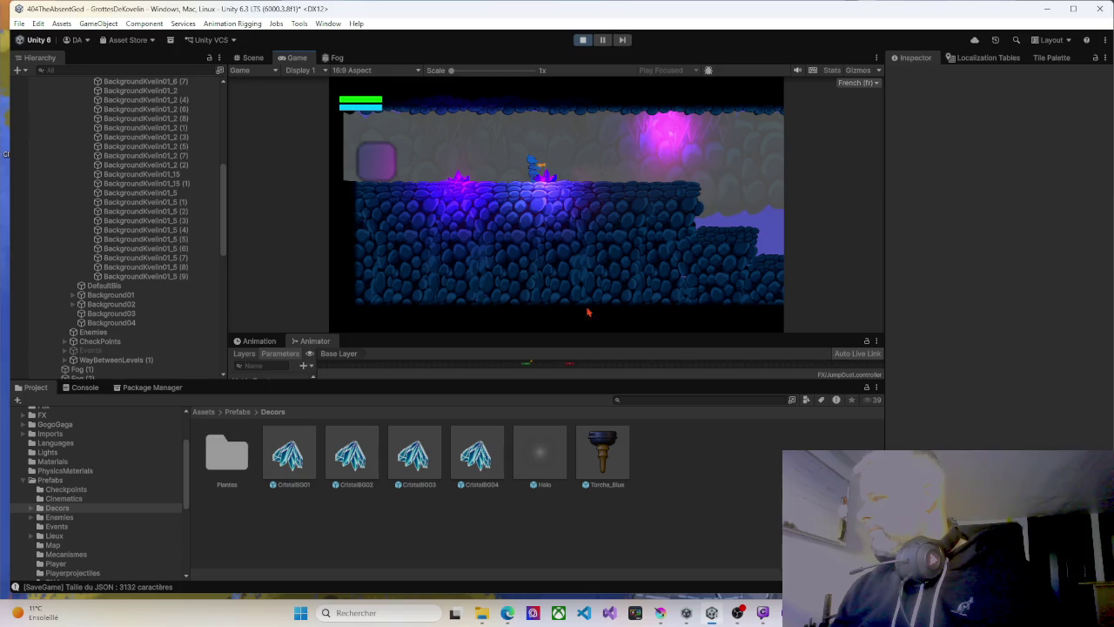
{"action": "key", "text": "d"}
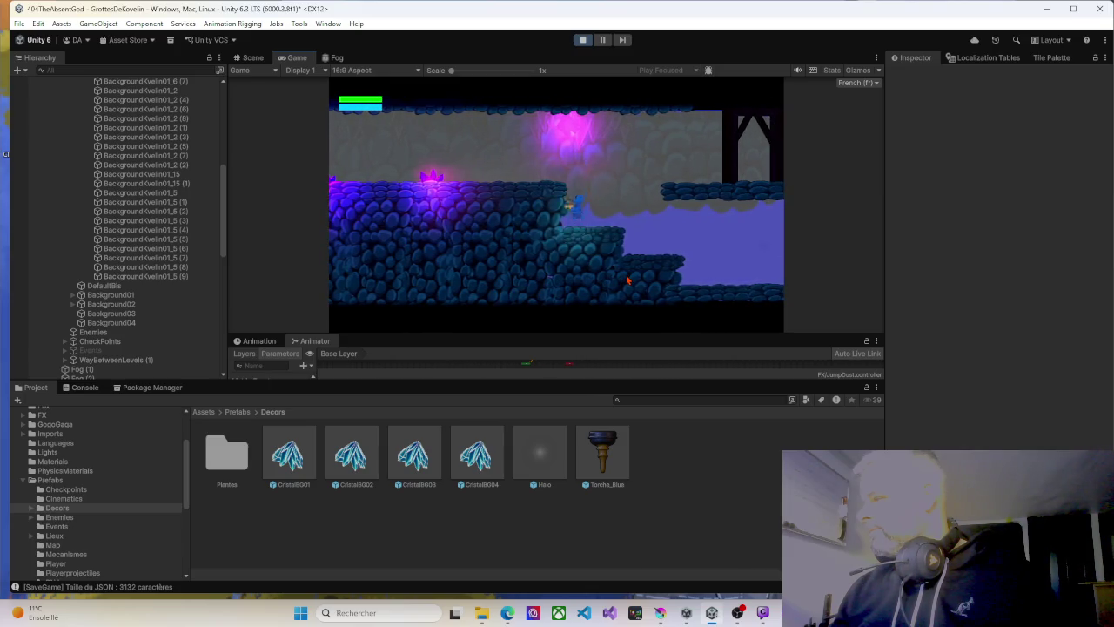
{"action": "key", "text": "space"}
{"action": "key", "text": "d"}
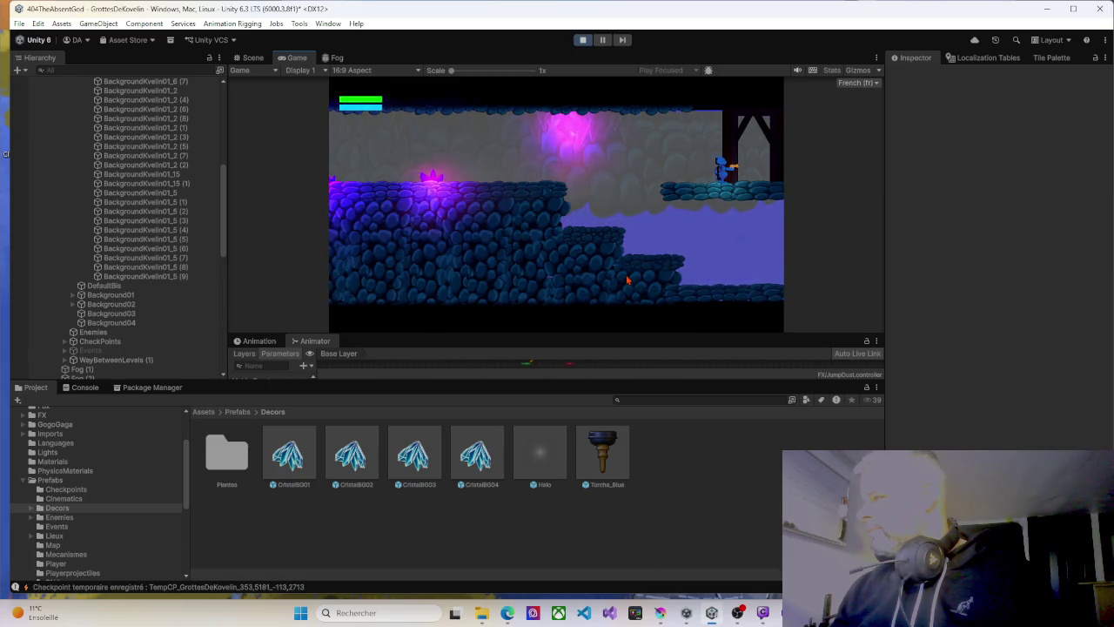
{"action": "key", "text": "d"}
{"action": "key", "text": "d"}
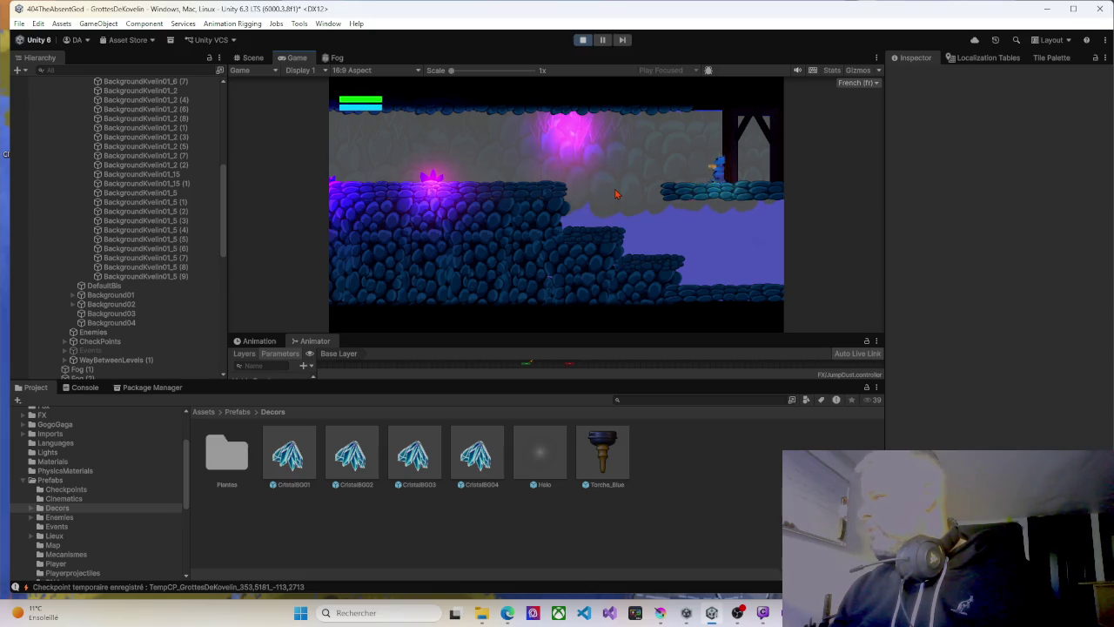
Walk the player back and forth along the ledge by the doorway, then stop playing.
{"action": "key", "text": "a"}
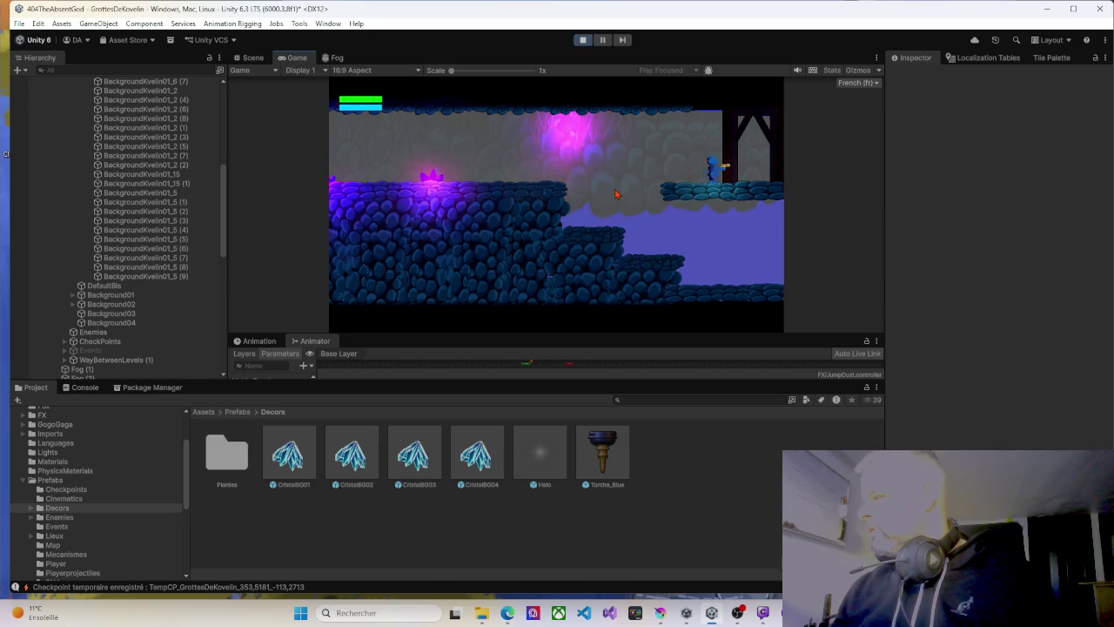
{"action": "key", "text": "d"}
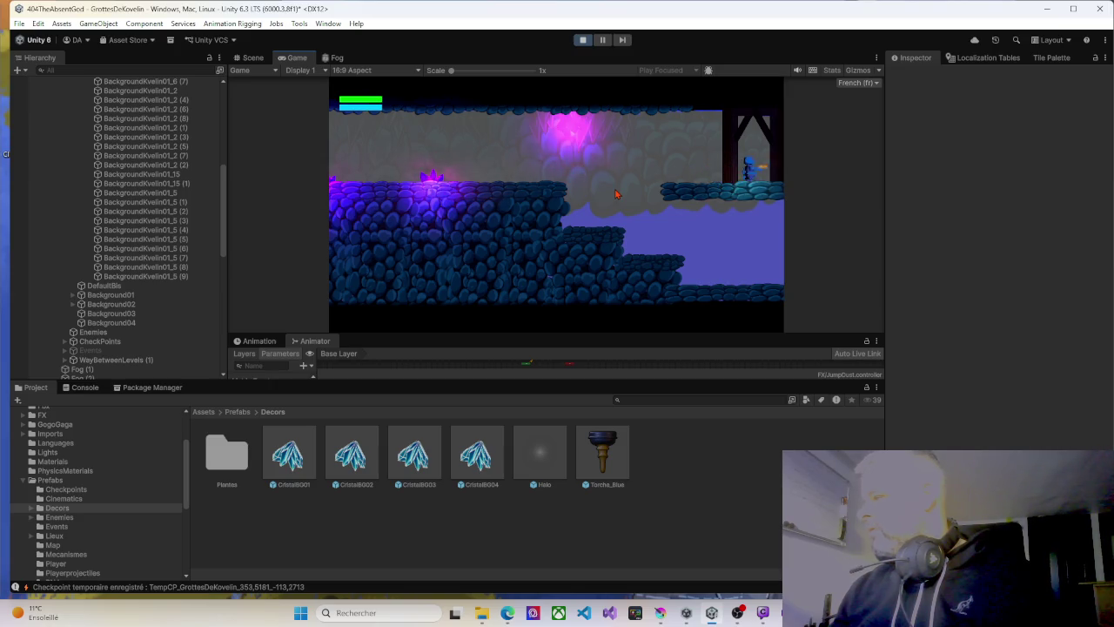
{"action": "key", "text": "d"}
{"action": "key", "text": "a"}
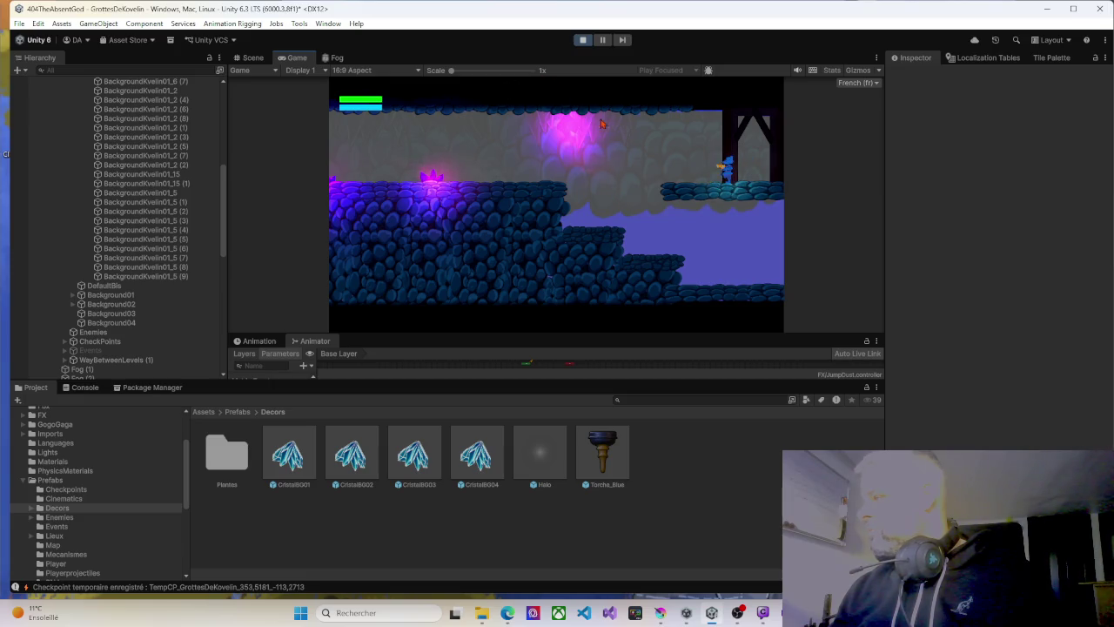
{"action": "key", "text": "a"}
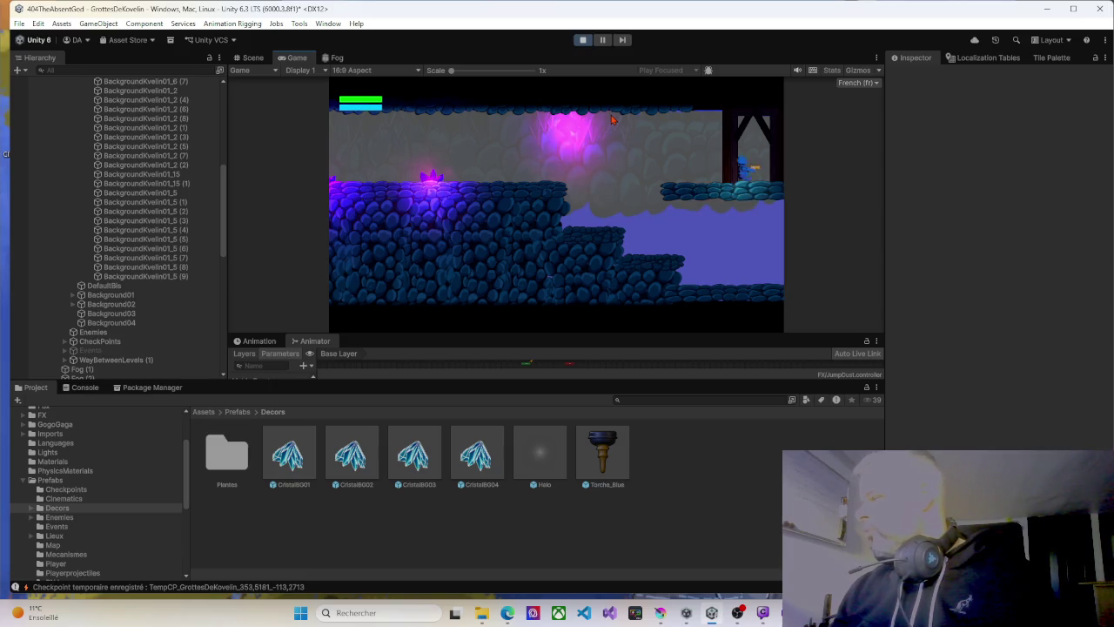
{"action": "key", "text": "d"}
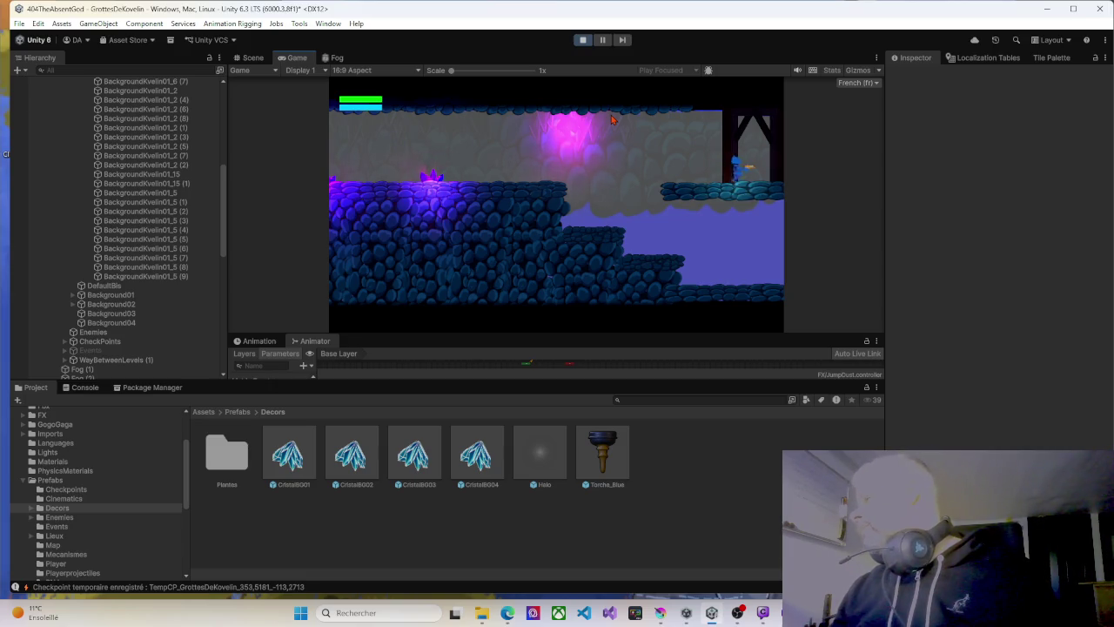
{"action": "left_click", "coordinate": [582, 40]}
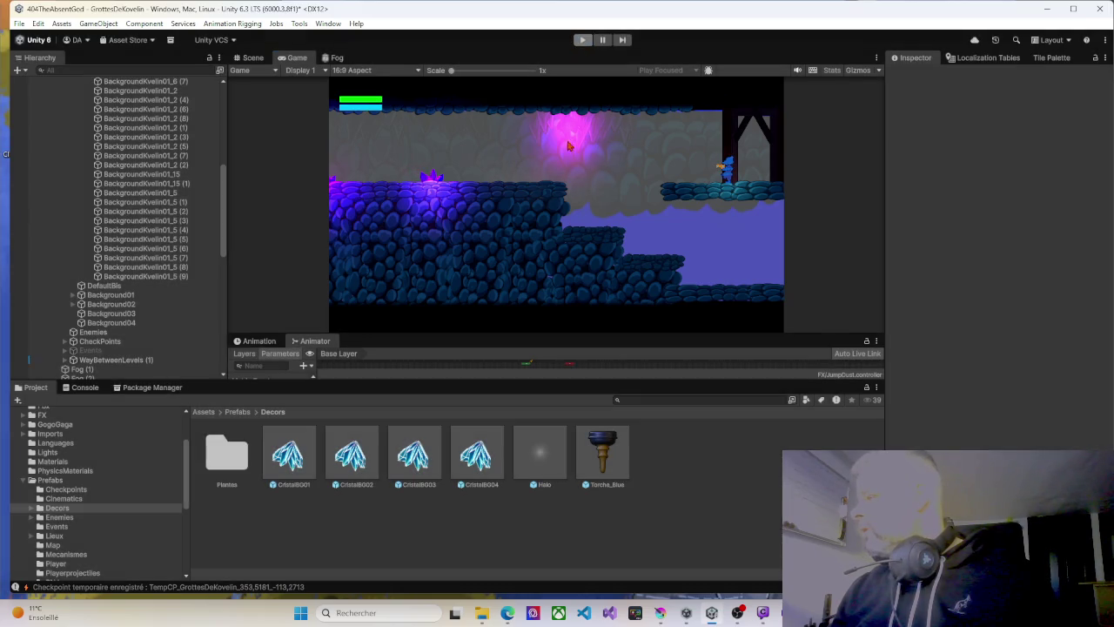
{"action": "left_click", "coordinate": [538, 198]}
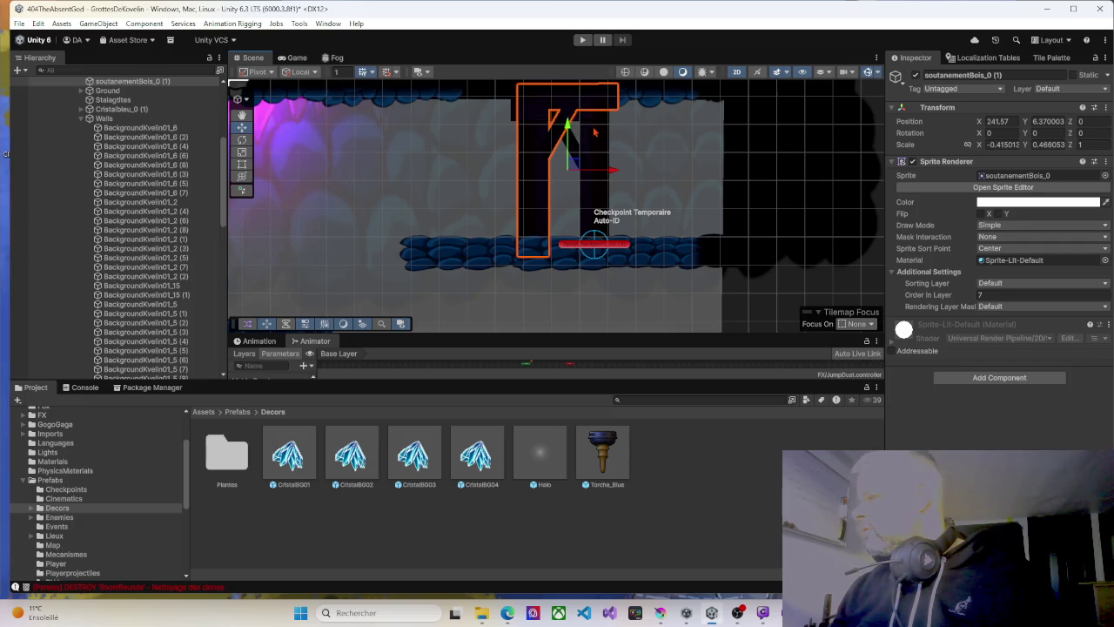
In the Scene view, click through the doorway sprites and select both soutanementBois supports.
{"action": "left_click", "coordinate": [297, 57]}
{"action": "left_click", "coordinate": [253, 57]}
{"action": "left_click", "coordinate": [563, 115]}
{"action": "left_click", "coordinate": [563, 116]}
{"action": "left_click", "coordinate": [563, 115]}
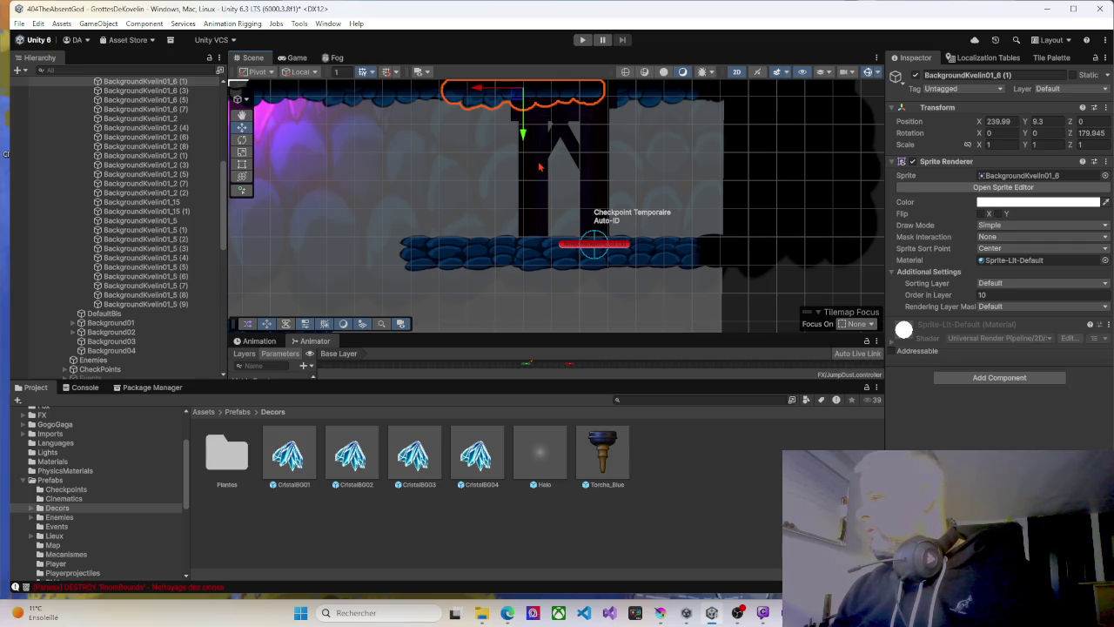
{"action": "left_click", "coordinate": [539, 166]}
{"action": "left_click", "coordinate": [539, 175]}
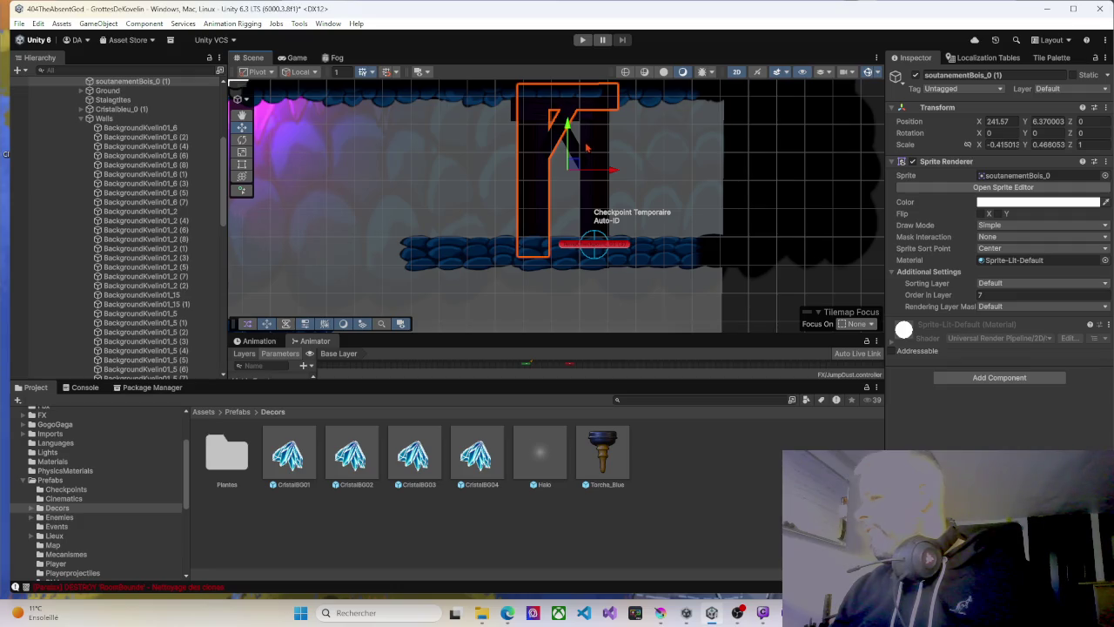
{"action": "scroll", "coordinate": [126, 155], "scroll_direction": "up", "scroll_amount": 5}
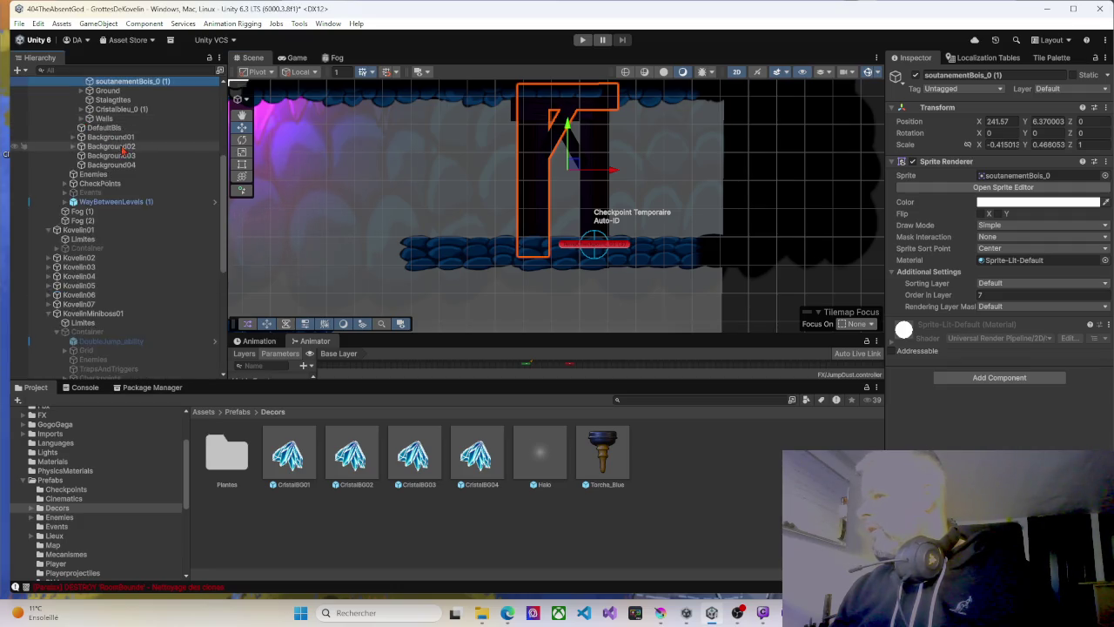
{"action": "left_click", "coordinate": [126, 175]}
{"action": "left_click", "coordinate": [126, 185], "text": "ctrl"}
Wrap both wooden supports in a new empty parent named ExitDoor_Kovelin.
{"action": "right_click", "coordinate": [124, 181]}
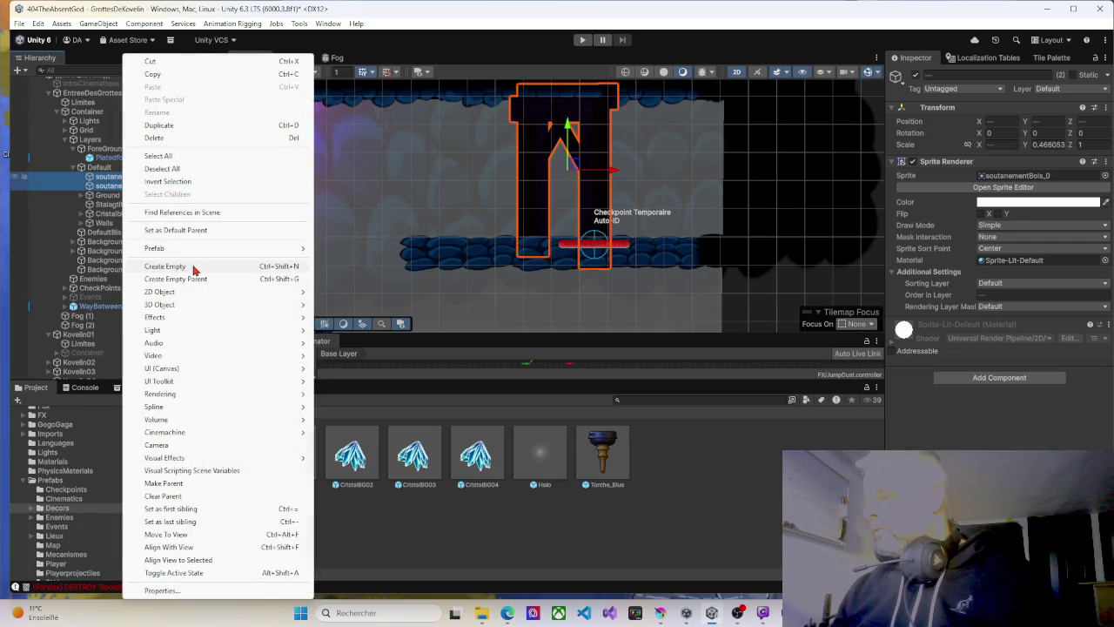
{"action": "left_click", "coordinate": [200, 280]}
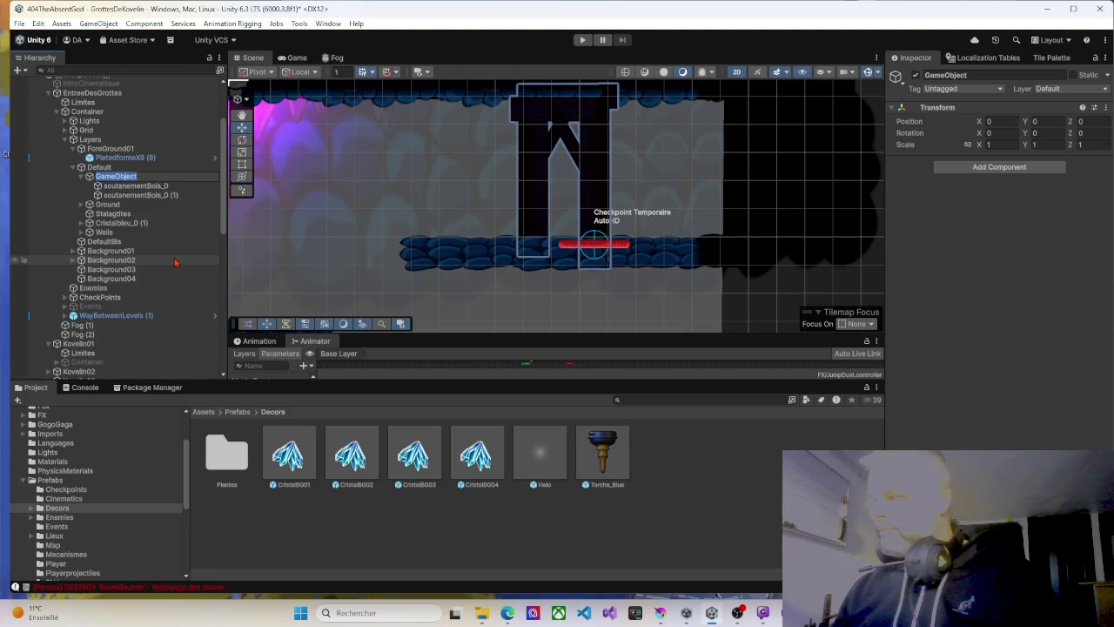
{"action": "type", "text": "ExitDoor_Kovelin"}
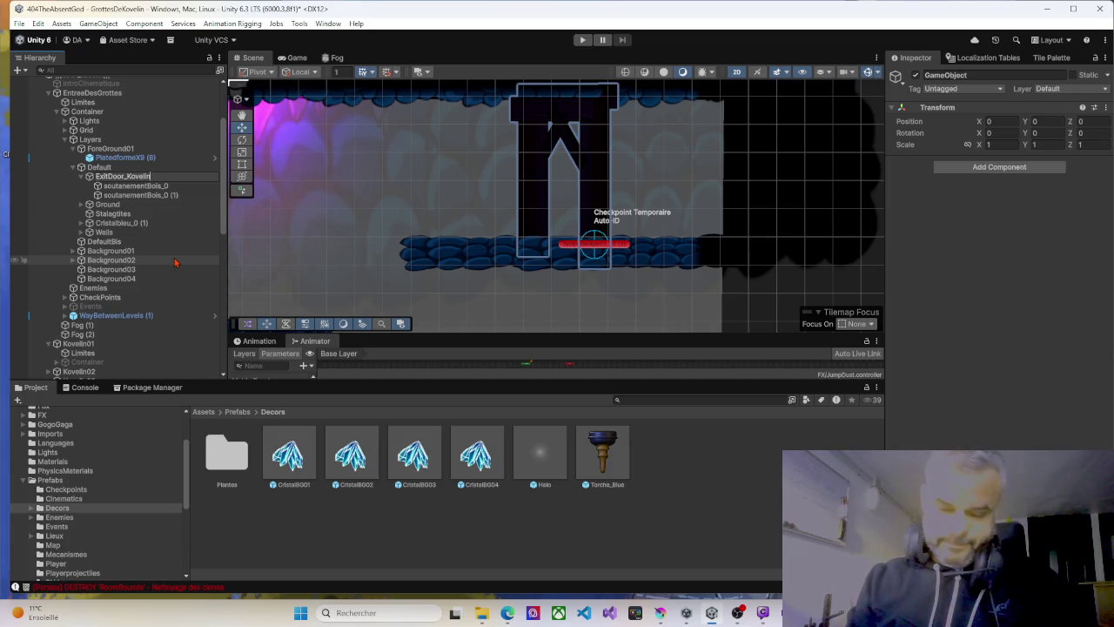
{"action": "key", "text": "Return"}
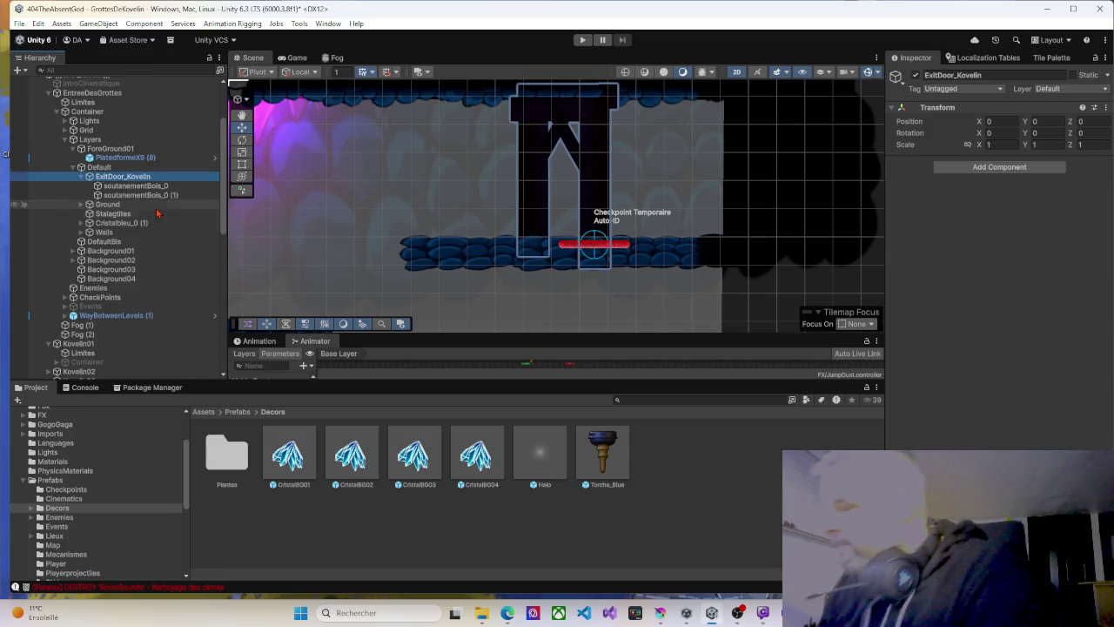
Save ExitDoor_Kovelin as a prefab in Prefabs/Decors, undoing the extra scene instance.
{"action": "left_click_drag", "start_coordinate": [688, 470], "coordinate": [681, 459]}
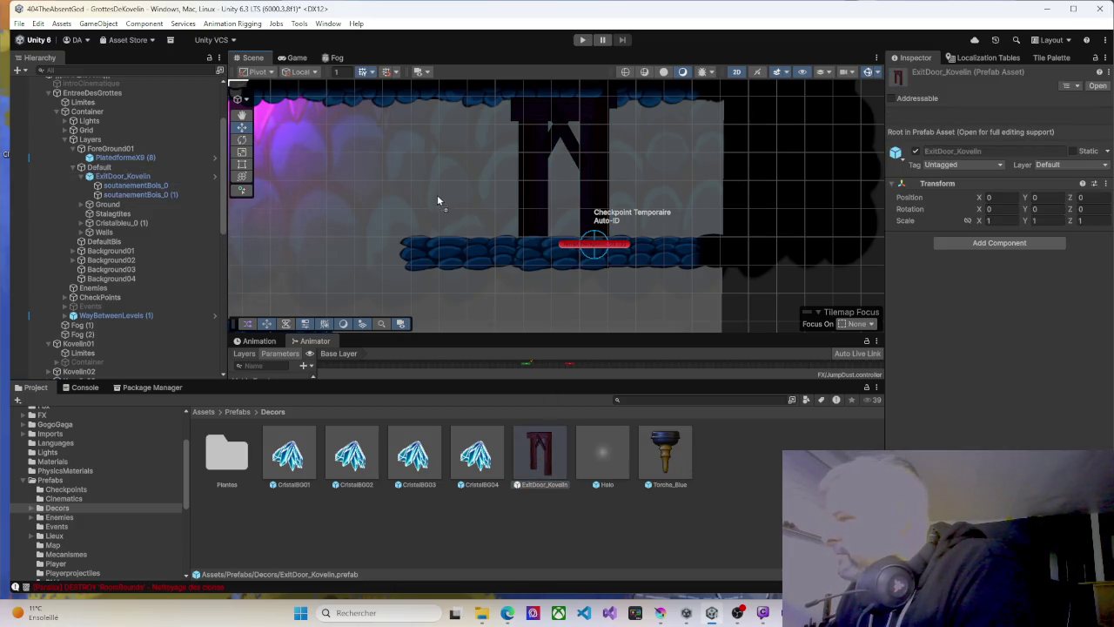
{"action": "left_click_drag", "start_coordinate": [431, 184], "coordinate": [430, 182]}
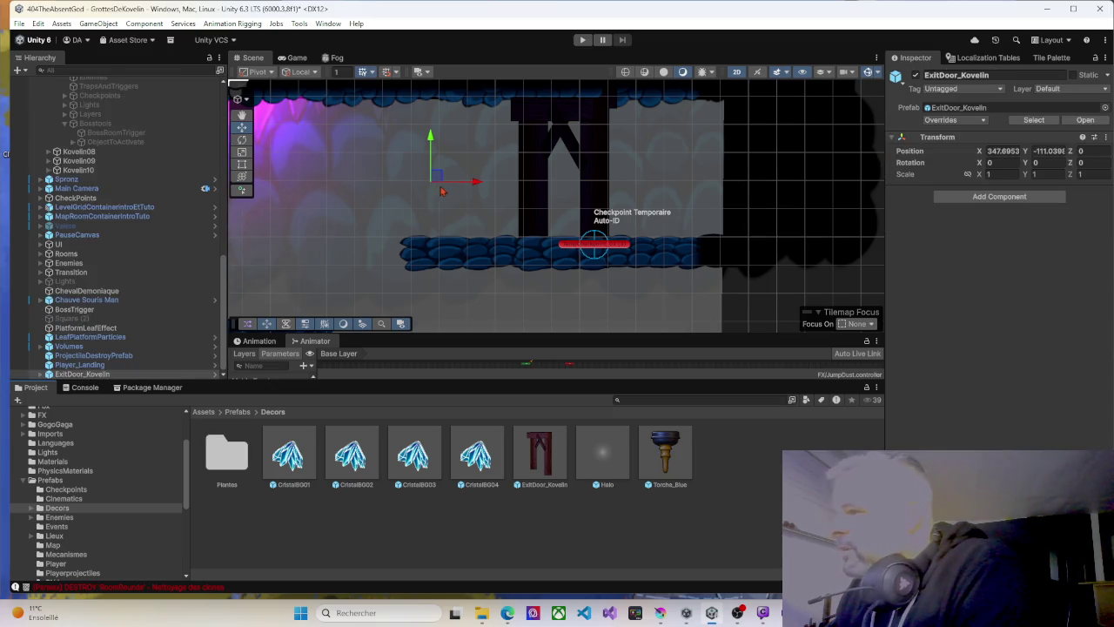
{"action": "key", "text": "ctrl+z"}
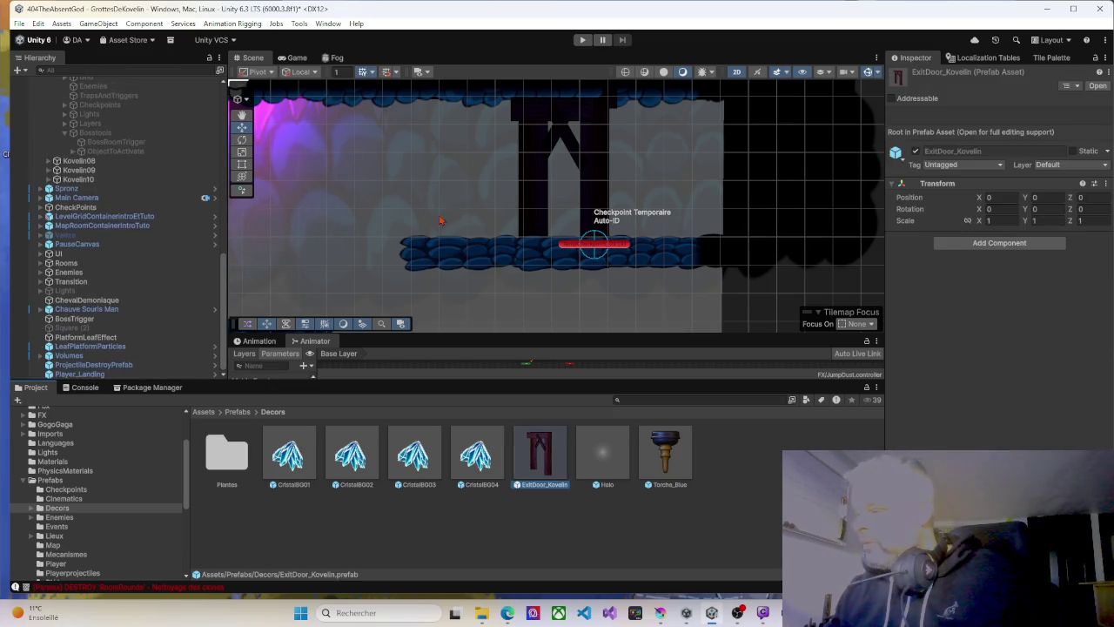
{"action": "scroll", "coordinate": [148, 296], "scroll_direction": "up", "scroll_amount": 10}
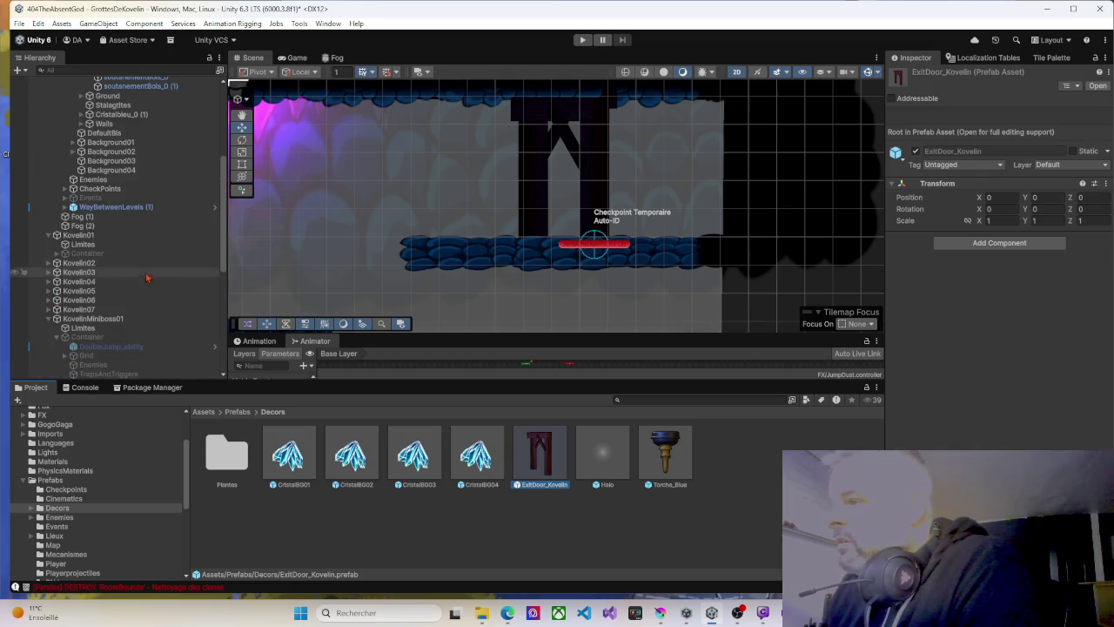
{"action": "scroll", "coordinate": [177, 265], "scroll_direction": "up", "scroll_amount": 5}
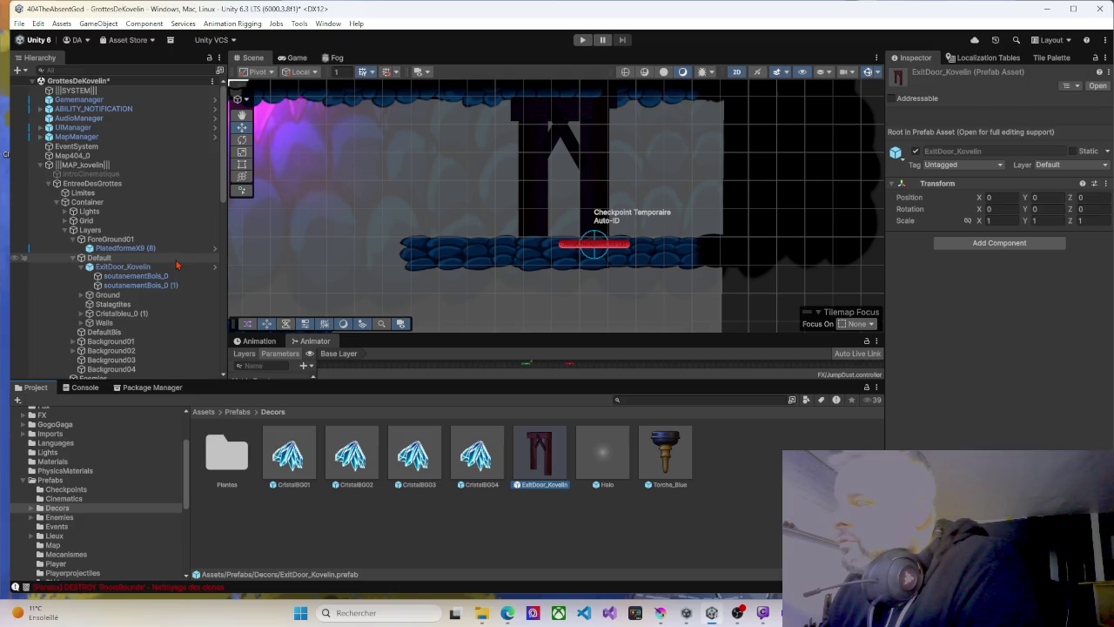
Place ExitDoor_Kovelin under ForeGround01, redoing after an undo sent it to root.
{"action": "left_click", "coordinate": [524, 145]}
{"action": "left_click", "coordinate": [525, 145]}
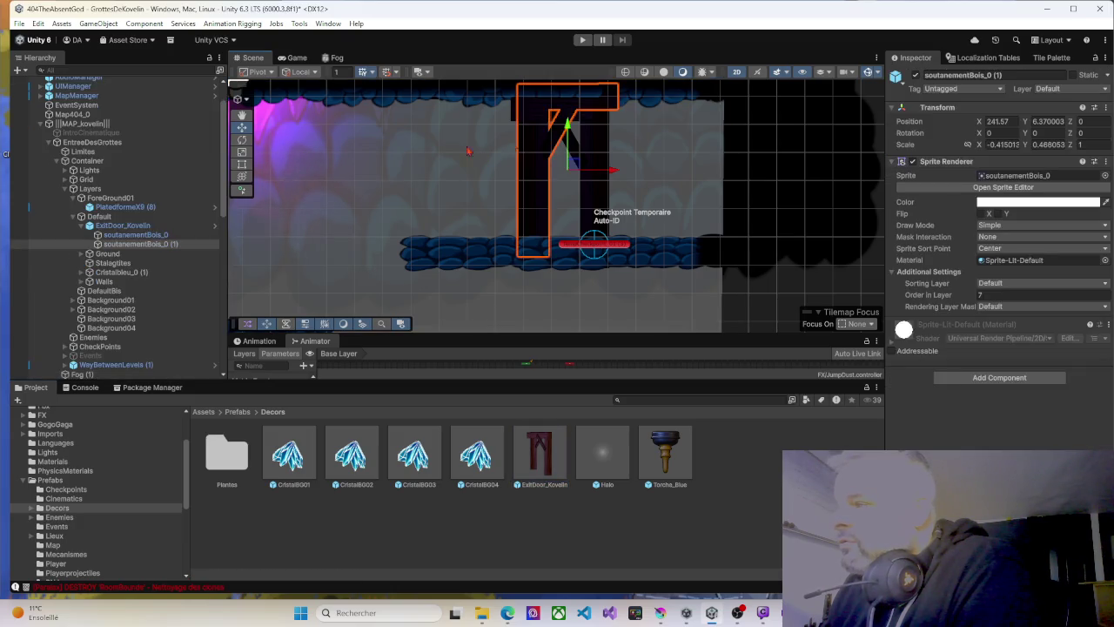
{"action": "left_click", "coordinate": [142, 225]}
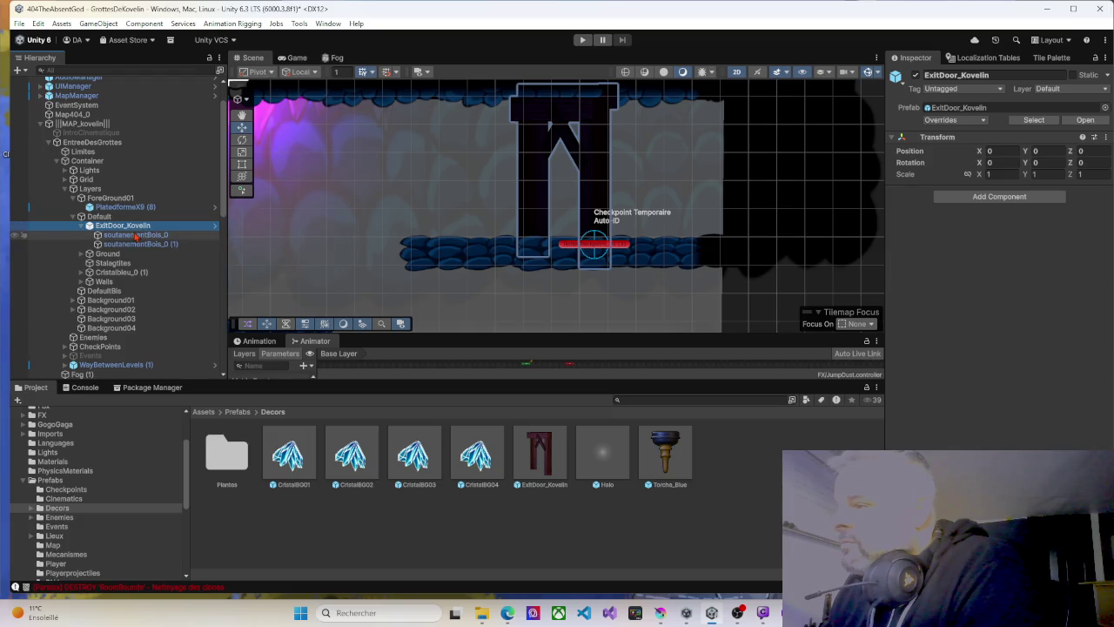
{"action": "left_click", "coordinate": [366, 181]}
{"action": "key", "text": "ctrl+z"}
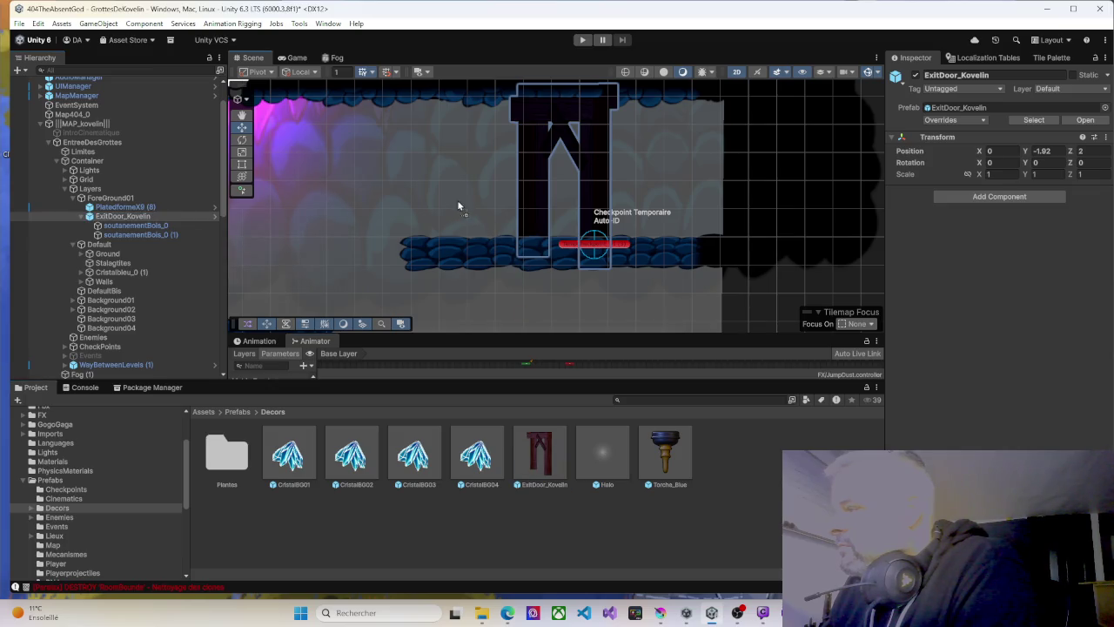
{"action": "key", "text": "ctrl+z"}
{"action": "scroll", "coordinate": [454, 202], "scroll_direction": "down", "scroll_amount": 5}
{"action": "scroll", "coordinate": [455, 202], "scroll_direction": "up", "scroll_amount": 2}
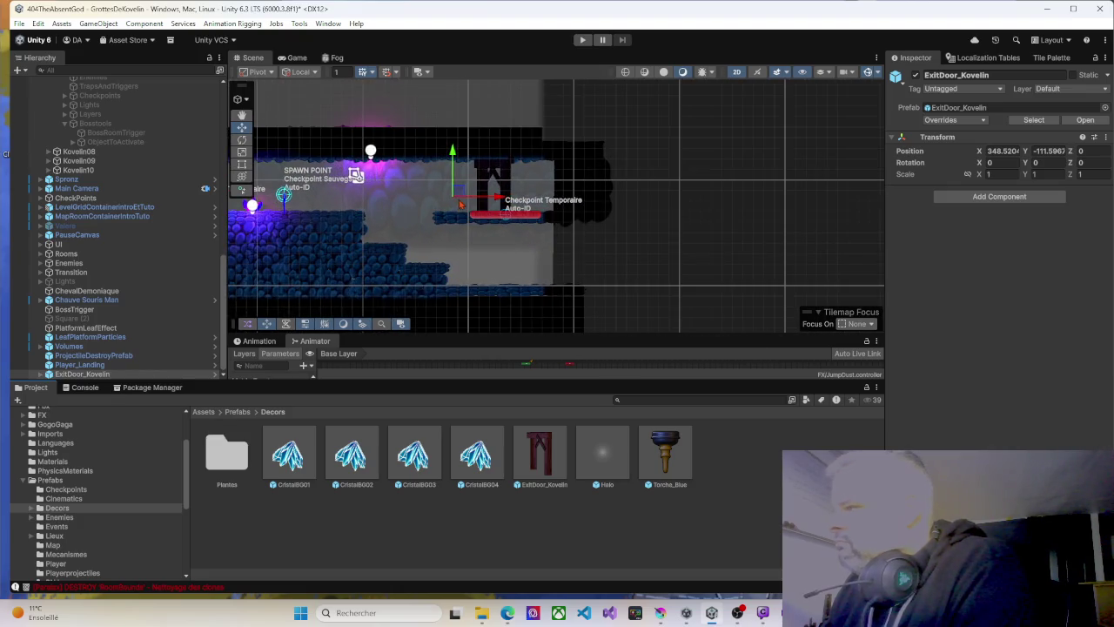
{"action": "key", "text": "ctrl+y"}
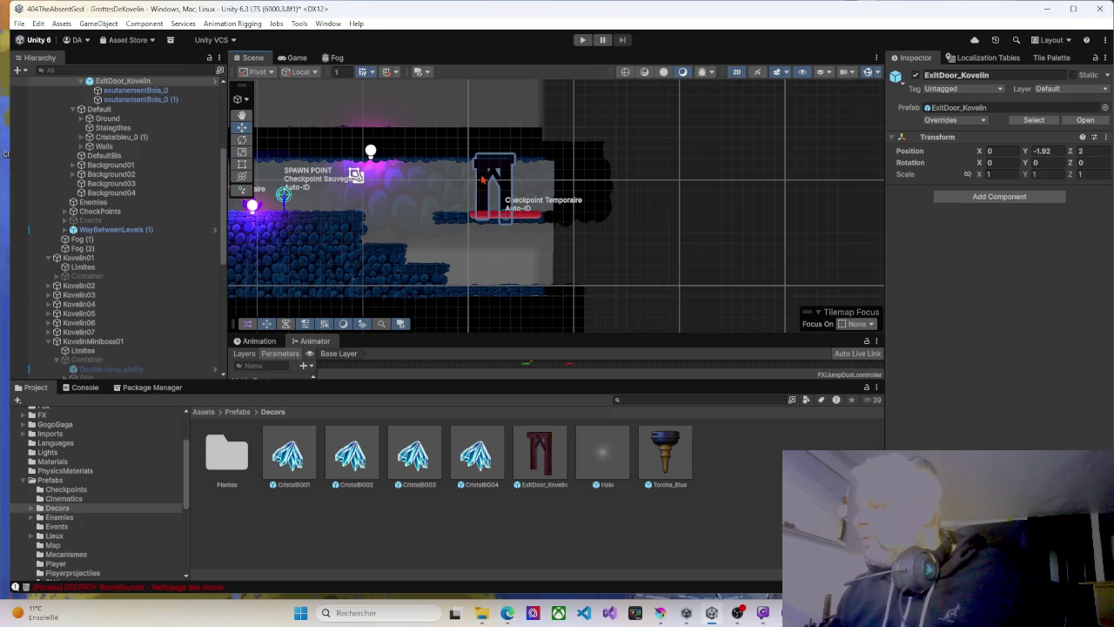
Select ExitDoor_Kovelin and frame its pivot in the Scene view with F.
{"action": "left_click", "coordinate": [482, 180]}
{"action": "left_click", "coordinate": [483, 179]}
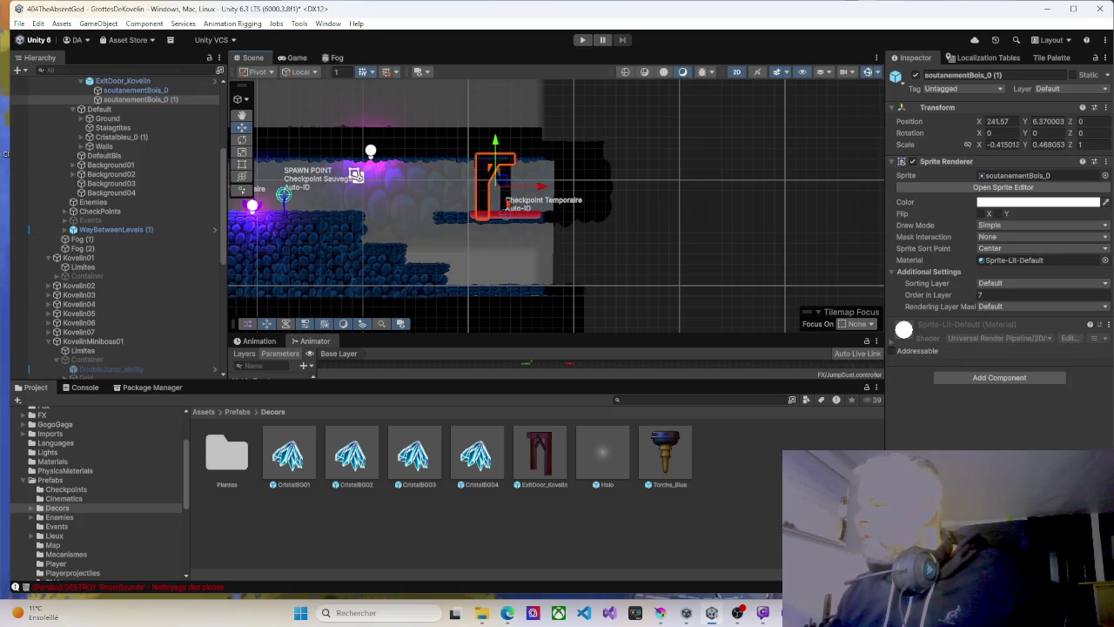
{"action": "scroll", "coordinate": [111, 133], "scroll_direction": "up", "scroll_amount": 3}
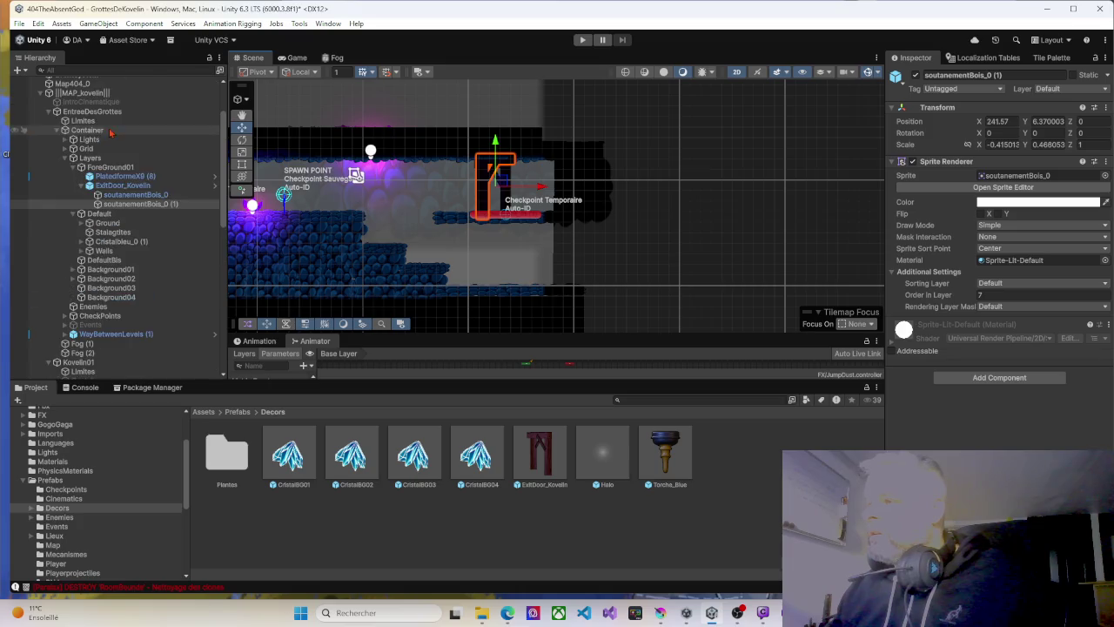
{"action": "left_click", "coordinate": [120, 185]}
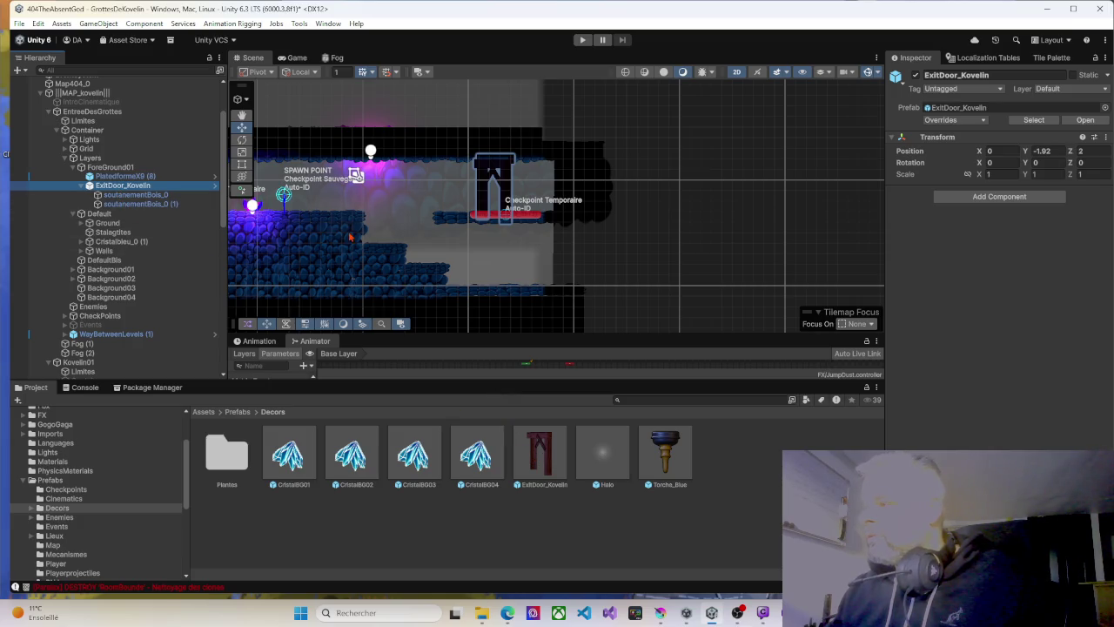
{"action": "double_click", "coordinate": [122, 186]}
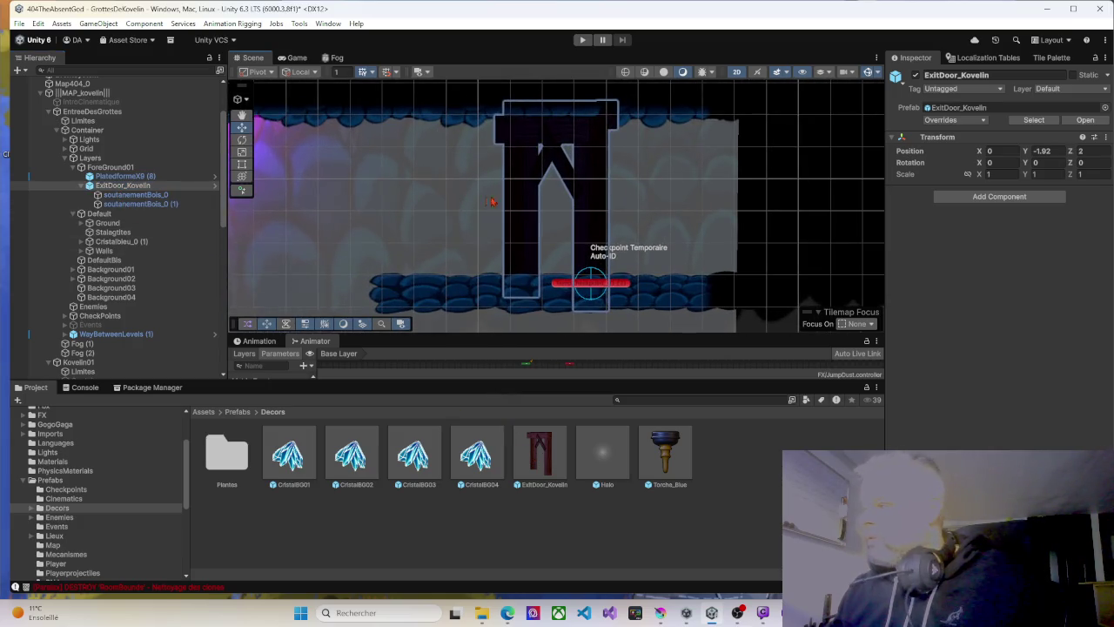
{"action": "left_click", "coordinate": [111, 187]}
{"action": "left_click", "coordinate": [121, 195]}
{"action": "left_click", "coordinate": [122, 185]}
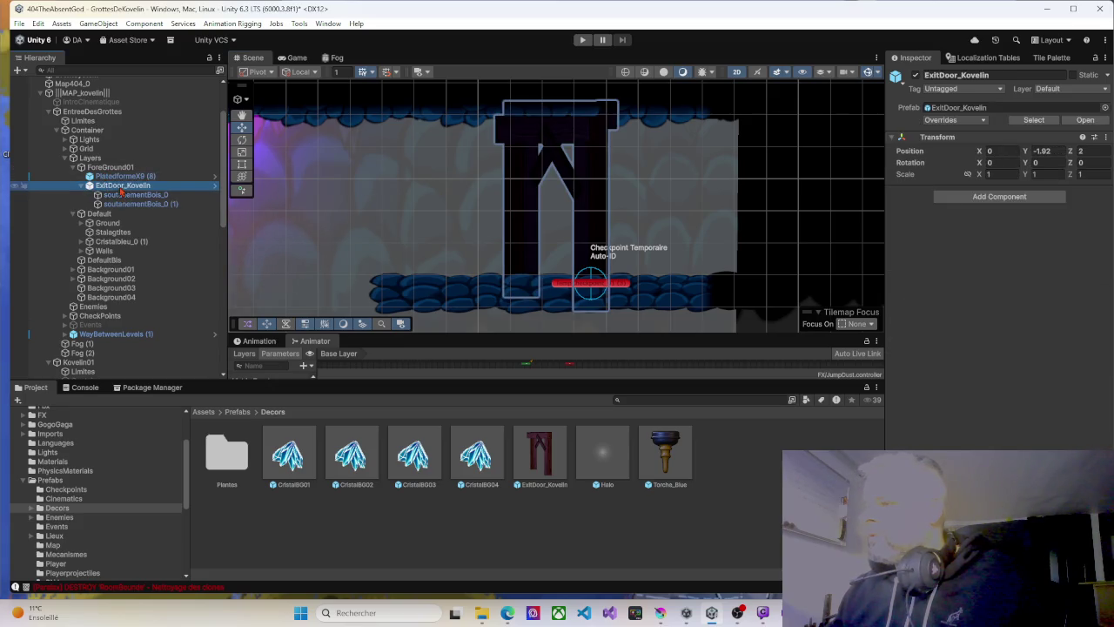
{"action": "key", "text": "f"}
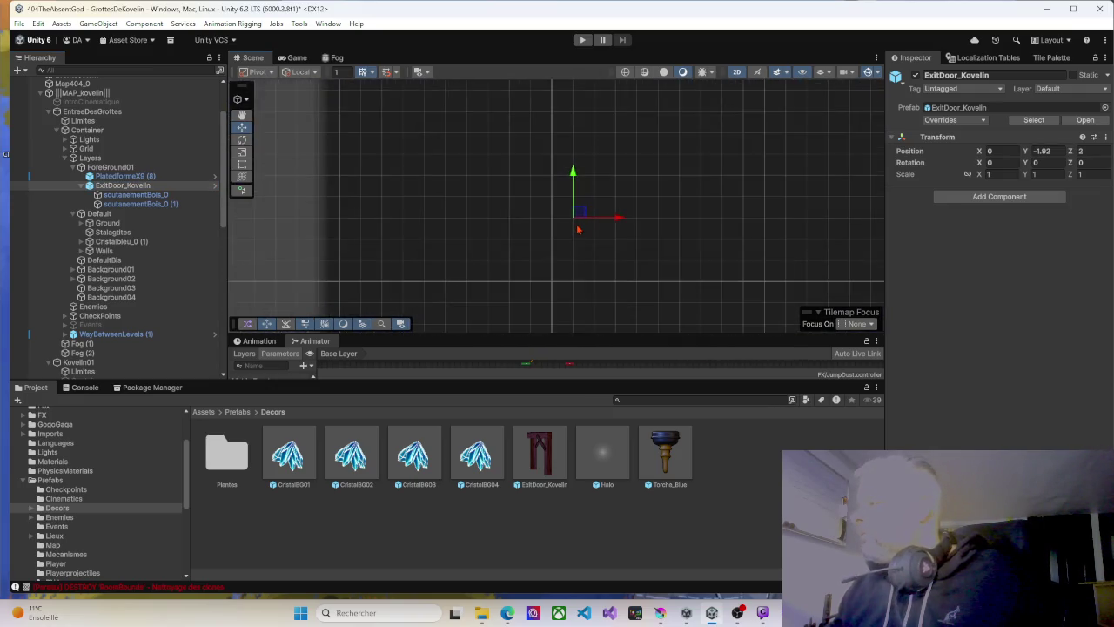
Try dragging both supports out of the door prefab, dismiss the restructure warning, and undo.
{"action": "scroll", "coordinate": [577, 228], "scroll_direction": "up", "scroll_amount": 5}
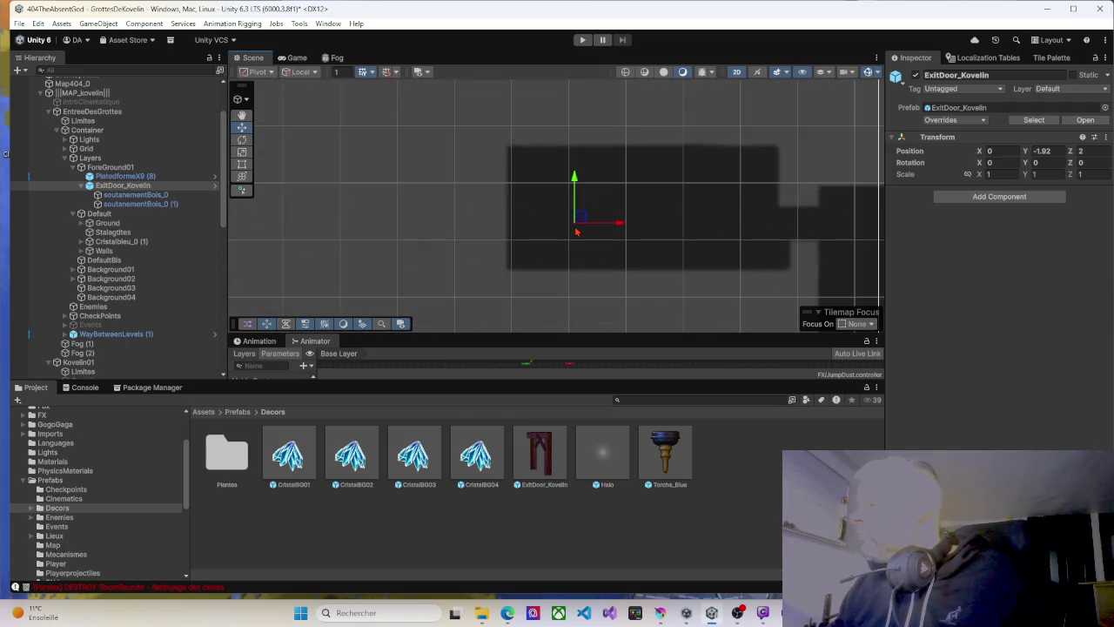
{"action": "scroll", "coordinate": [579, 235], "scroll_direction": "down", "scroll_amount": 1}
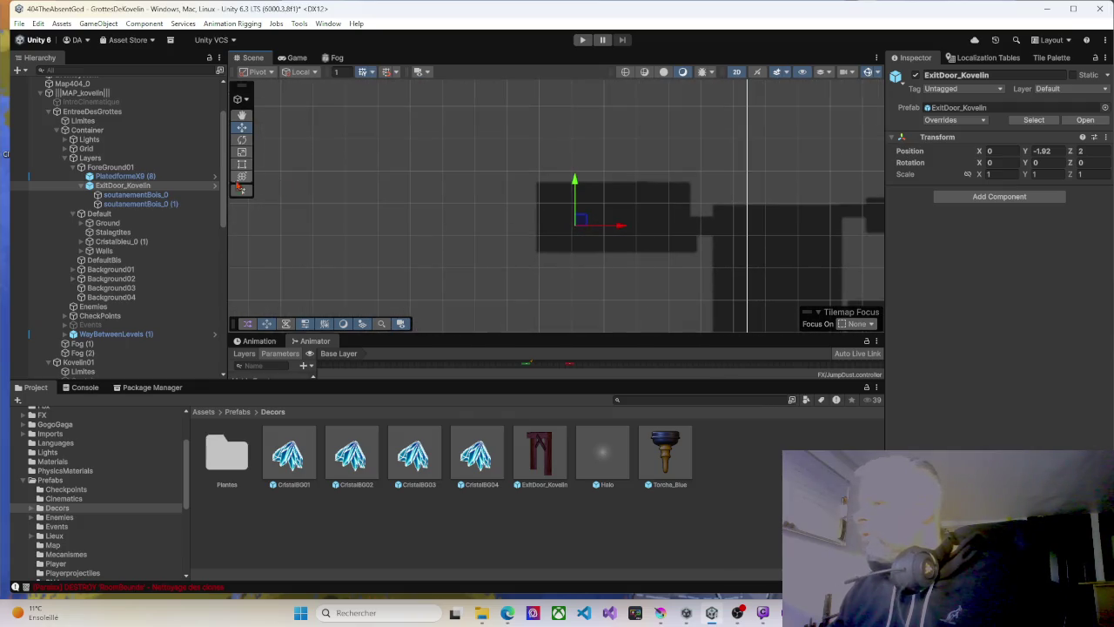
{"action": "left_click", "coordinate": [139, 195]}
{"action": "left_click", "coordinate": [140, 203], "text": "shift"}
{"action": "left_click_drag", "start_coordinate": [139, 198], "coordinate": [142, 185]}
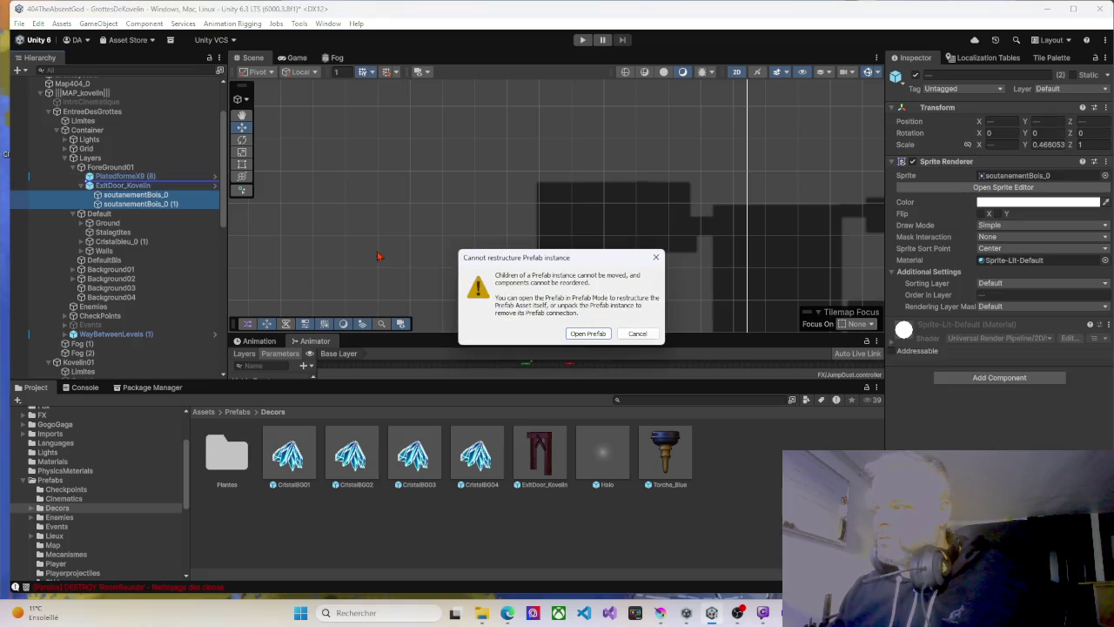
{"action": "left_click", "coordinate": [656, 257]}
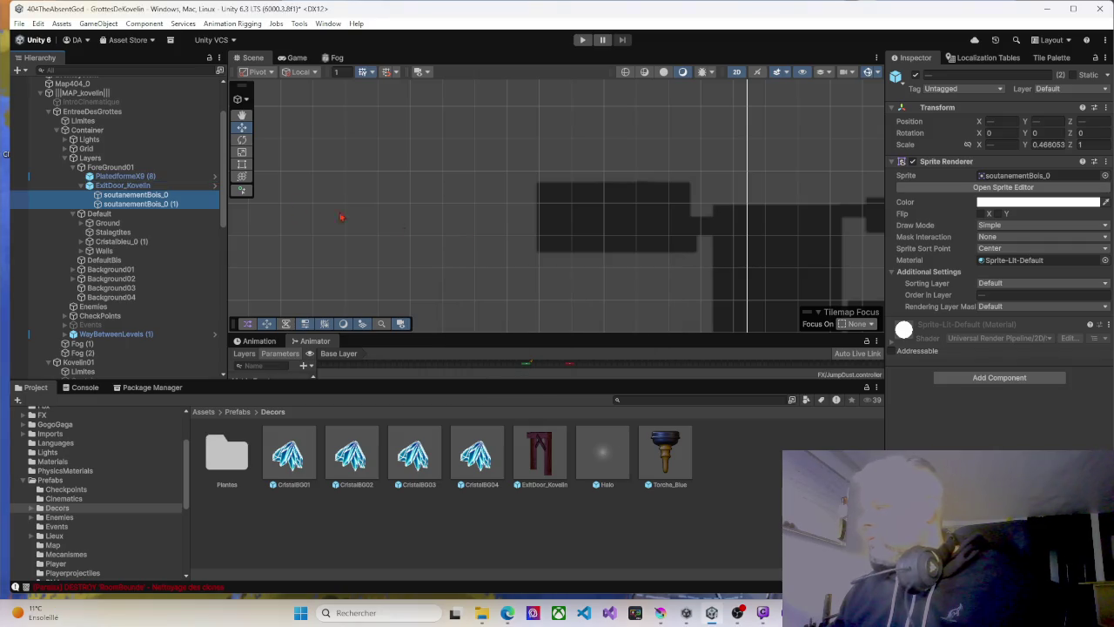
{"action": "key", "text": "ctrl+z"}
{"action": "key", "text": "ctrl+z"}
{"action": "key", "text": "ctrl+y"}
{"action": "left_click", "coordinate": [153, 204]}
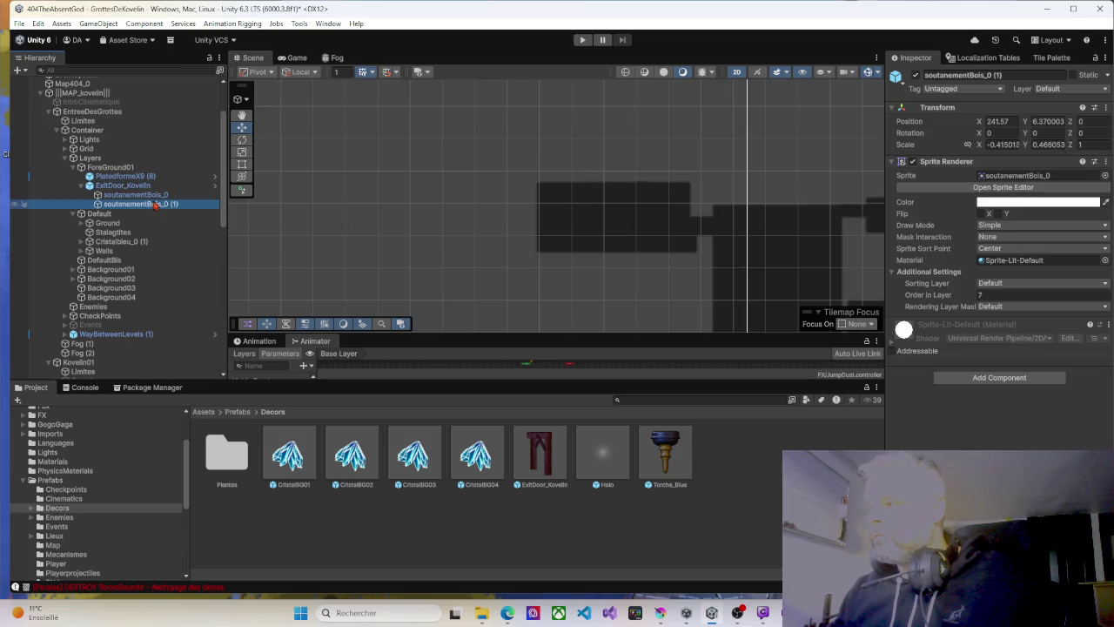
{"action": "key", "text": "ctrl+z"}
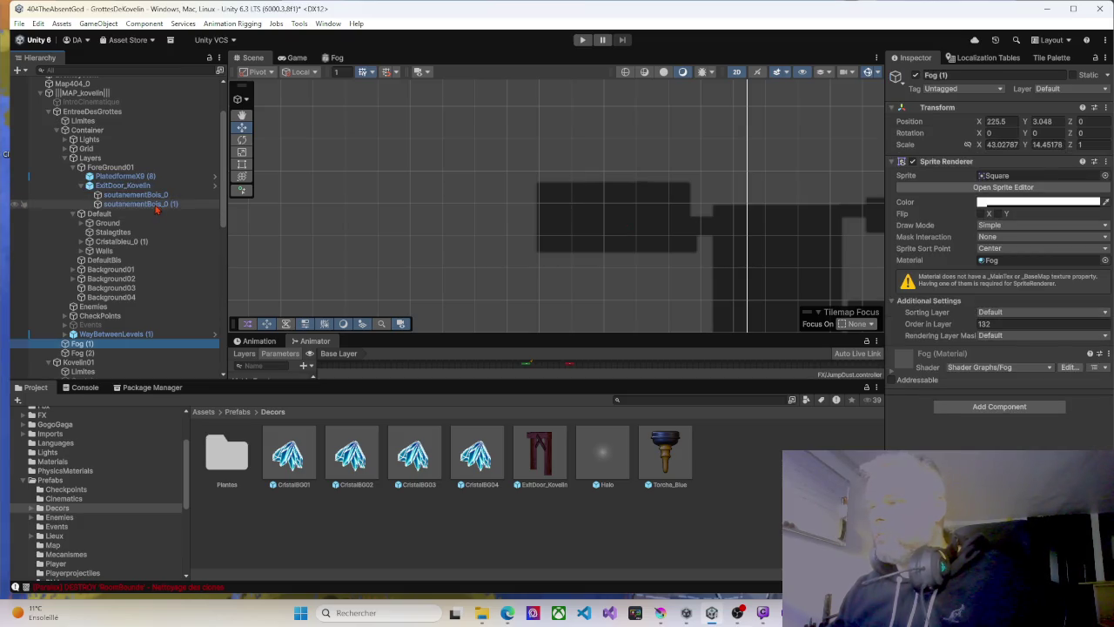
{"action": "left_click", "coordinate": [154, 205]}
Unpack ExitDoor_Kovelin from its prefab and delete ExitDoor_Kovelin.prefab from Decors.
{"action": "left_click", "coordinate": [146, 186]}
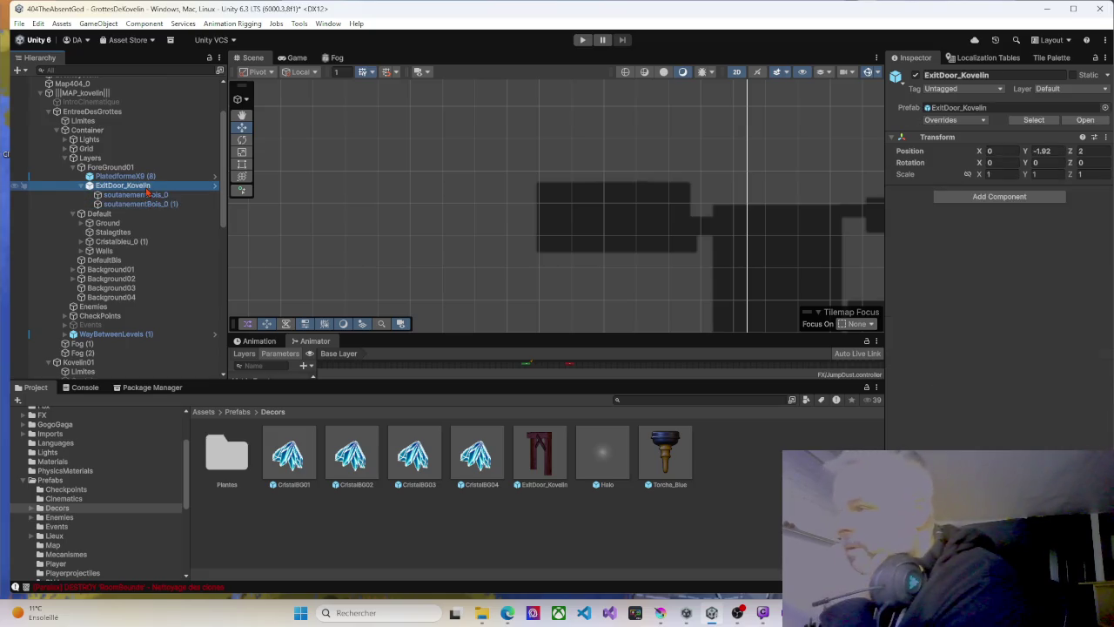
{"action": "right_click", "coordinate": [146, 187]}
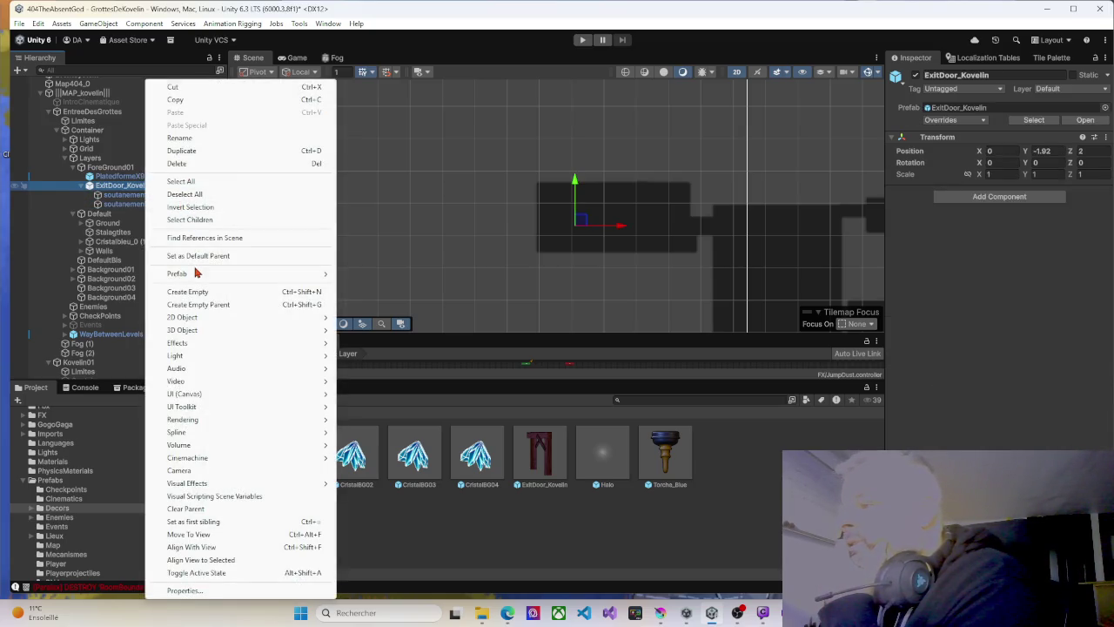
{"action": "mouse_move", "coordinate": [200, 275]}
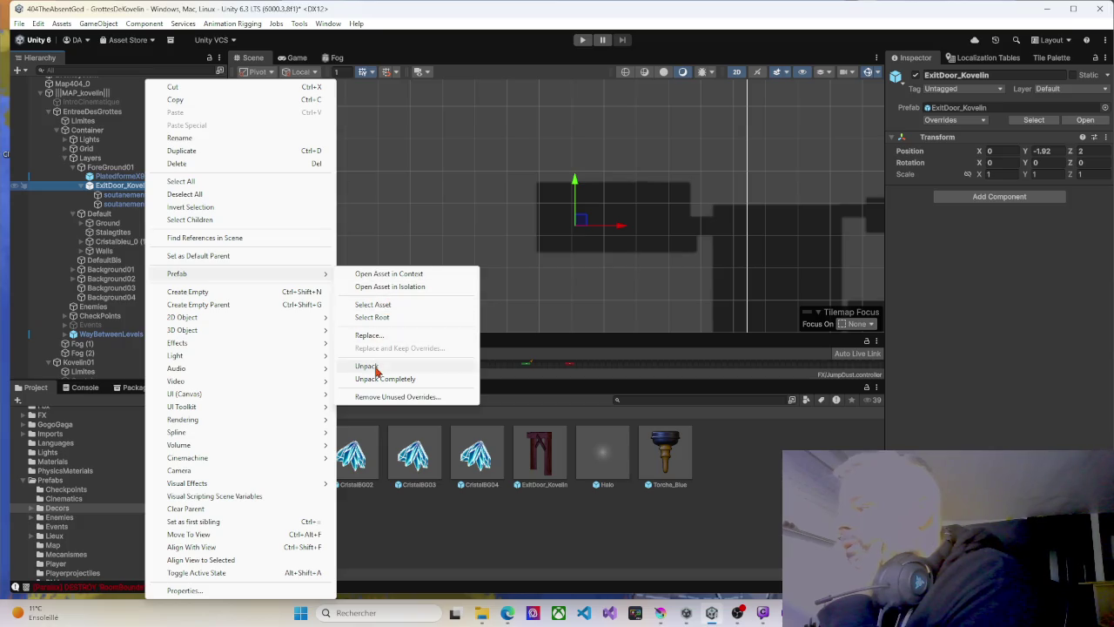
{"action": "left_click", "coordinate": [369, 366]}
{"action": "left_click", "coordinate": [539, 465]}
{"action": "key", "text": "Delete"}
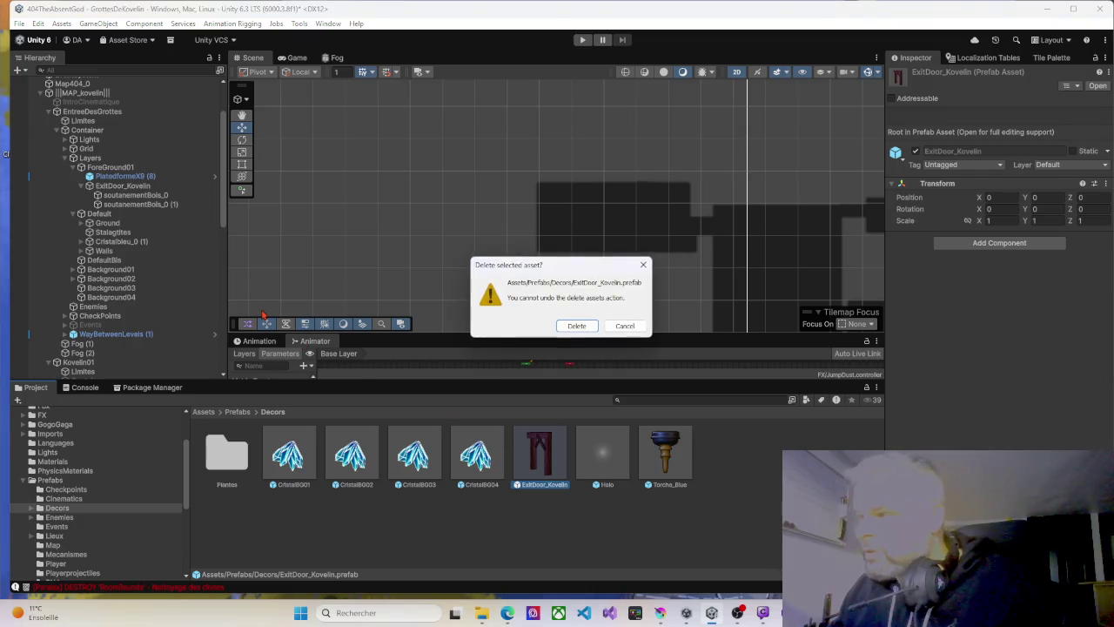
Confirm deleting the ExitDoor_Kovelin prefab and move both soutanementBois_0 supports out of the door.
{"action": "left_click", "coordinate": [576, 326]}
{"action": "left_click", "coordinate": [137, 196]}
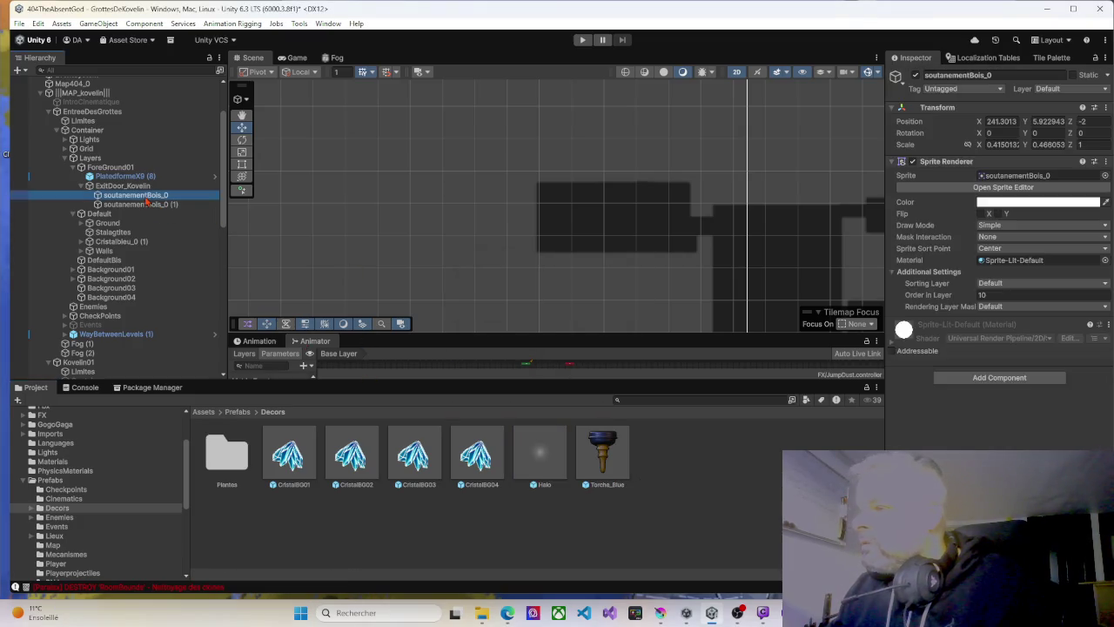
{"action": "left_click", "coordinate": [133, 205], "text": "shift"}
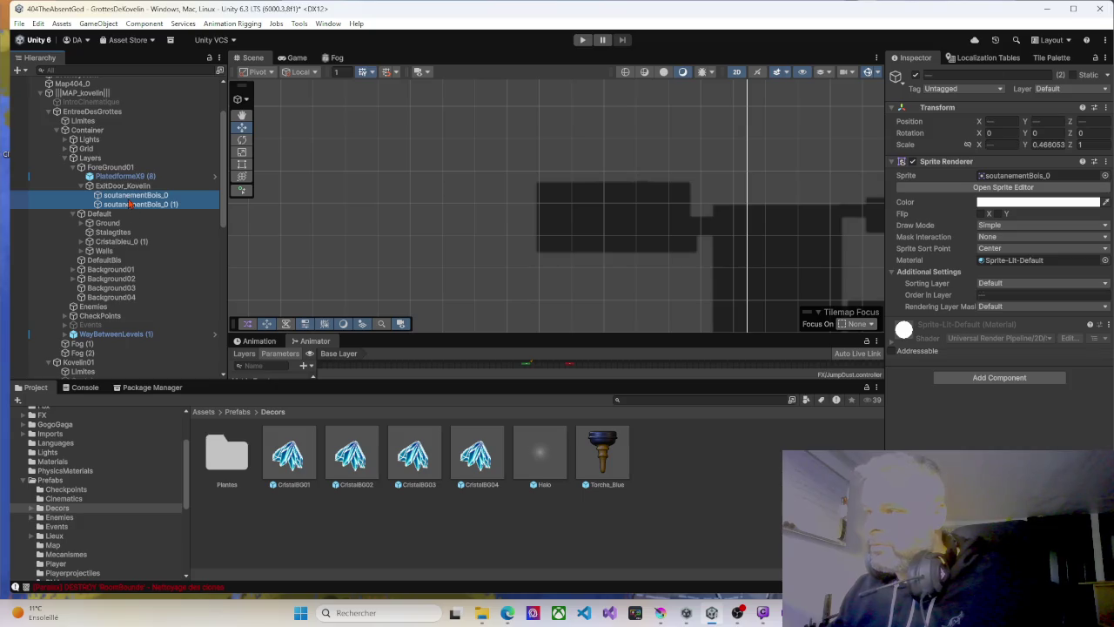
{"action": "left_click_drag", "start_coordinate": [131, 195], "coordinate": [129, 181]}
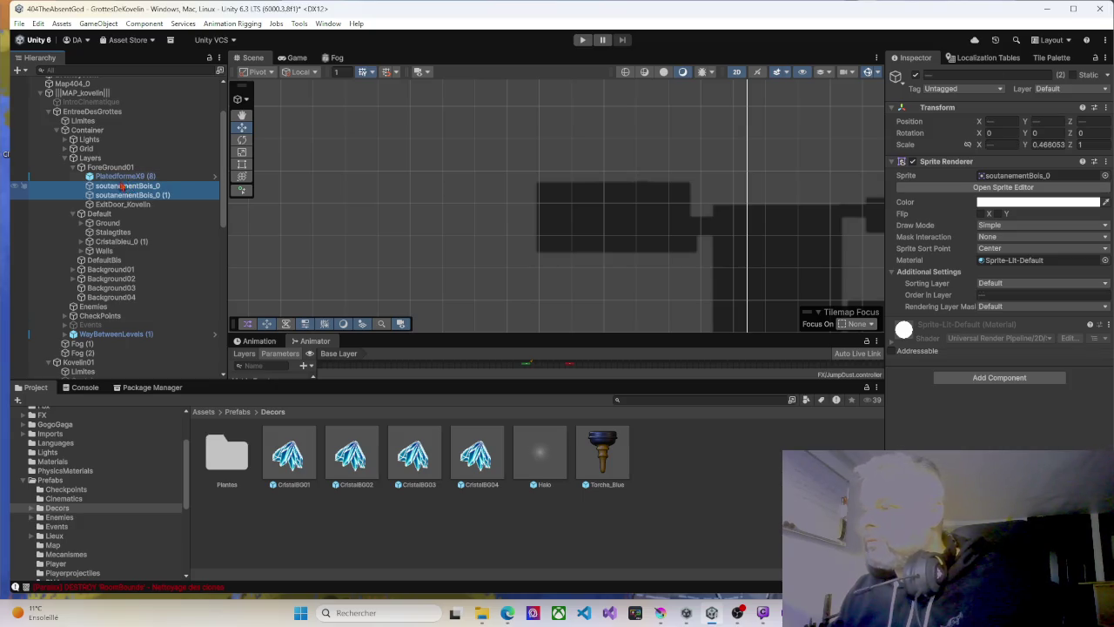
Frame the two selected supports in the Scene view.
{"action": "scroll", "coordinate": [565, 226], "scroll_direction": "down", "scroll_amount": 5}
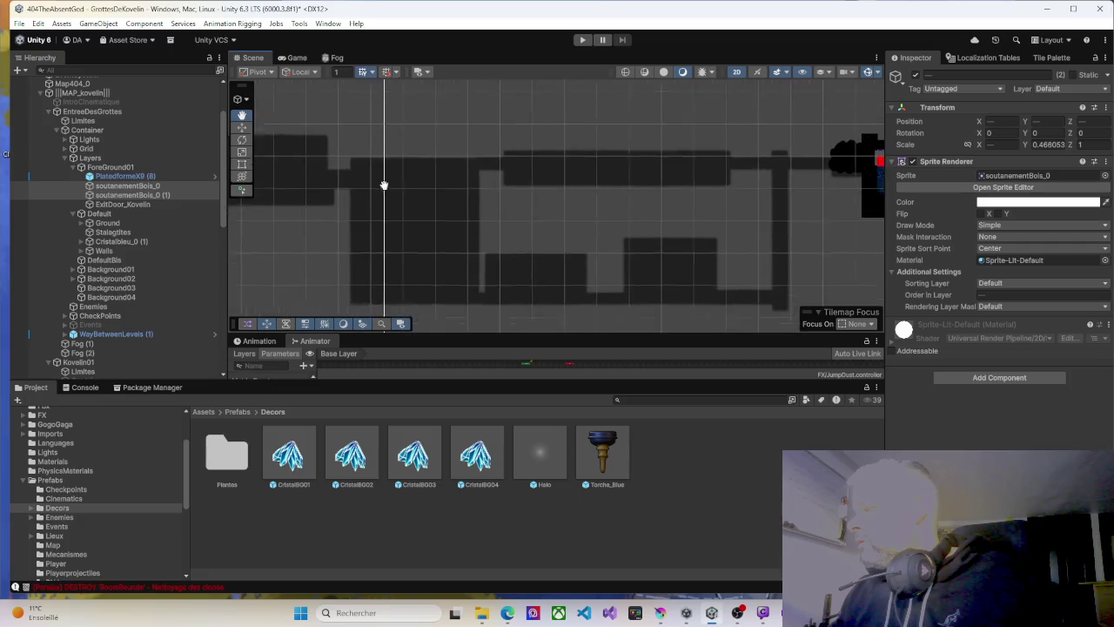
{"action": "key", "text": "f"}
{"action": "scroll", "coordinate": [537, 185], "scroll_direction": "up", "scroll_amount": 3}
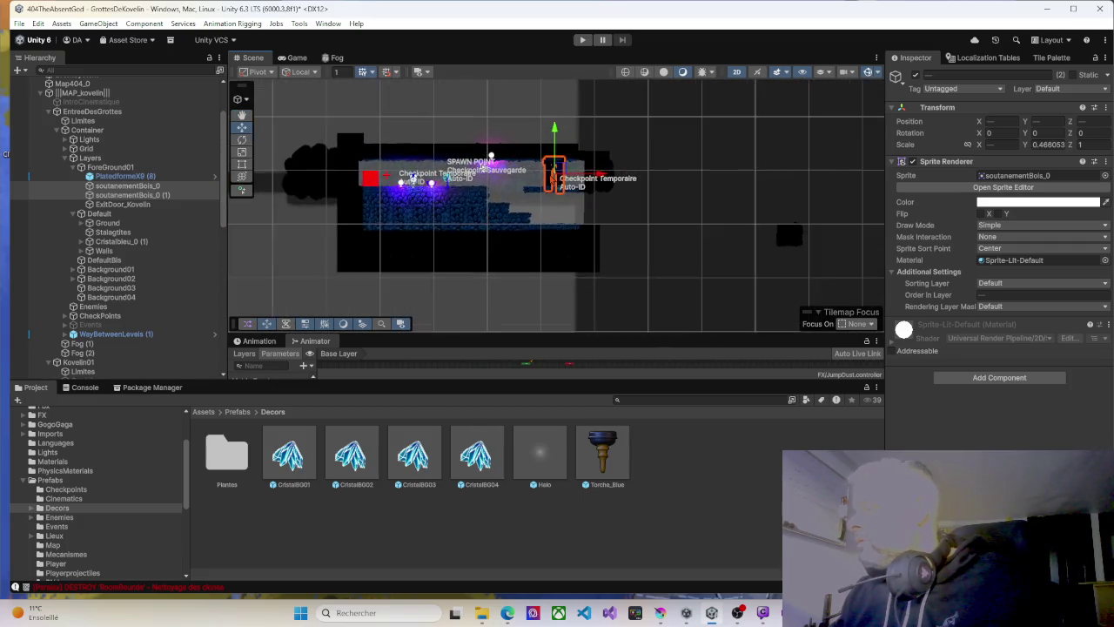
{"action": "scroll", "coordinate": [537, 184], "scroll_direction": "up", "scroll_amount": 5}
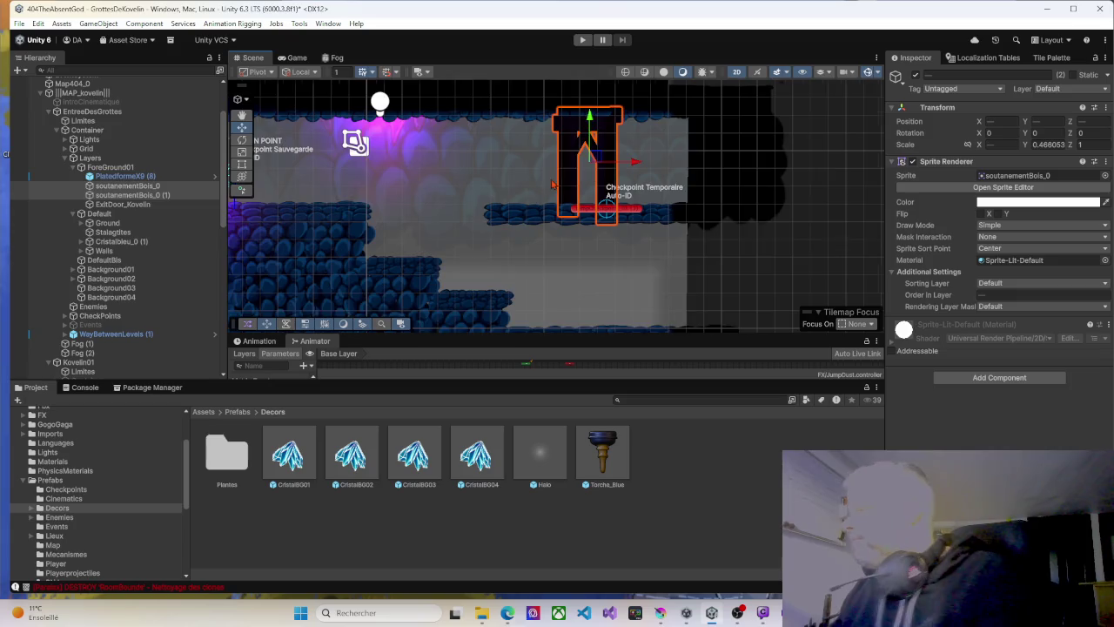
Check each support individually, then select ExitDoor_Kovelin and open its Scene context menu.
{"action": "left_click", "coordinate": [133, 194]}
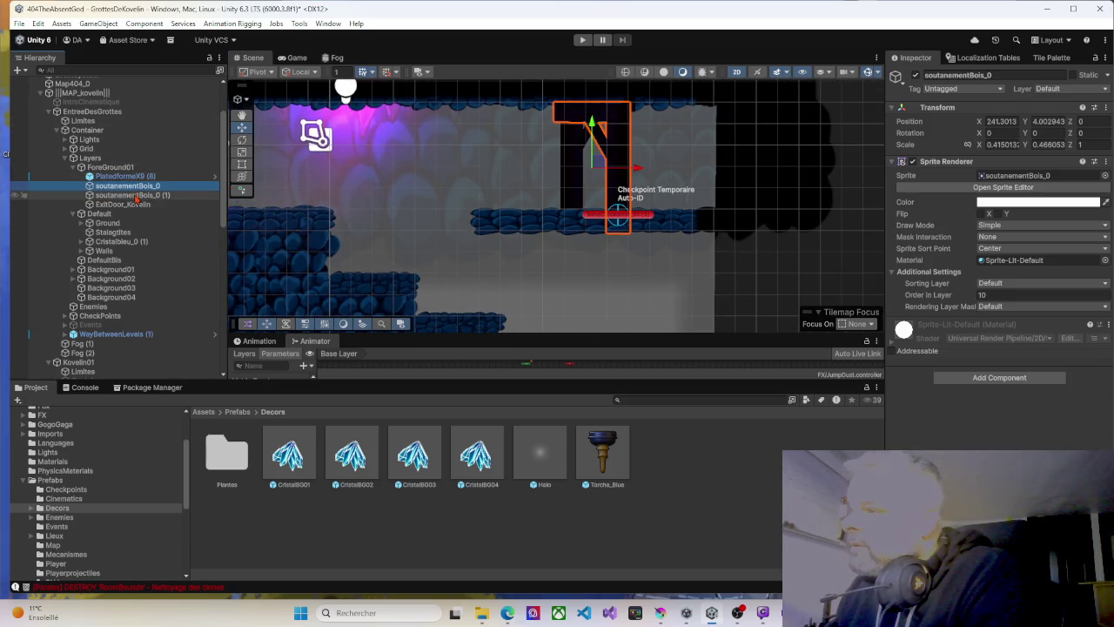
{"action": "left_click", "coordinate": [133, 187]}
{"action": "key", "text": "Down"}
{"action": "key", "text": "Up"}
{"action": "key", "text": "Down"}
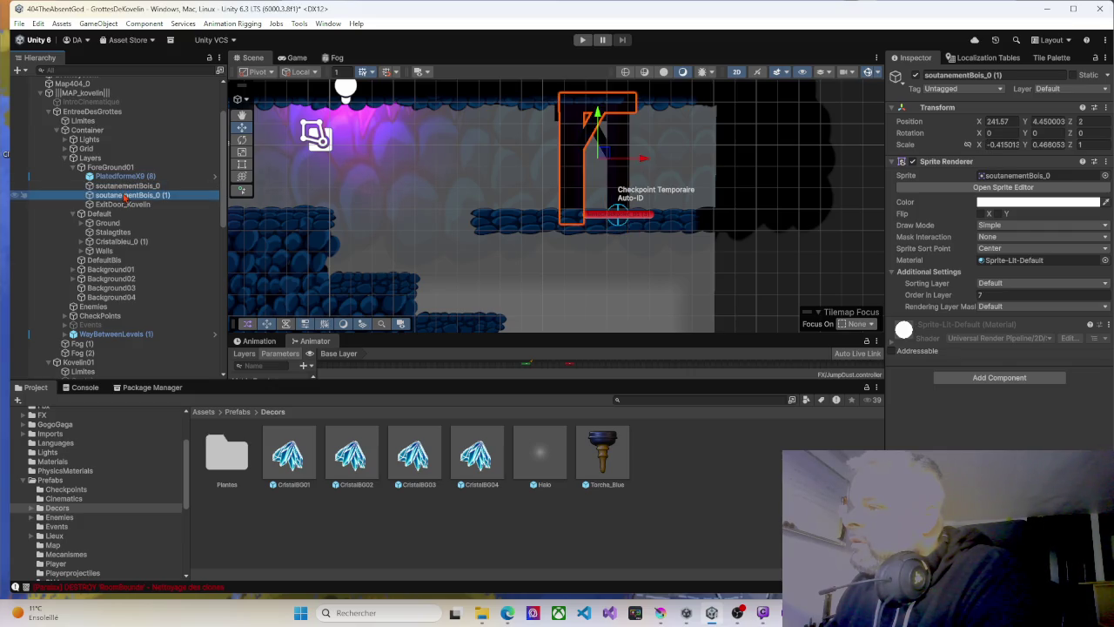
{"action": "left_click", "coordinate": [124, 204]}
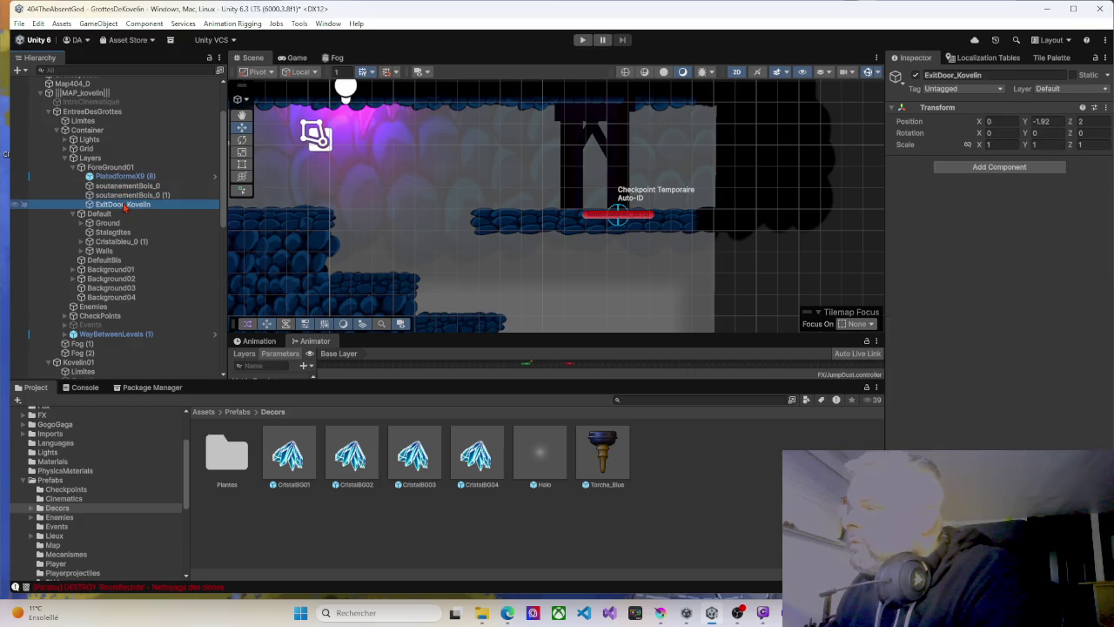
{"action": "right_click", "coordinate": [547, 180]}
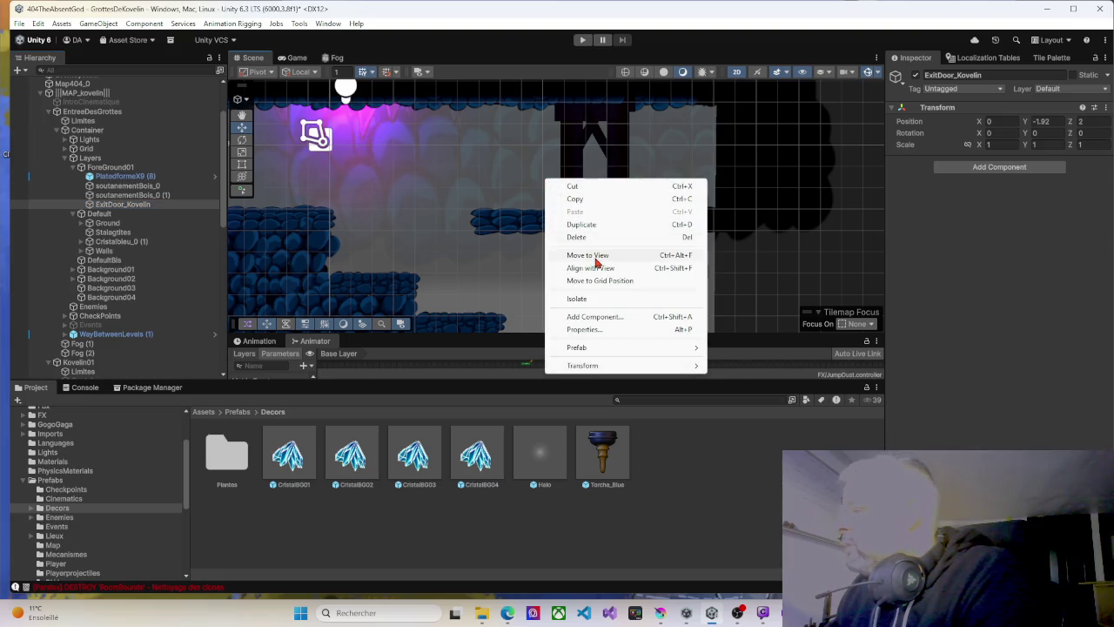
Move the door to the view centre, shift it to 241.28, 2.11, and re-parent both supports under it.
{"action": "left_click", "coordinate": [597, 256]}
{"action": "left_click_drag", "start_coordinate": [564, 202], "coordinate": [599, 204]}
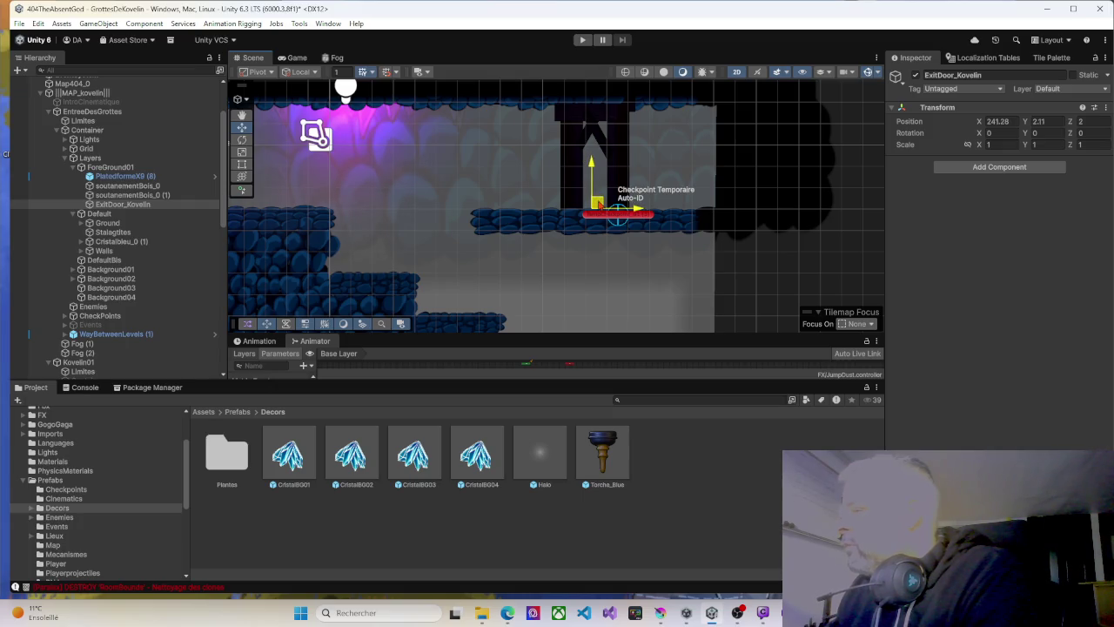
{"action": "left_click", "coordinate": [118, 186]}
{"action": "left_click", "coordinate": [124, 195], "text": "shift"}
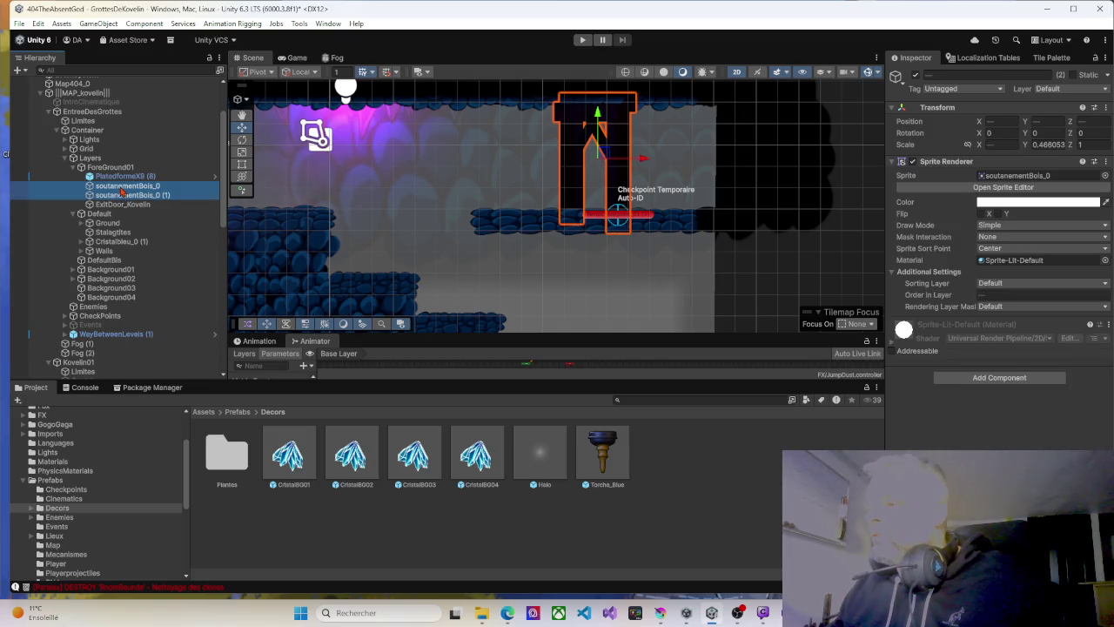
{"action": "mouse_move", "coordinate": [127, 207]}
{"action": "left_mouse_down"}
{"action": "mouse_move", "coordinate": [218, 261]}
{"action": "mouse_move", "coordinate": [658, 452]}
{"action": "mouse_move", "coordinate": [626, 425]}
{"action": "left_mouse_up"}
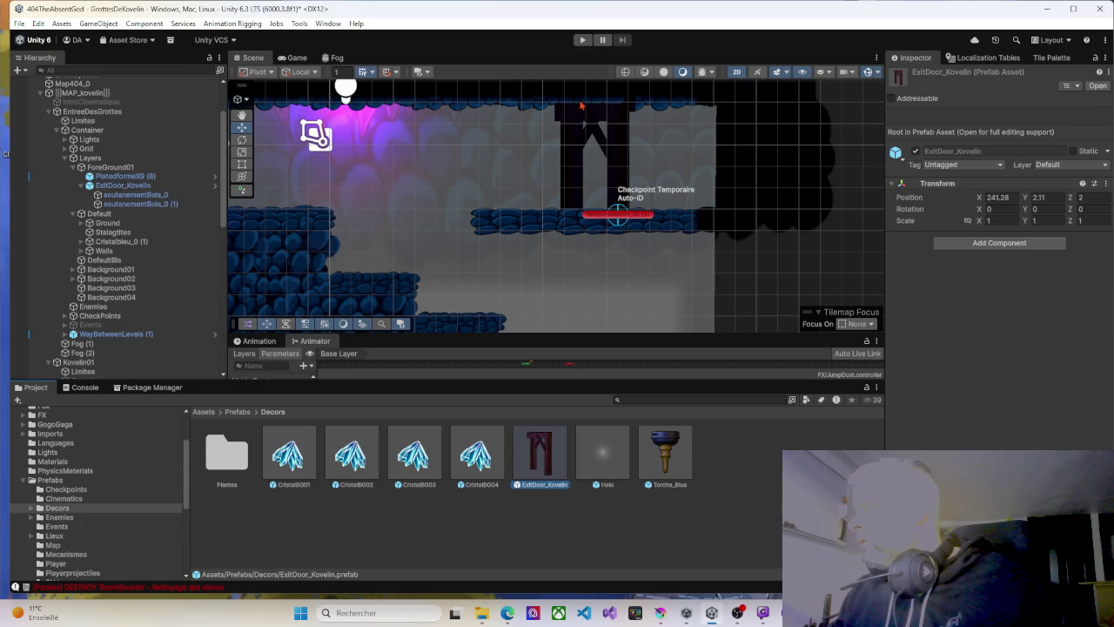
Delete the BackgroundKvelin01_6 wall sprite and start the game to test the level.
{"action": "left_click", "coordinate": [645, 107]}
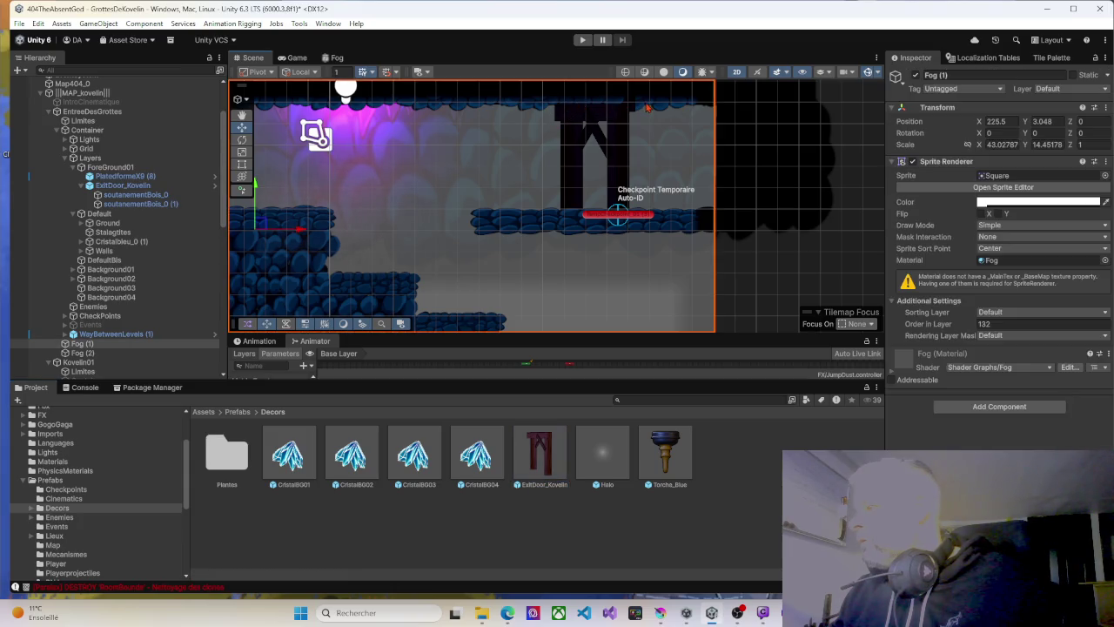
{"action": "left_click", "coordinate": [648, 111]}
{"action": "key", "text": "Delete"}
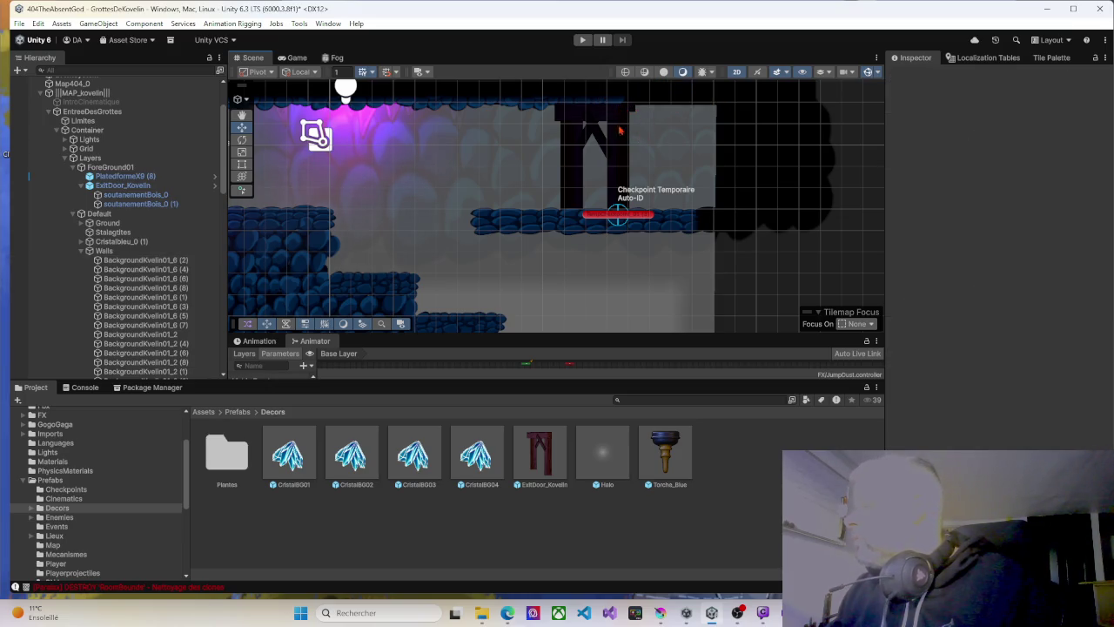
{"action": "left_click", "coordinate": [582, 41]}
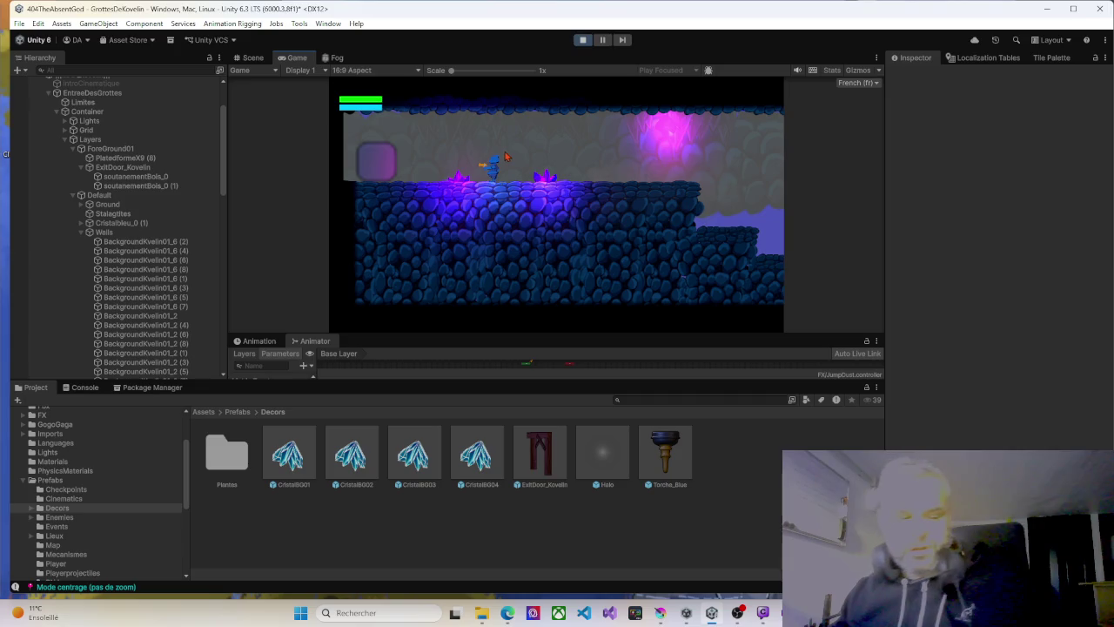
Walk the player through the room, exit into the next cave room, and jump down to the lower rock.
{"action": "key", "text": "d"}
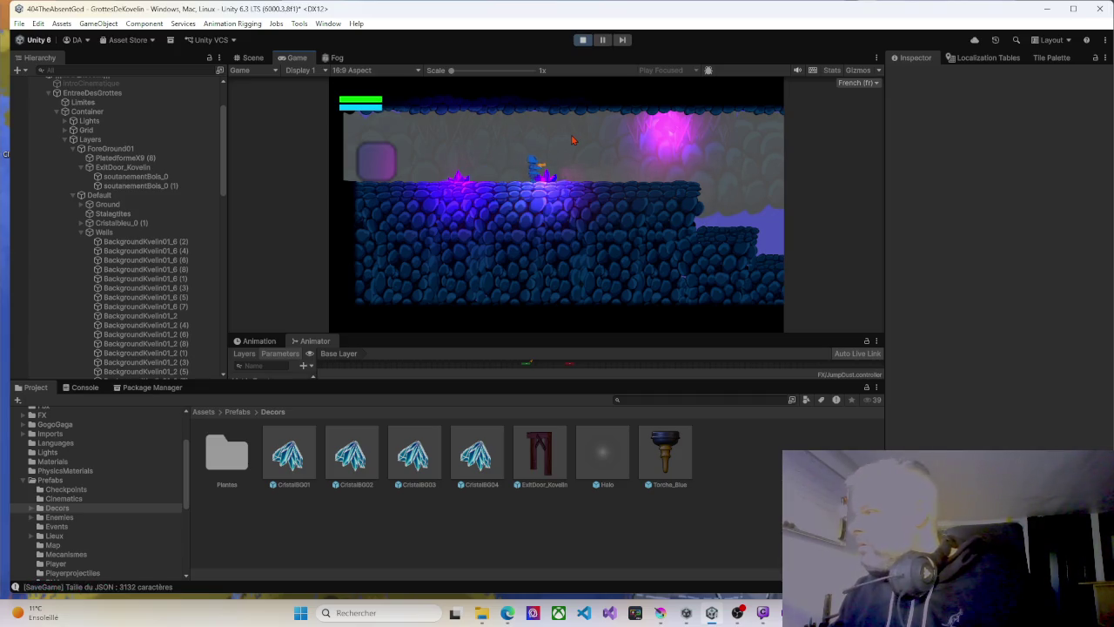
{"action": "key", "text": "d"}
{"action": "key", "text": "d"}
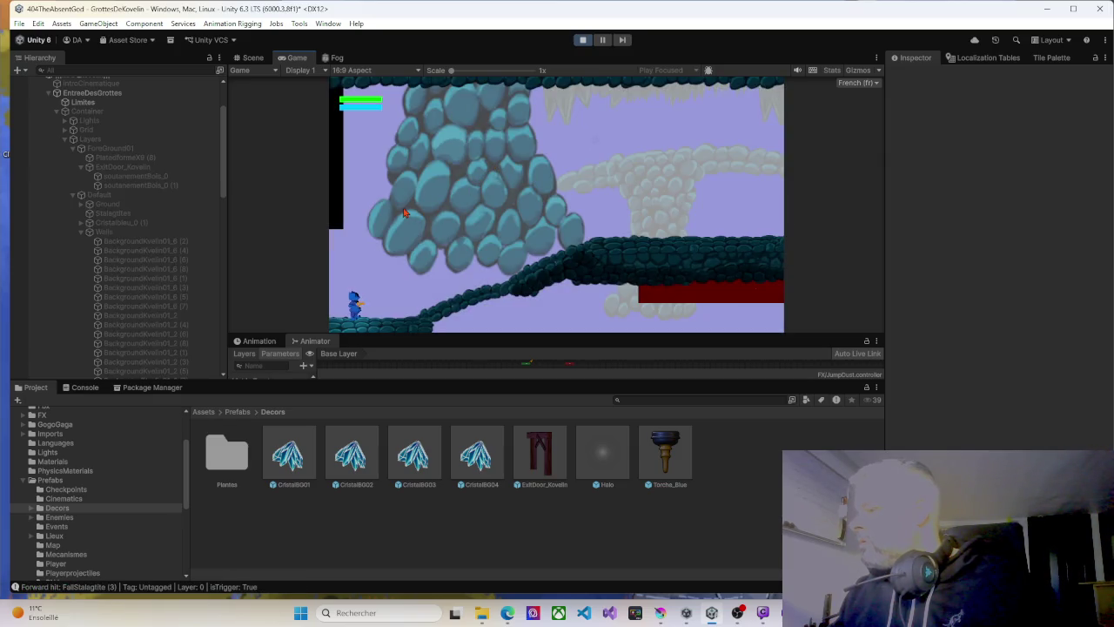
{"action": "key", "text": "d"}
{"action": "key", "text": "d"}
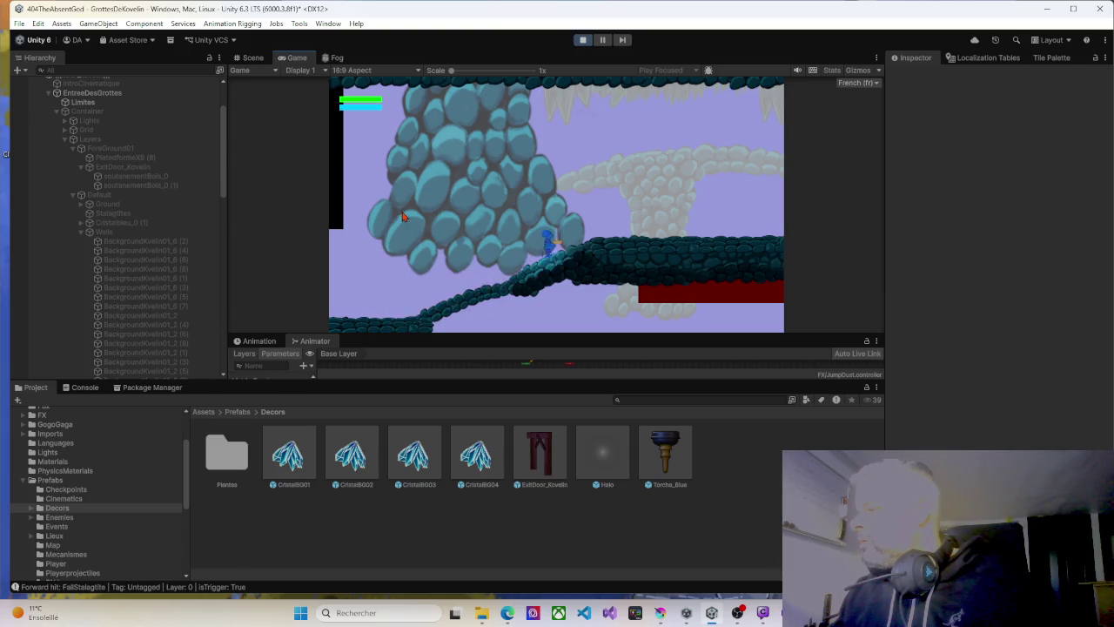
{"action": "key", "text": "a"}
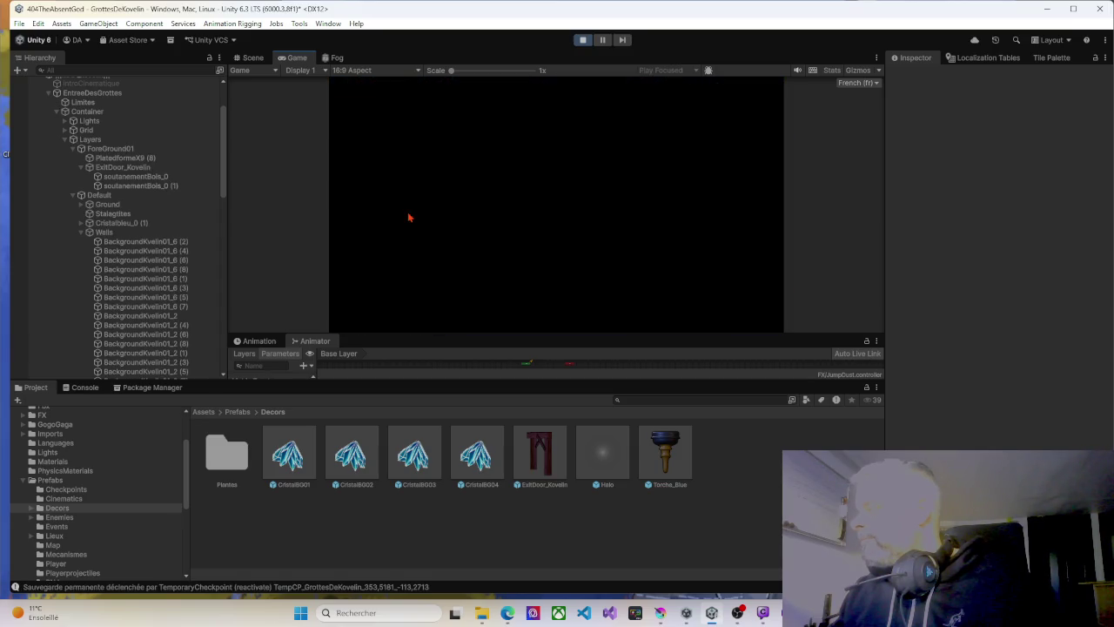
{"action": "key", "text": "a"}
{"action": "key", "text": "d"}
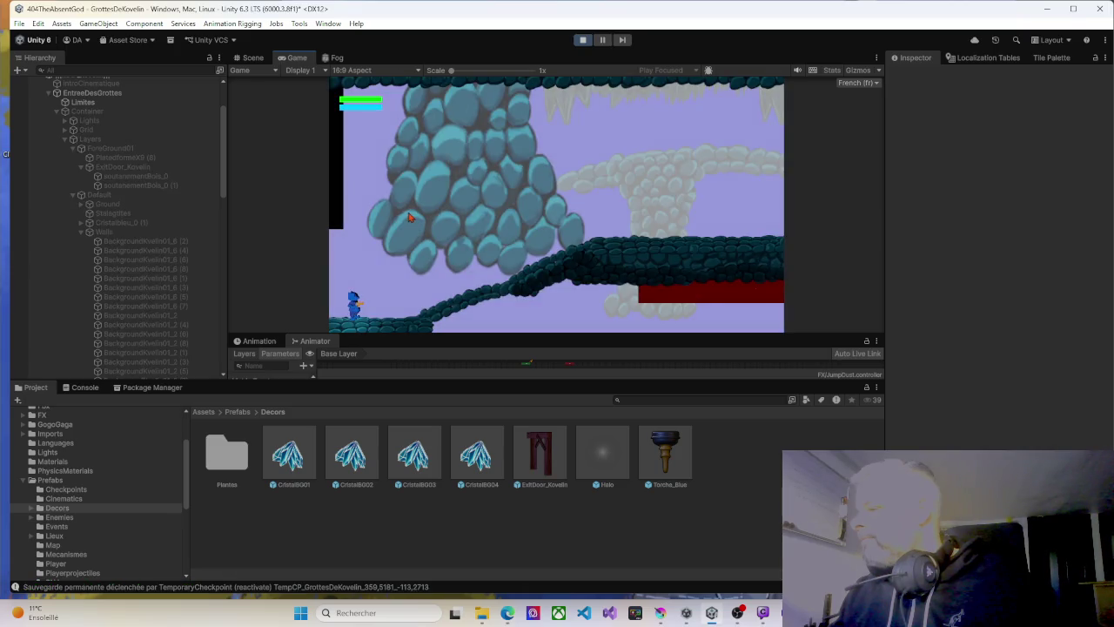
{"action": "key", "text": "d"}
{"action": "key", "text": "a"}
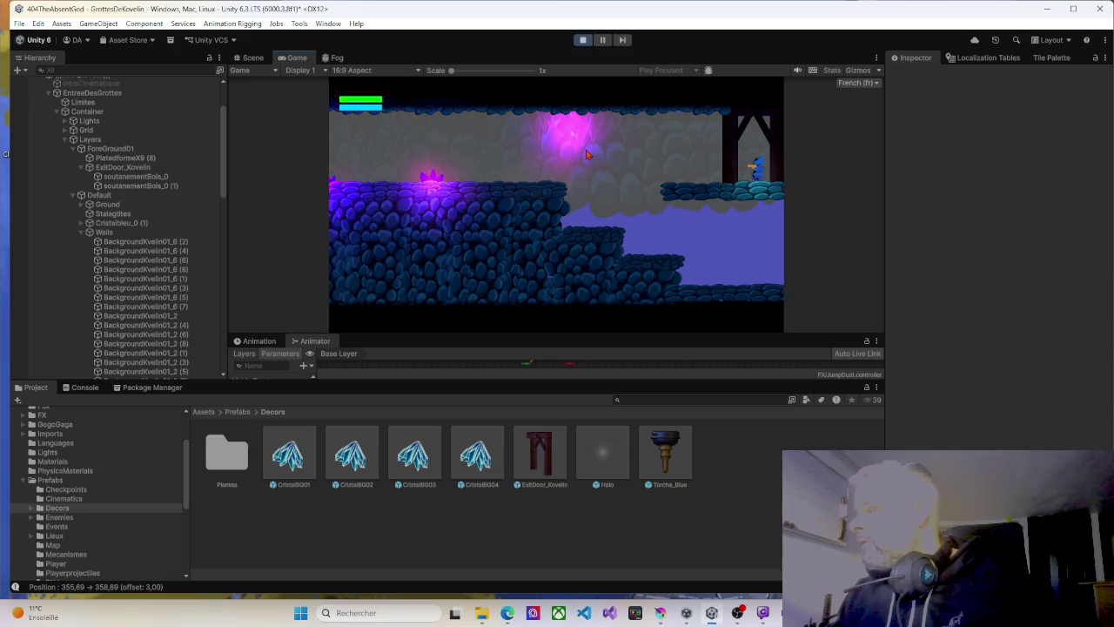
{"action": "key", "text": "a"}
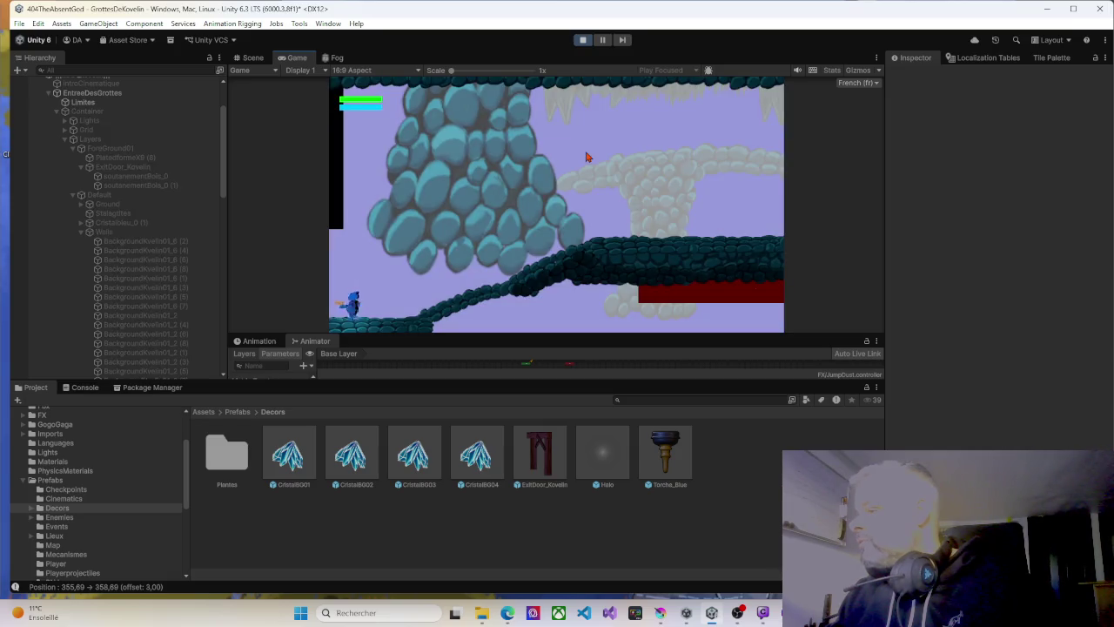
{"action": "key", "text": "a"}
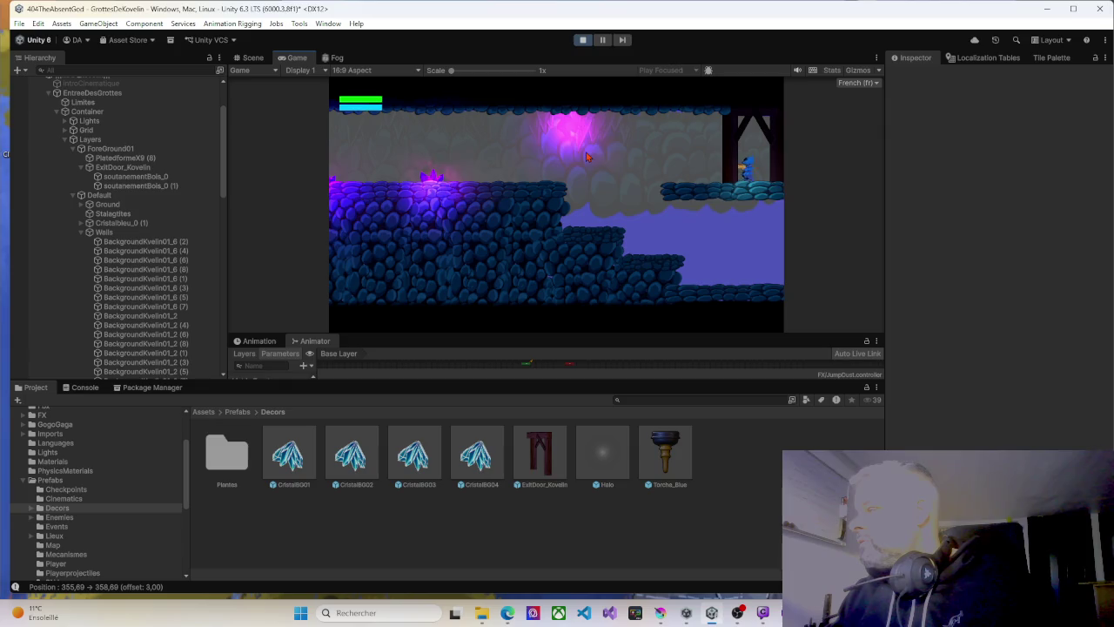
{"action": "key", "text": "d"}
{"action": "key", "text": "a"}
{"action": "key", "text": "space"}
Make the running Game view taller and wider by dragging the panel splitters.
{"action": "mouse_move", "coordinate": [556, 333]}
{"action": "left_mouse_down"}
{"action": "mouse_move", "coordinate": [571, 410]}
{"action": "mouse_move", "coordinate": [569, 553]}
{"action": "left_mouse_up"}
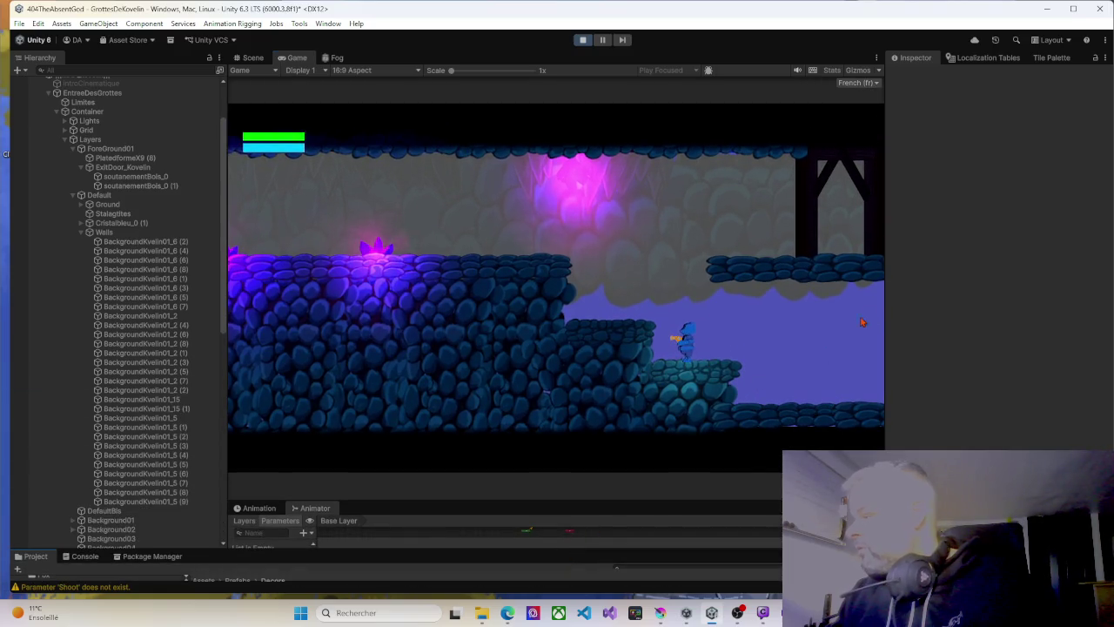
{"action": "left_click_drag", "start_coordinate": [884, 307], "coordinate": [966, 308]}
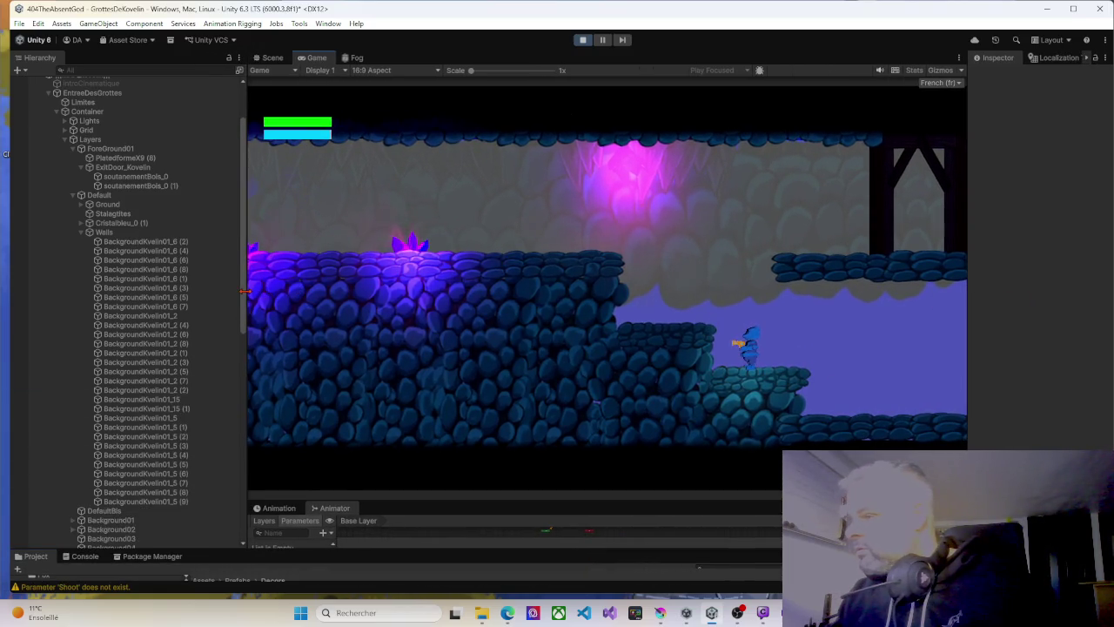
{"action": "left_click_drag", "start_coordinate": [225, 278], "coordinate": [23, 278]}
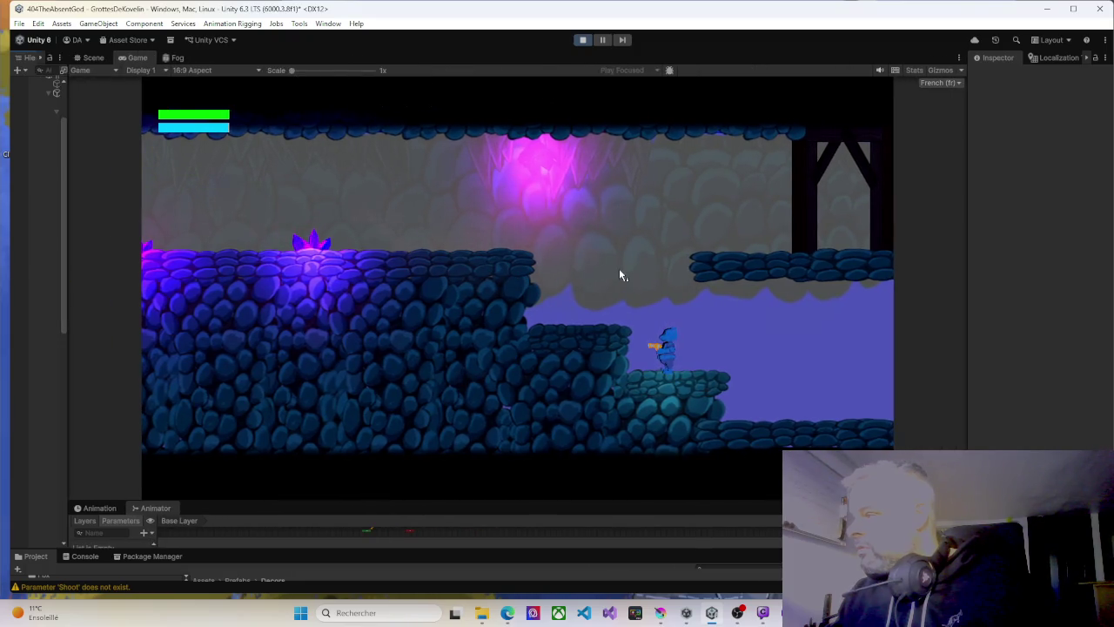
Jump between the lower ledge and upper rocks, dropping down repeatedly to test the landing puff.
{"action": "key", "text": "d"}
{"action": "key", "text": "space"}
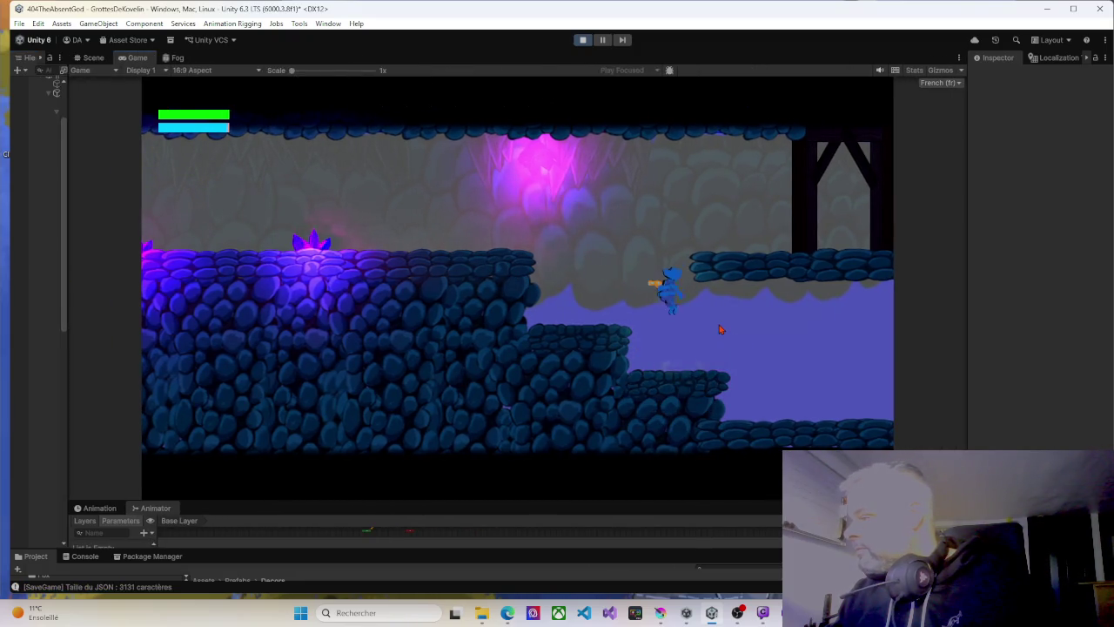
{"action": "key", "text": "a"}
{"action": "key", "text": "d"}
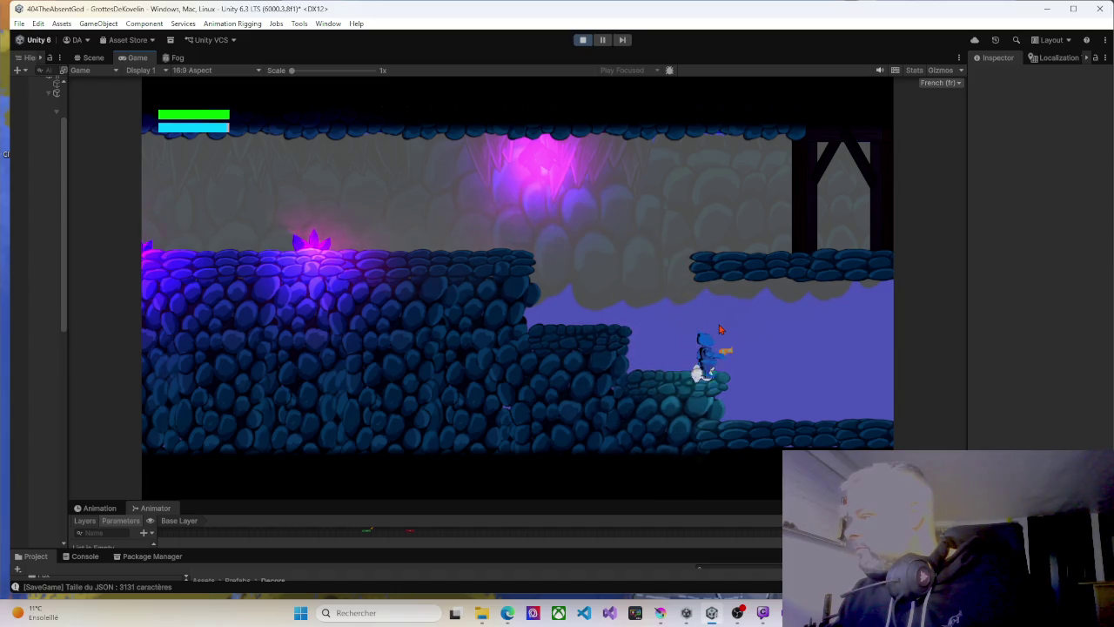
{"action": "key", "text": "a"}
{"action": "key", "text": "space"}
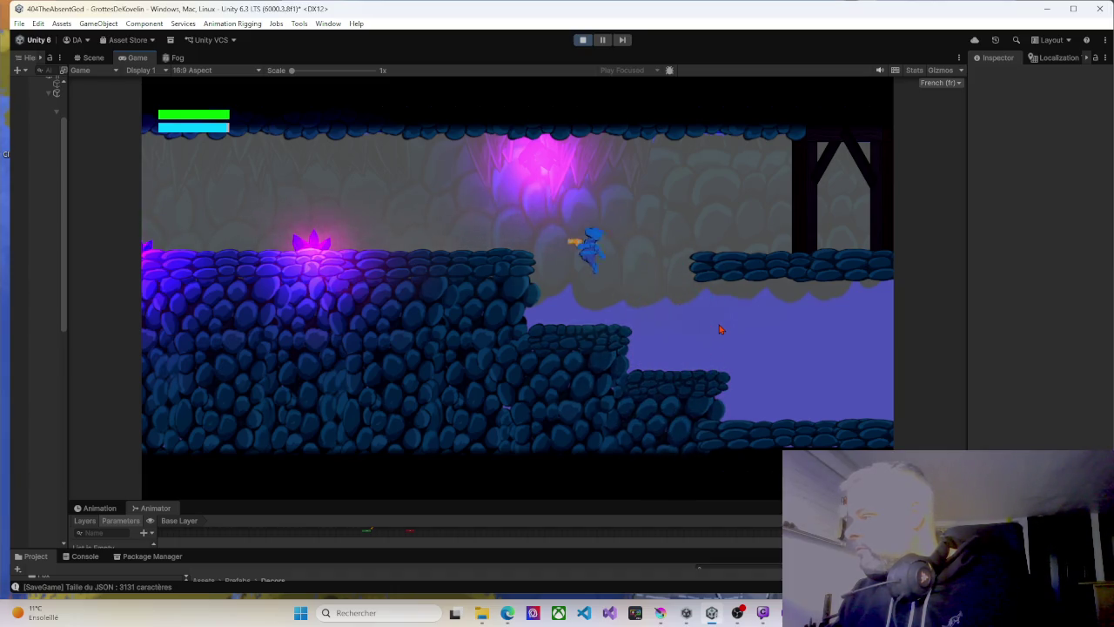
{"action": "key", "text": "d"}
{"action": "key", "text": "space"}
{"action": "key", "text": "a"}
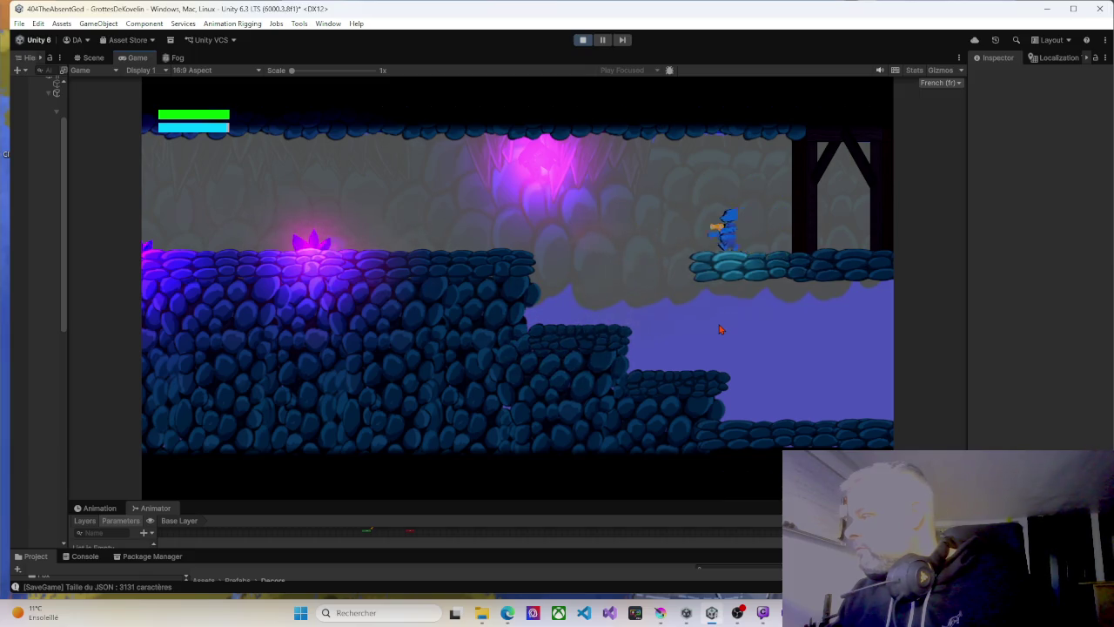
{"action": "key", "text": "space"}
{"action": "key", "text": "a"}
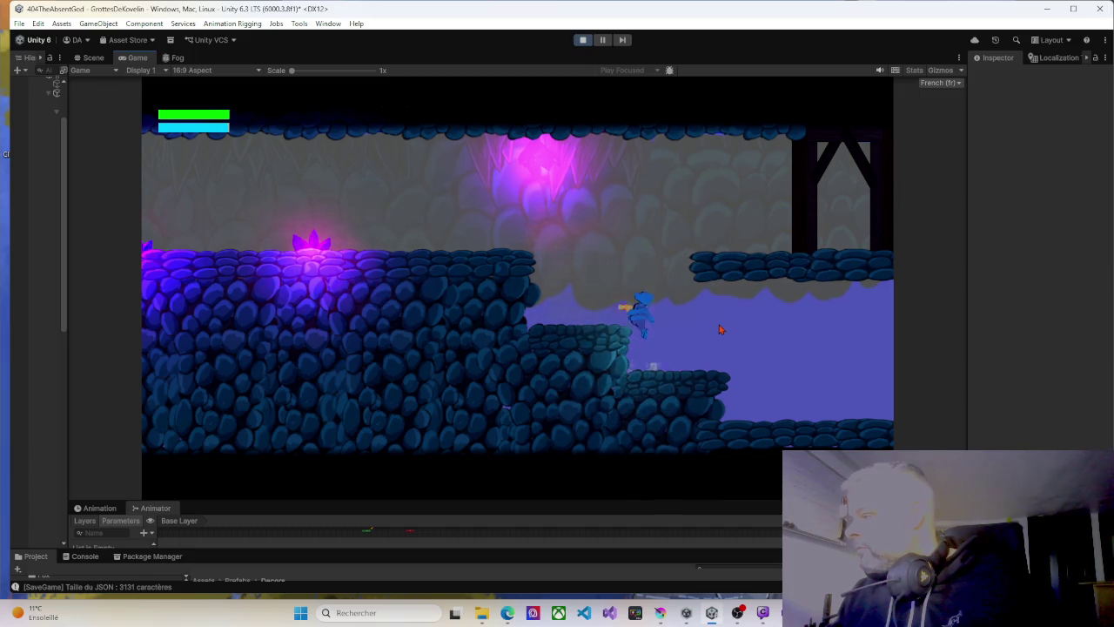
{"action": "key", "text": "space"}
{"action": "key", "text": "space"}
{"action": "key", "text": "a"}
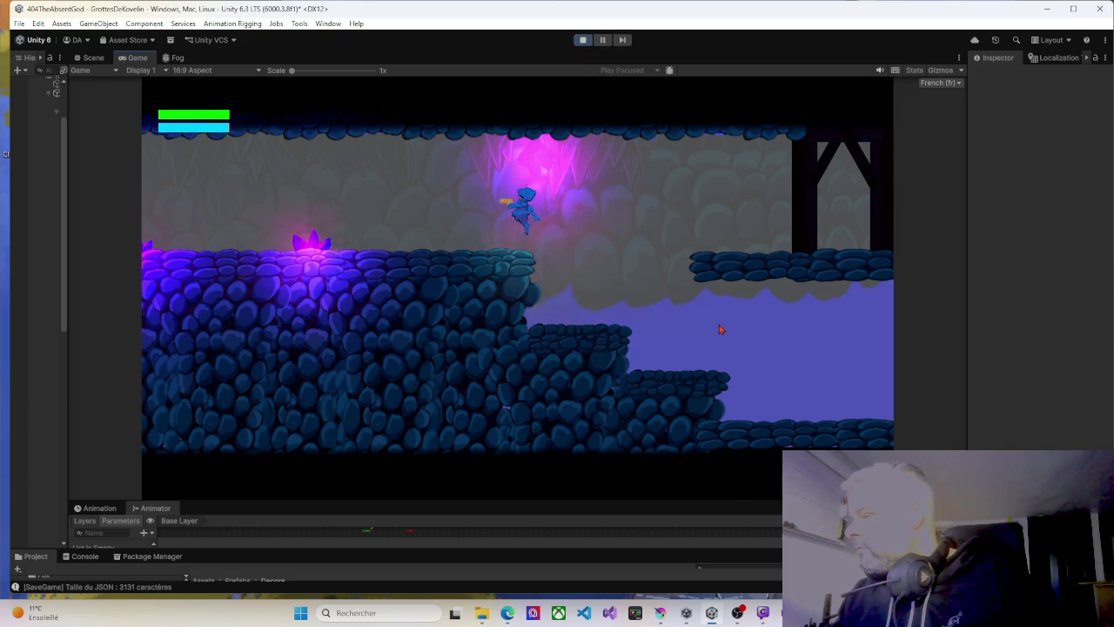
{"action": "key", "text": "d"}
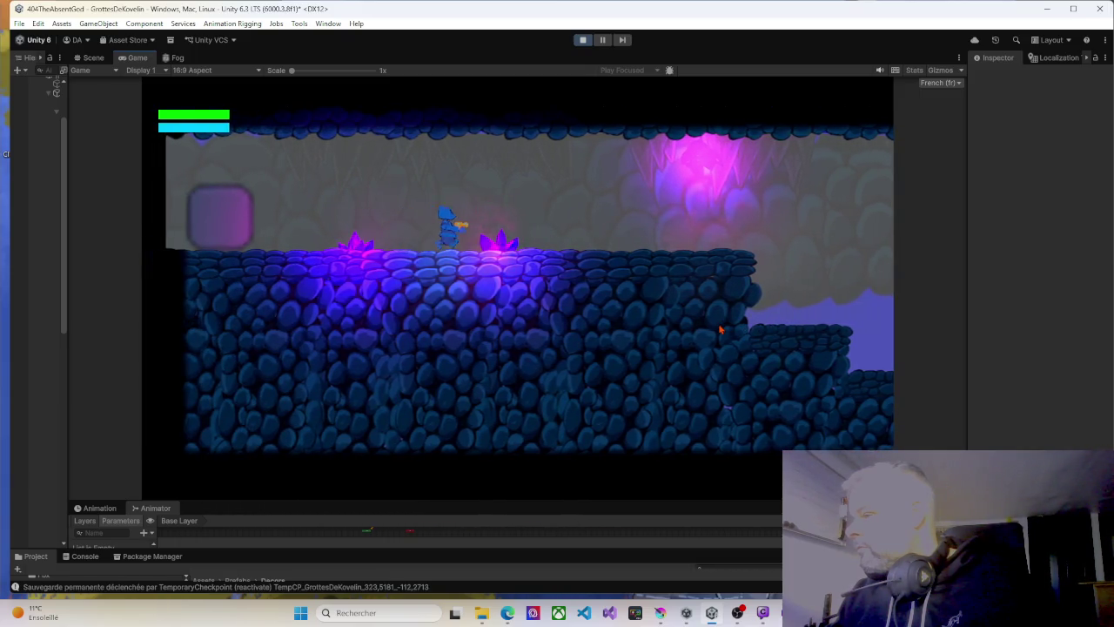
{"action": "key", "text": "d"}
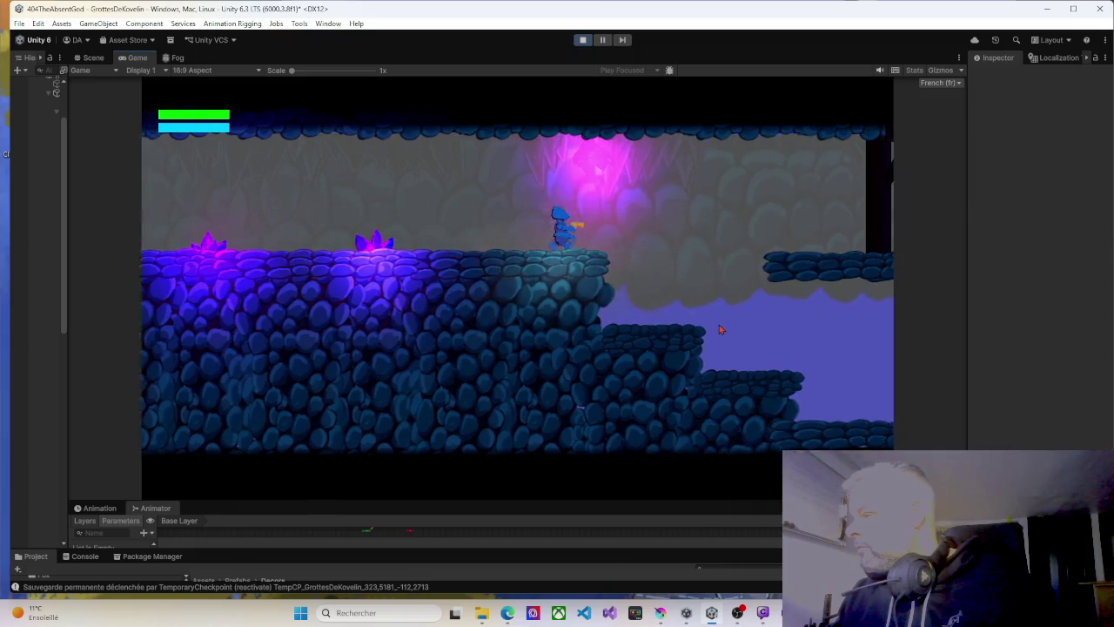
Keep jumping between the upper-right platform and lower steps, landing on each to test the dust puff.
{"action": "key", "text": "space"}
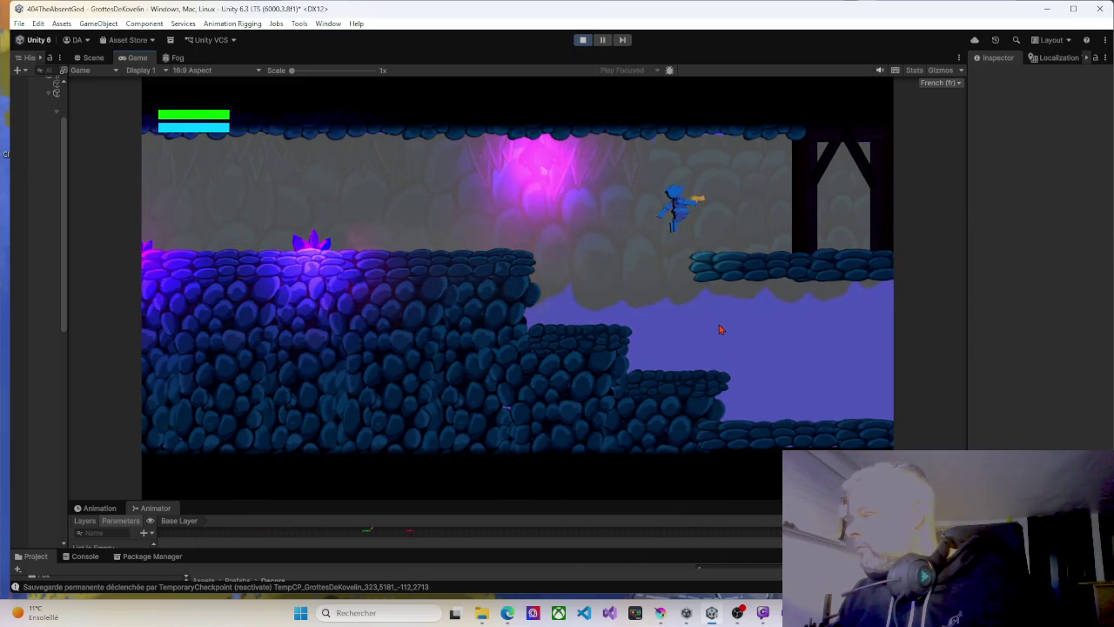
{"action": "key", "text": "a"}
{"action": "key", "text": "space"}
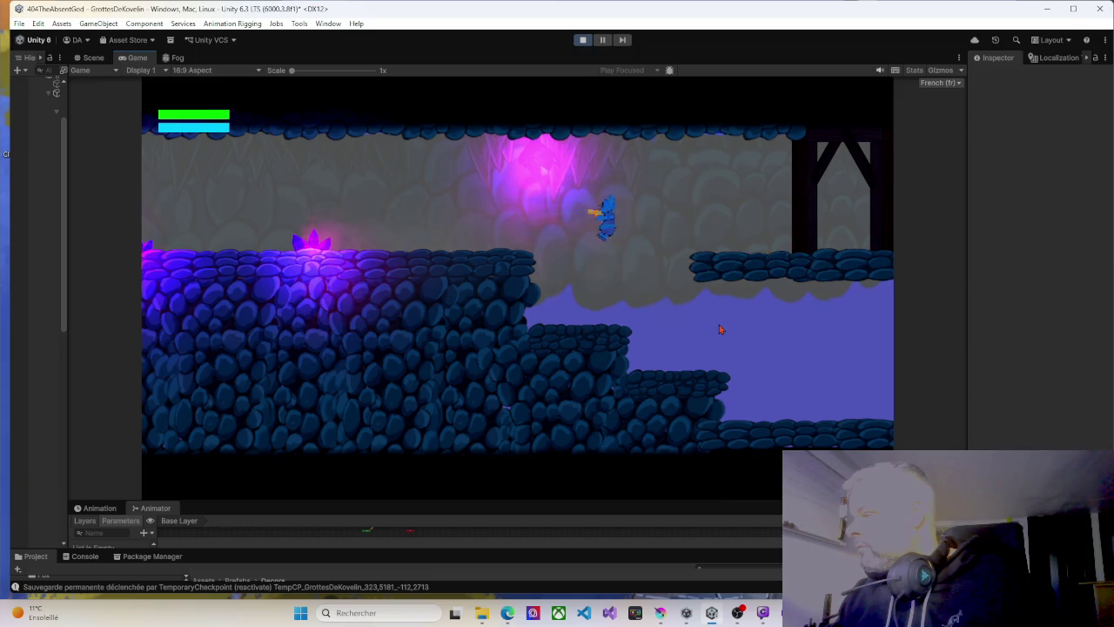
{"action": "key", "text": "space"}
{"action": "key", "text": "d"}
{"action": "key", "text": "d"}
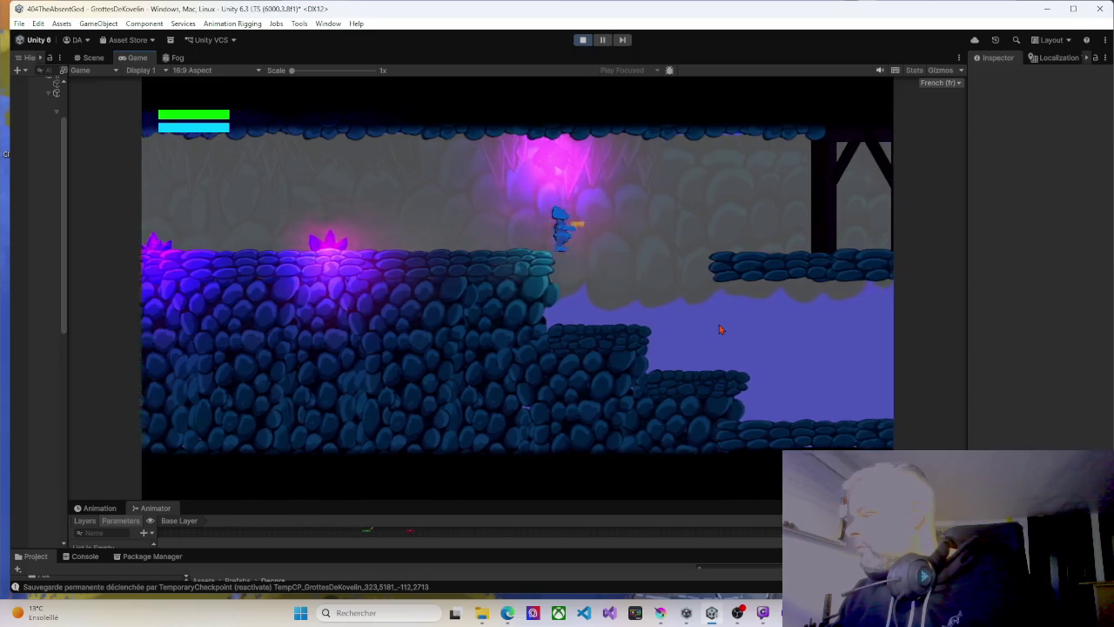
{"action": "key", "text": "space"}
{"action": "key", "text": "a"}
{"action": "key", "text": "a"}
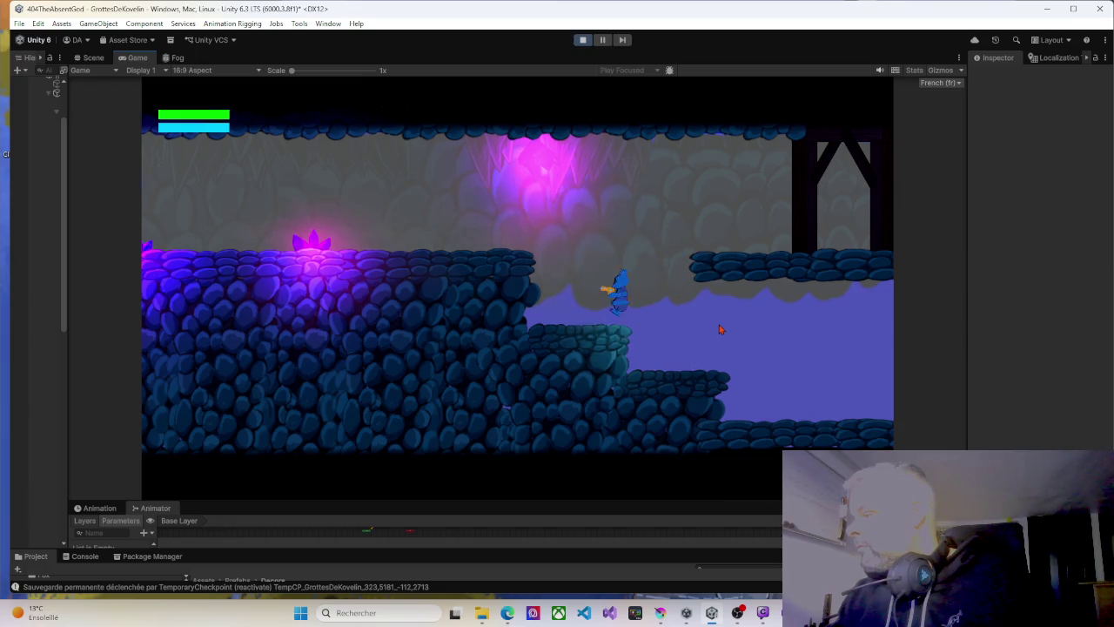
{"action": "key", "text": "d"}
{"action": "key", "text": "d"}
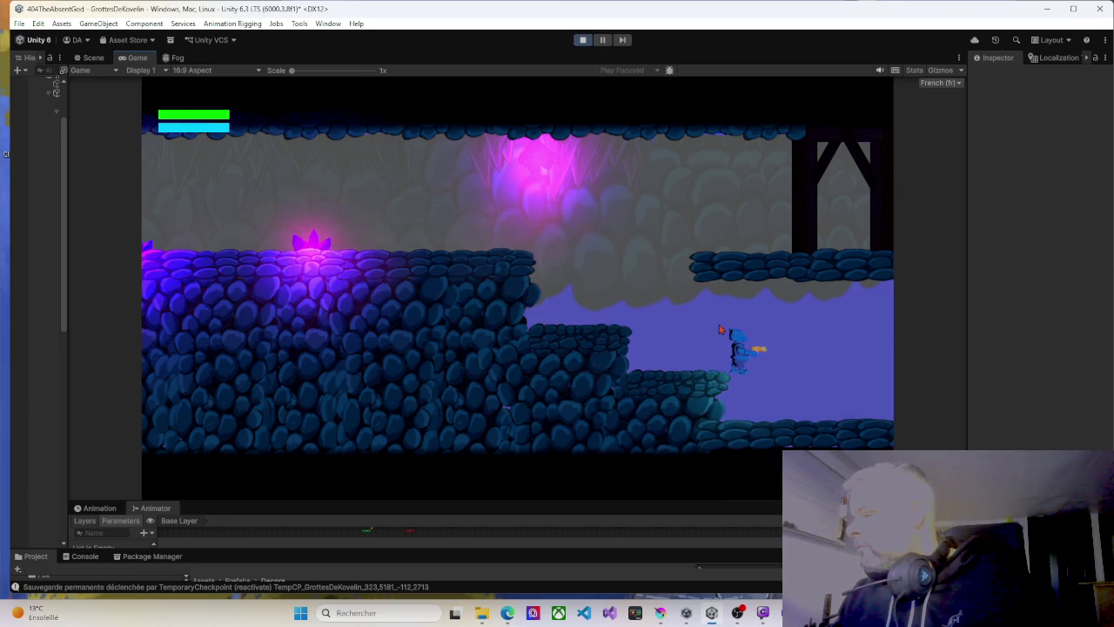
{"action": "key", "text": "space"}
{"action": "key", "text": "a"}
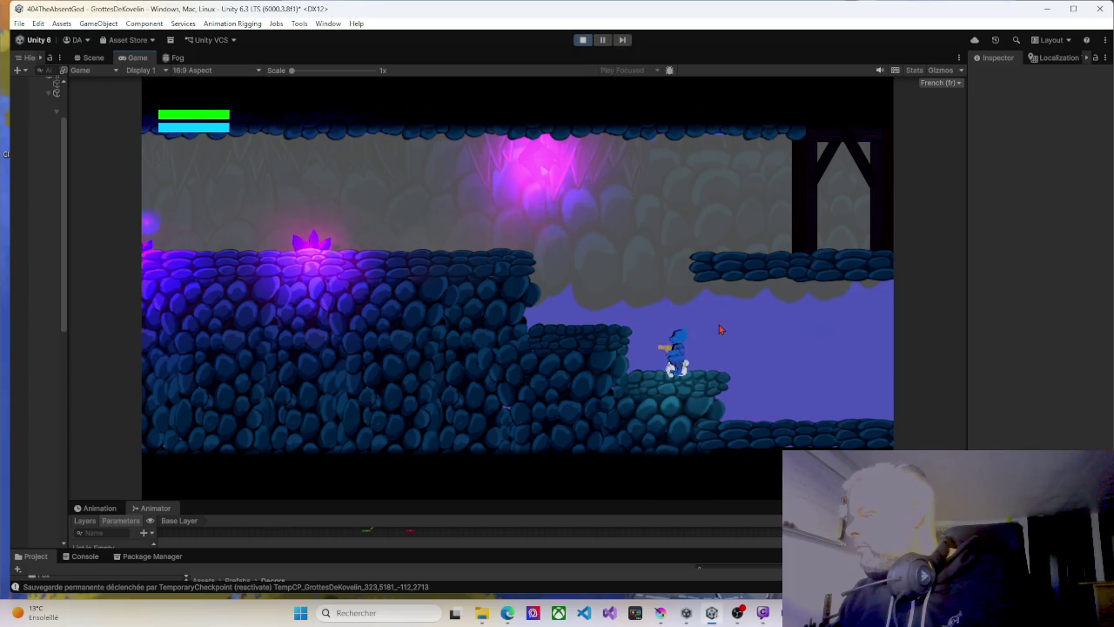
{"action": "key", "text": "space"}
{"action": "key", "text": "a"}
{"action": "key", "text": "space"}
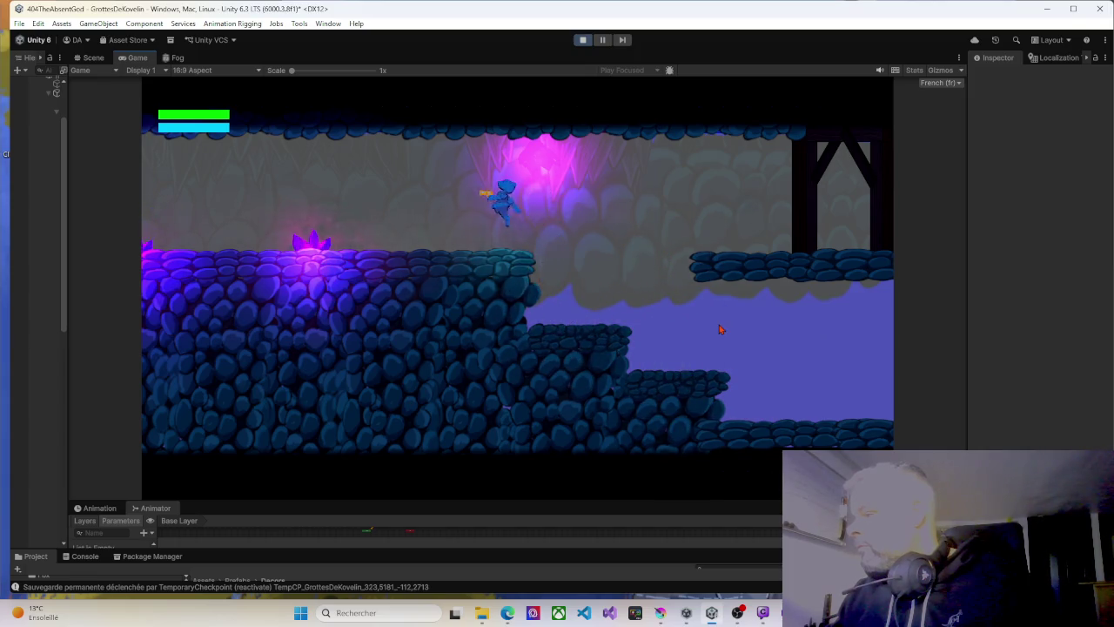
{"action": "key", "text": "d"}
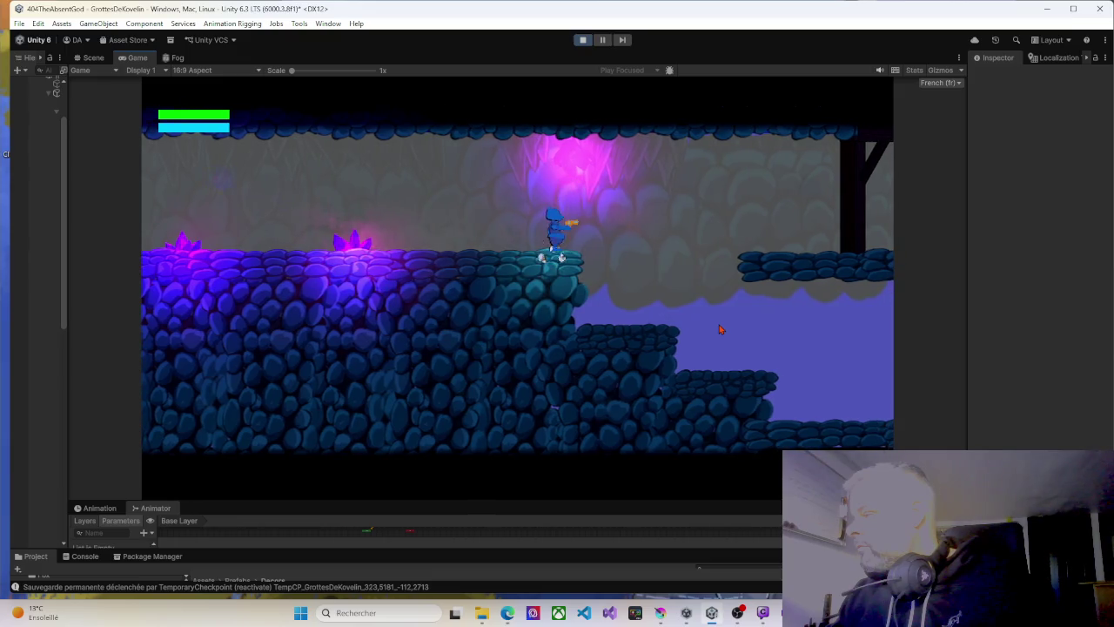
{"action": "key", "text": "space"}
{"action": "key", "text": "d"}
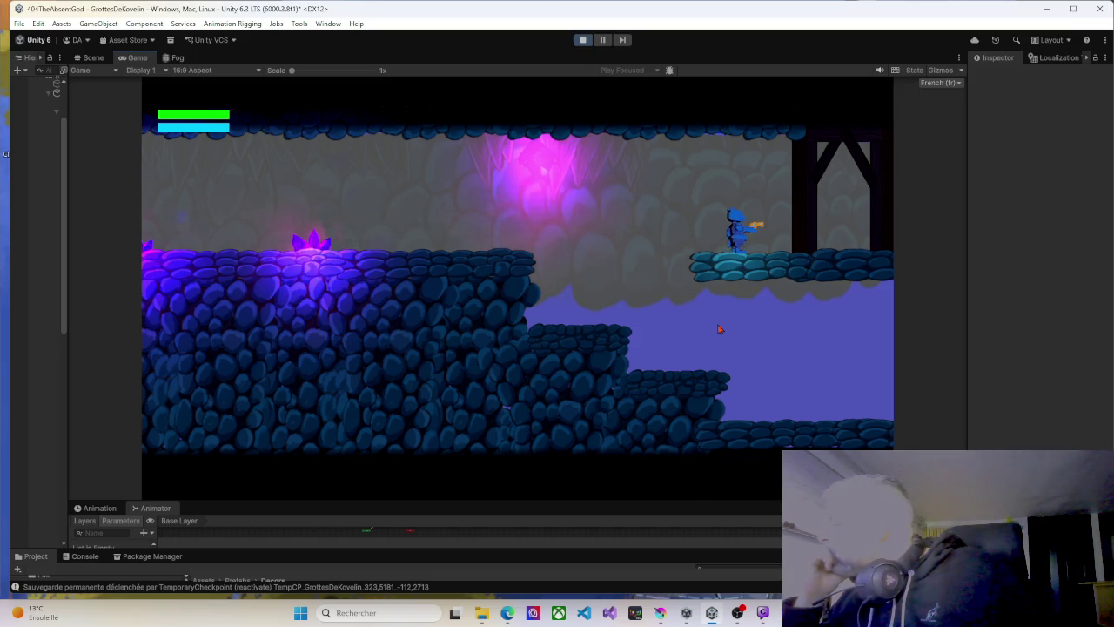
Pace the player back and forth on the upper-right platform, then stop Play mode.
{"action": "key", "text": "d"}
{"action": "key", "text": "d"}
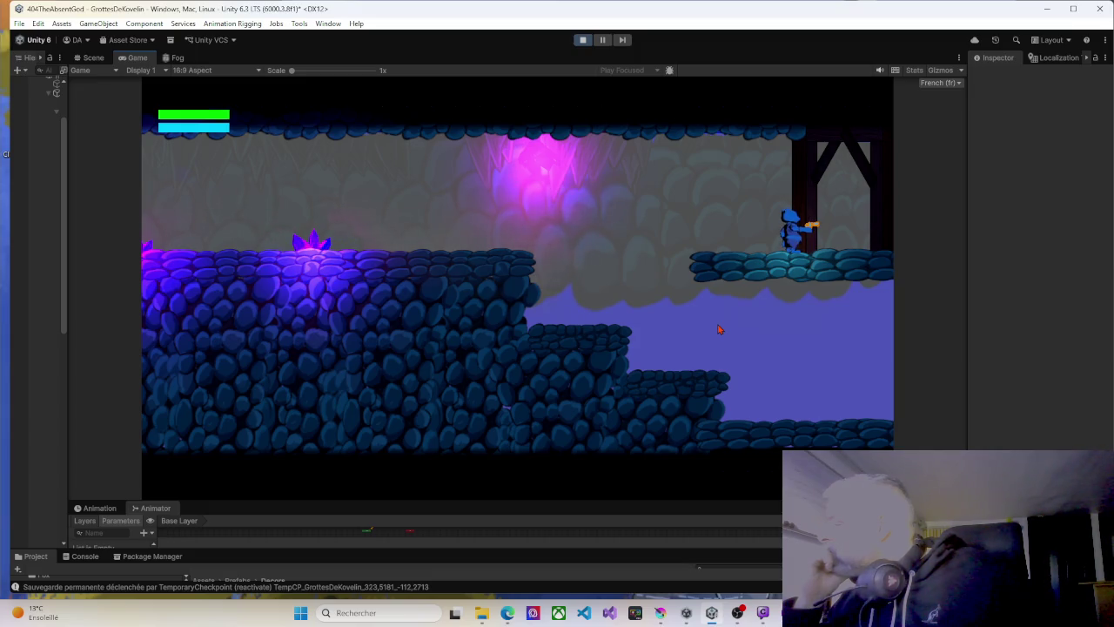
{"action": "key", "text": "d"}
{"action": "key", "text": "a"}
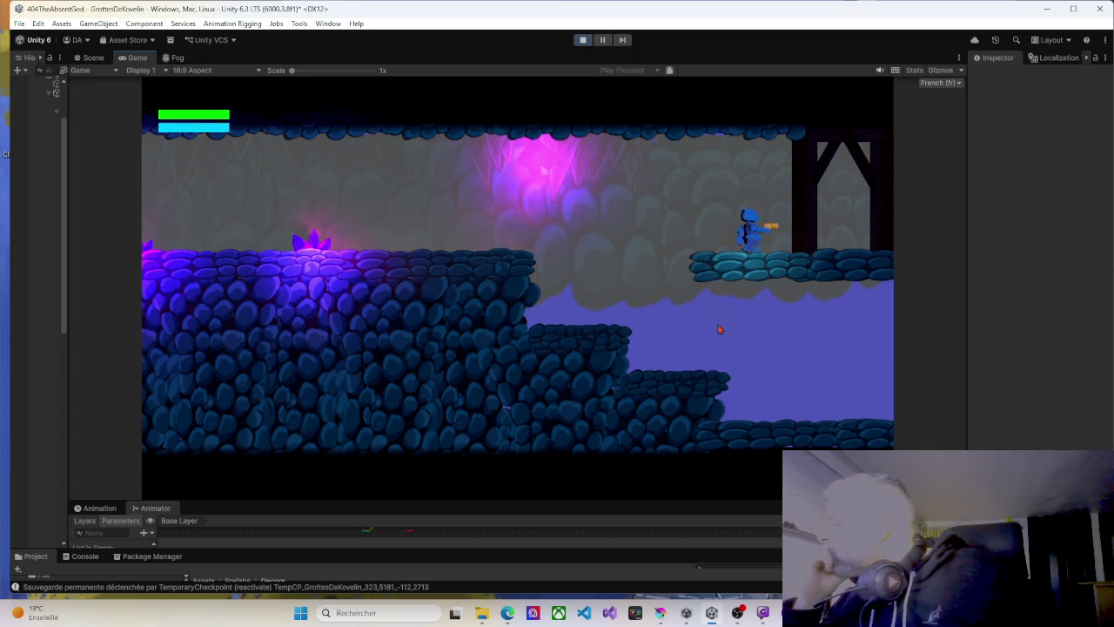
{"action": "key", "text": "d"}
{"action": "key", "text": "a"}
{"action": "key", "text": "d"}
{"action": "key", "text": "a"}
{"action": "key", "text": "d"}
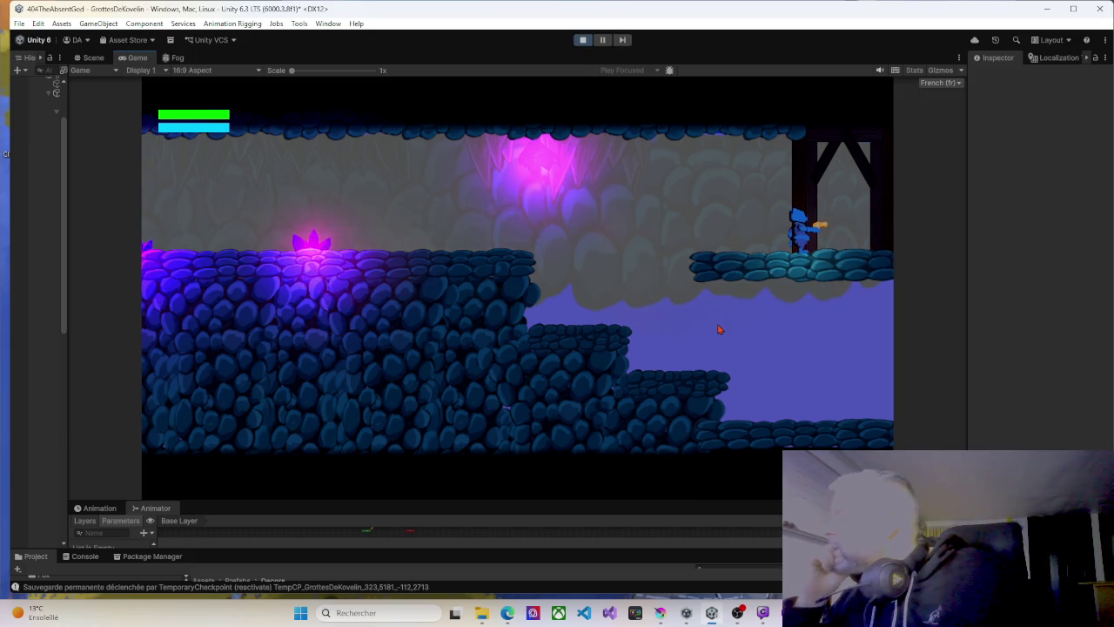
{"action": "key", "text": "a"}
{"action": "key", "text": "d"}
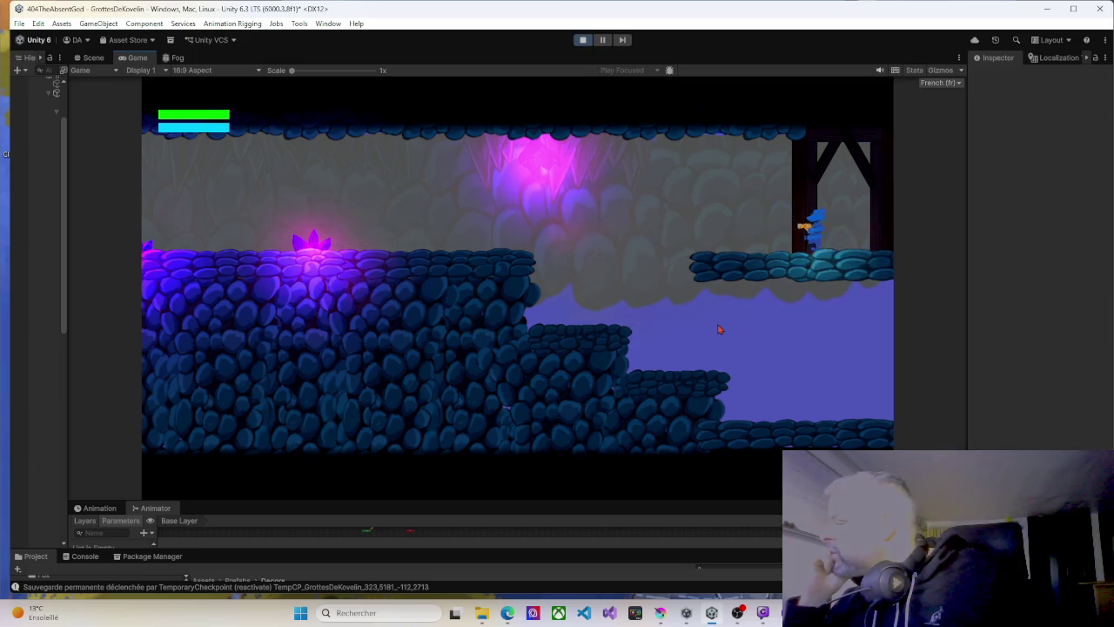
{"action": "key", "text": "a"}
{"action": "key", "text": "d"}
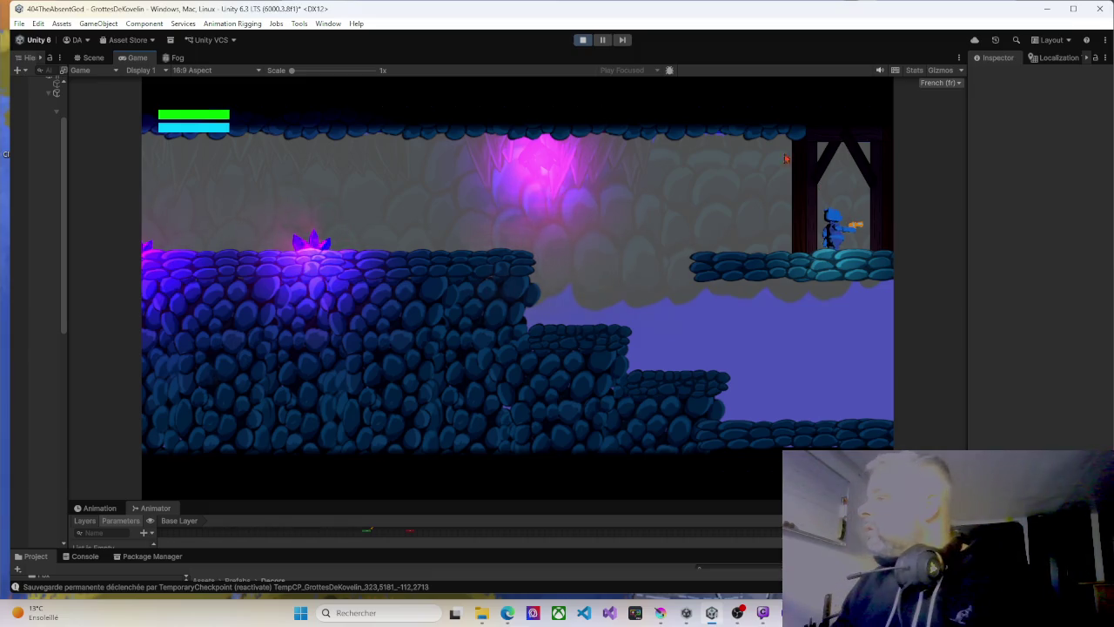
{"action": "left_click", "coordinate": [583, 40]}
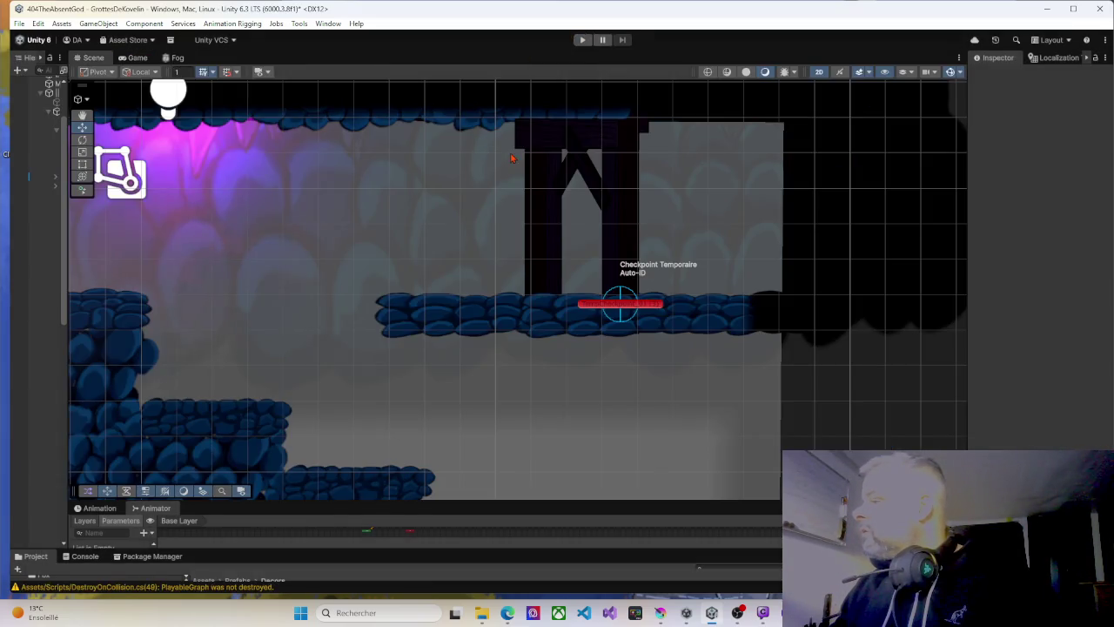
Zoom out the Scene view, widen the Hierarchy and Inspector, and enlarge the Project panel.
{"action": "scroll", "coordinate": [357, 218], "scroll_direction": "down", "scroll_amount": 2}
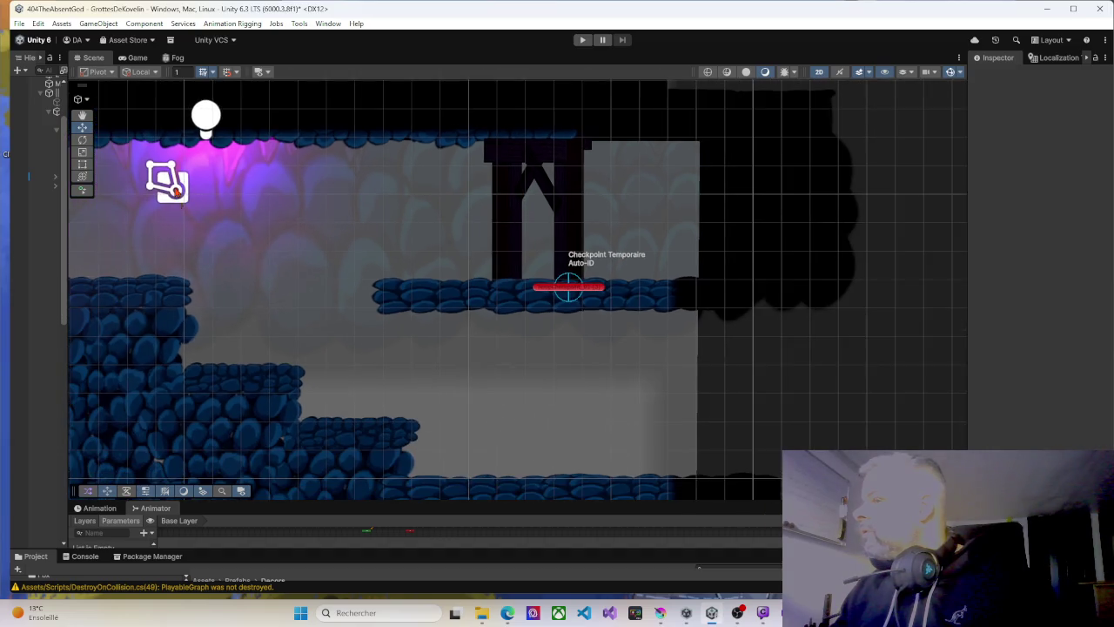
{"action": "mouse_move", "coordinate": [69, 228]}
{"action": "left_mouse_down"}
{"action": "mouse_move", "coordinate": [244, 224]}
{"action": "mouse_move", "coordinate": [193, 219]}
{"action": "left_mouse_up"}
{"action": "left_click_drag", "start_coordinate": [960, 230], "coordinate": [662, 371]}
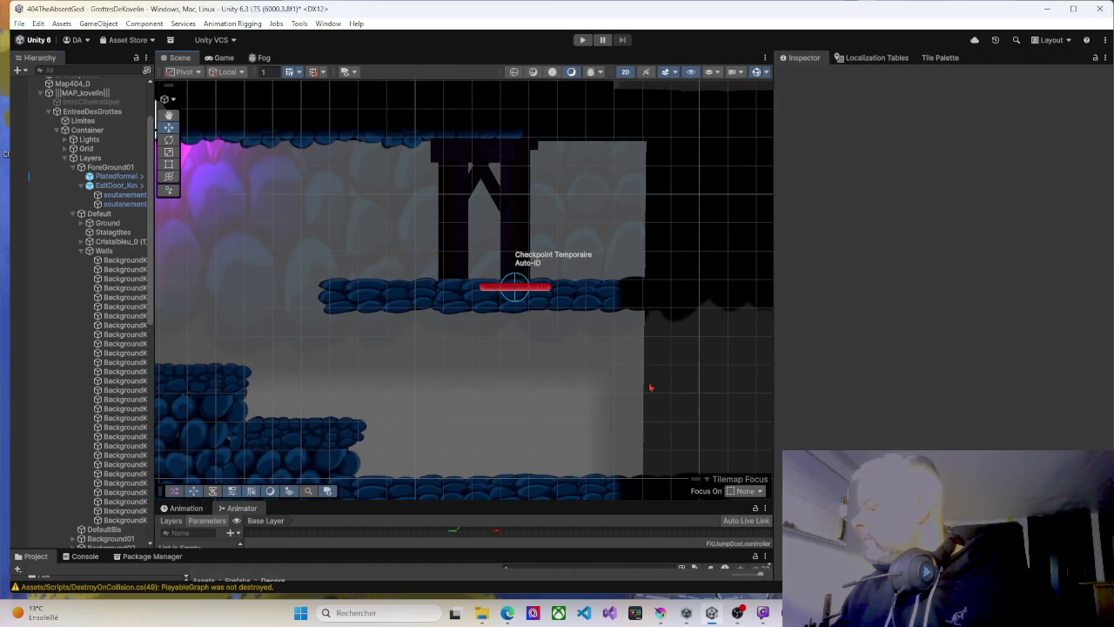
{"action": "left_click_drag", "start_coordinate": [482, 548], "coordinate": [491, 409]}
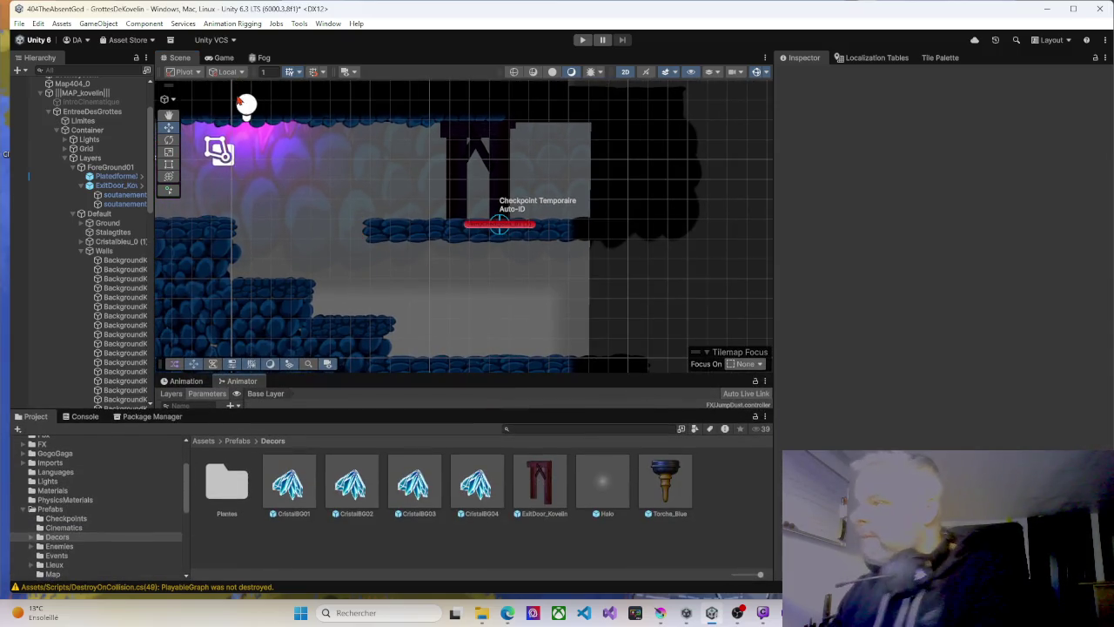
{"action": "scroll", "coordinate": [82, 161], "scroll_direction": "up", "scroll_amount": 3}
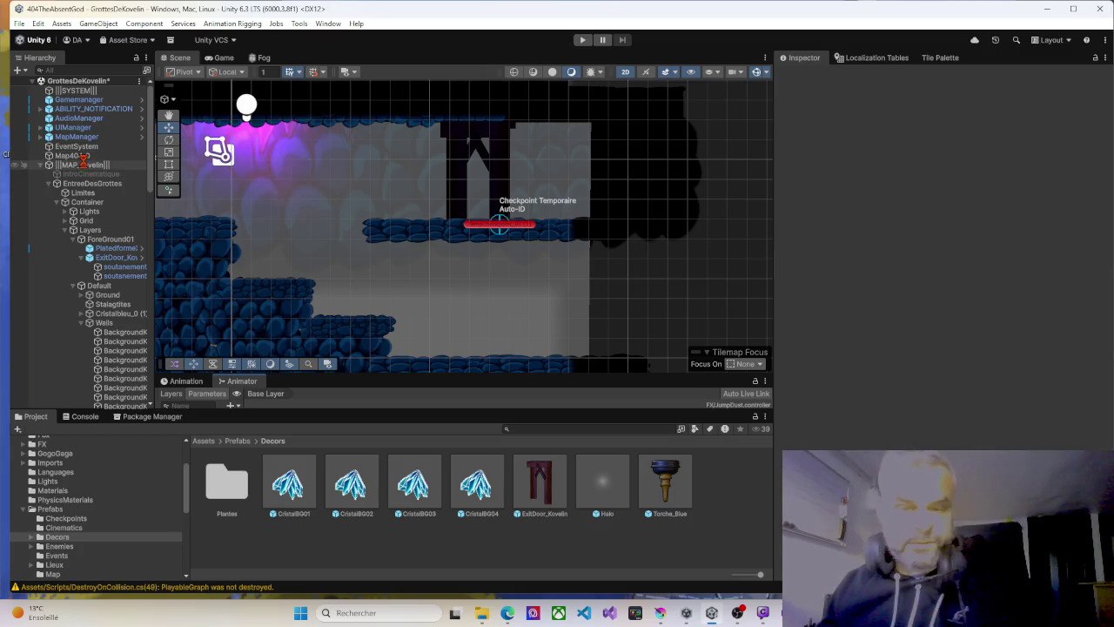
{"action": "scroll", "coordinate": [505, 248], "scroll_direction": "down", "scroll_amount": 4}
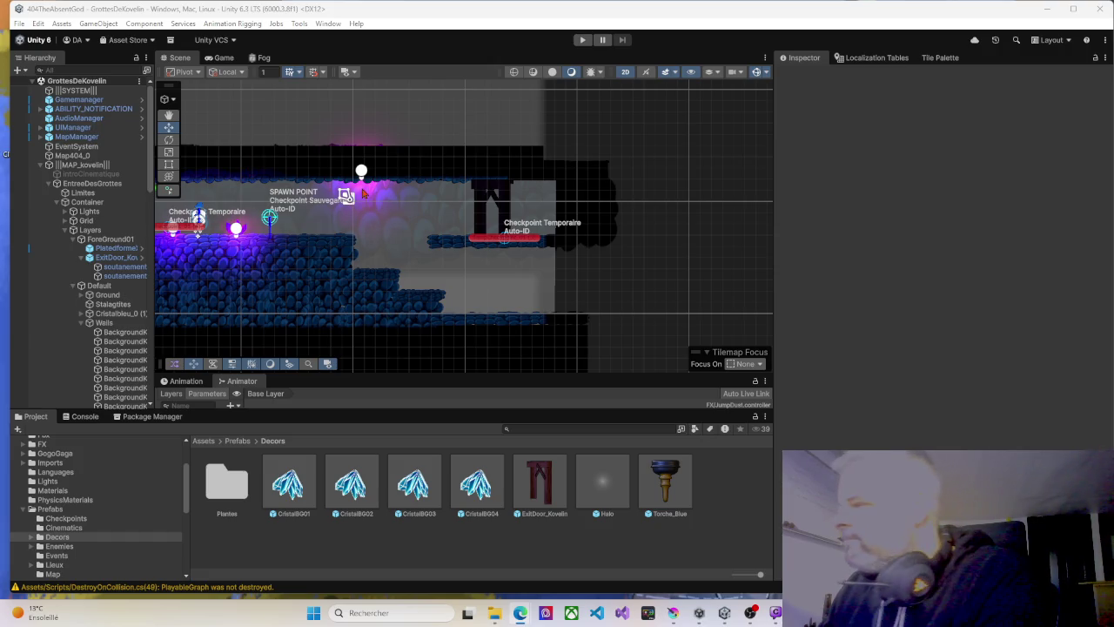
Pan the Scene view, collapse EntreeDesGrottes, and expand KovelinMiniboss01 and its ObjectToActivate child.
{"action": "mouse_move", "coordinate": [382, 257]}
{"action": "left_mouse_down"}
{"action": "mouse_move", "coordinate": [565, 240]}
{"action": "mouse_move", "coordinate": [538, 235]}
{"action": "left_mouse_up"}
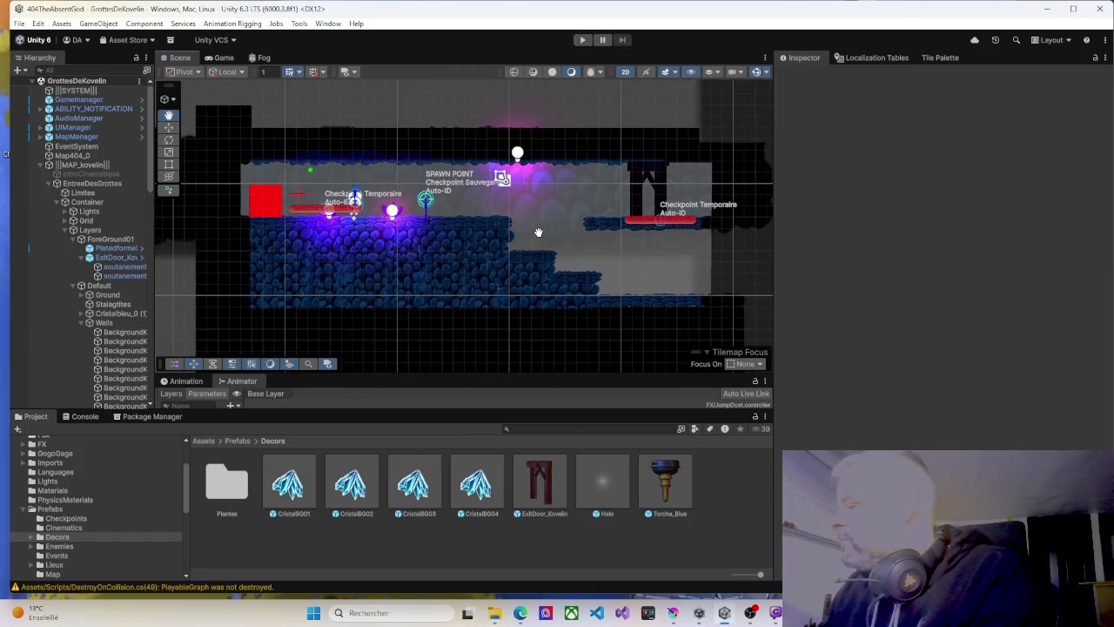
{"action": "scroll", "coordinate": [574, 248], "scroll_direction": "down", "scroll_amount": 4}
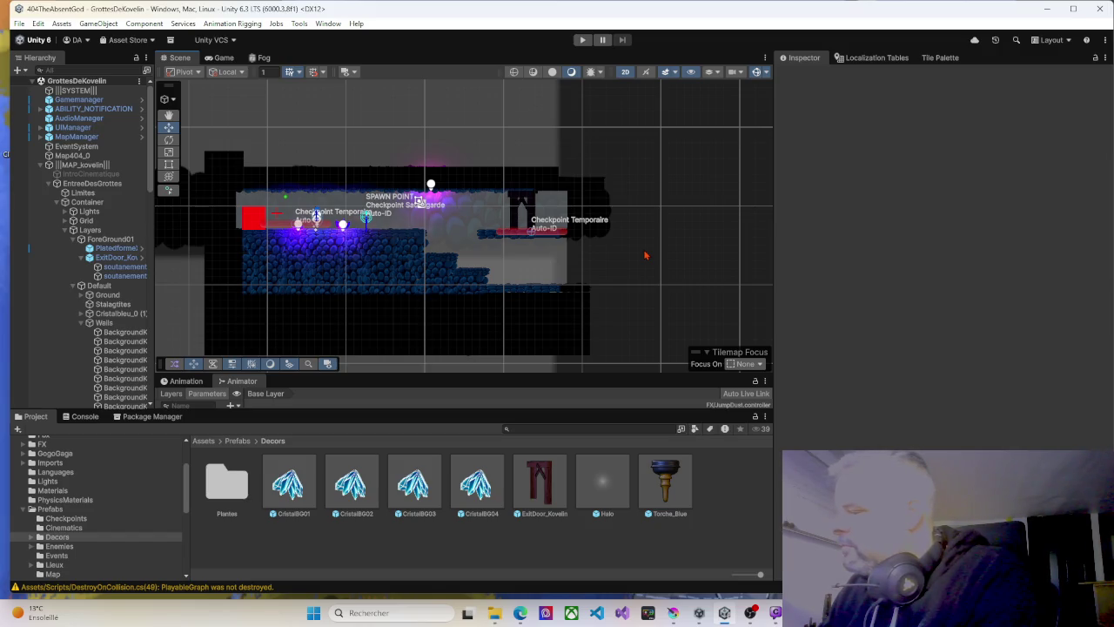
{"action": "scroll", "coordinate": [645, 255], "scroll_direction": "down", "scroll_amount": 1}
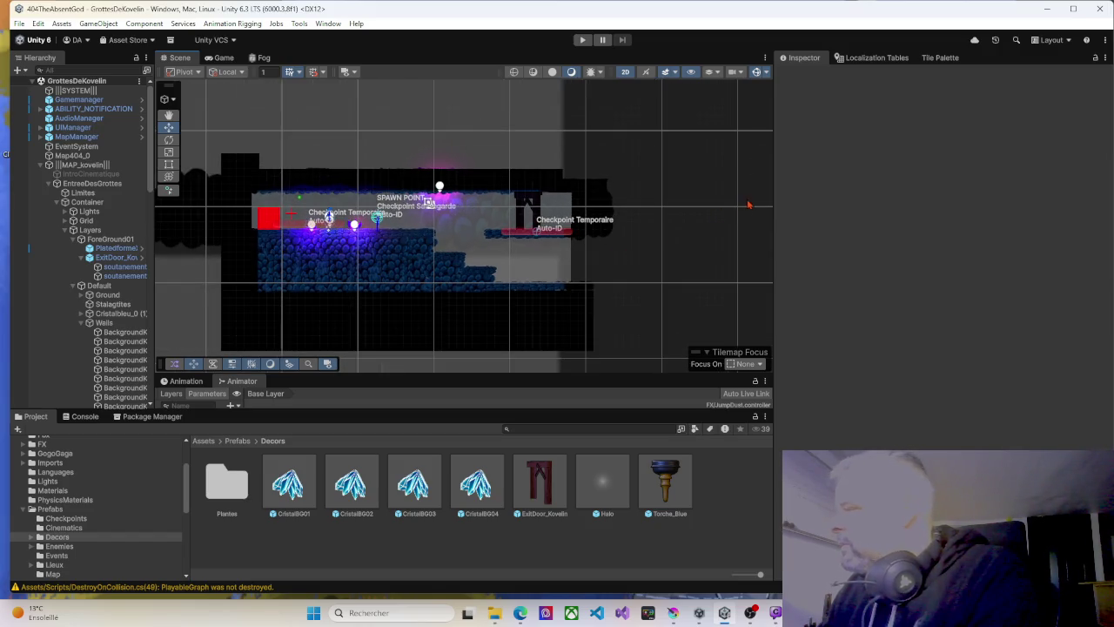
{"action": "left_click_drag", "start_coordinate": [772, 199], "coordinate": [910, 199]}
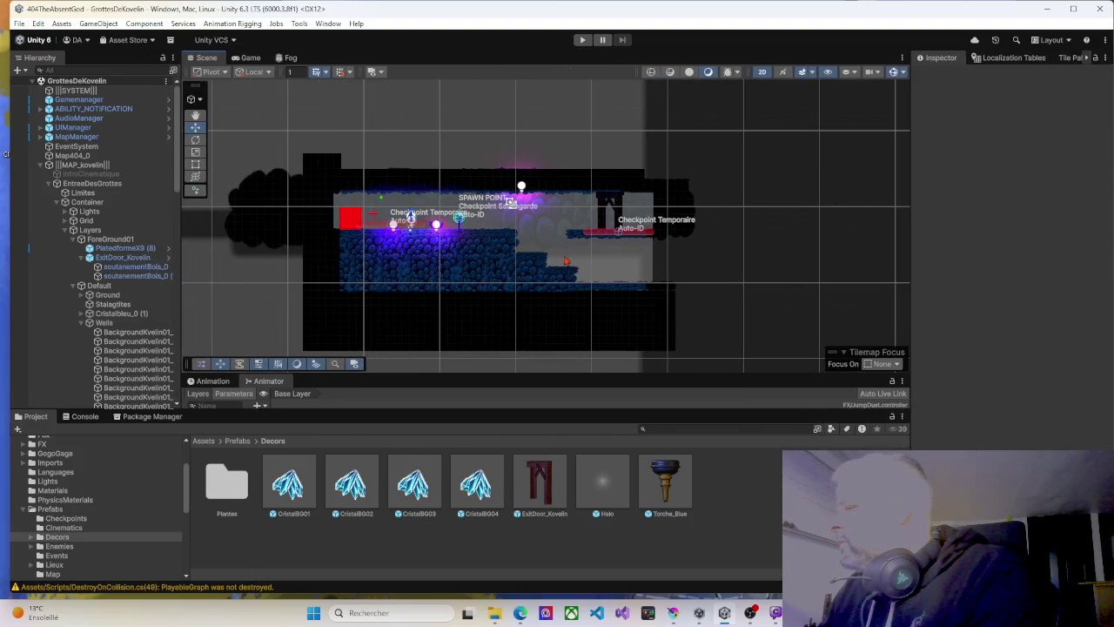
{"action": "left_click", "coordinate": [49, 183]}
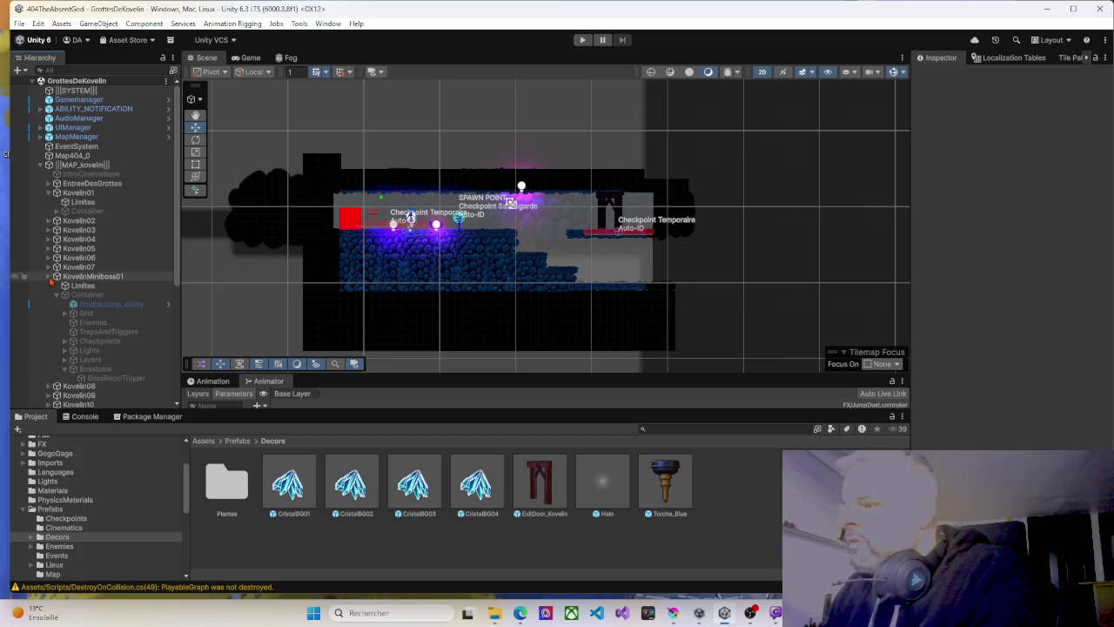
{"action": "left_click", "coordinate": [51, 278]}
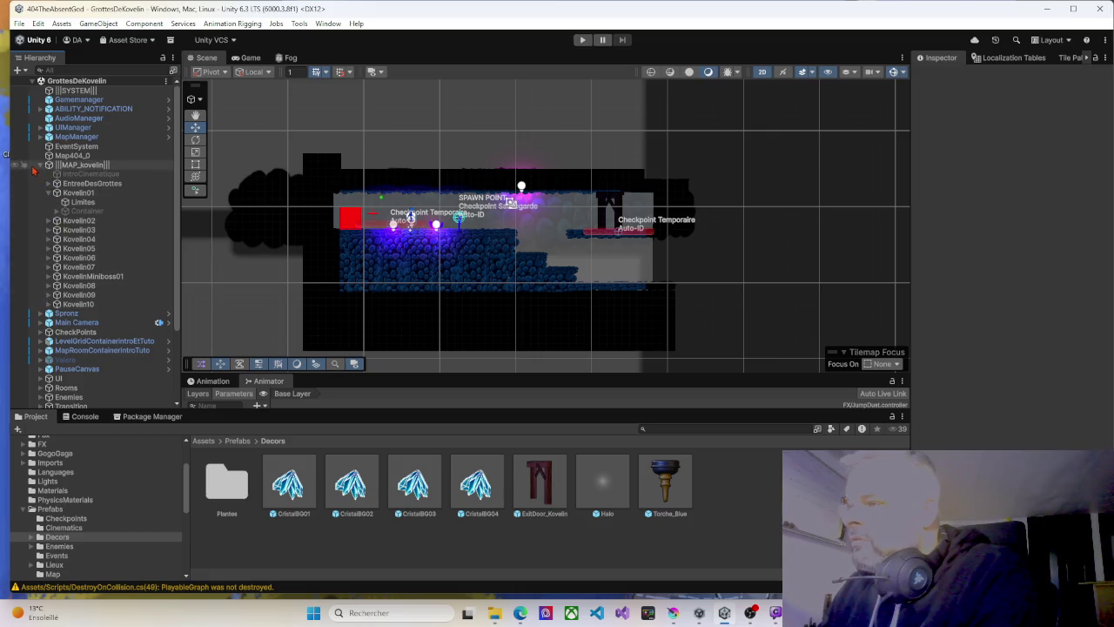
{"action": "left_click", "coordinate": [57, 276]}
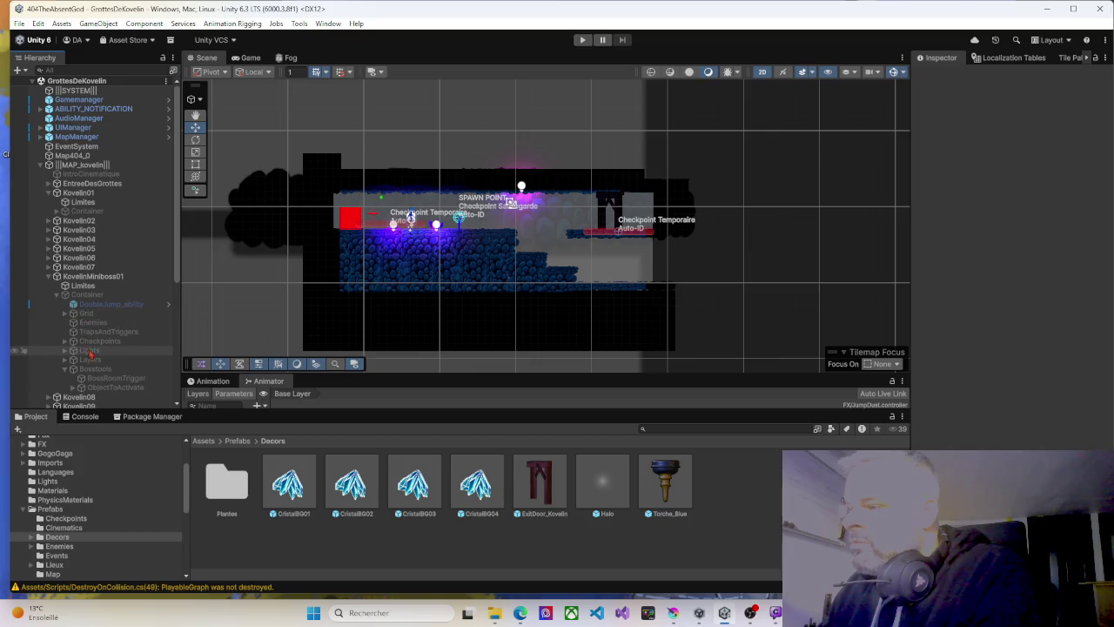
{"action": "left_click", "coordinate": [73, 388]}
{"action": "scroll", "coordinate": [73, 387], "scroll_direction": "down", "scroll_amount": 3}
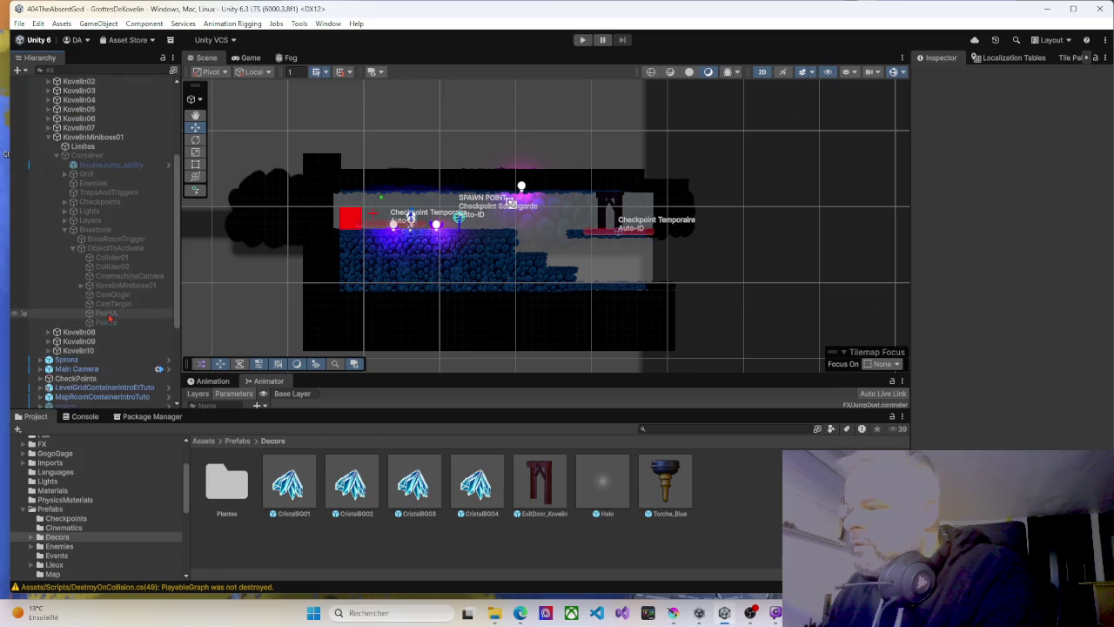
Activate the Container and ObjectToActivate objects and frame the KovelinMiniboss01 boss in the Scene view.
{"action": "left_click", "coordinate": [114, 286]}
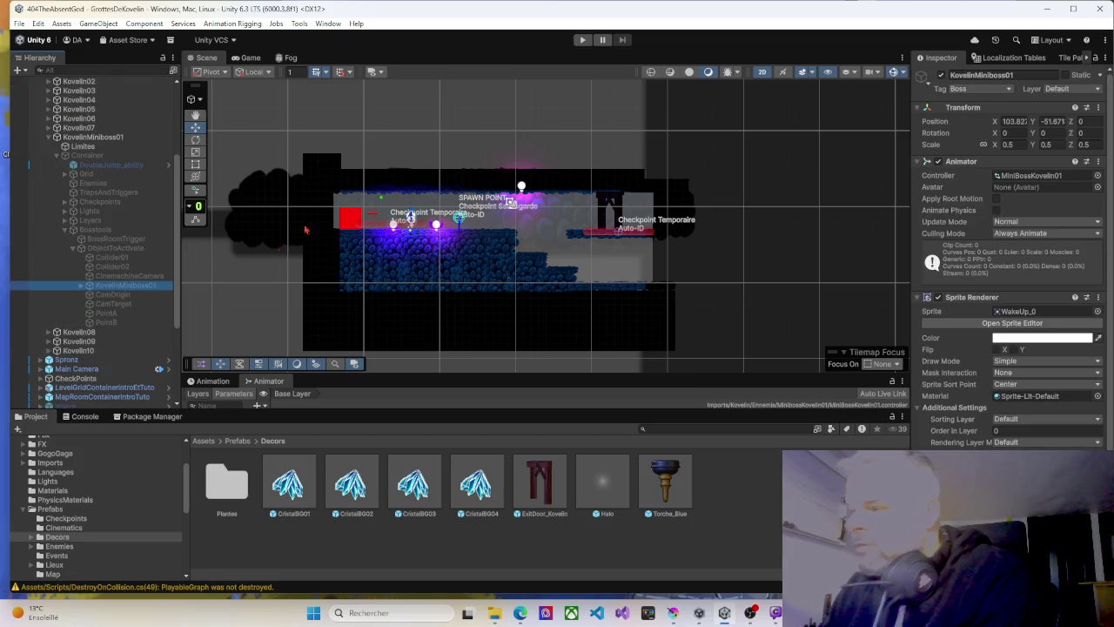
{"action": "key", "text": "f"}
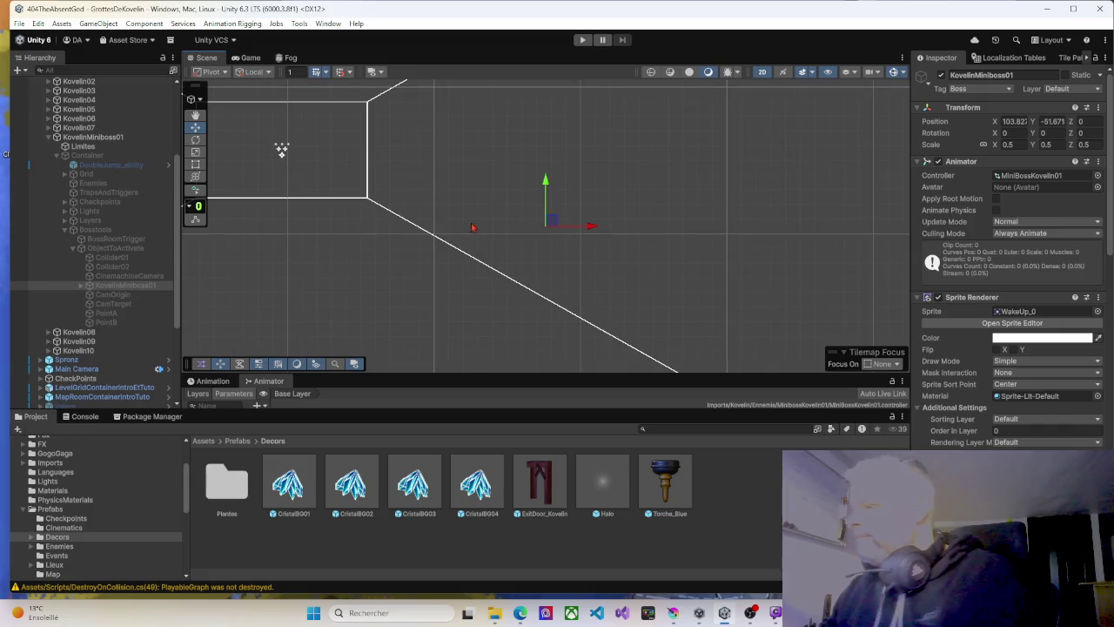
{"action": "left_click", "coordinate": [87, 155]}
{"action": "left_click", "coordinate": [940, 74]}
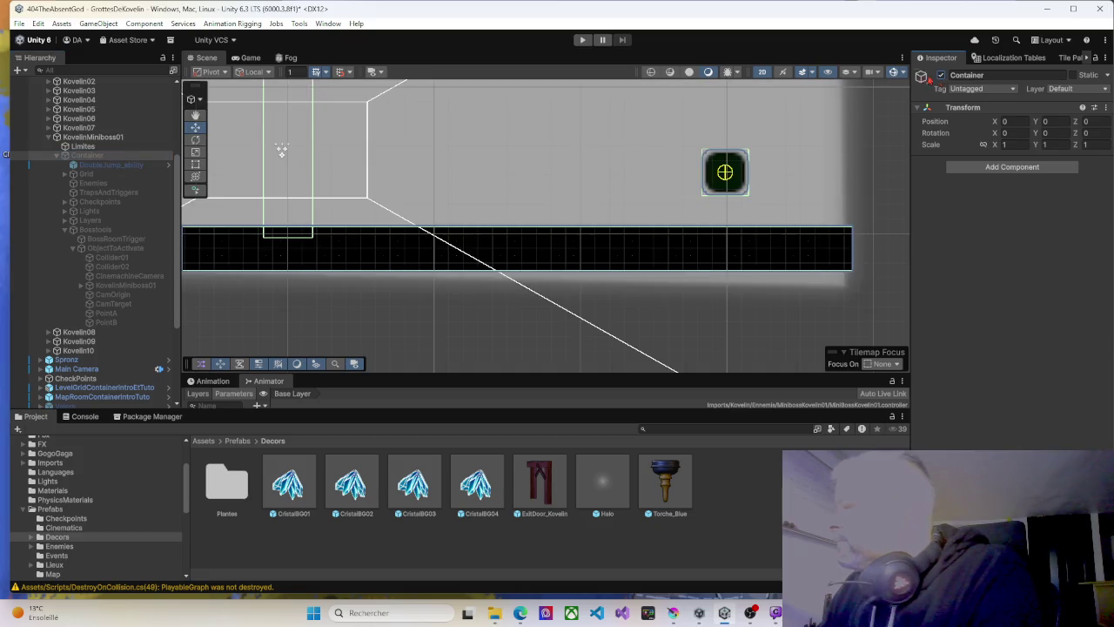
{"action": "left_click", "coordinate": [111, 249]}
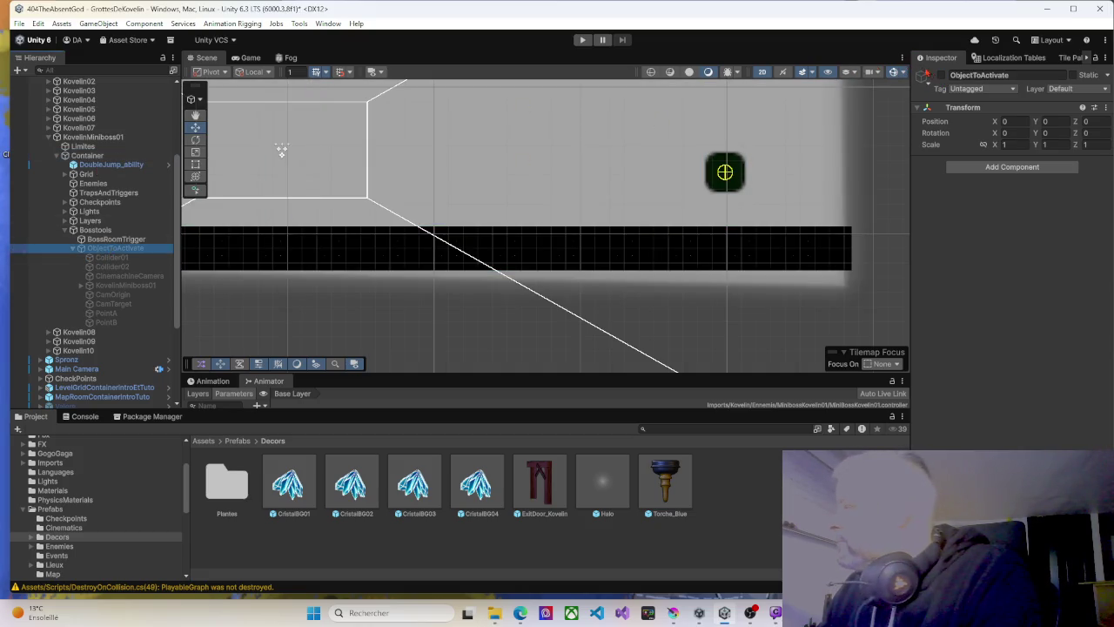
{"action": "left_click", "coordinate": [941, 75]}
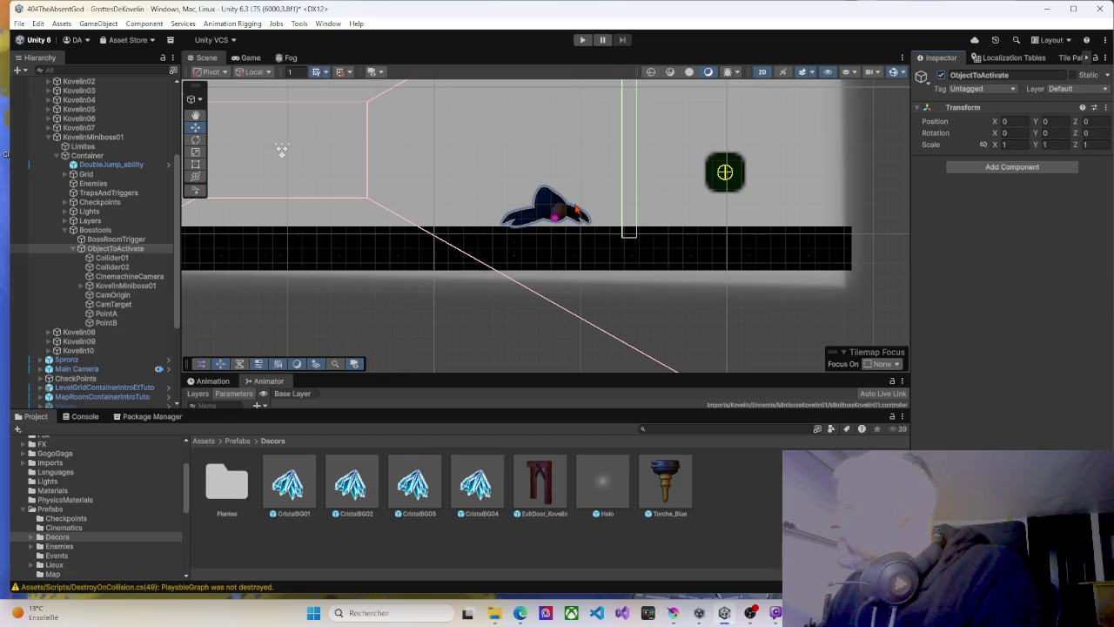
{"action": "left_click", "coordinate": [125, 285]}
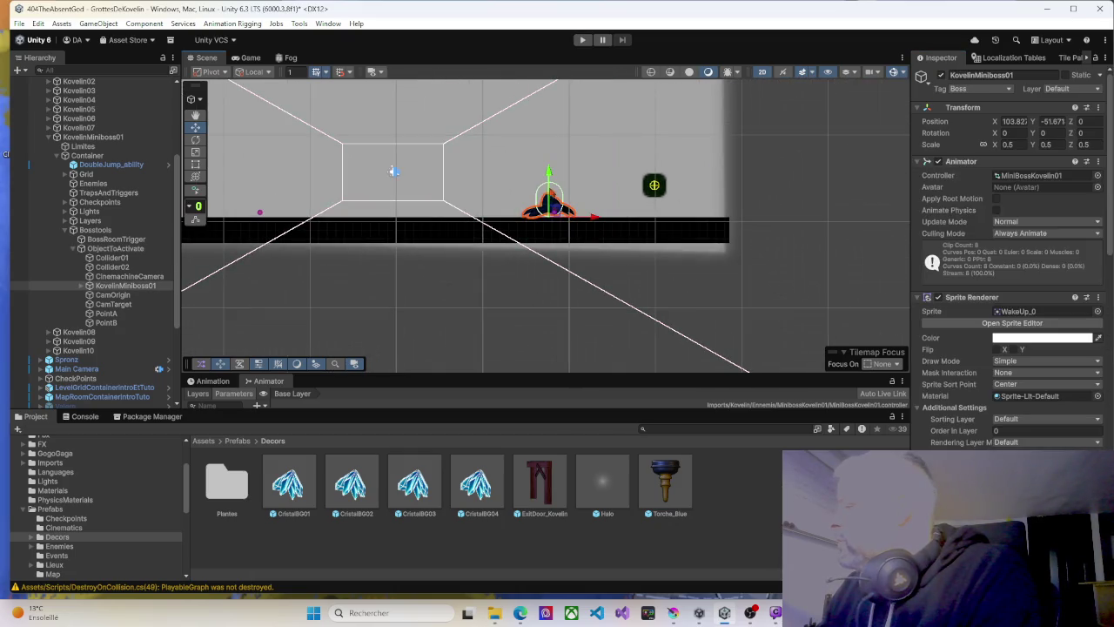
{"action": "key", "text": "f"}
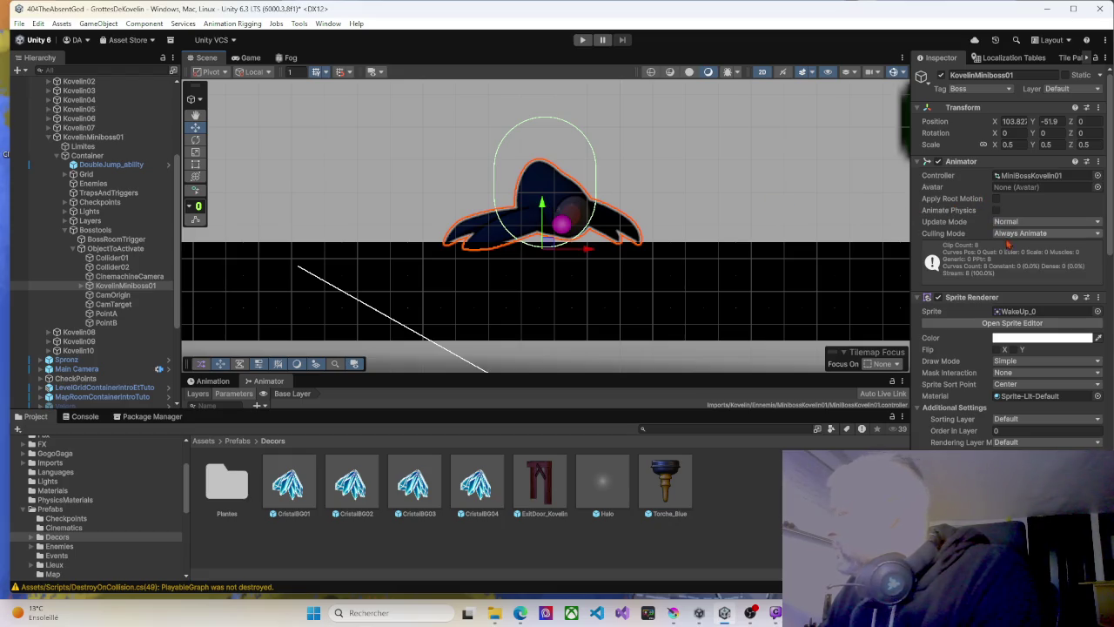
Widen the Inspector, collapse the boss's components, and raise its capsule collider's bottom edge.
{"action": "left_click_drag", "start_coordinate": [911, 263], "coordinate": [799, 251]}
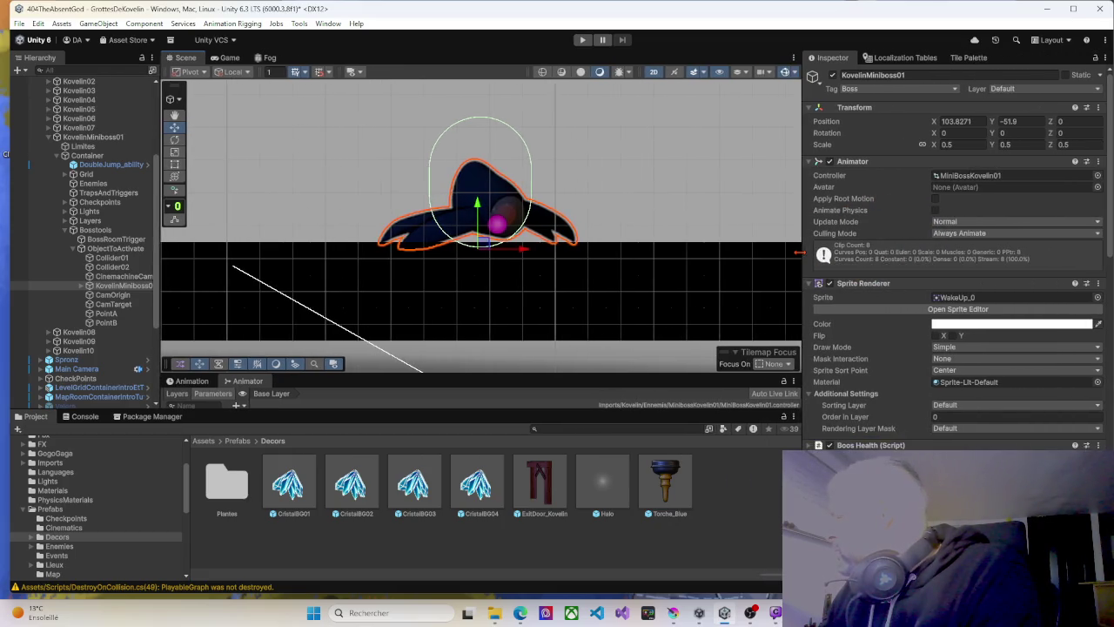
{"action": "scroll", "coordinate": [896, 357], "scroll_direction": "down", "scroll_amount": 4}
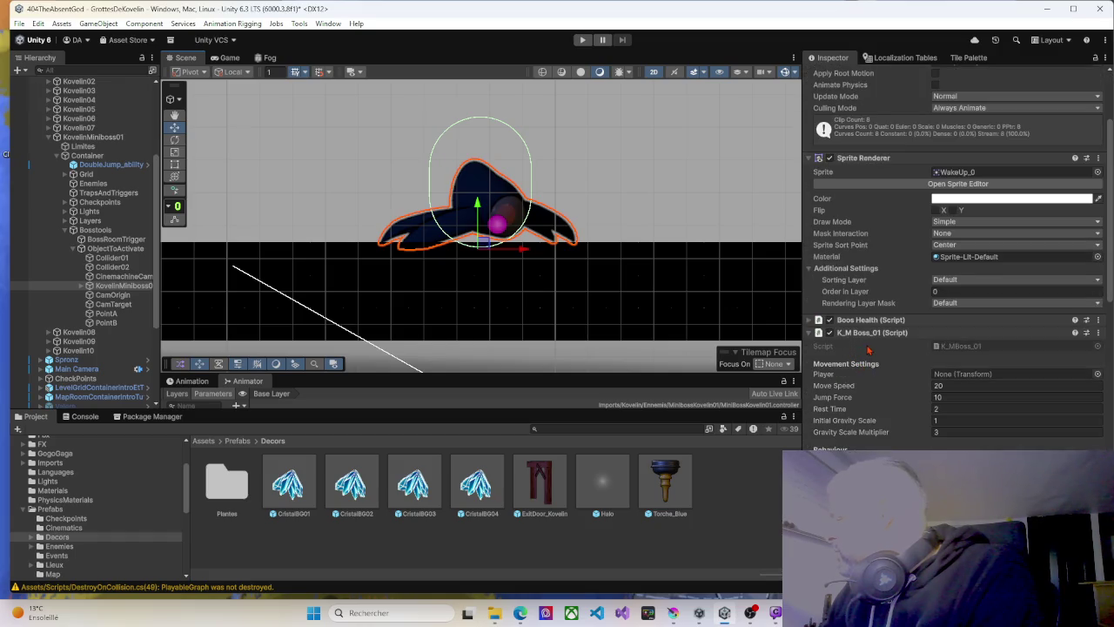
{"action": "scroll", "coordinate": [869, 349], "scroll_direction": "down", "scroll_amount": 1}
{"action": "left_click", "coordinate": [809, 301]}
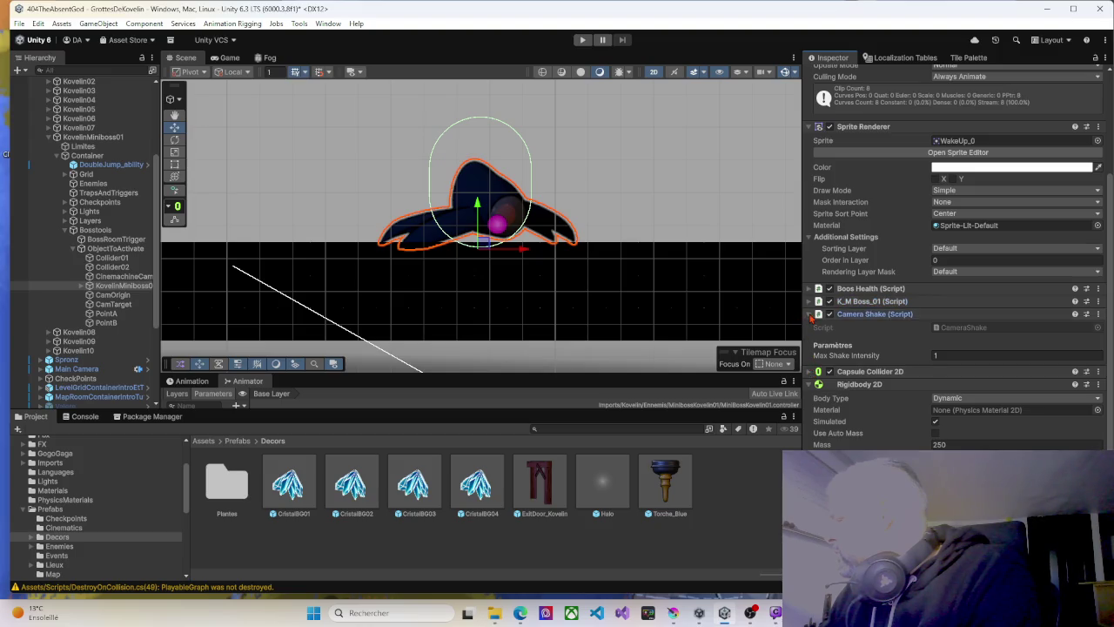
{"action": "left_click", "coordinate": [810, 314]}
{"action": "left_click", "coordinate": [810, 340]}
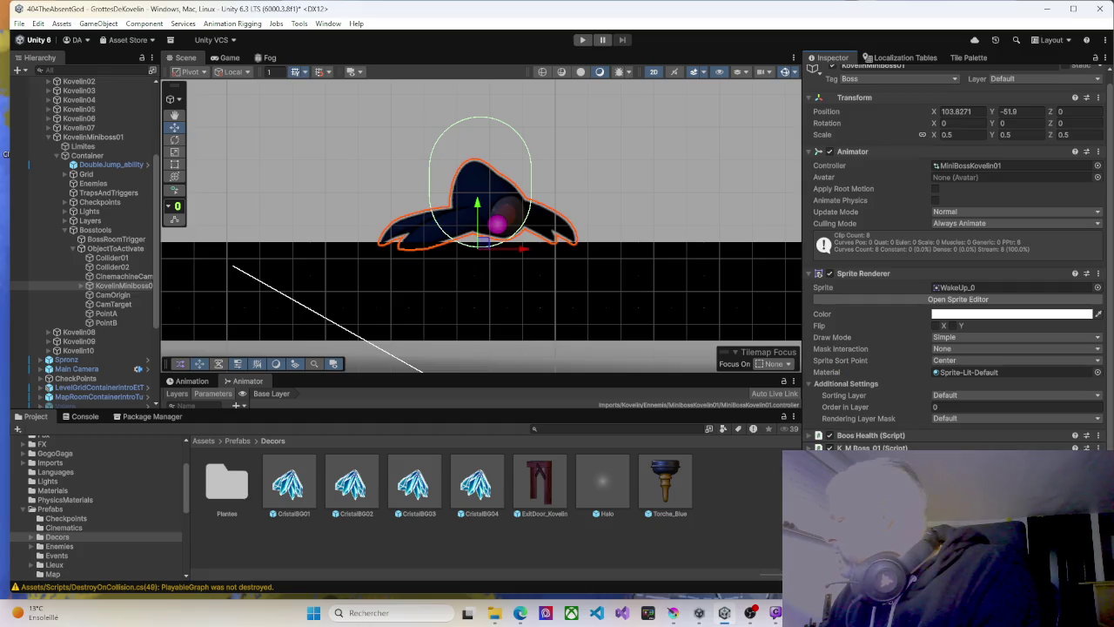
{"action": "scroll", "coordinate": [957, 261], "scroll_direction": "down", "scroll_amount": 4}
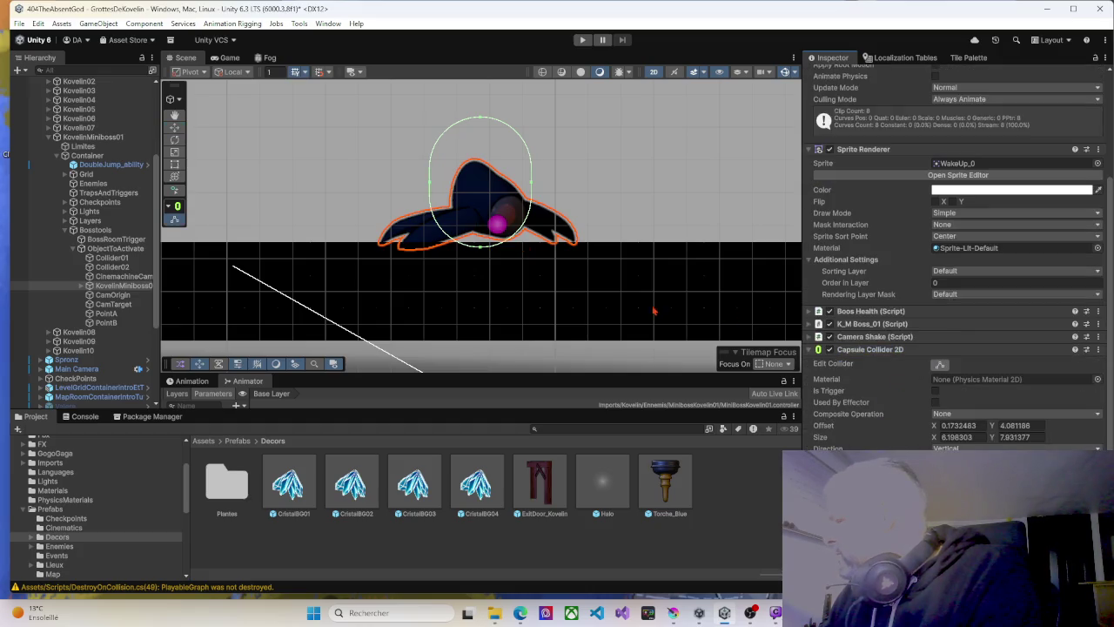
{"action": "left_click_drag", "start_coordinate": [480, 251], "coordinate": [481, 245]}
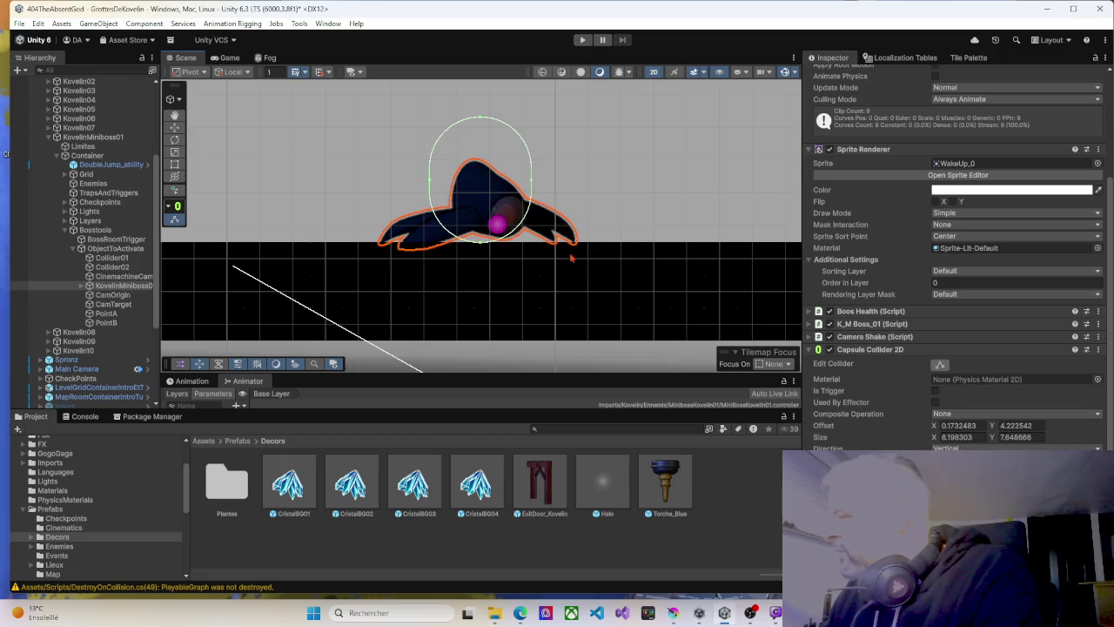
{"action": "scroll", "coordinate": [571, 258], "scroll_direction": "down", "scroll_amount": 5}
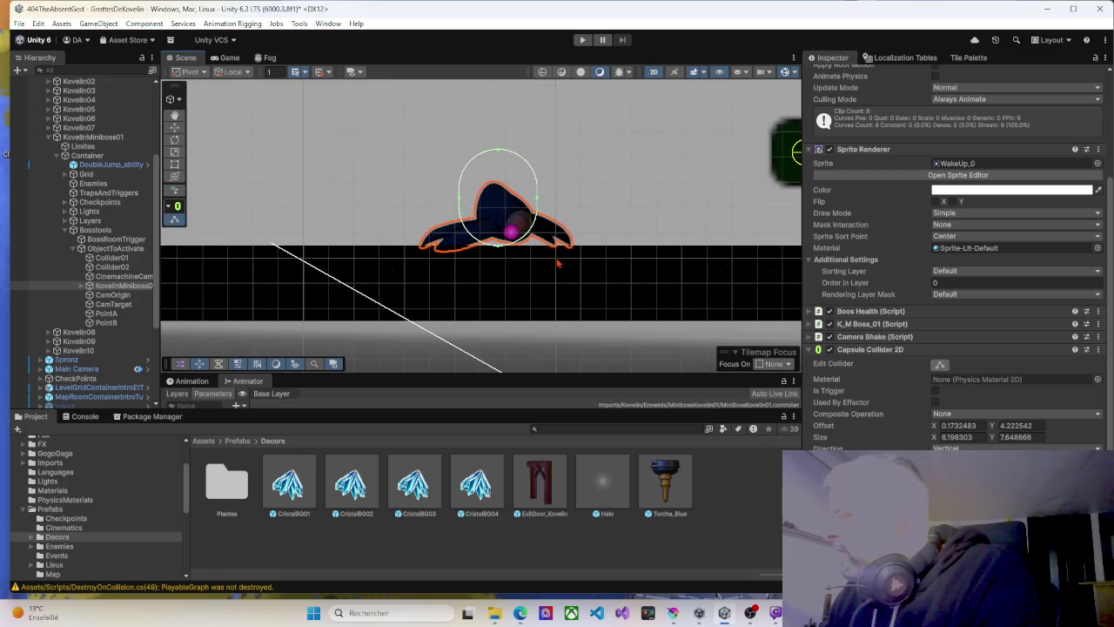
{"action": "scroll", "coordinate": [557, 262], "scroll_direction": "down", "scroll_amount": 2}
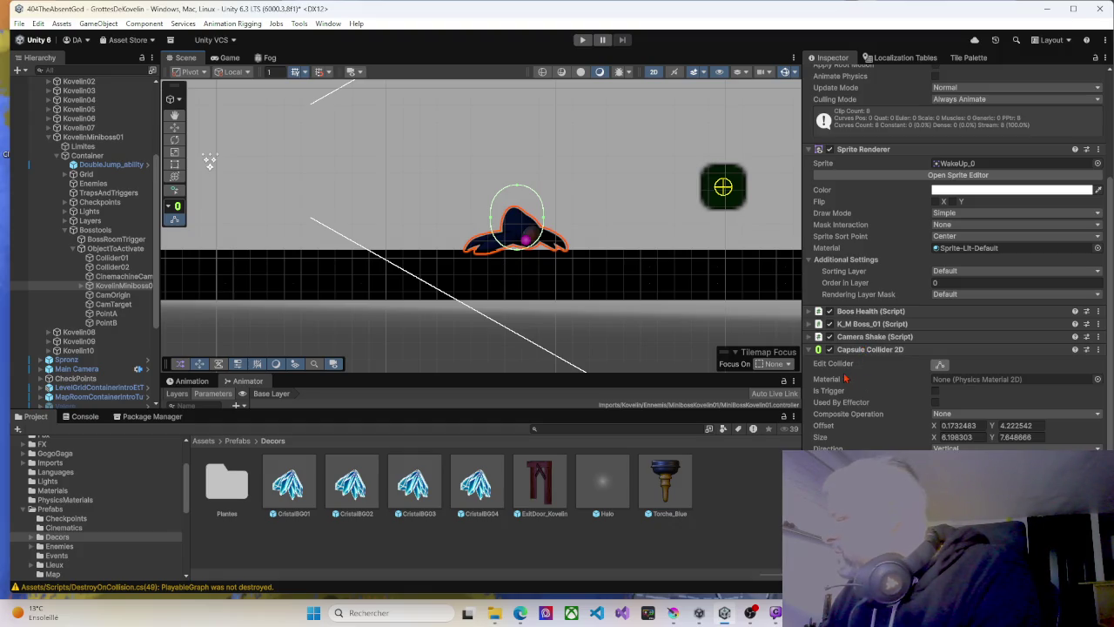
Expand the K_M Boss_01 movement and behaviour fields and ping the K_MBoss_01 script asset.
{"action": "left_click", "coordinate": [808, 311]}
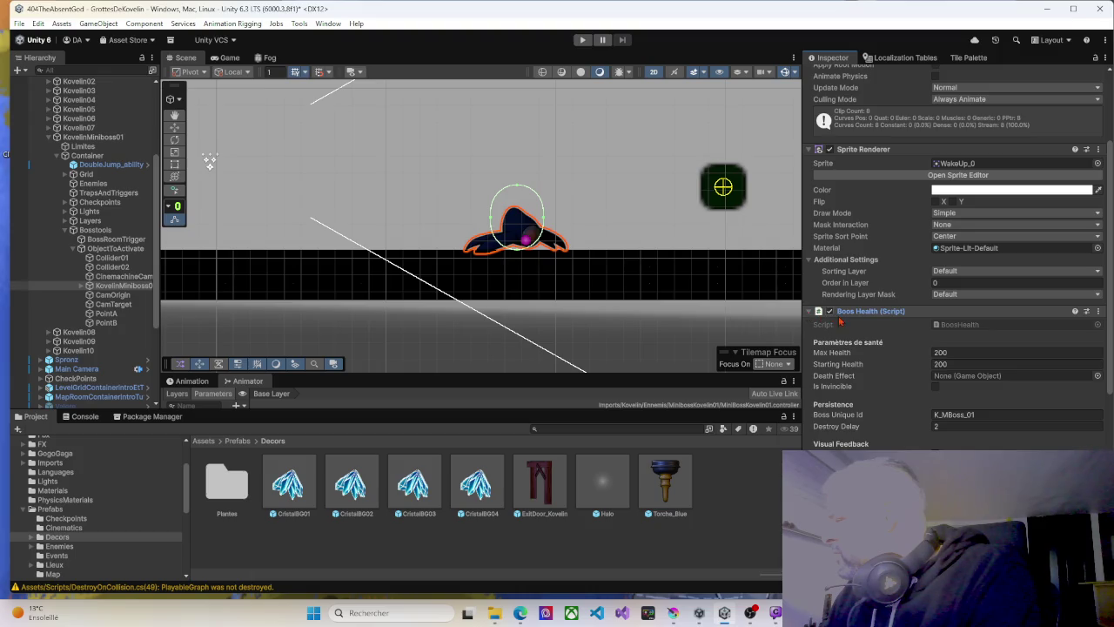
{"action": "scroll", "coordinate": [815, 316], "scroll_direction": "down", "scroll_amount": 3}
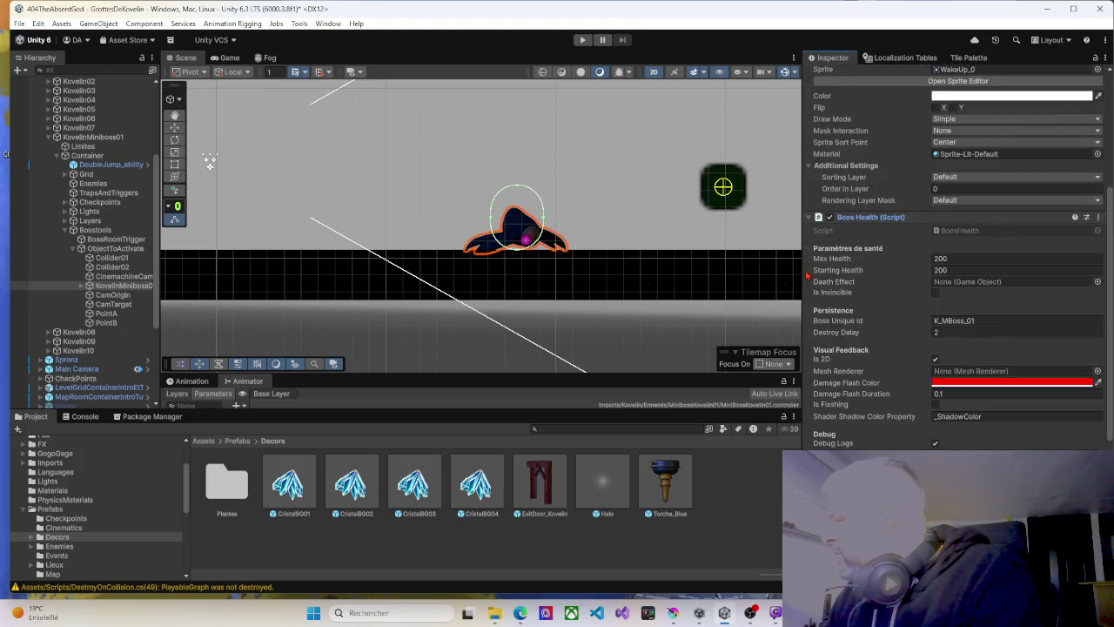
{"action": "left_click", "coordinate": [810, 217]}
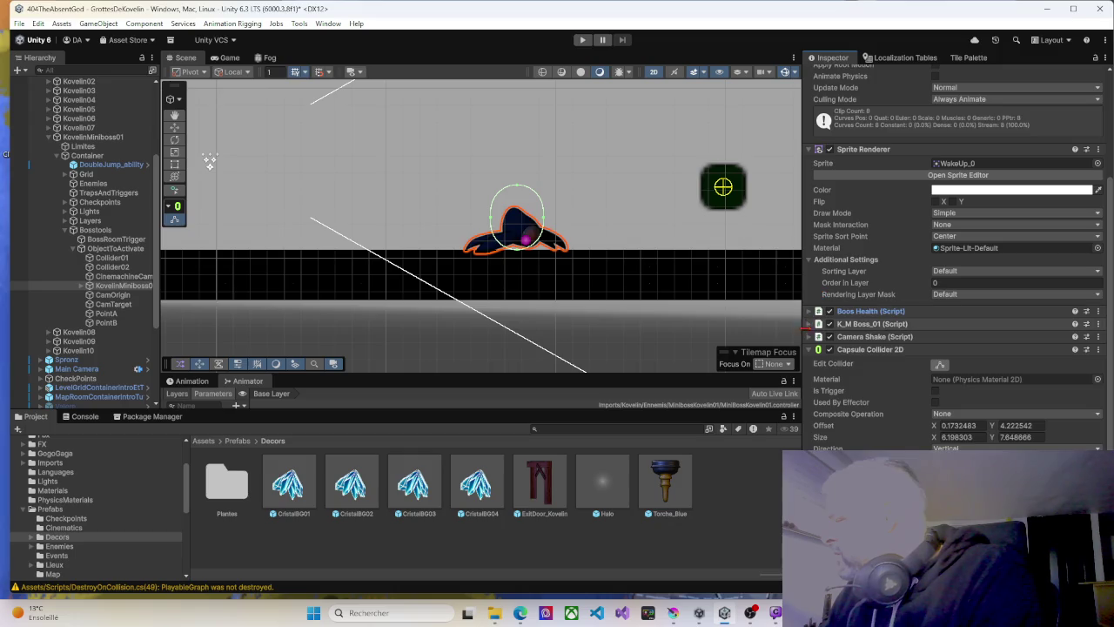
{"action": "left_click", "coordinate": [808, 324]}
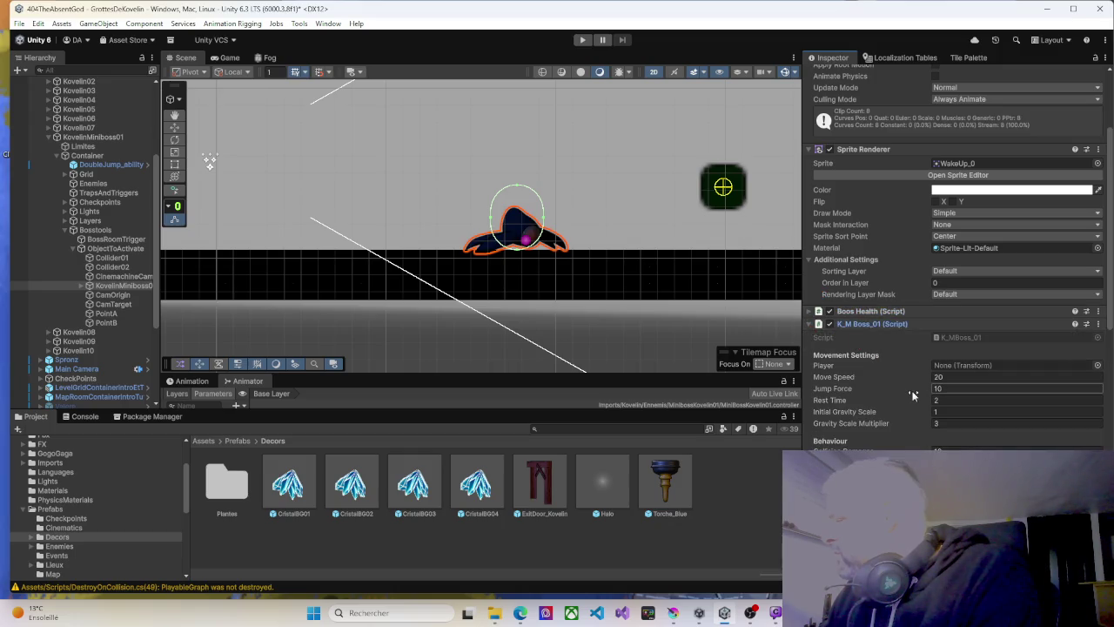
{"action": "scroll", "coordinate": [912, 395], "scroll_direction": "down", "scroll_amount": 2}
{"action": "scroll", "coordinate": [912, 395], "scroll_direction": "down", "scroll_amount": 3}
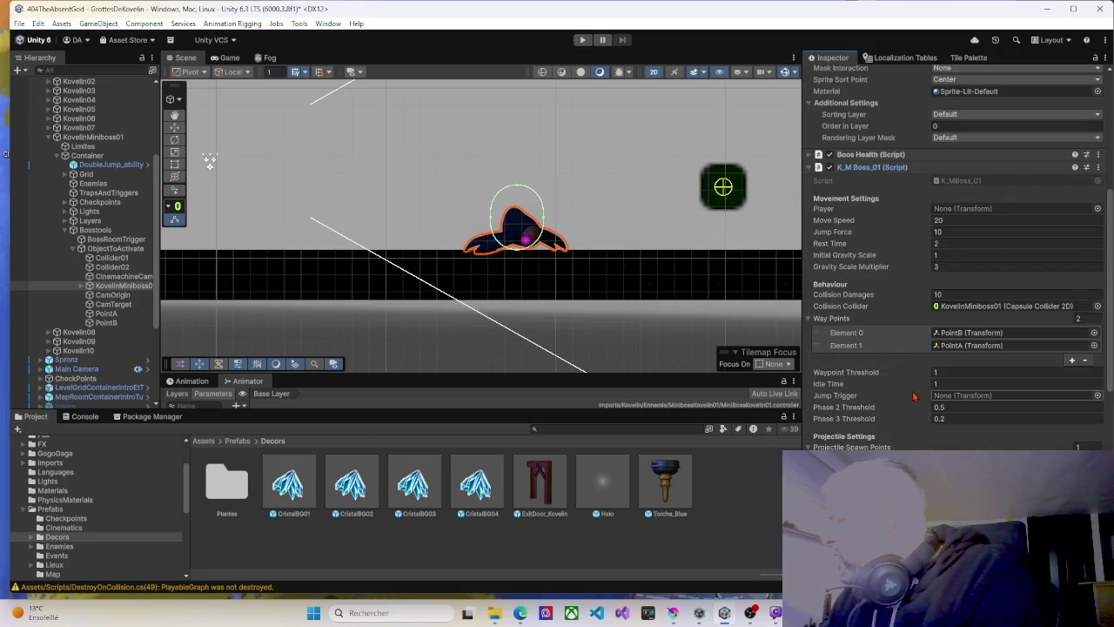
{"action": "scroll", "coordinate": [913, 396], "scroll_direction": "down", "scroll_amount": 5}
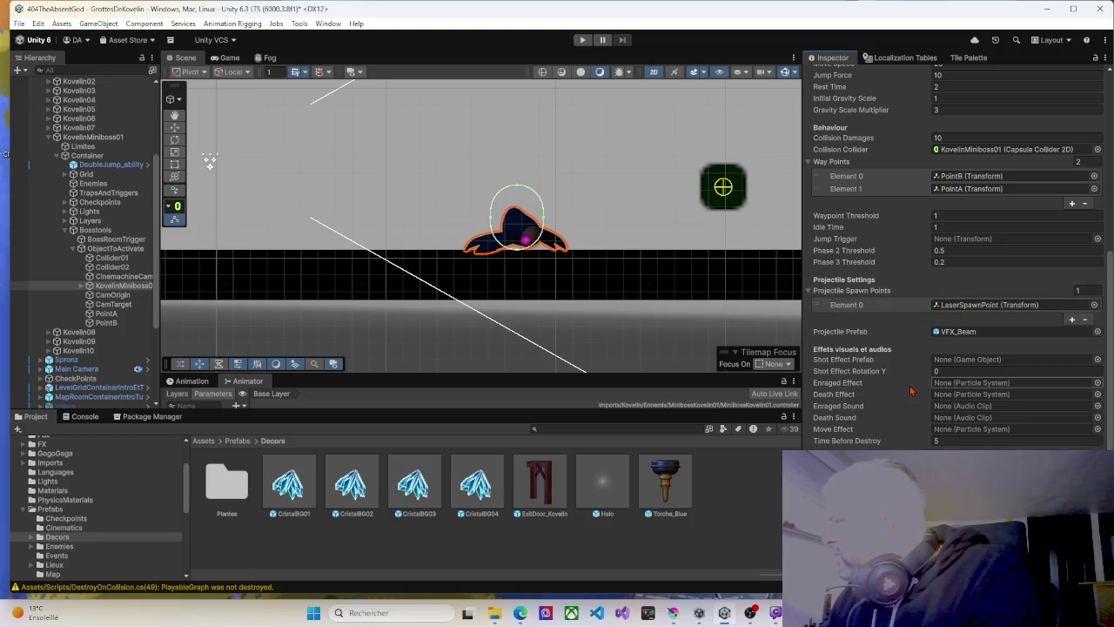
{"action": "scroll", "coordinate": [911, 391], "scroll_direction": "down", "scroll_amount": 3}
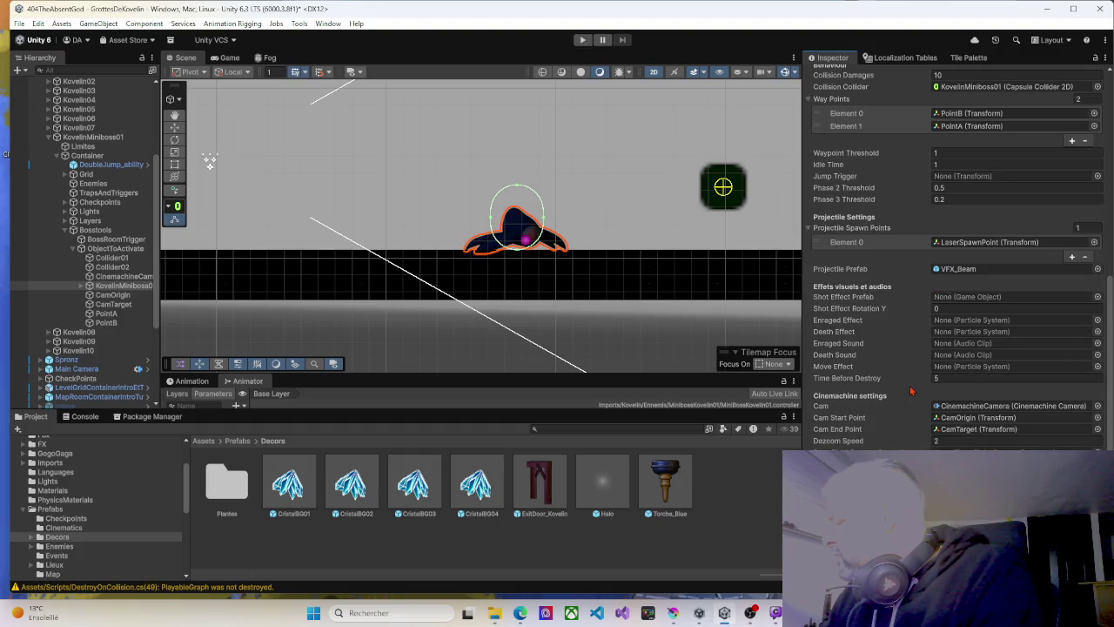
{"action": "scroll", "coordinate": [911, 390], "scroll_direction": "up", "scroll_amount": 10}
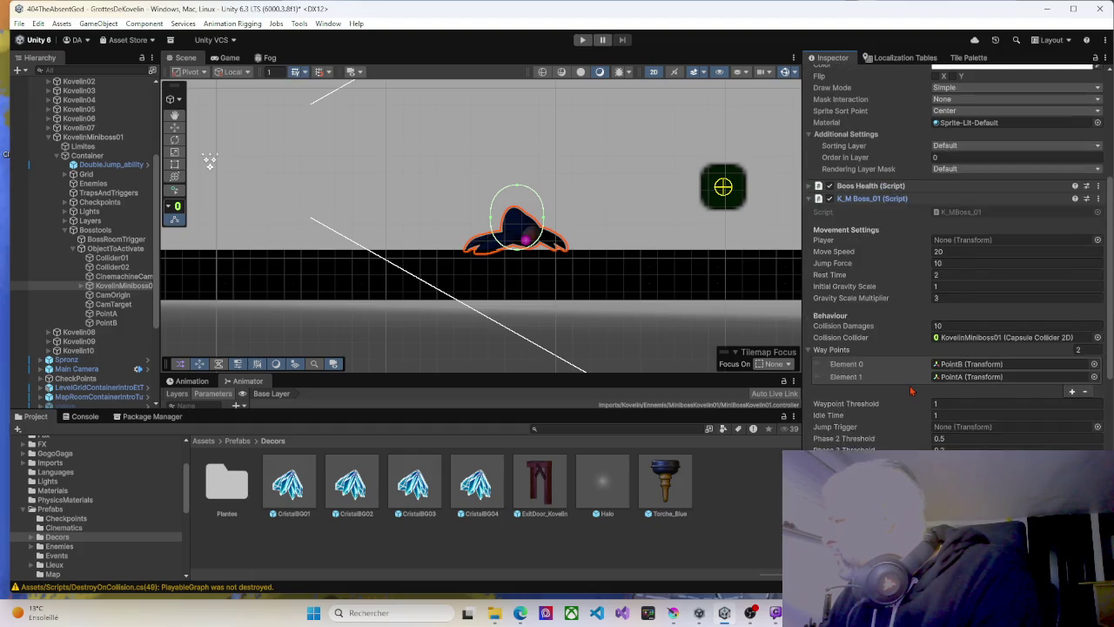
{"action": "left_click", "coordinate": [954, 212]}
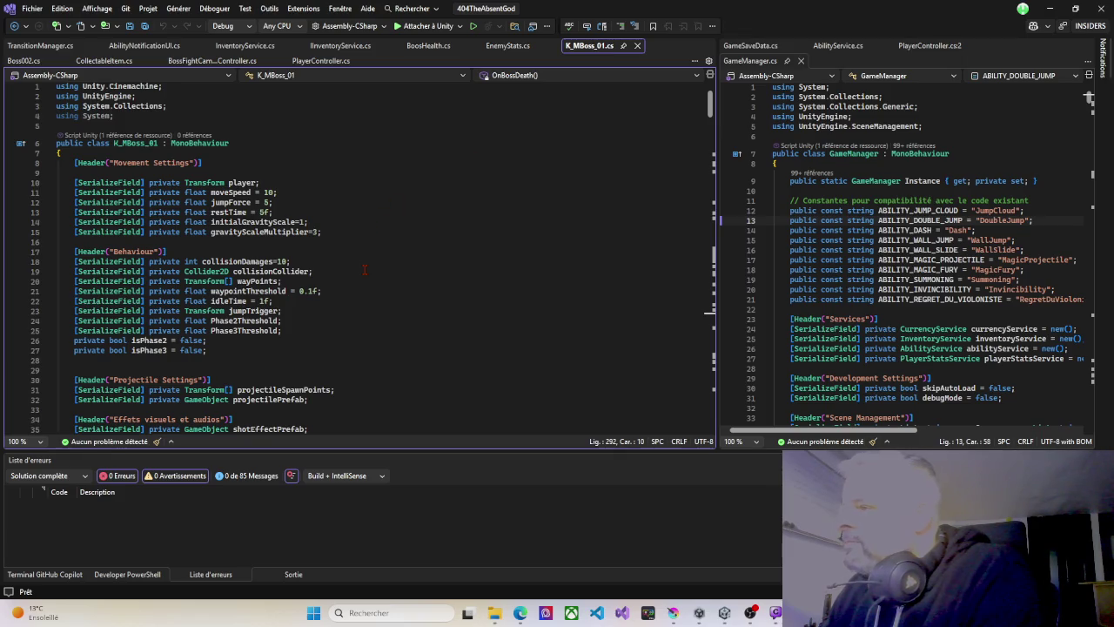
Scroll through K_MBoss_01.cs and go to the definition of the Jump() call in Update with F12.
{"action": "scroll", "coordinate": [365, 270], "scroll_direction": "down", "scroll_amount": 12}
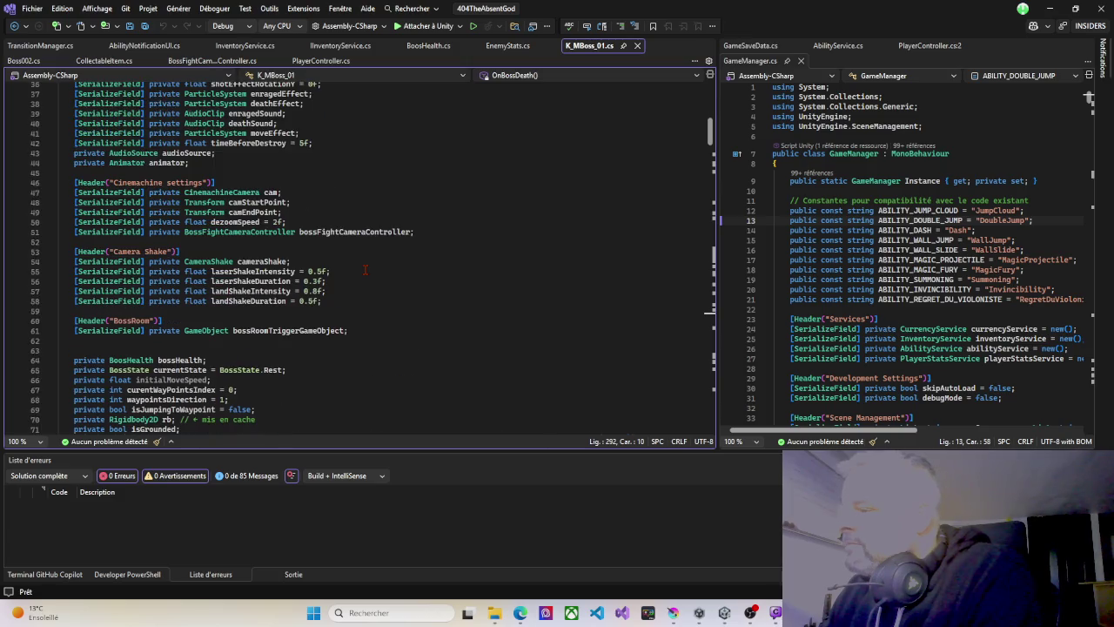
{"action": "scroll", "coordinate": [364, 269], "scroll_direction": "down", "scroll_amount": 4}
{"action": "scroll", "coordinate": [365, 269], "scroll_direction": "down", "scroll_amount": 2}
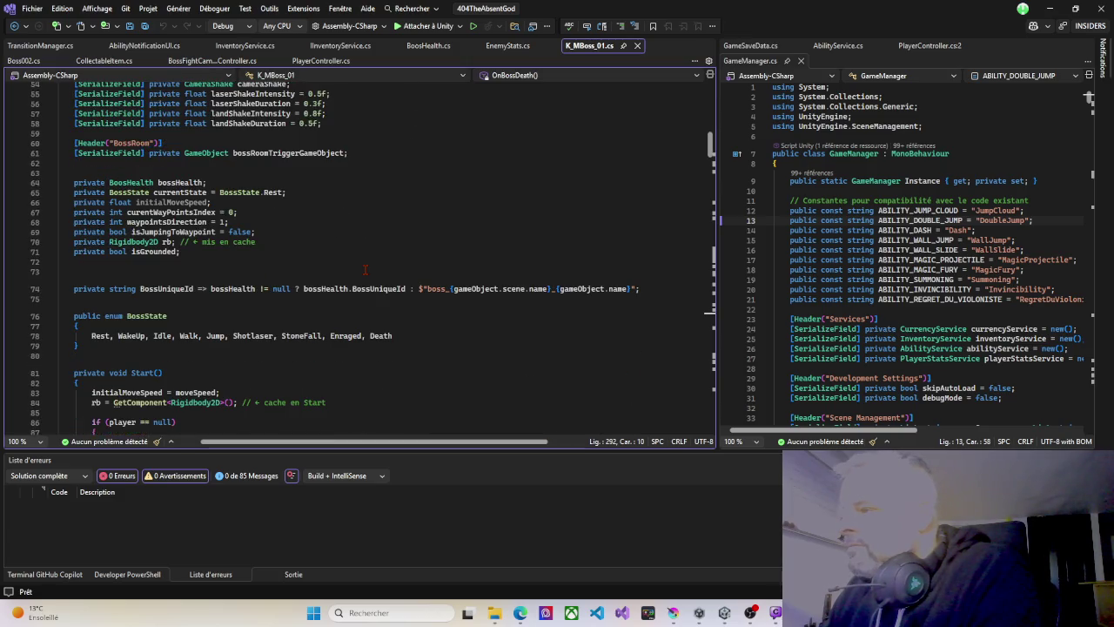
{"action": "scroll", "coordinate": [365, 270], "scroll_direction": "down", "scroll_amount": 4}
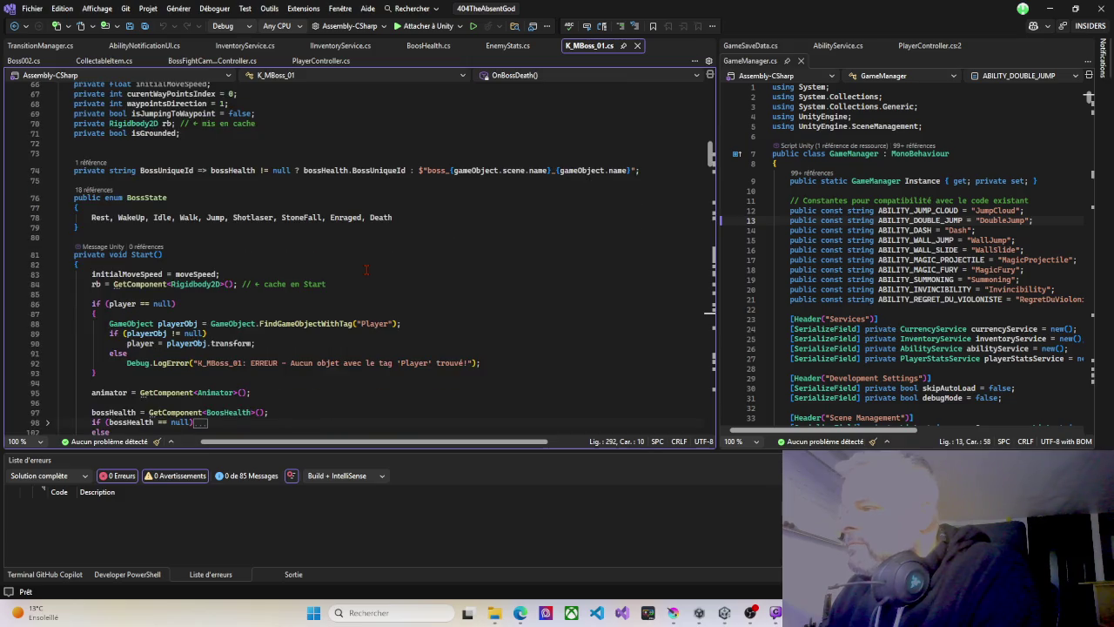
{"action": "scroll", "coordinate": [366, 270], "scroll_direction": "down", "scroll_amount": 4}
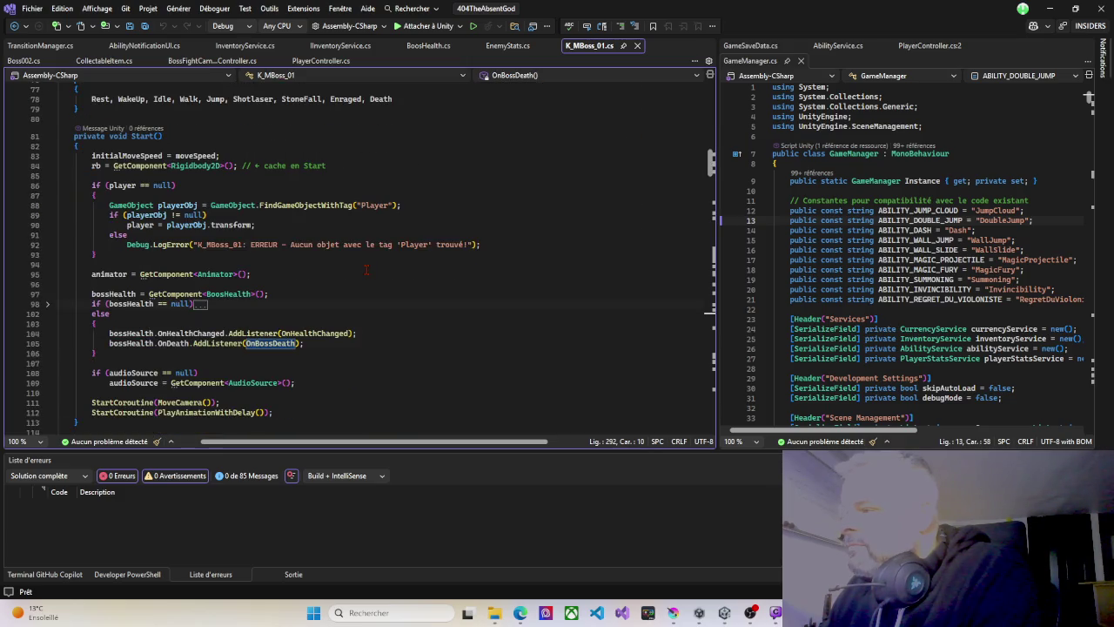
{"action": "scroll", "coordinate": [366, 269], "scroll_direction": "down", "scroll_amount": 5}
{"action": "scroll", "coordinate": [366, 269], "scroll_direction": "down", "scroll_amount": 7}
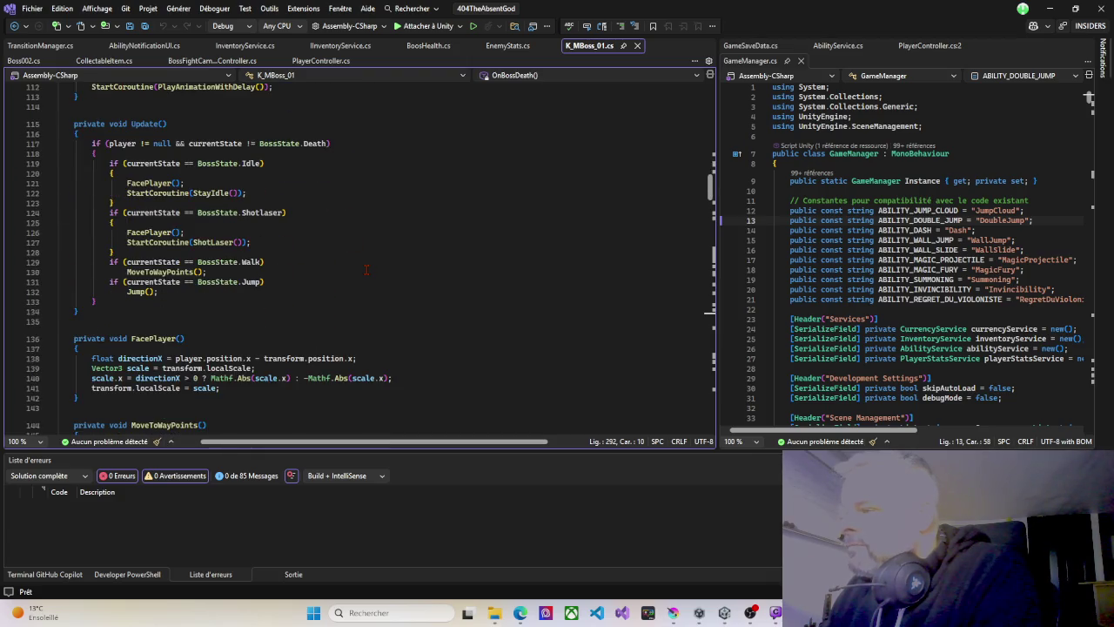
{"action": "left_click", "coordinate": [130, 292]}
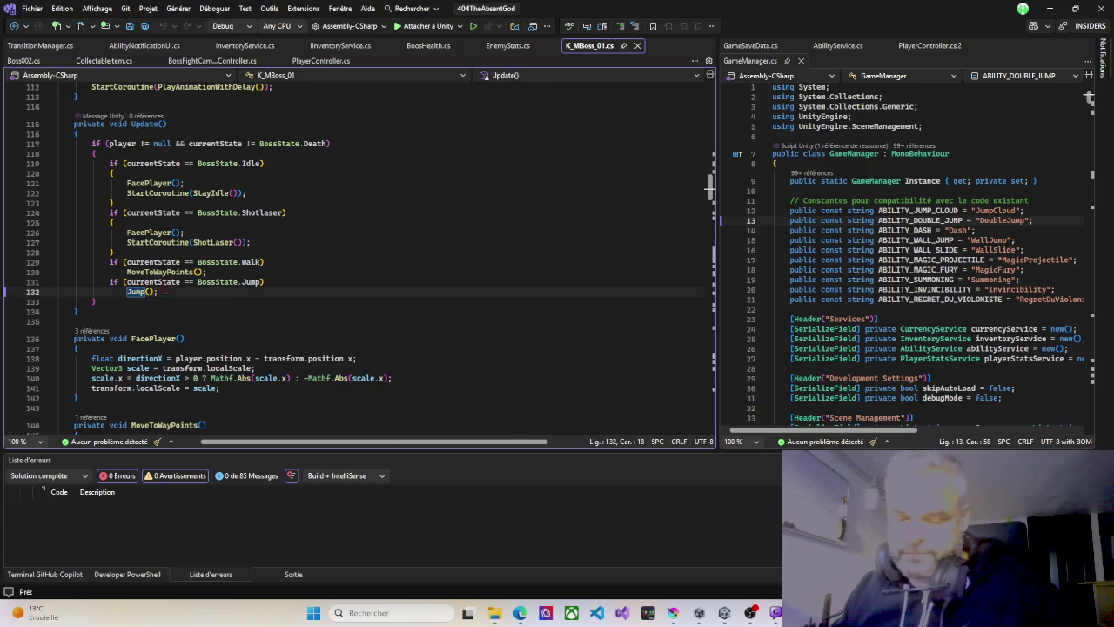
{"action": "key", "text": "F12"}
Scroll down to JumpToNextWaypoint's landing block and place the caret after isGrounded = true.
{"action": "scroll", "coordinate": [299, 309], "scroll_direction": "down", "scroll_amount": 2}
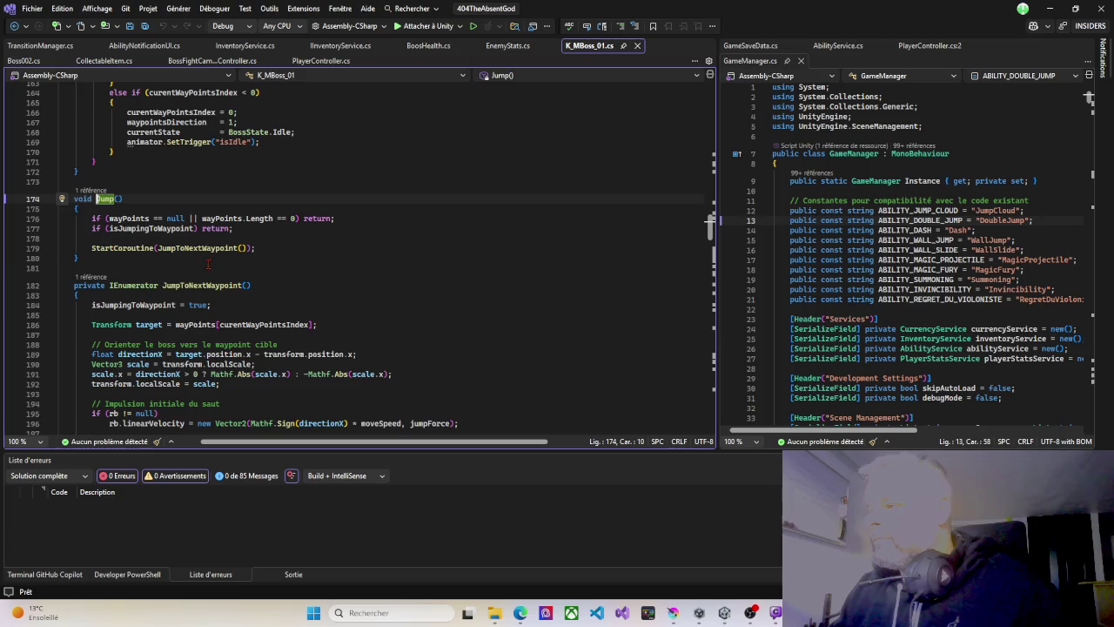
{"action": "scroll", "coordinate": [207, 267], "scroll_direction": "down", "scroll_amount": 3}
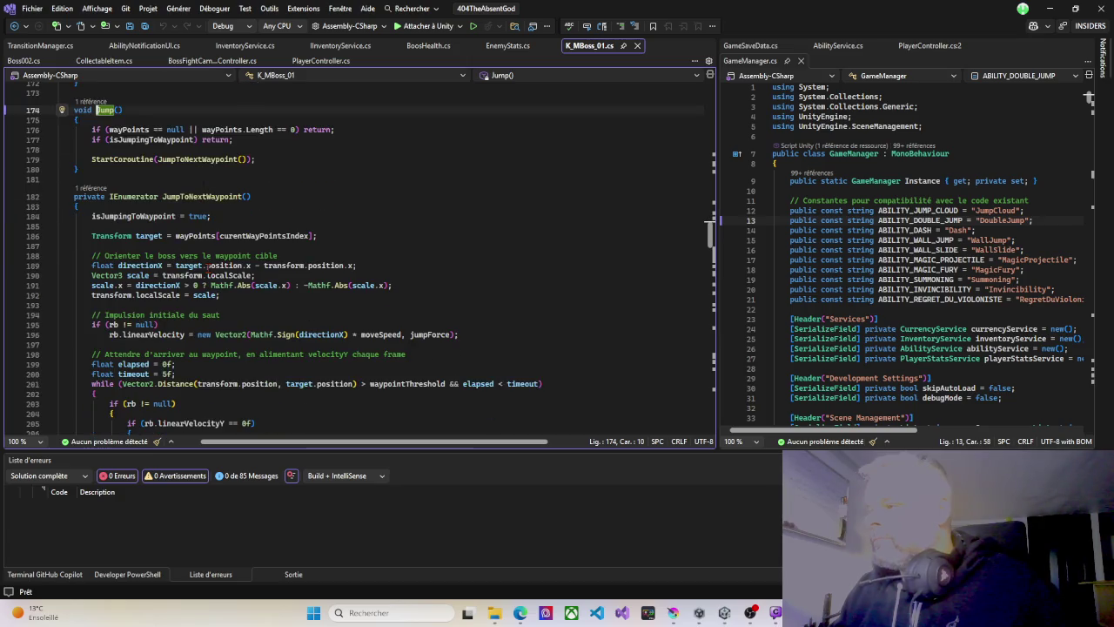
{"action": "scroll", "coordinate": [230, 301], "scroll_direction": "down", "scroll_amount": 1}
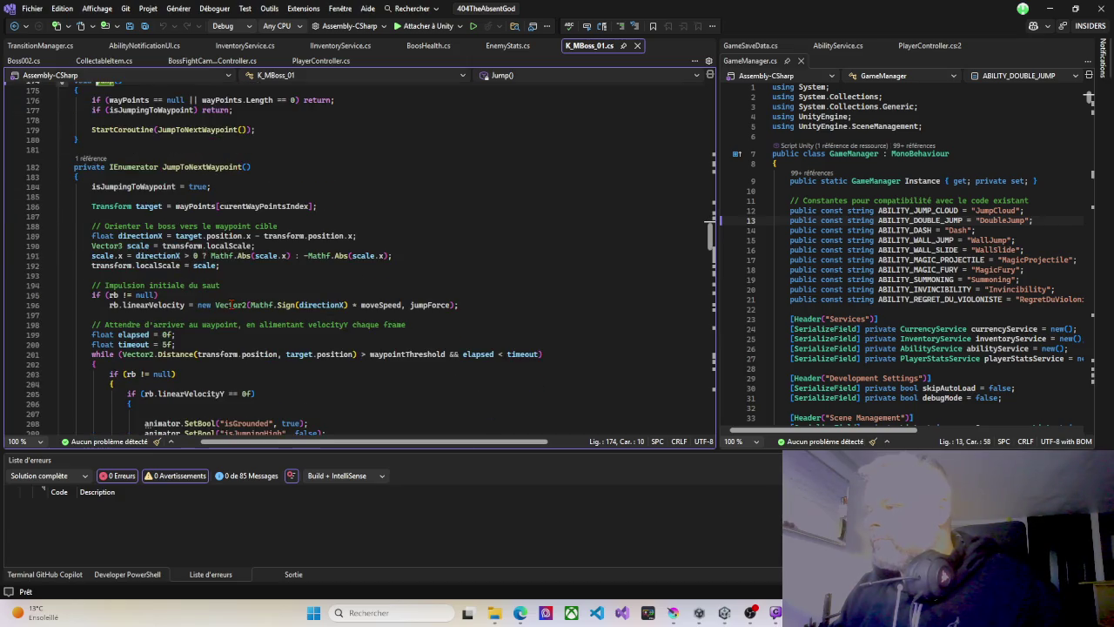
{"action": "scroll", "coordinate": [191, 298], "scroll_direction": "down", "scroll_amount": 2}
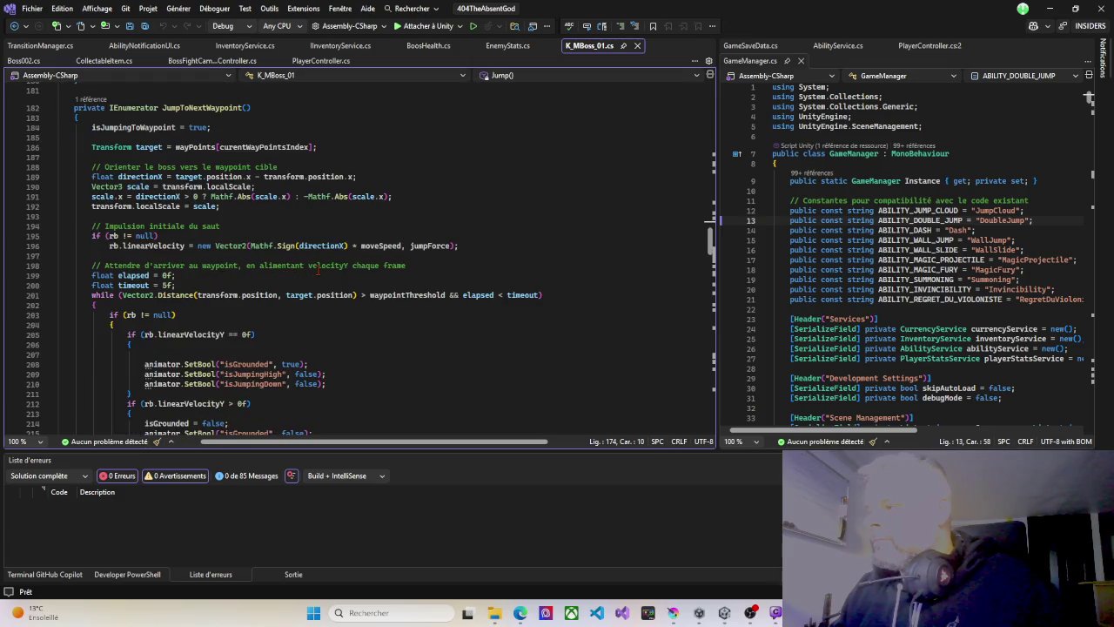
{"action": "scroll", "coordinate": [340, 274], "scroll_direction": "down", "scroll_amount": 6}
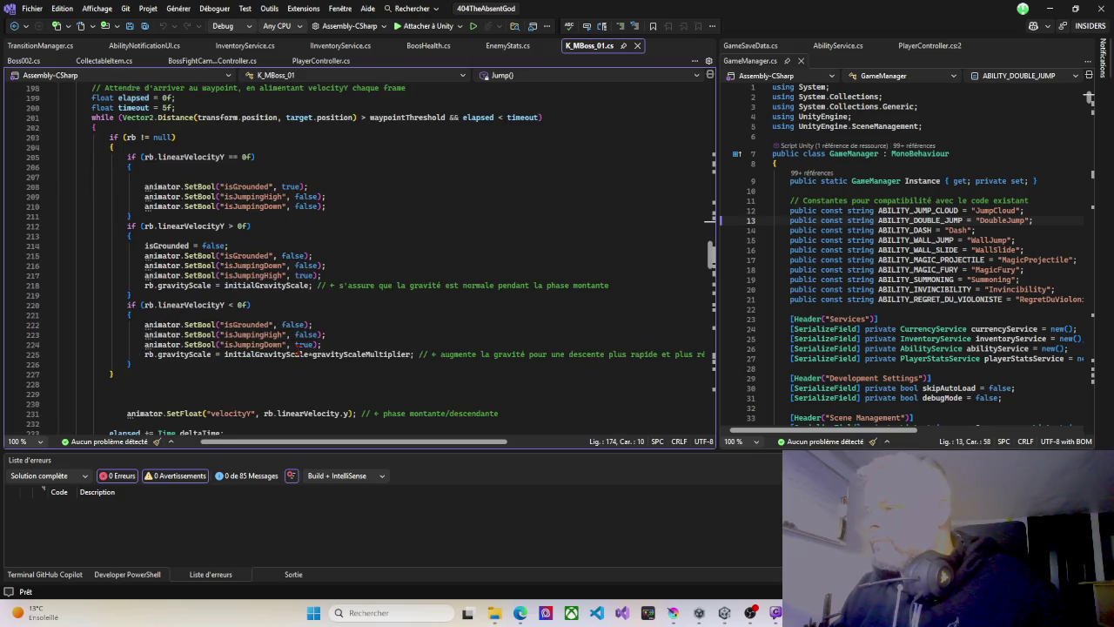
{"action": "scroll", "coordinate": [297, 350], "scroll_direction": "down", "scroll_amount": 3}
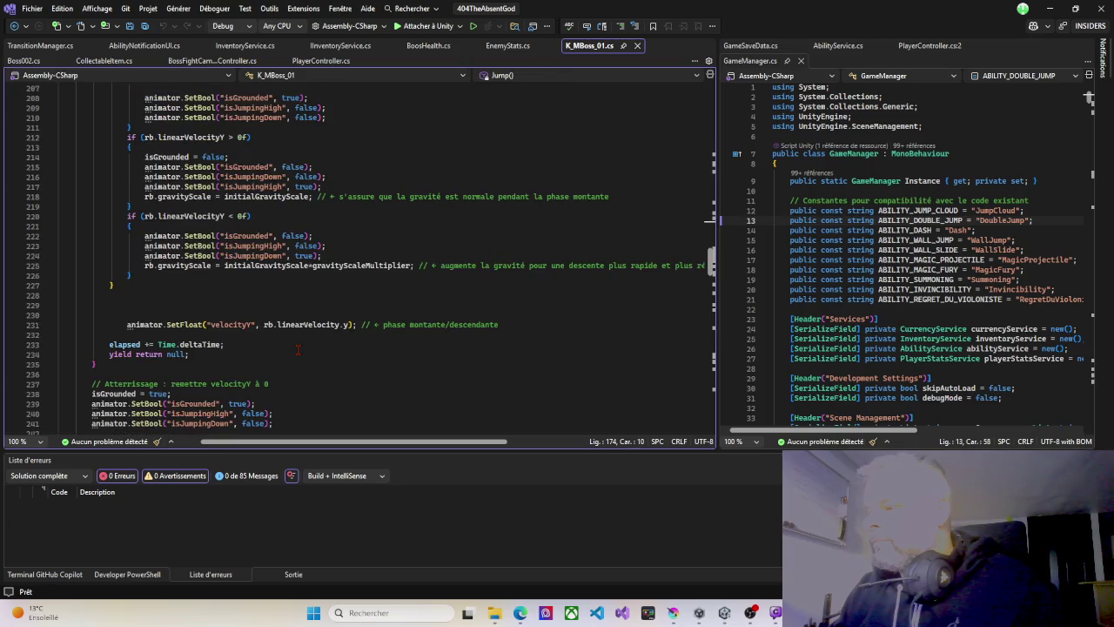
{"action": "scroll", "coordinate": [297, 350], "scroll_direction": "down", "scroll_amount": 4}
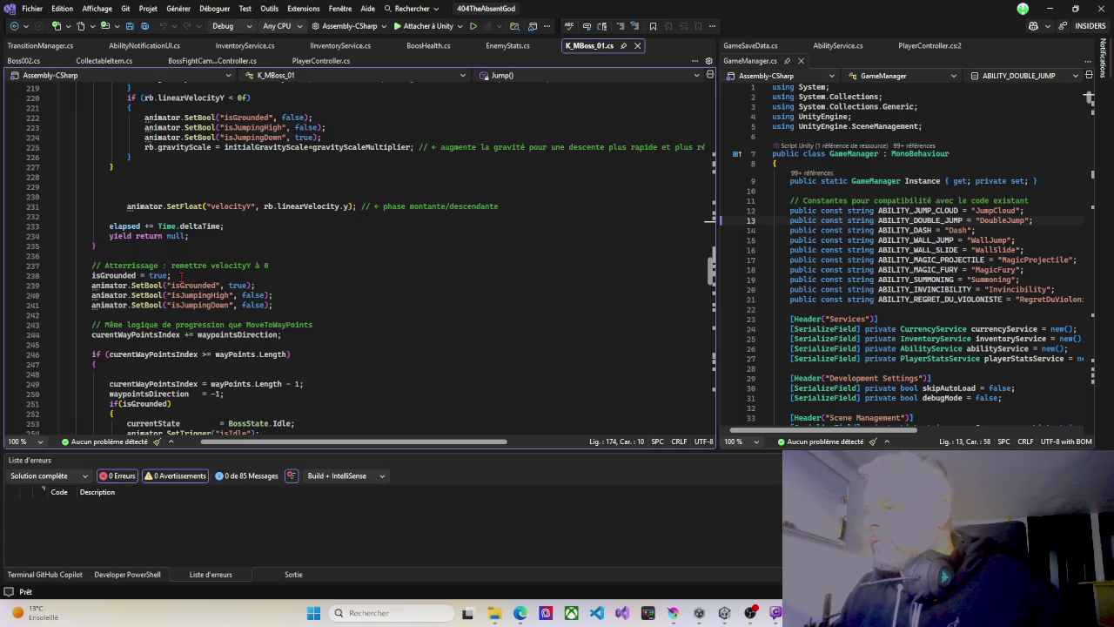
{"action": "left_click", "coordinate": [180, 276]}
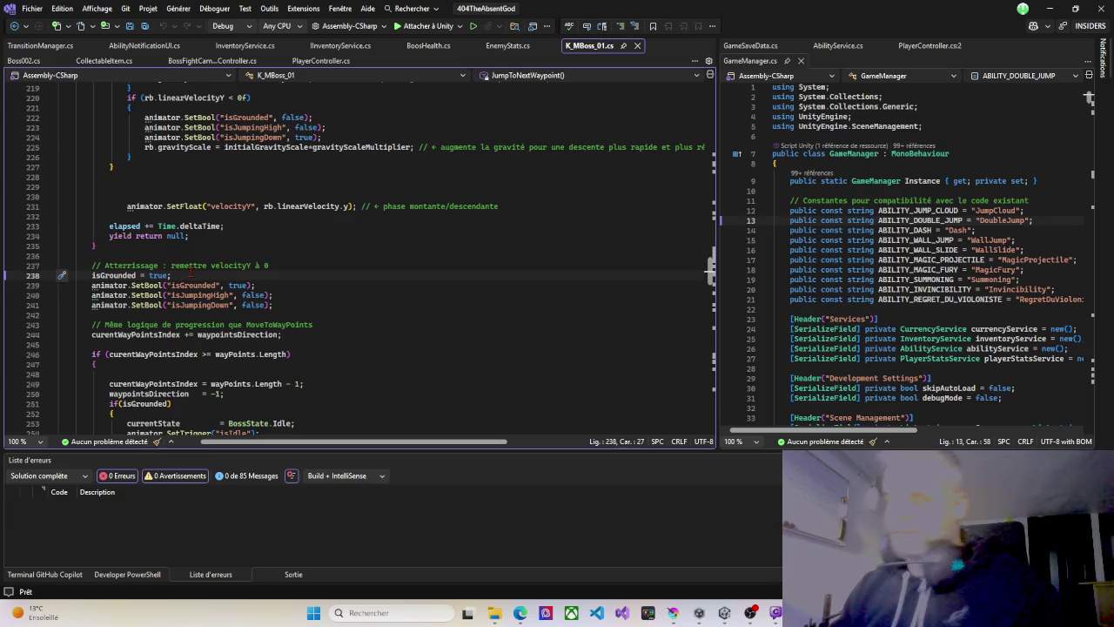
On a new line after isGrounded = true, autocomplete 'instant' into an Instantiate call.
{"action": "key", "text": "Return"}
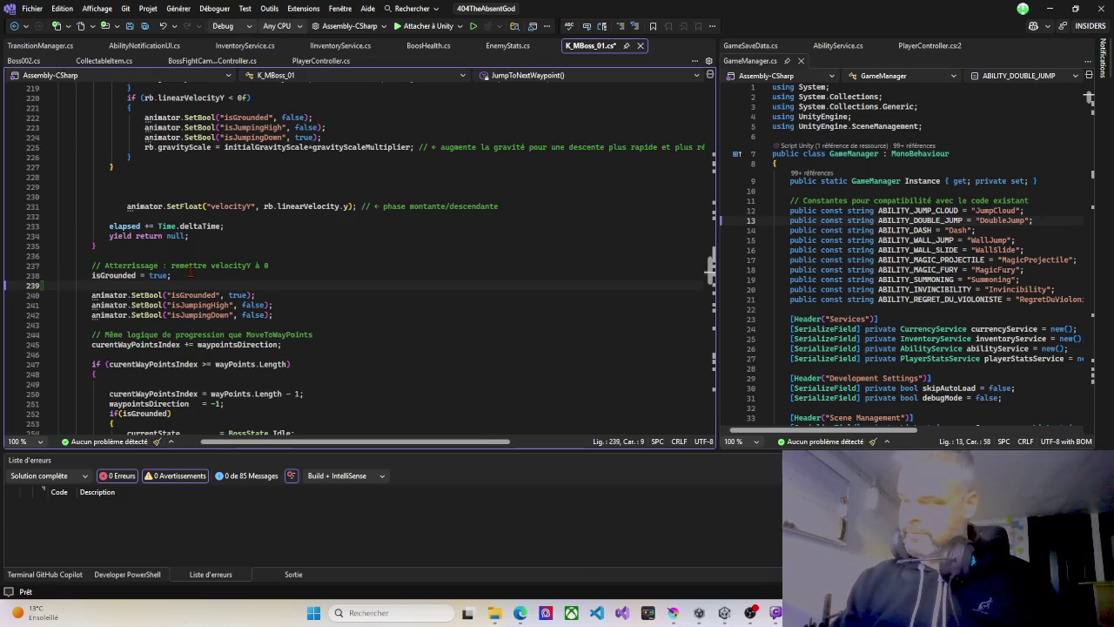
{"action": "type", "text": "i"}
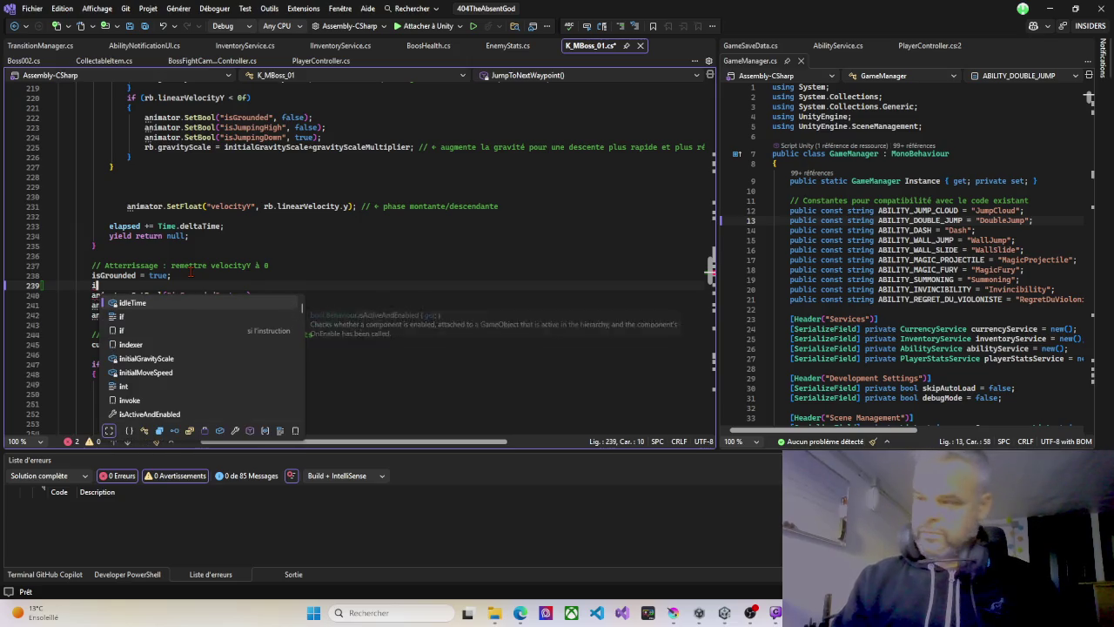
{"action": "type", "text": "nstant"}
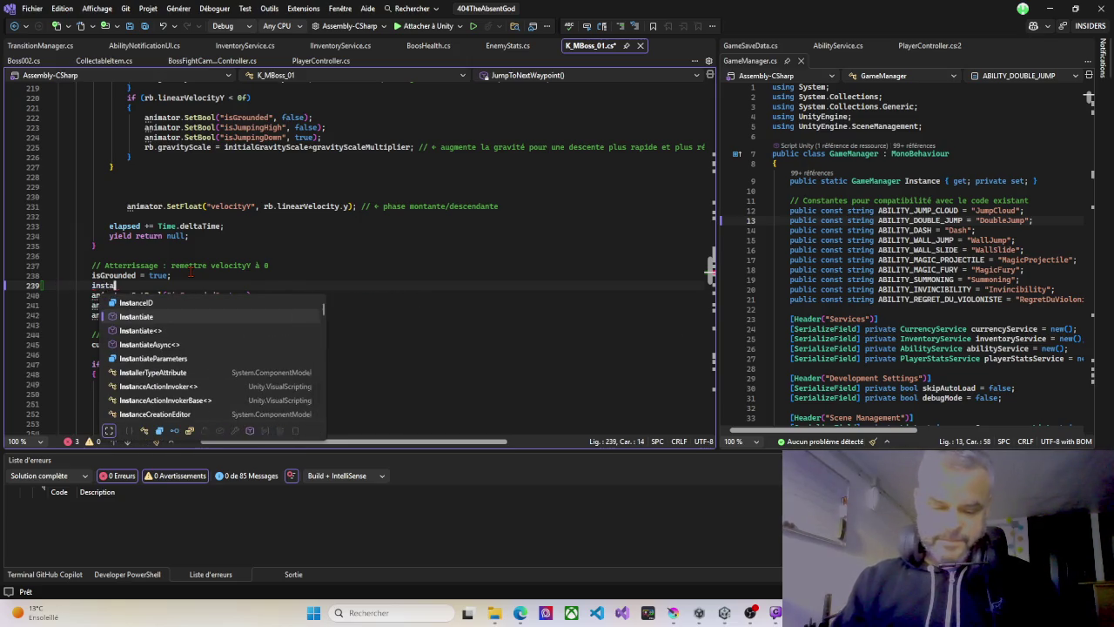
{"action": "key", "text": "Tab"}
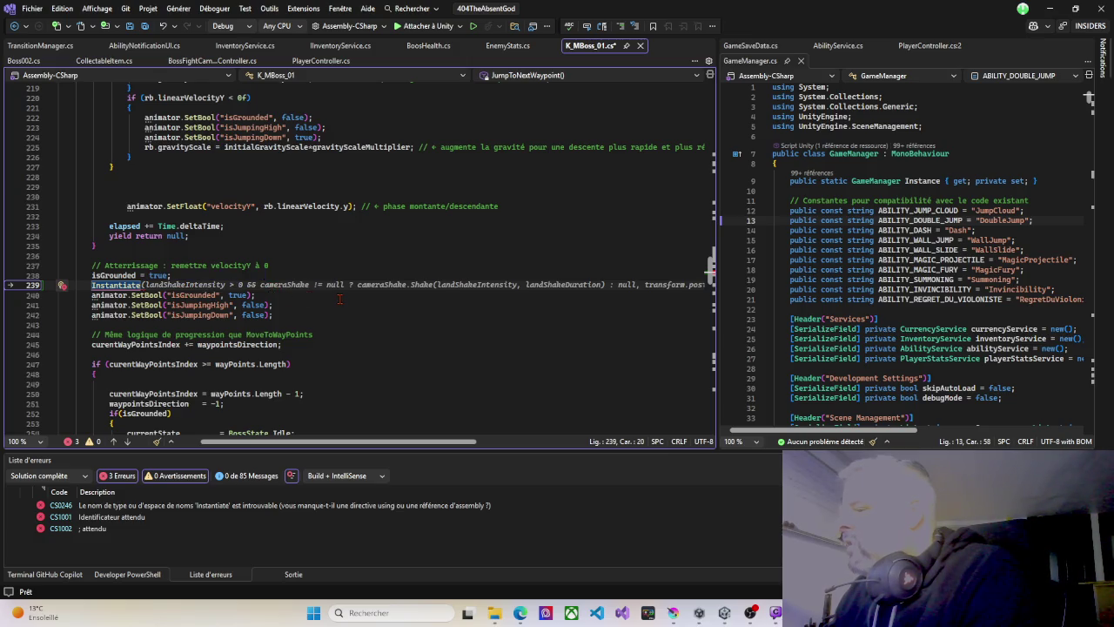
{"action": "scroll", "coordinate": [340, 300], "scroll_direction": "up", "scroll_amount": 20}
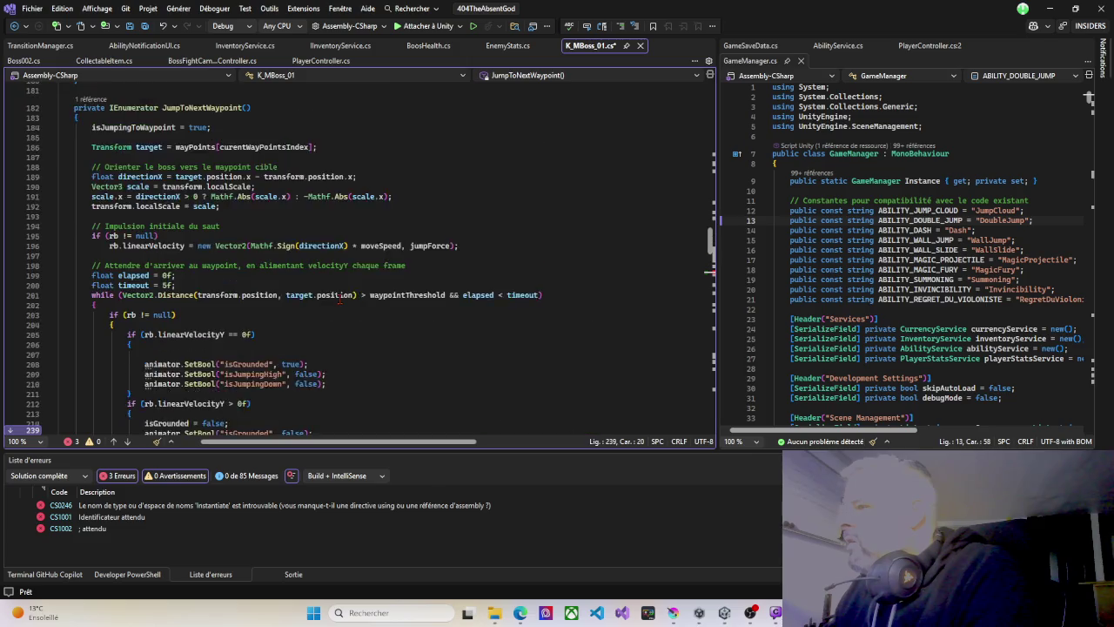
Scroll up to the visual effects fields and duplicate the moveEffect declaration line.
{"action": "scroll", "coordinate": [340, 299], "scroll_direction": "up", "scroll_amount": 5}
{"action": "scroll", "coordinate": [339, 299], "scroll_direction": "up", "scroll_amount": 20}
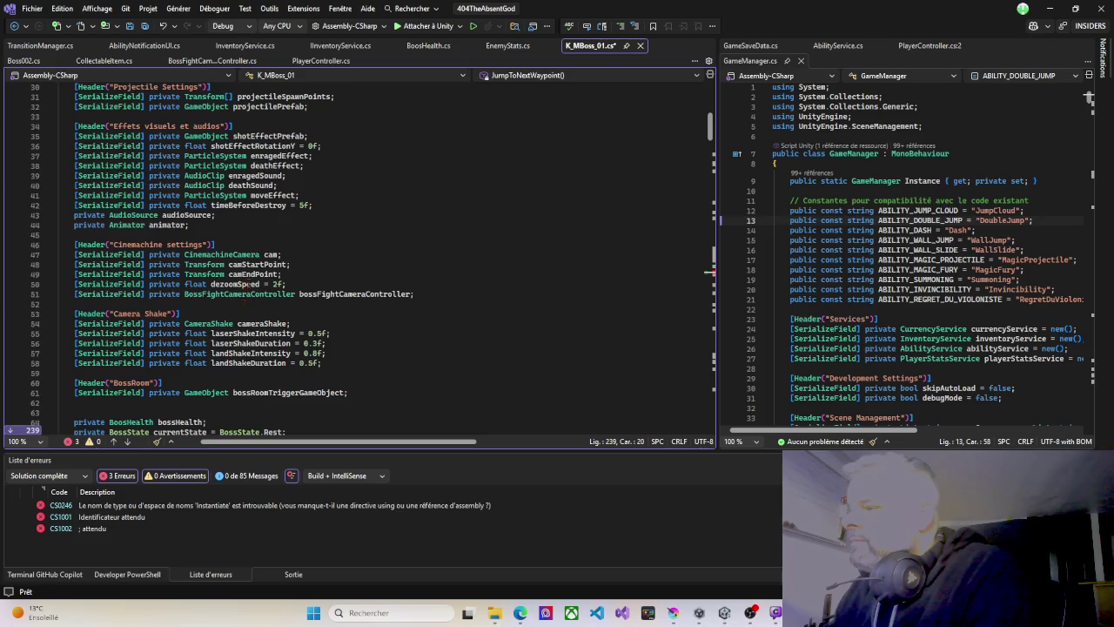
{"action": "scroll", "coordinate": [243, 256], "scroll_direction": "up", "scroll_amount": 2}
{"action": "scroll", "coordinate": [245, 254], "scroll_direction": "up", "scroll_amount": 2}
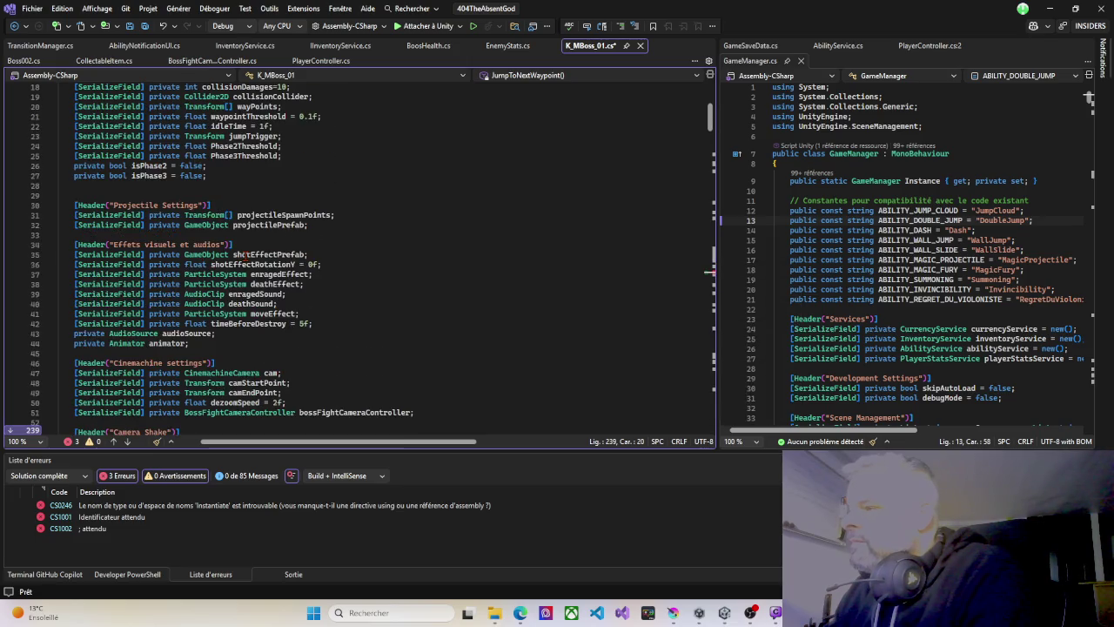
{"action": "scroll", "coordinate": [237, 254], "scroll_direction": "up", "scroll_amount": 2}
{"action": "scroll", "coordinate": [245, 255], "scroll_direction": "up", "scroll_amount": 2}
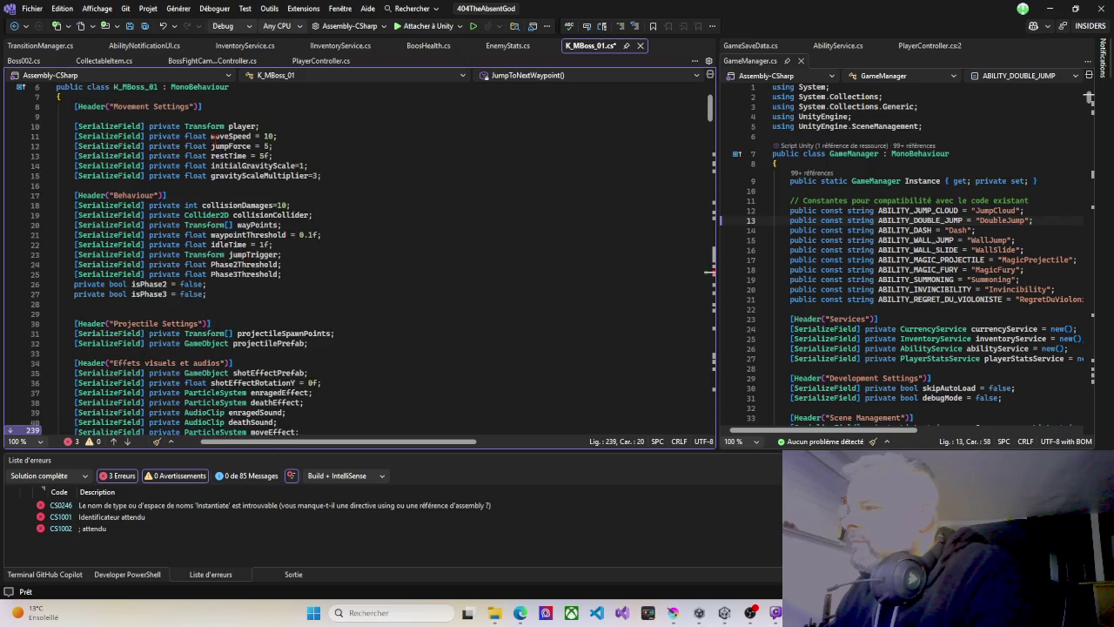
{"action": "scroll", "coordinate": [233, 255], "scroll_direction": "down", "scroll_amount": 4}
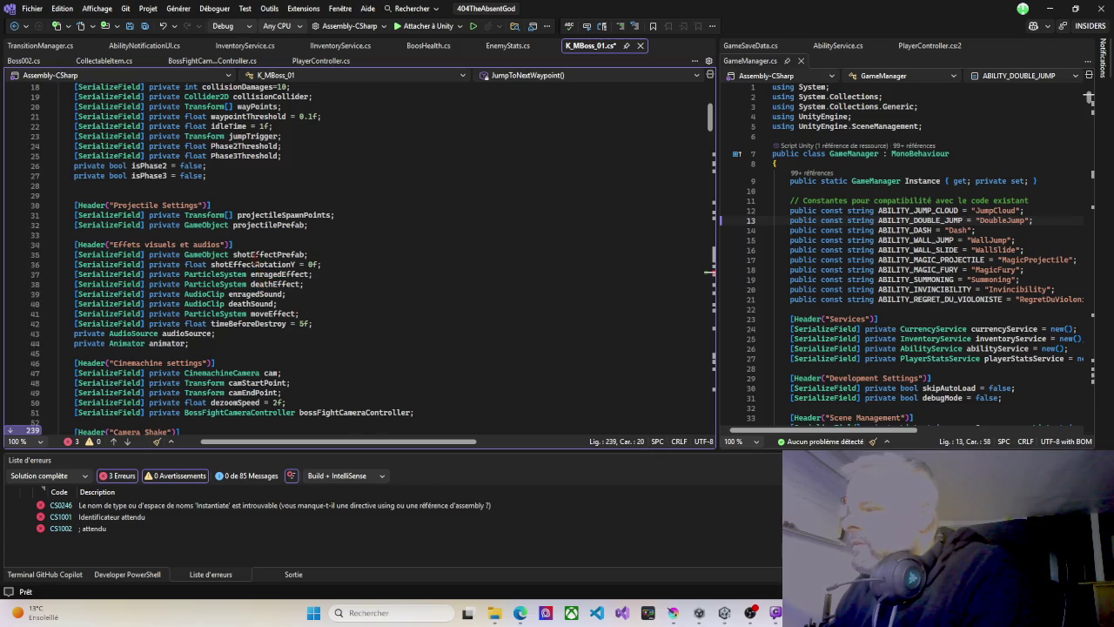
{"action": "mouse_move", "coordinate": [272, 286]}
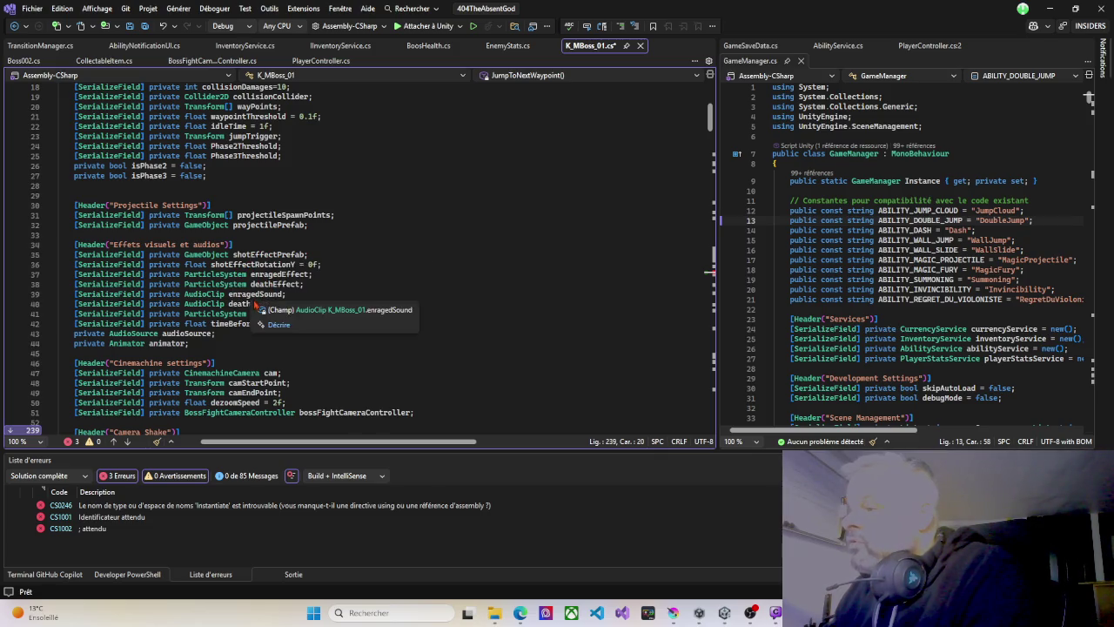
{"action": "mouse_move", "coordinate": [223, 319]}
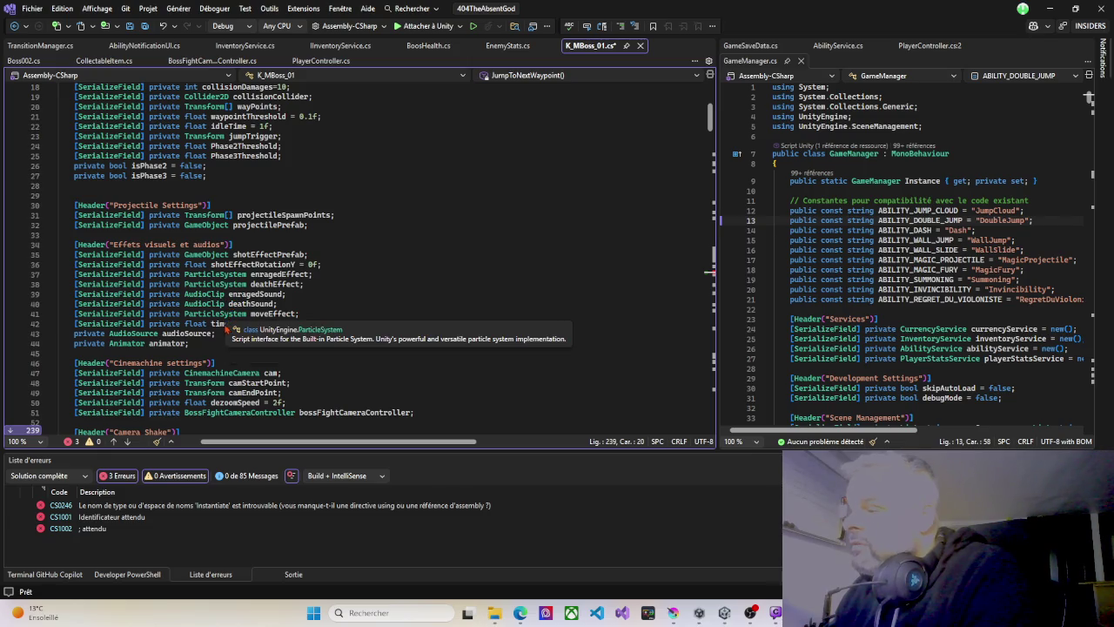
{"action": "left_click", "coordinate": [313, 315]}
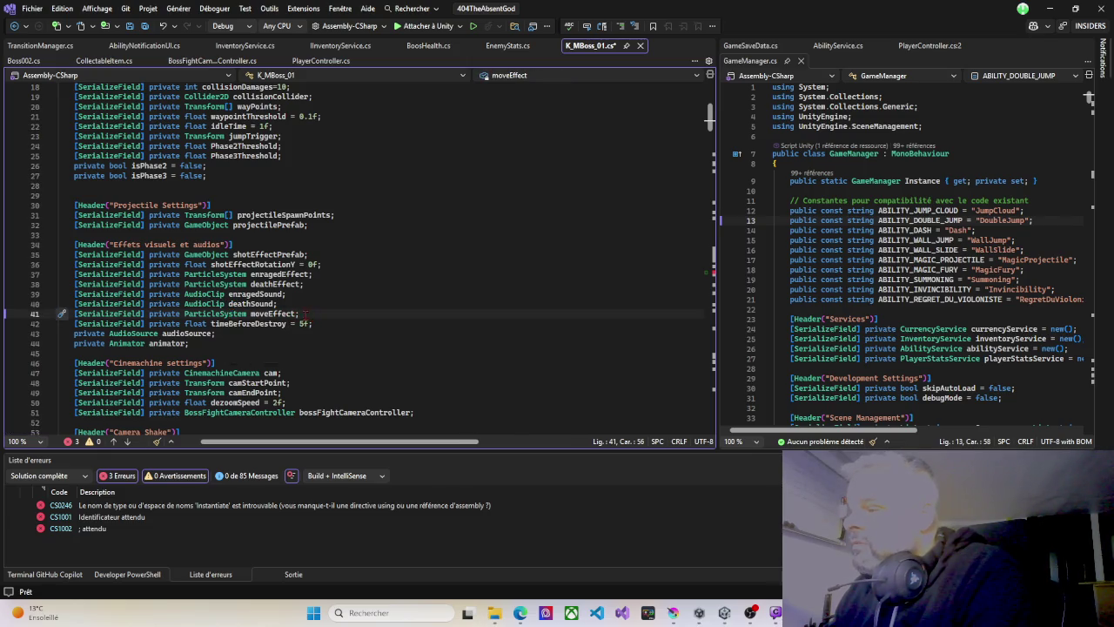
{"action": "left_click_drag", "start_coordinate": [310, 315], "coordinate": [71, 315]}
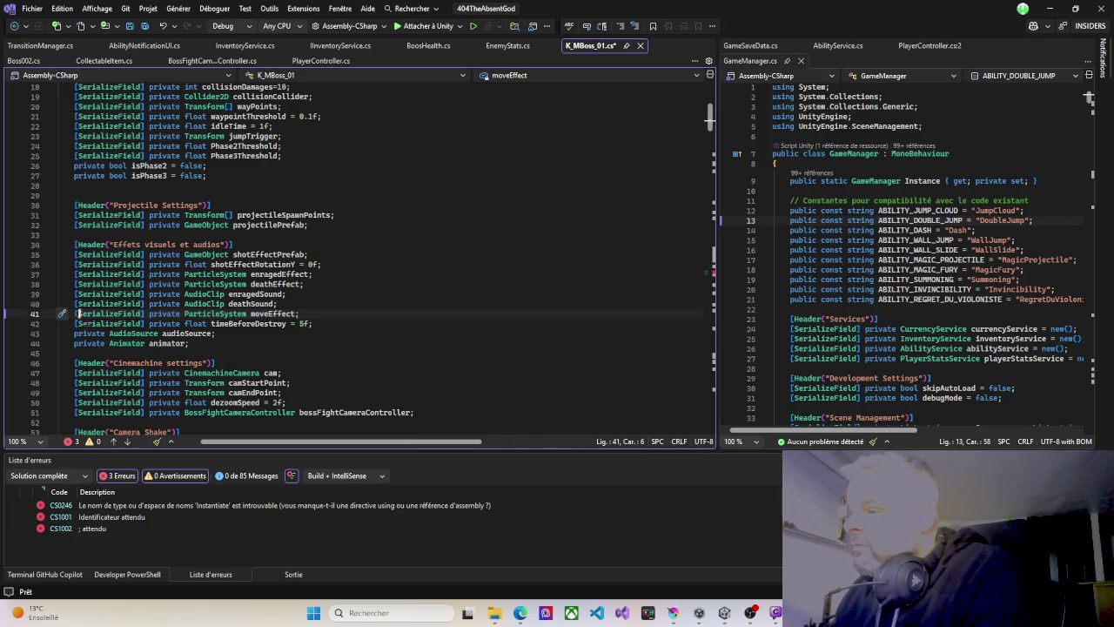
{"action": "left_click", "coordinate": [233, 317]}
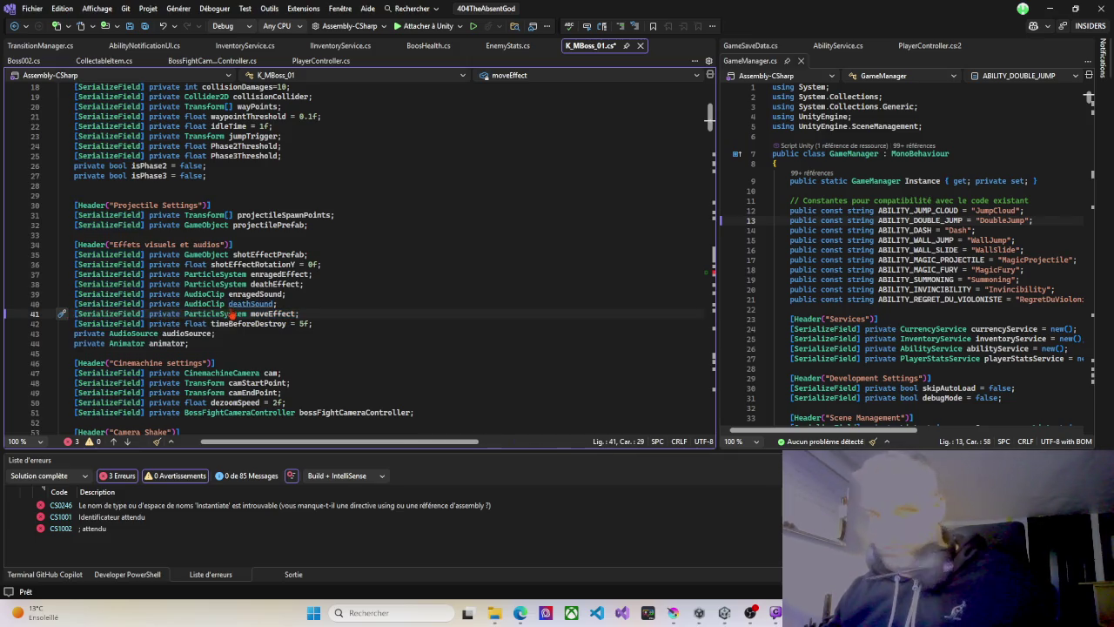
{"action": "key", "text": "ctrl+d"}
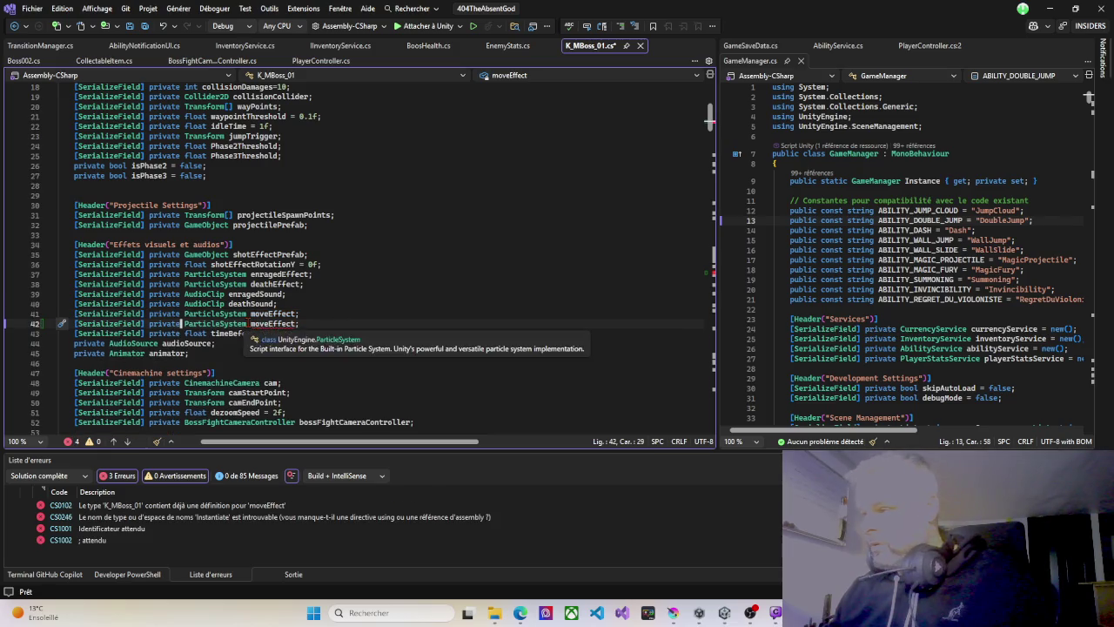
Turn the copied line into a GameObject field named jumpEffectPrefab.
{"action": "left_click_drag", "start_coordinate": [250, 324], "coordinate": [269, 324]}
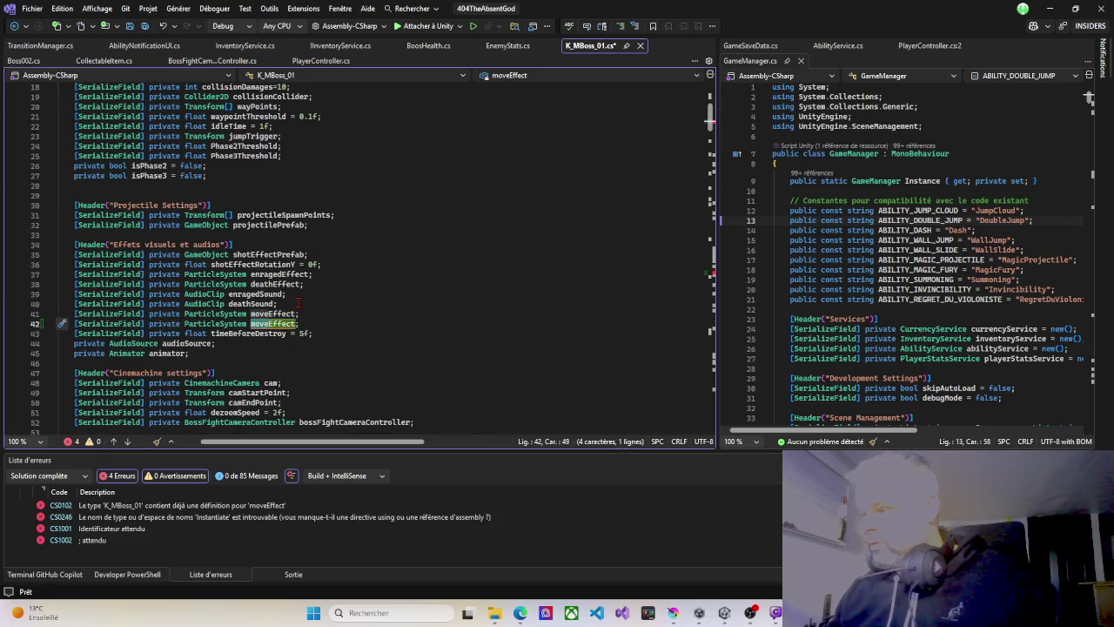
{"action": "type", "text": "jumpEffect"}
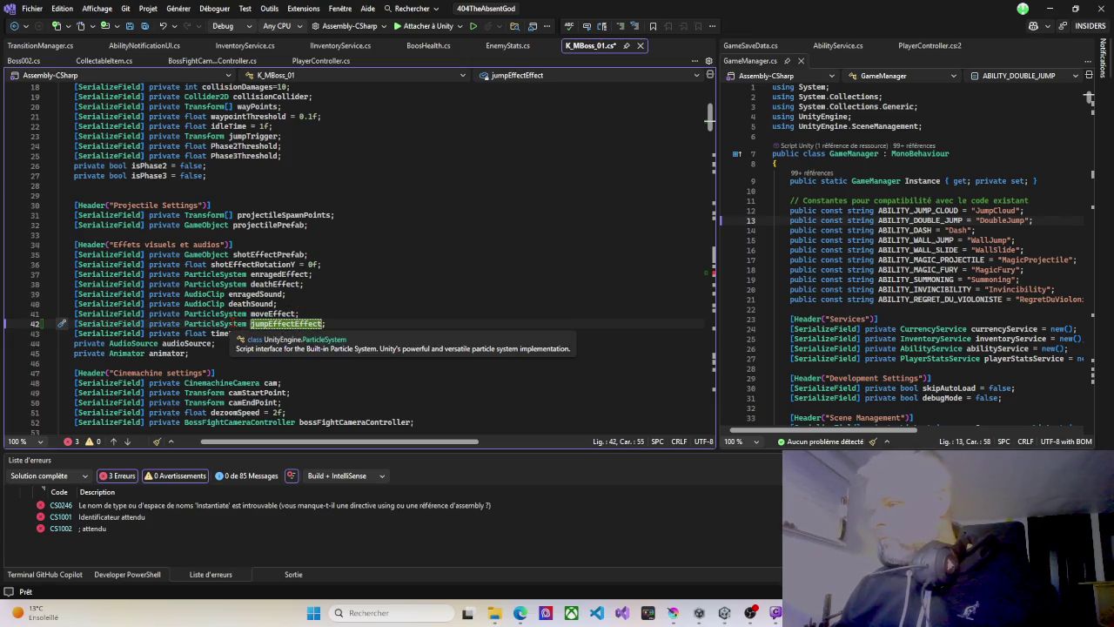
{"action": "left_click_drag", "start_coordinate": [187, 324], "coordinate": [238, 323]}
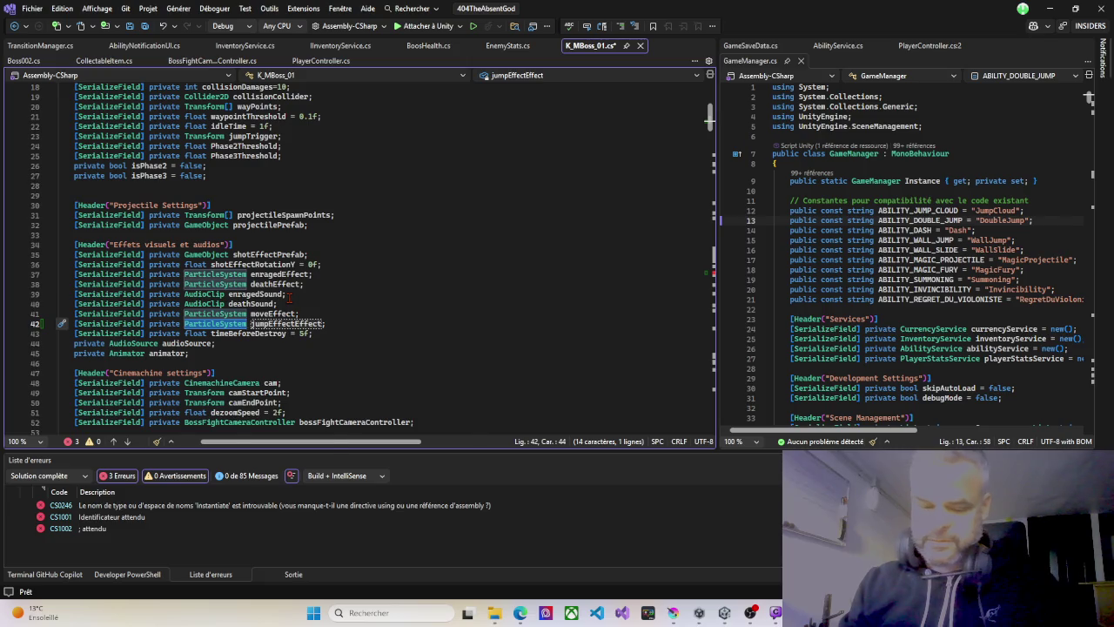
{"action": "type", "text": "Prefab"}
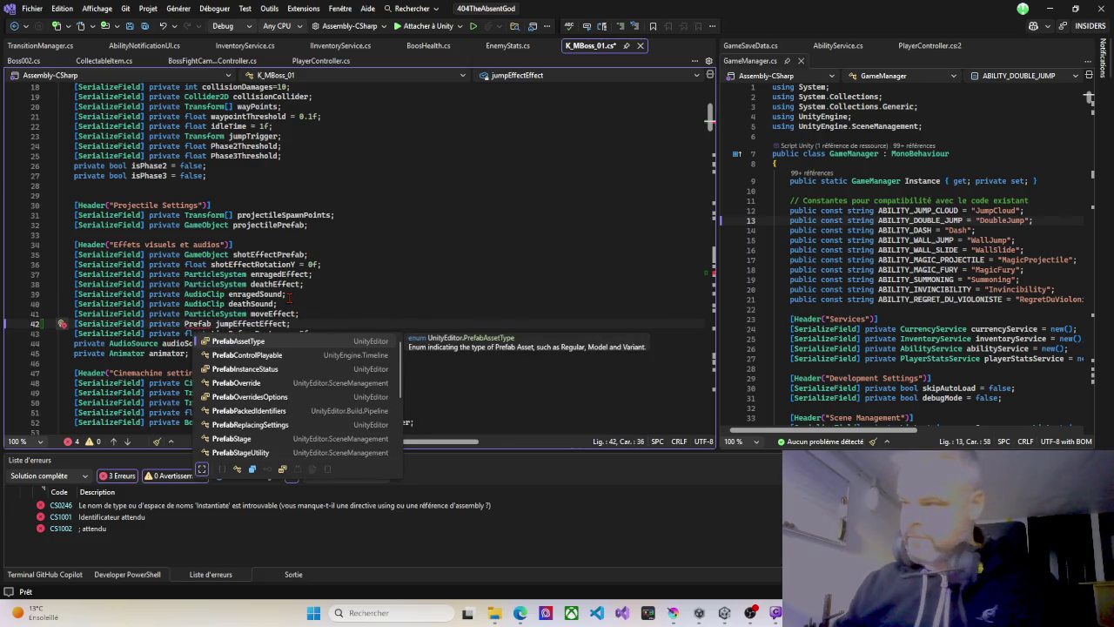
{"action": "mouse_move", "coordinate": [212, 324]}
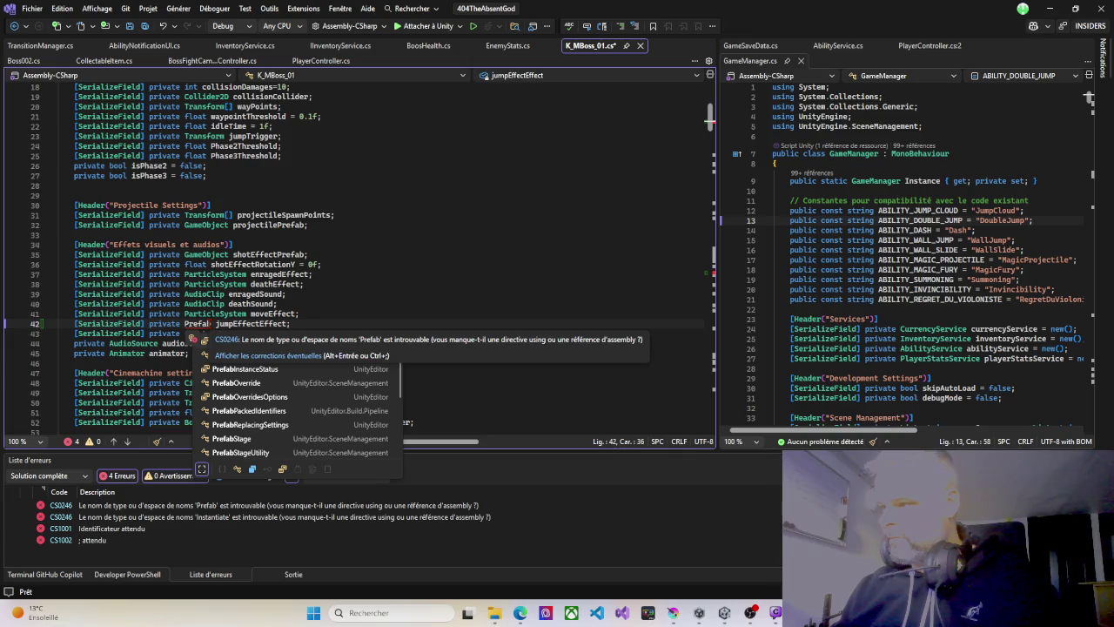
{"action": "left_click_drag", "start_coordinate": [184, 324], "coordinate": [201, 324]}
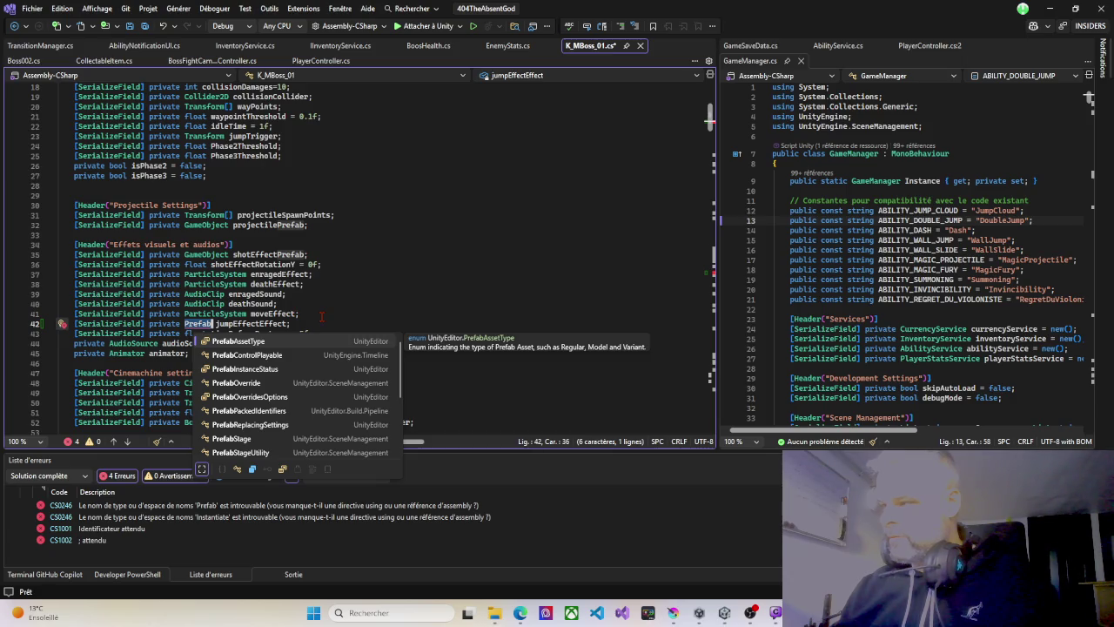
{"action": "type", "text": "Ga"}
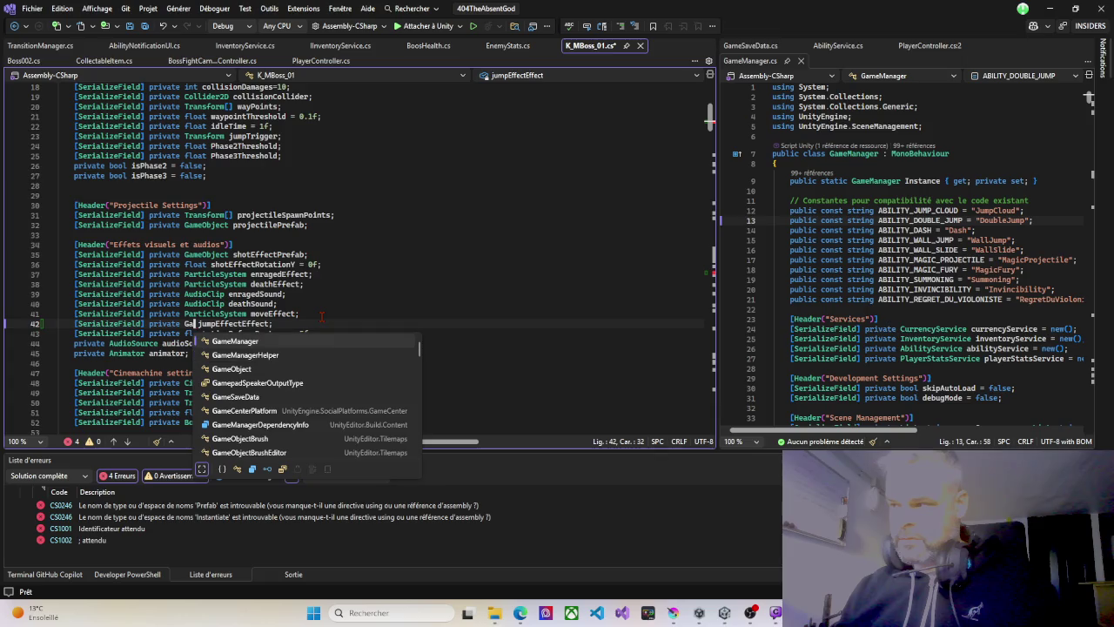
{"action": "double_click", "coordinate": [259, 373]}
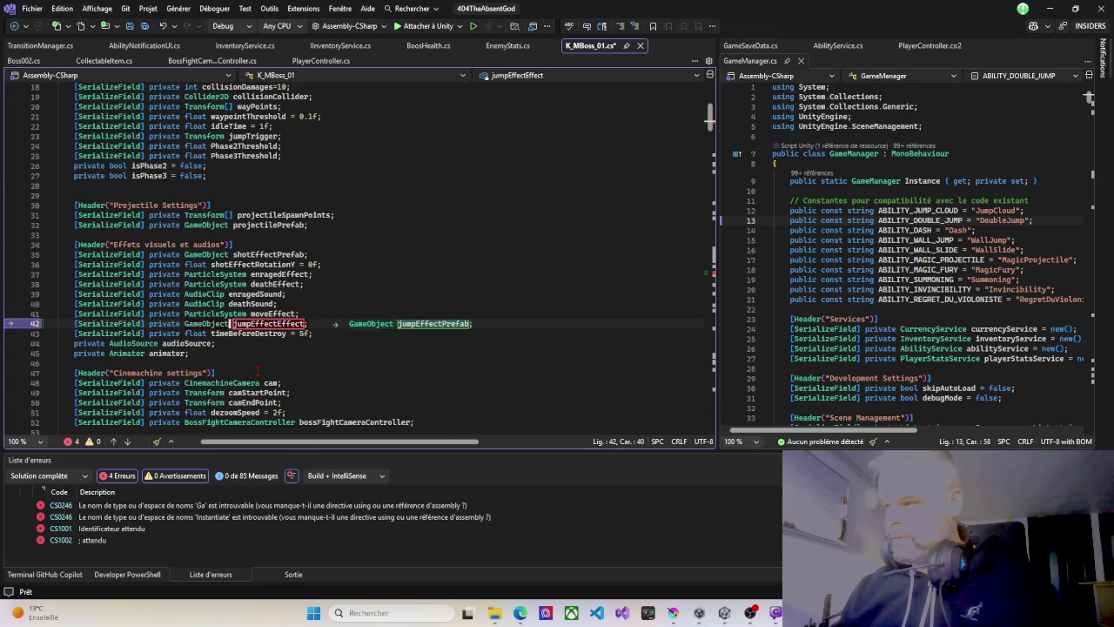
{"action": "key", "text": "Tab"}
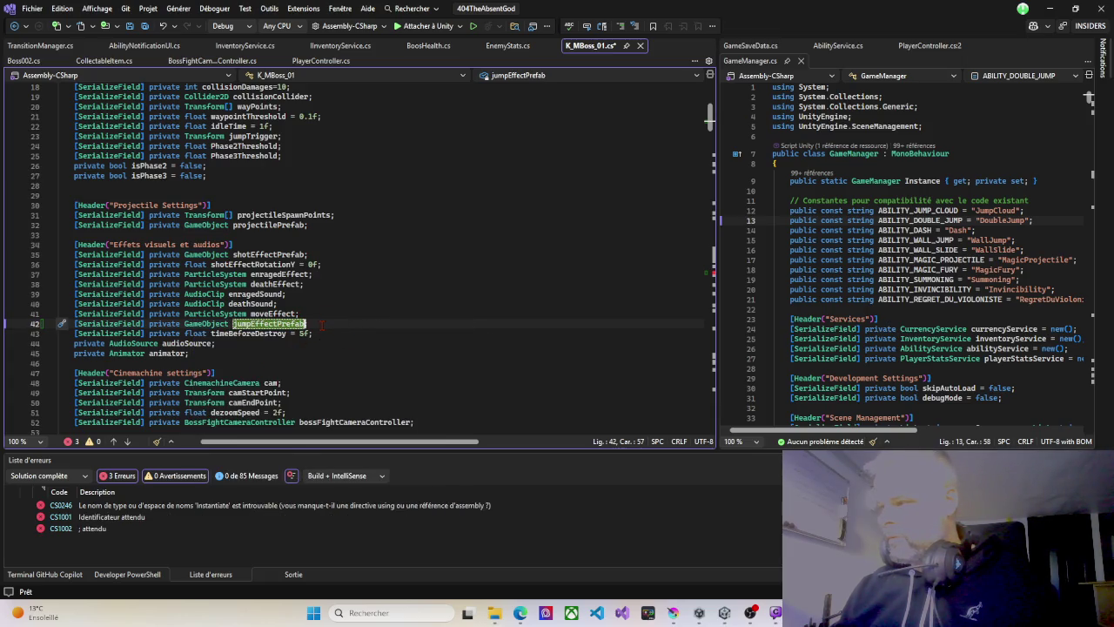
{"action": "type", "text": ";"}
Duplicate that line as a landingEffectPrefab field and save the script.
{"action": "key", "text": "ctrl+d"}
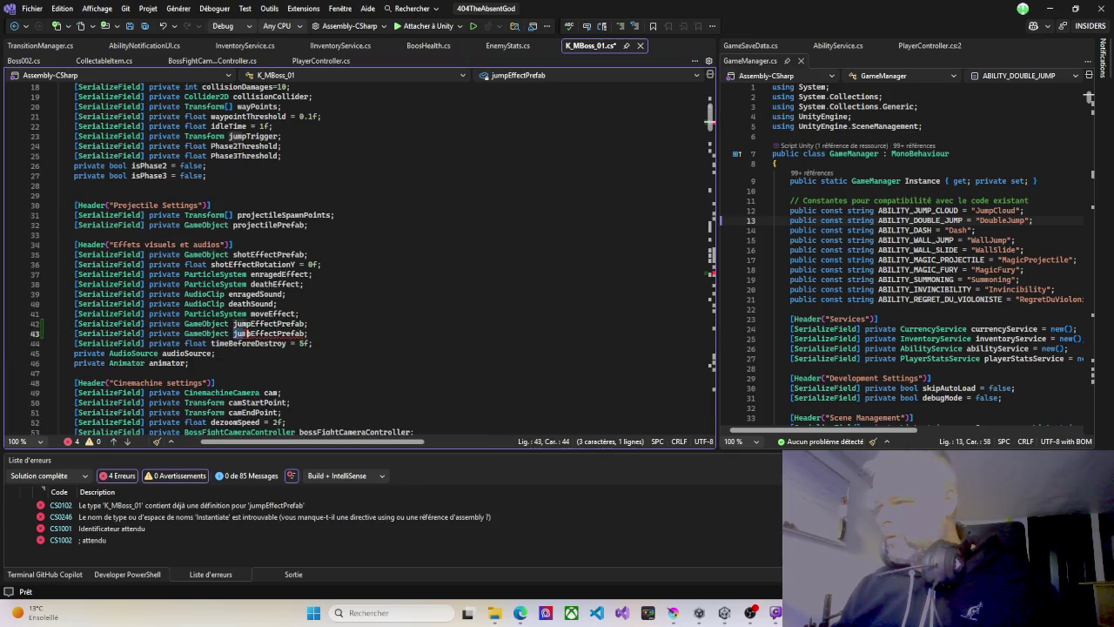
{"action": "left_click_drag", "start_coordinate": [251, 333], "coordinate": [233, 333]}
{"action": "type", "text": "landing"}
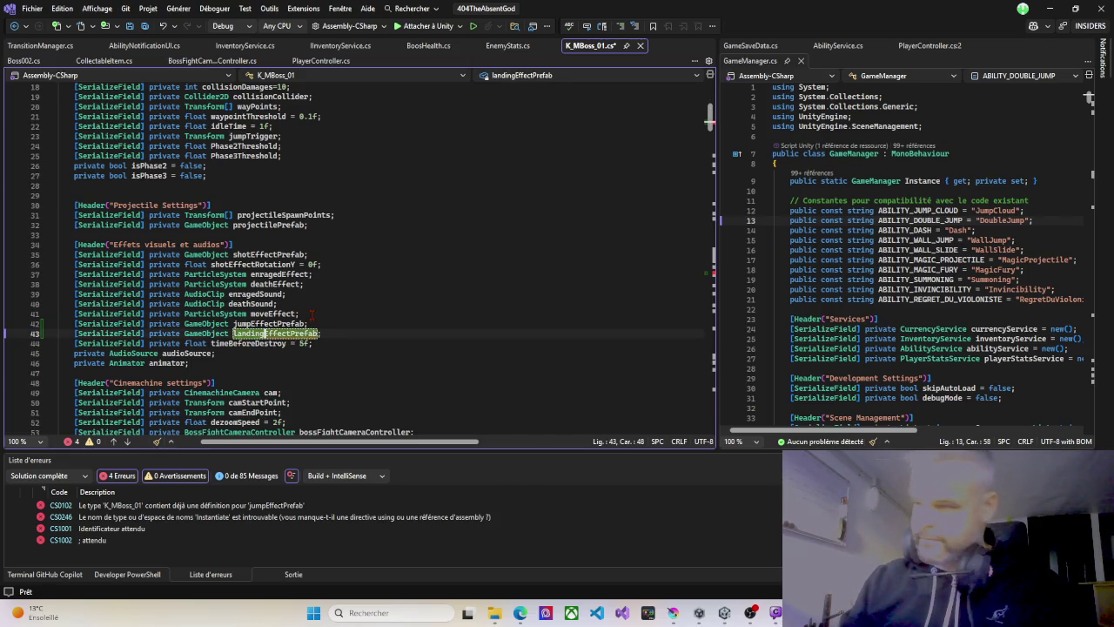
{"action": "key", "text": "ctrl+s"}
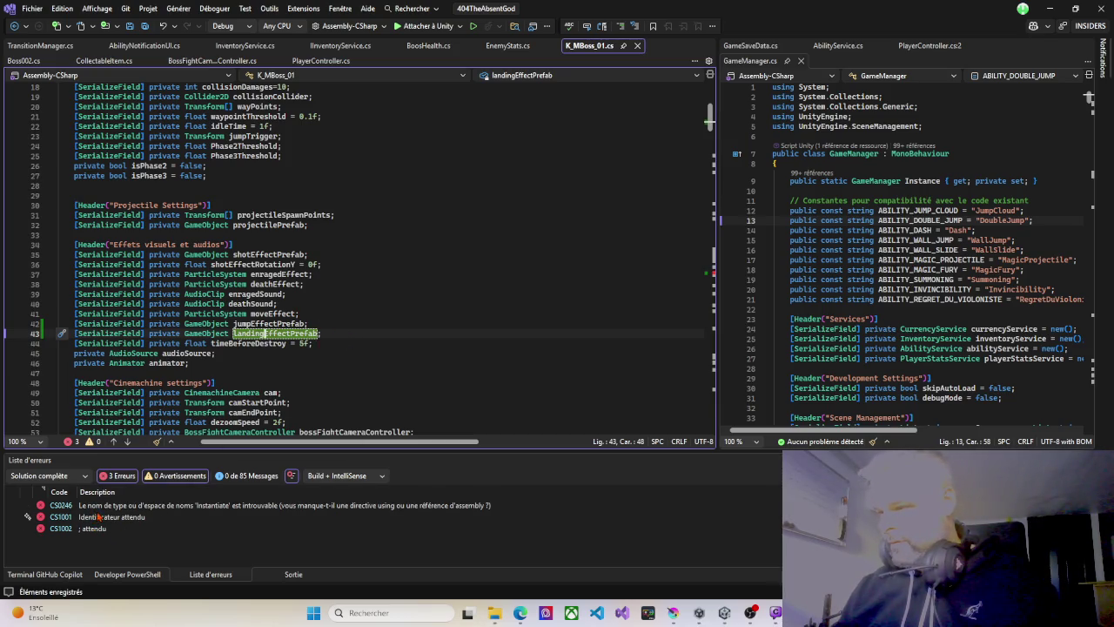
{"action": "double_click", "coordinate": [103, 509]}
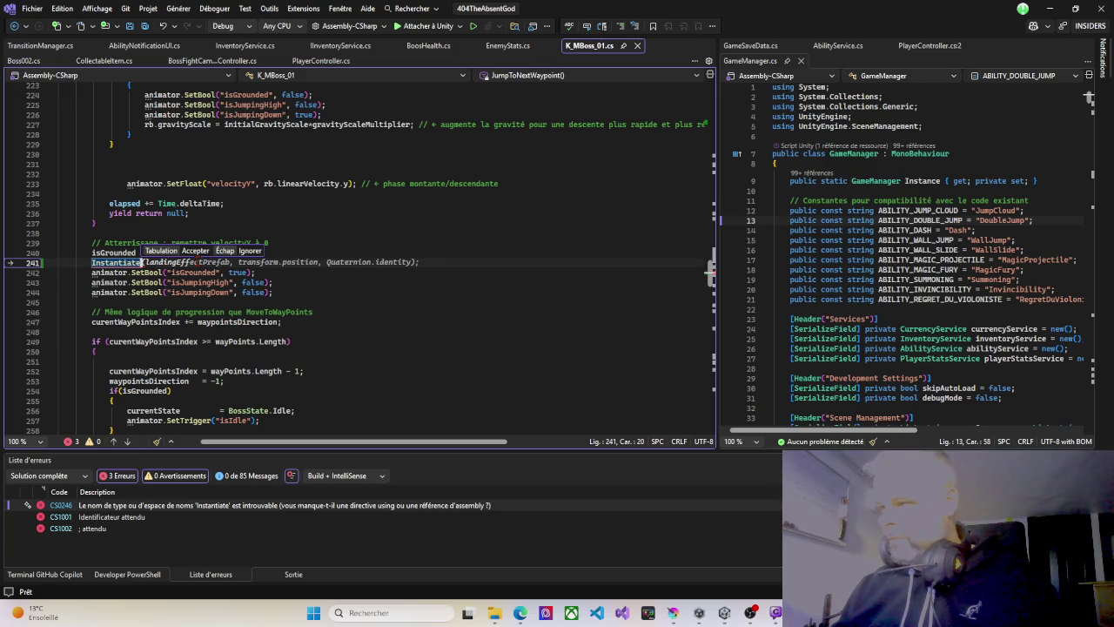
Accept the suggested Instantiate of landingEffectPrefab at the boss's position, save, and return to Unity.
{"action": "key", "text": "Tab"}
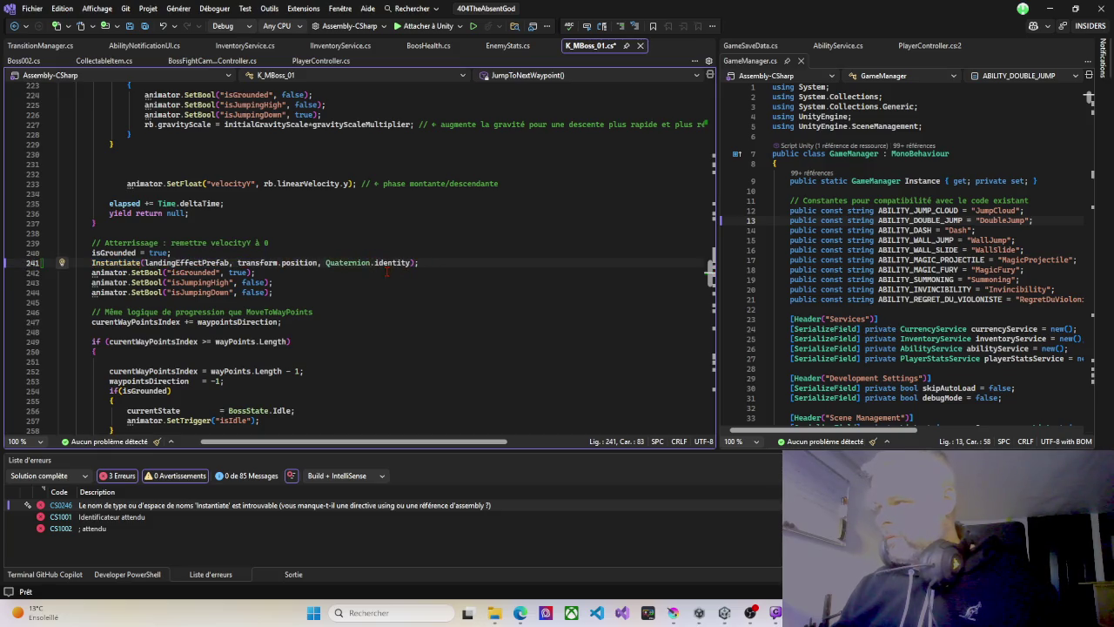
{"action": "key", "text": "ctrl+s"}
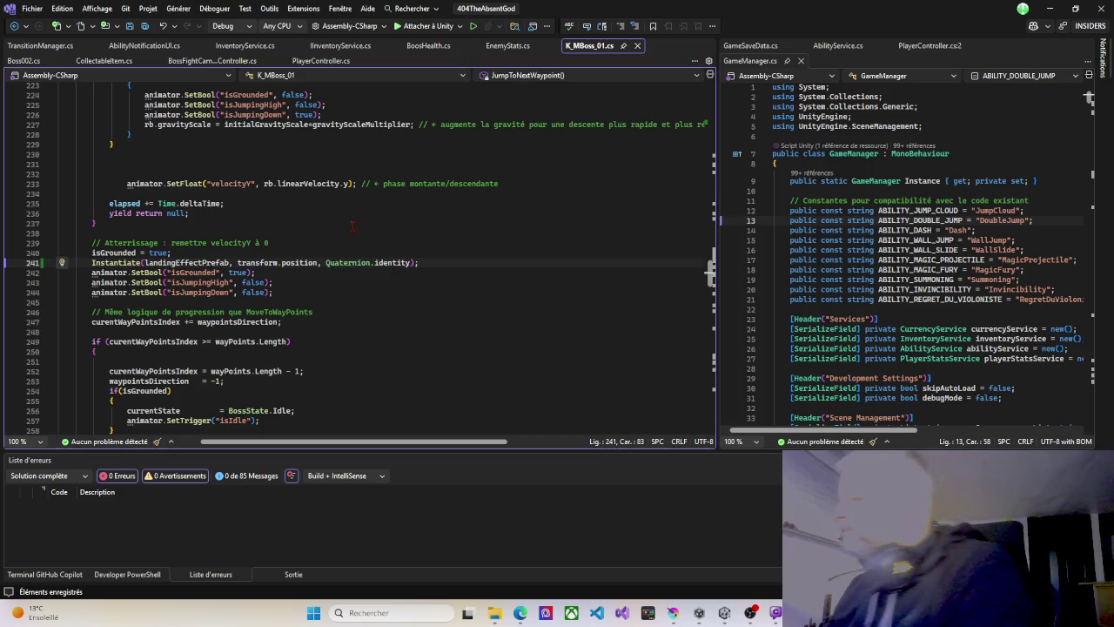
{"action": "key", "text": "alt+Tab"}
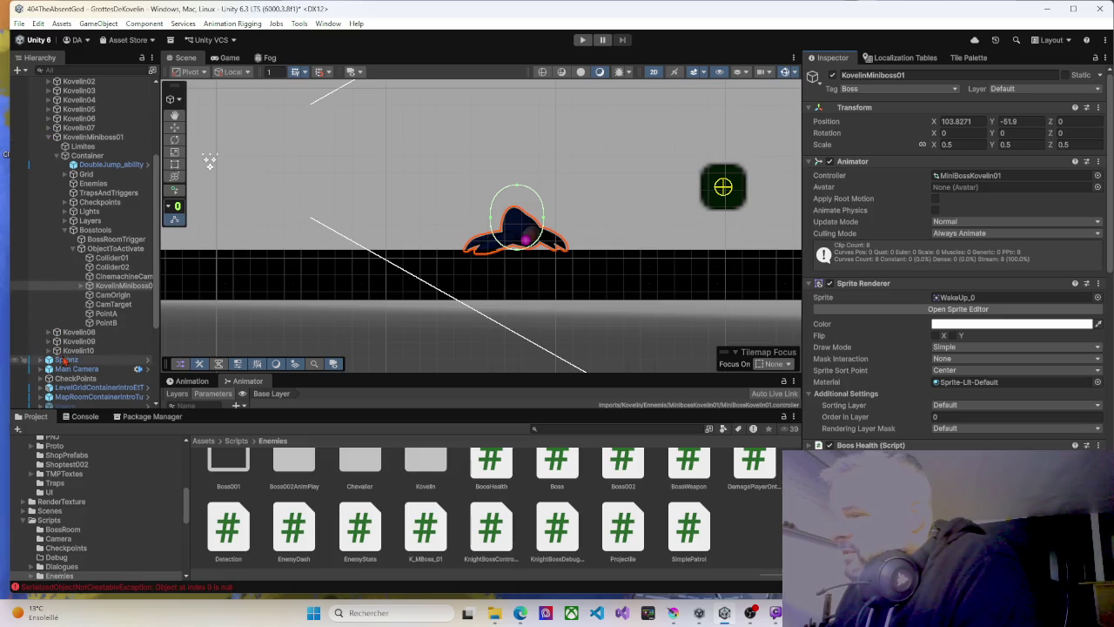
Move the SpronzUnity (1) player to the view and slide it left in the boss arena.
{"action": "left_click", "coordinate": [46, 360]}
{"action": "left_click", "coordinate": [40, 360]}
{"action": "double_click", "coordinate": [78, 368]}
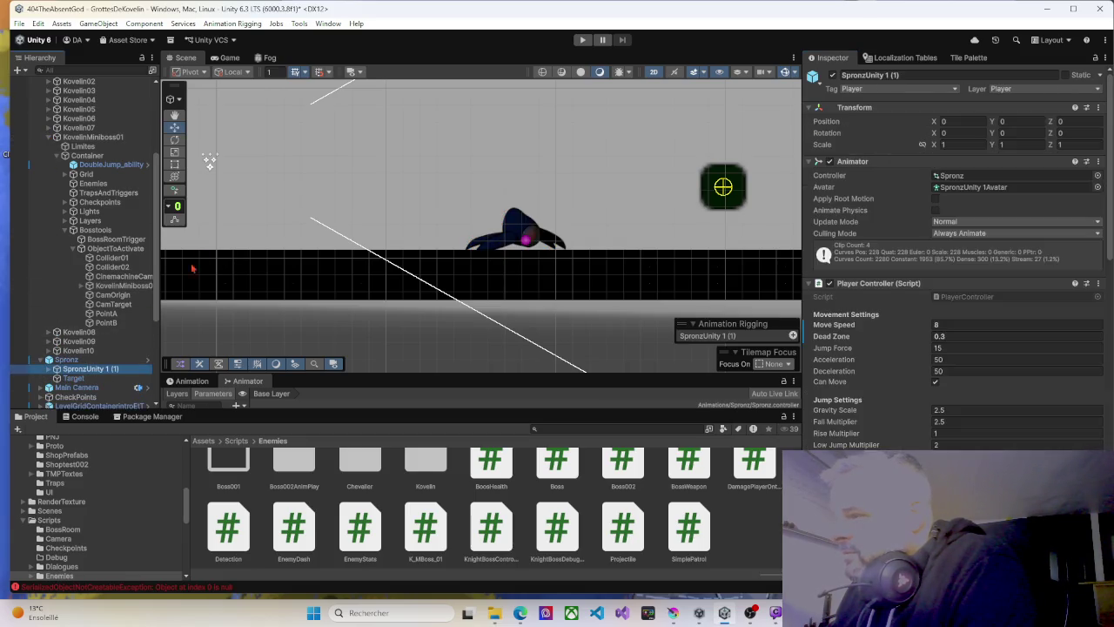
{"action": "right_click", "coordinate": [315, 232]}
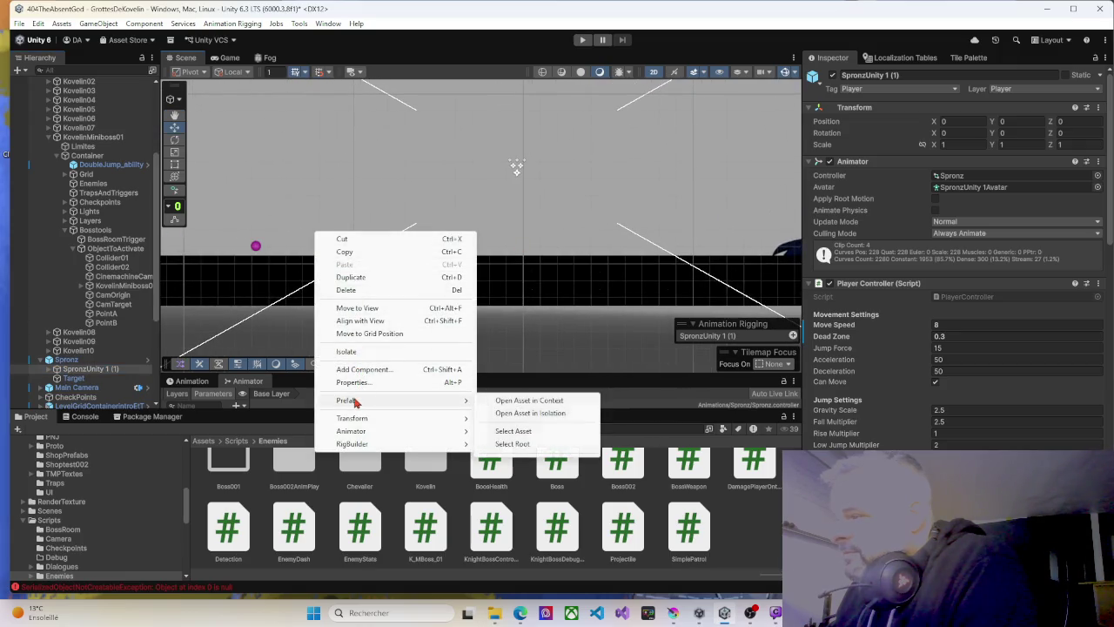
{"action": "left_click", "coordinate": [355, 309]}
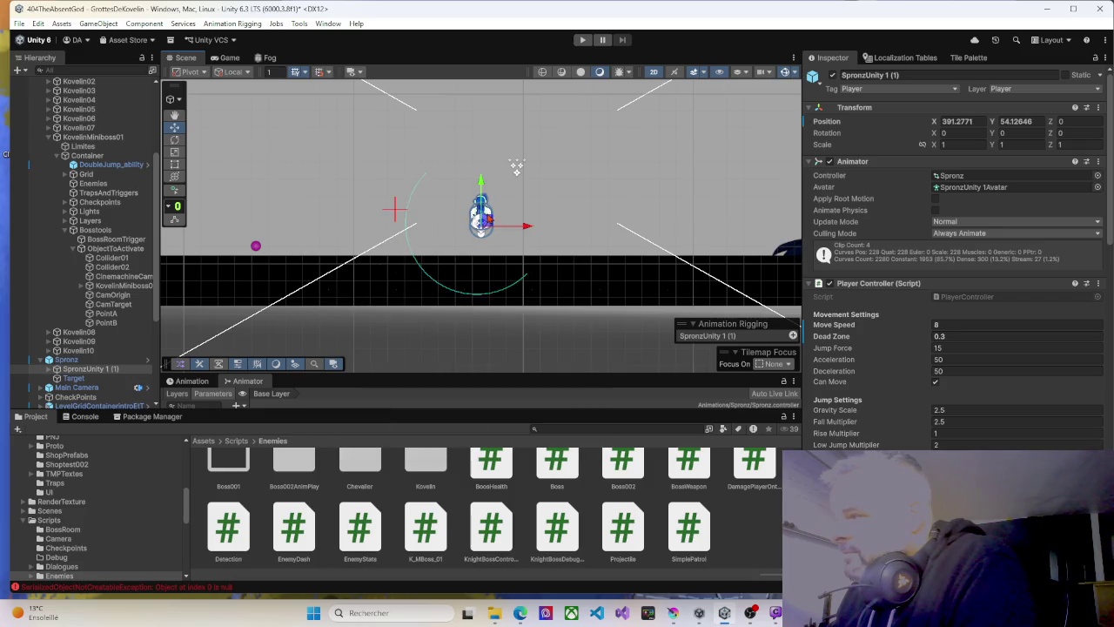
{"action": "left_click_drag", "start_coordinate": [481, 225], "coordinate": [320, 236]}
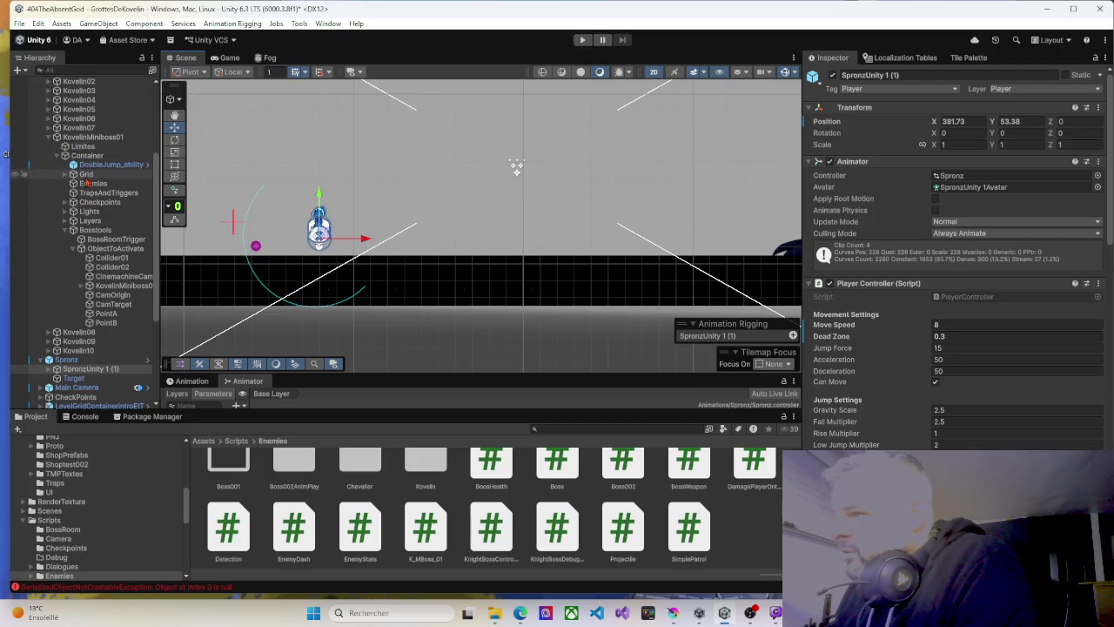
Deactivate ObjectToActivate under Bosstools, then select KovelinMiniboss01.
{"action": "left_click", "coordinate": [105, 249]}
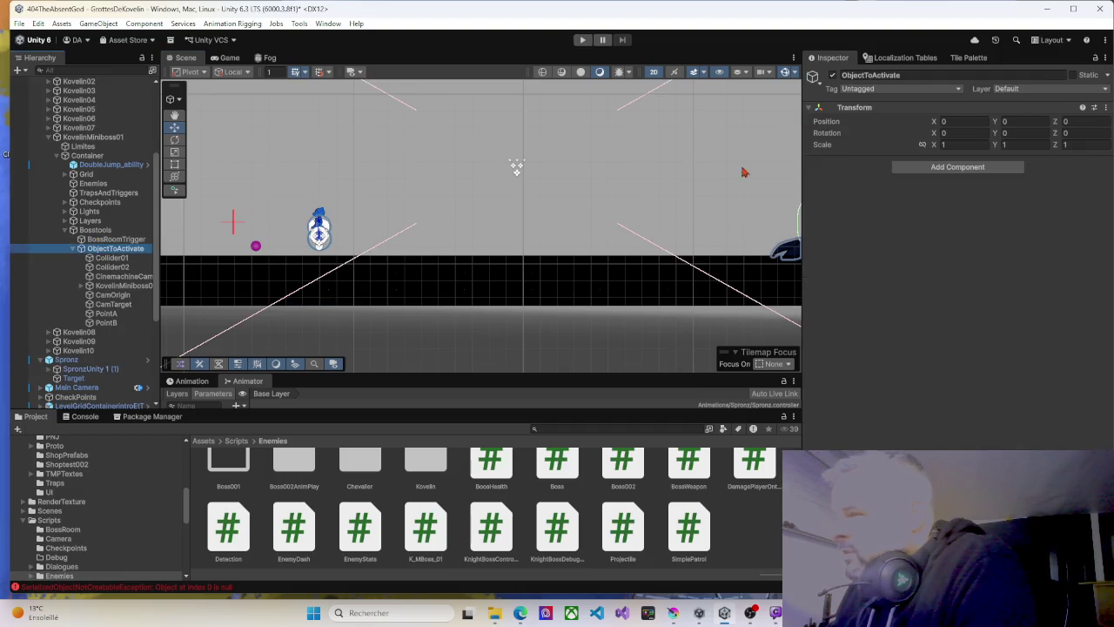
{"action": "left_click", "coordinate": [832, 76]}
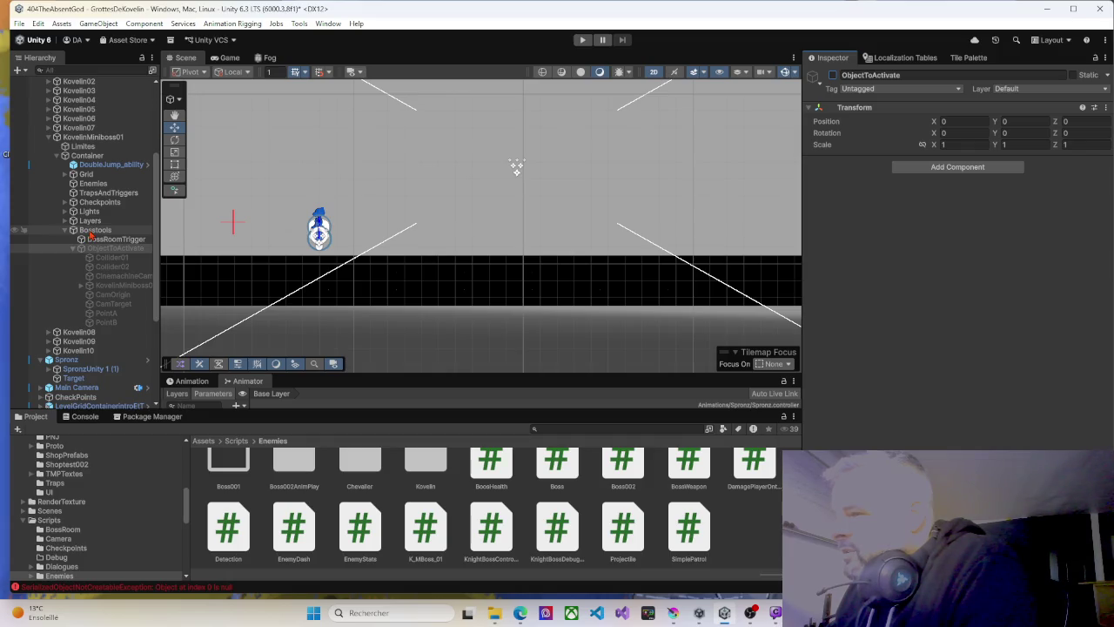
{"action": "left_click", "coordinate": [117, 285]}
Open the Assets/Prefabs folder, browse its assets, and drag the divider up to enlarge the Project panel.
{"action": "scroll", "coordinate": [923, 405], "scroll_direction": "down", "scroll_amount": 10}
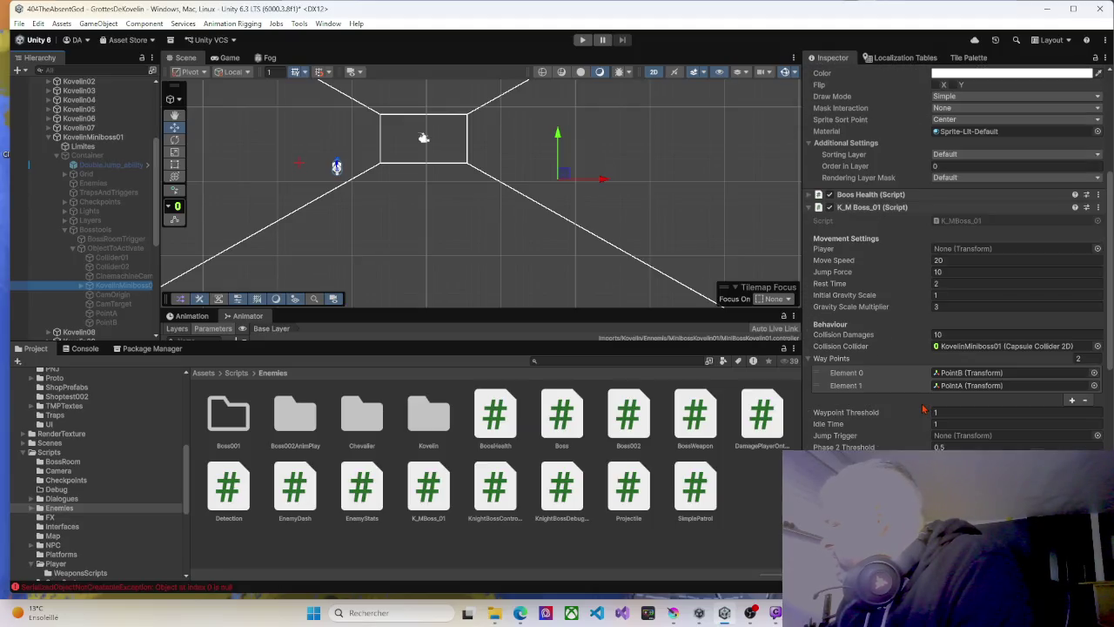
{"action": "scroll", "coordinate": [921, 396], "scroll_direction": "down", "scroll_amount": 5}
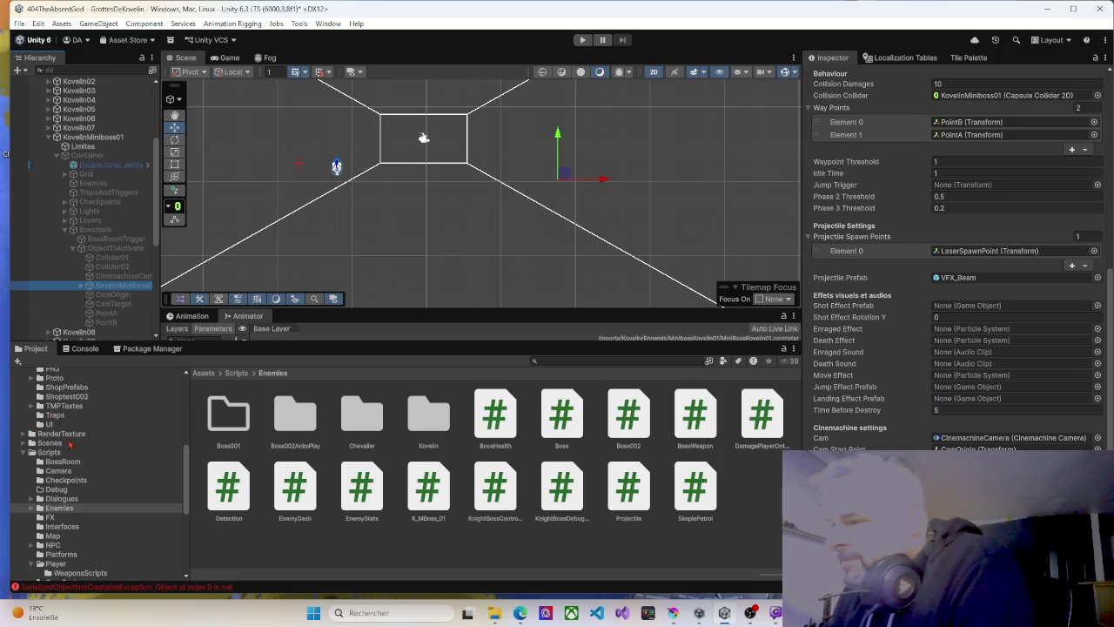
{"action": "scroll", "coordinate": [76, 446], "scroll_direction": "up", "scroll_amount": 4}
{"action": "scroll", "coordinate": [77, 447], "scroll_direction": "up", "scroll_amount": 1}
{"action": "scroll", "coordinate": [82, 449], "scroll_direction": "up", "scroll_amount": 2}
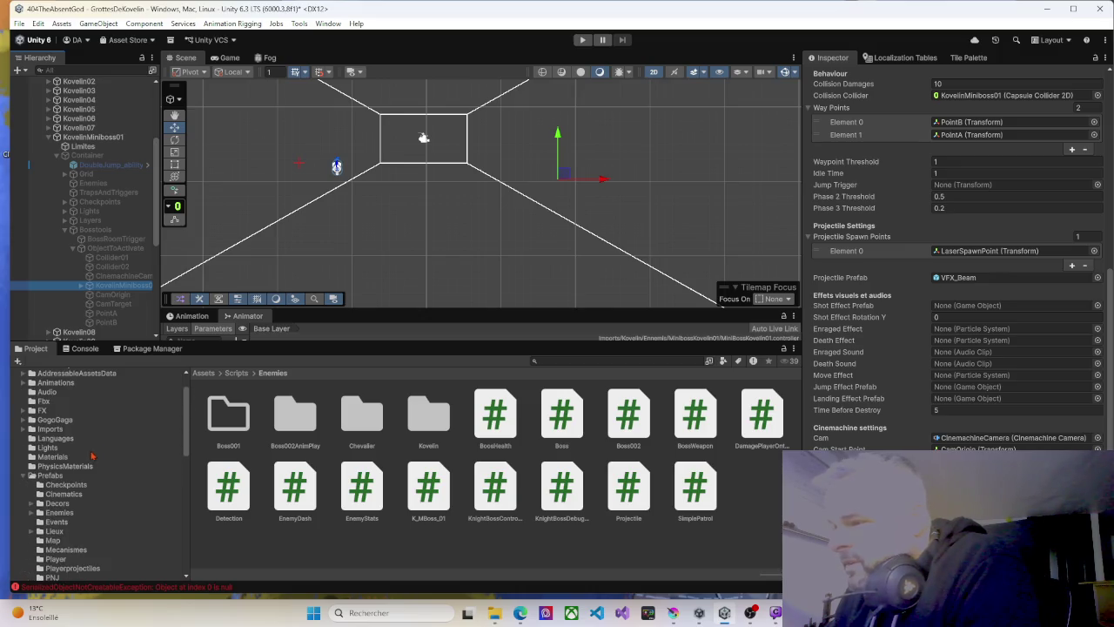
{"action": "left_click", "coordinate": [59, 477]}
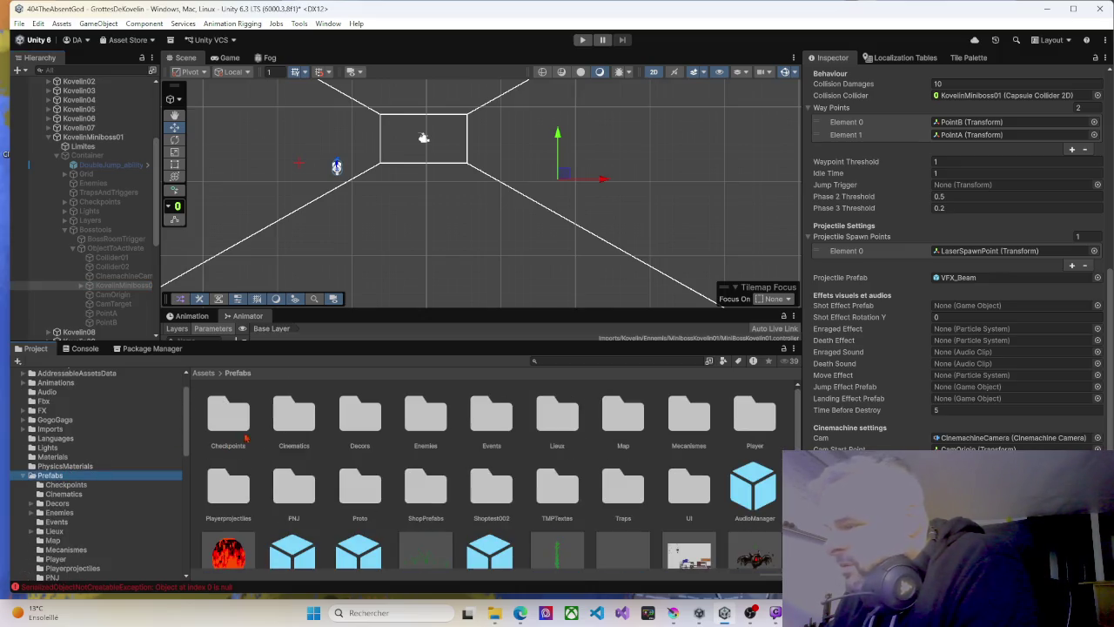
{"action": "scroll", "coordinate": [442, 449], "scroll_direction": "down", "scroll_amount": 2}
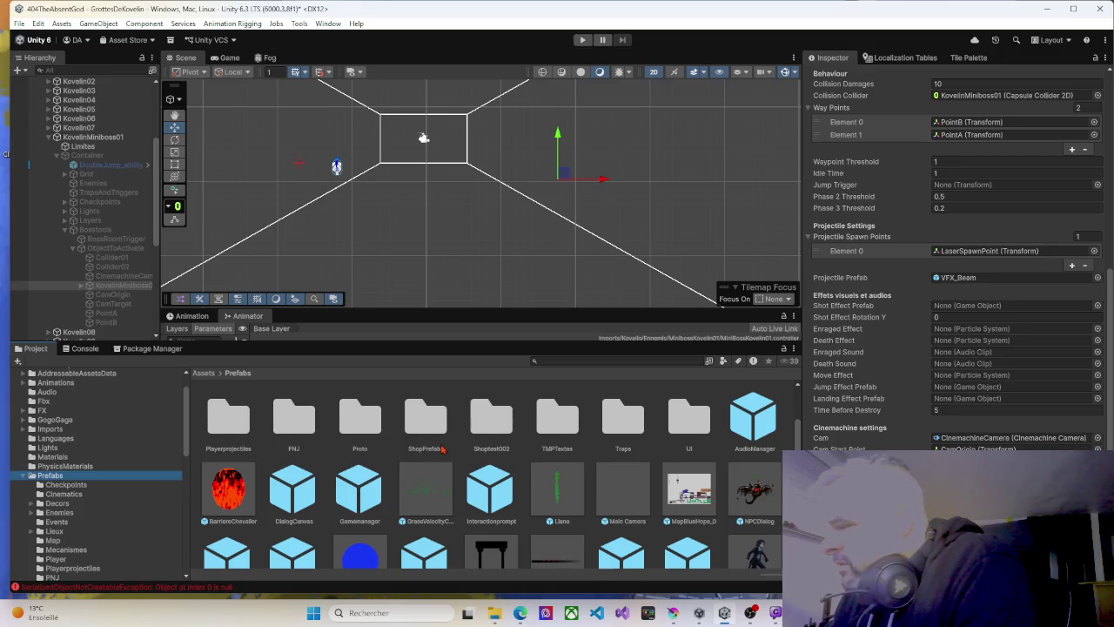
{"action": "scroll", "coordinate": [442, 449], "scroll_direction": "up", "scroll_amount": 1}
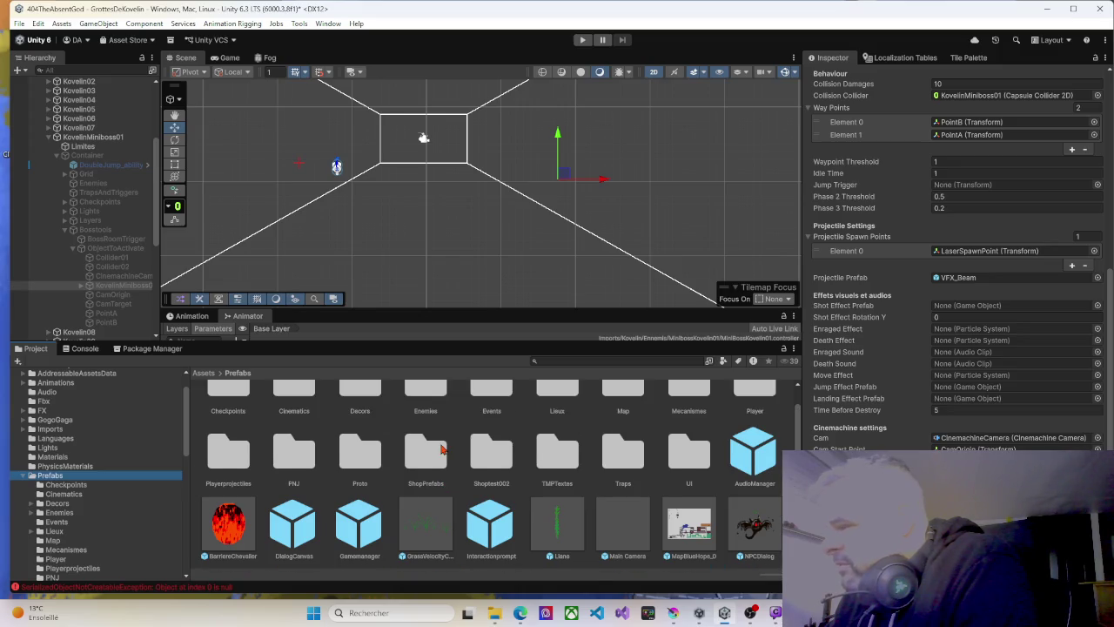
{"action": "scroll", "coordinate": [442, 449], "scroll_direction": "down", "scroll_amount": 4}
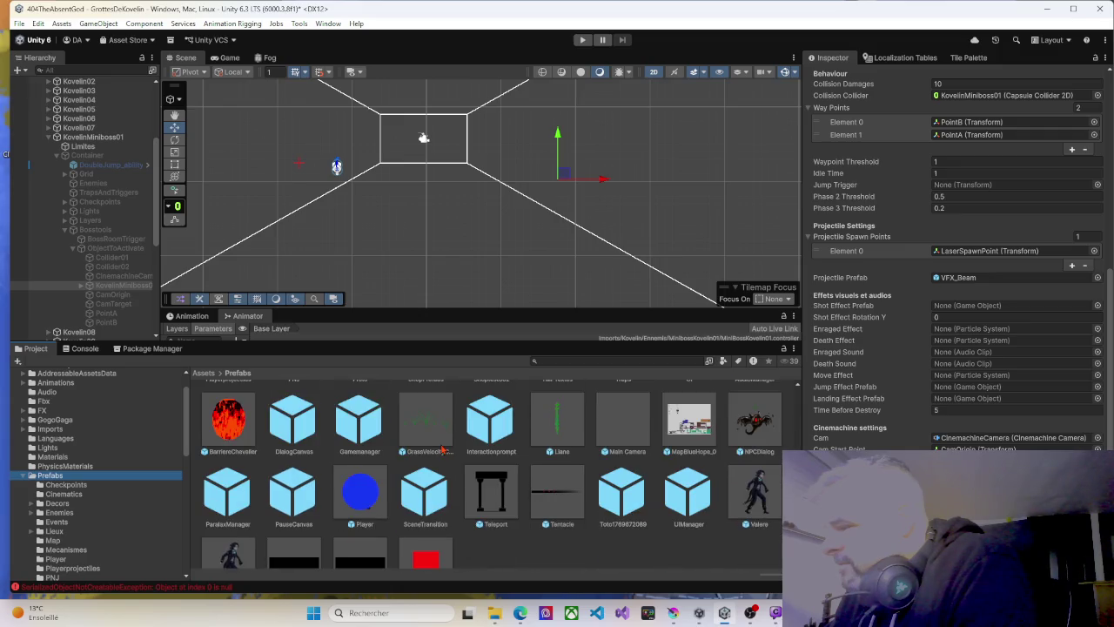
{"action": "scroll", "coordinate": [442, 449], "scroll_direction": "up", "scroll_amount": 3}
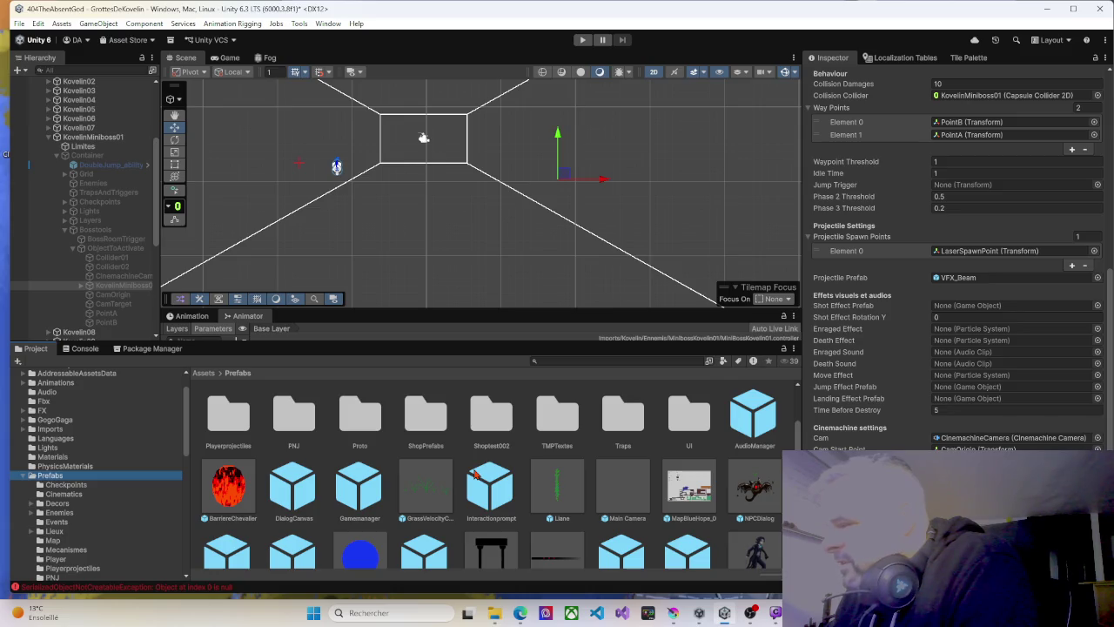
{"action": "scroll", "coordinate": [475, 473], "scroll_direction": "down", "scroll_amount": 3}
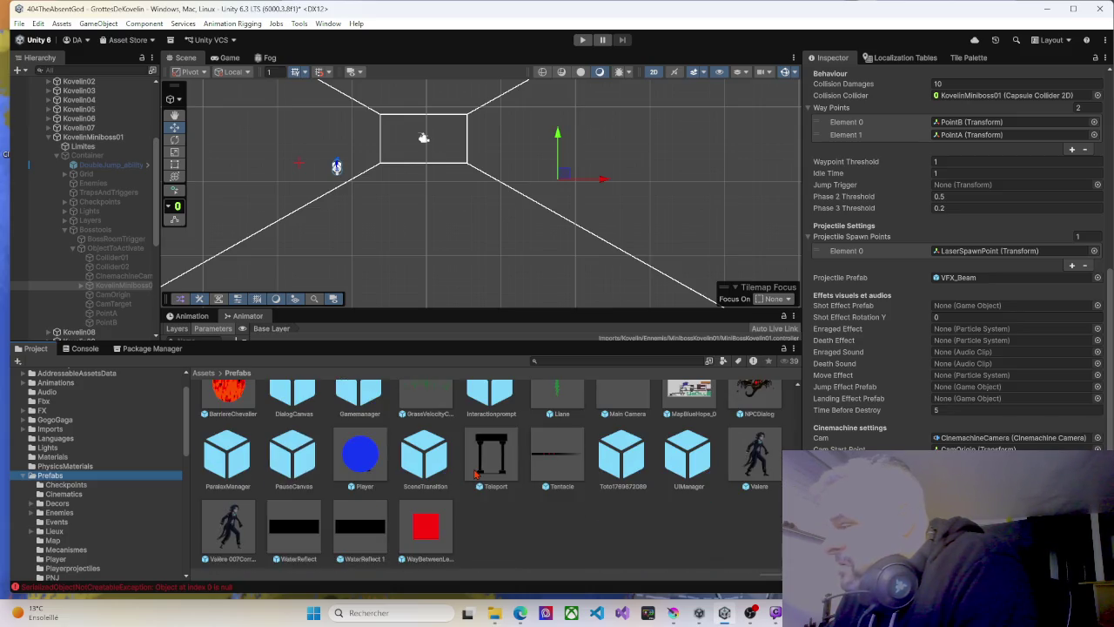
{"action": "scroll", "coordinate": [475, 472], "scroll_direction": "up", "scroll_amount": 3}
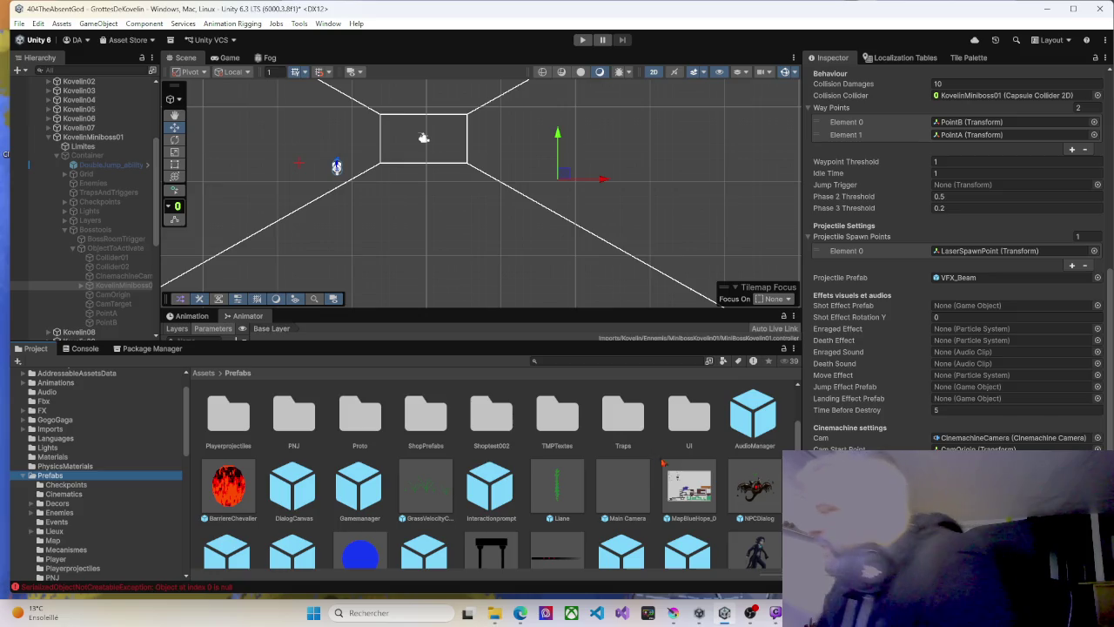
{"action": "scroll", "coordinate": [612, 428], "scroll_direction": "down", "scroll_amount": 3}
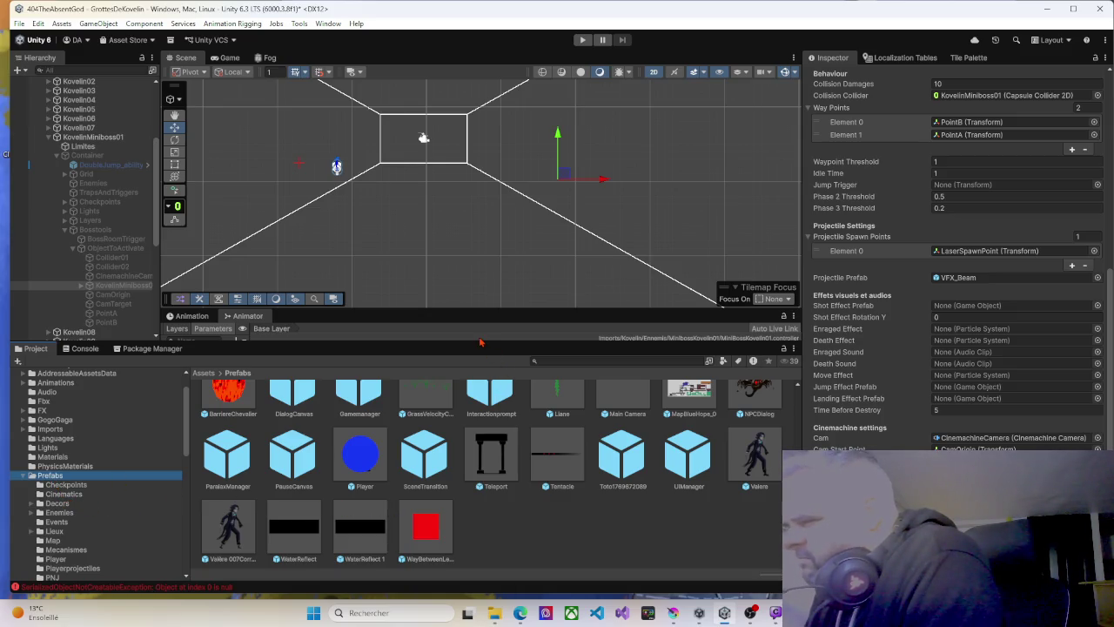
{"action": "left_click_drag", "start_coordinate": [479, 340], "coordinate": [462, 252]}
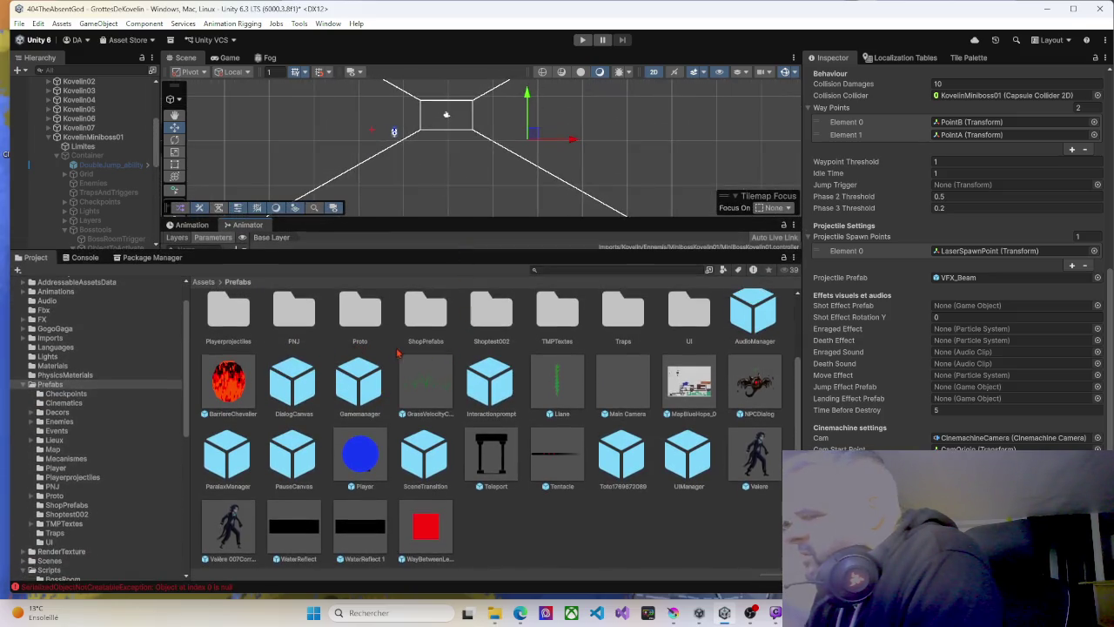
{"action": "scroll", "coordinate": [470, 375], "scroll_direction": "up", "scroll_amount": 2}
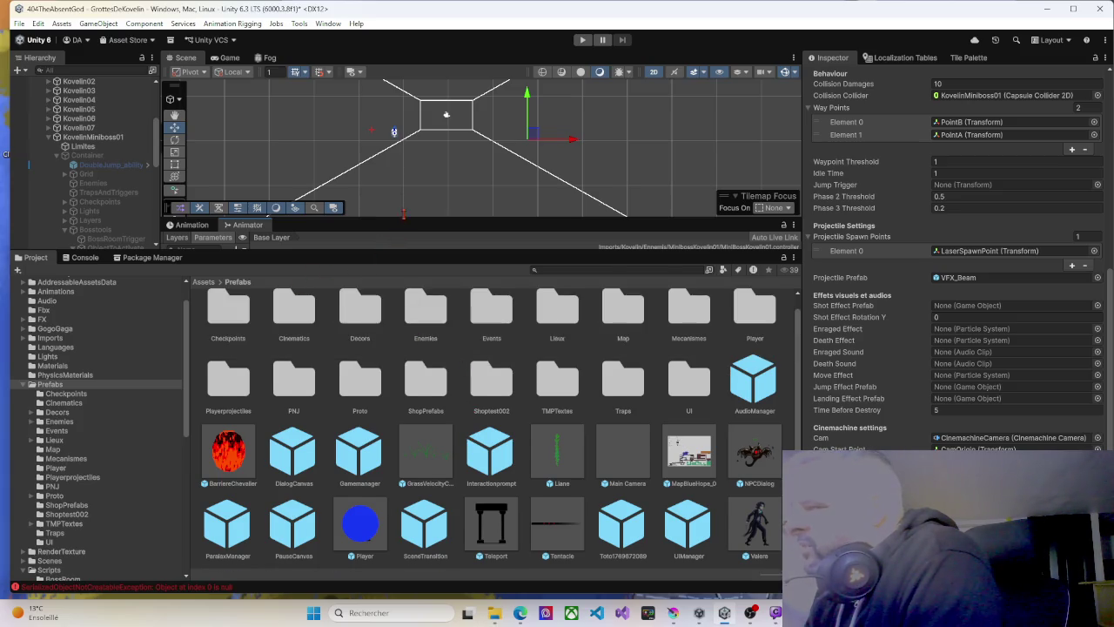
Select SpronzUnity 1 (1) and ping its Landing Effect asset, Player_Landing, in FX/ParticlesSystems.
{"action": "left_click", "coordinate": [396, 133]}
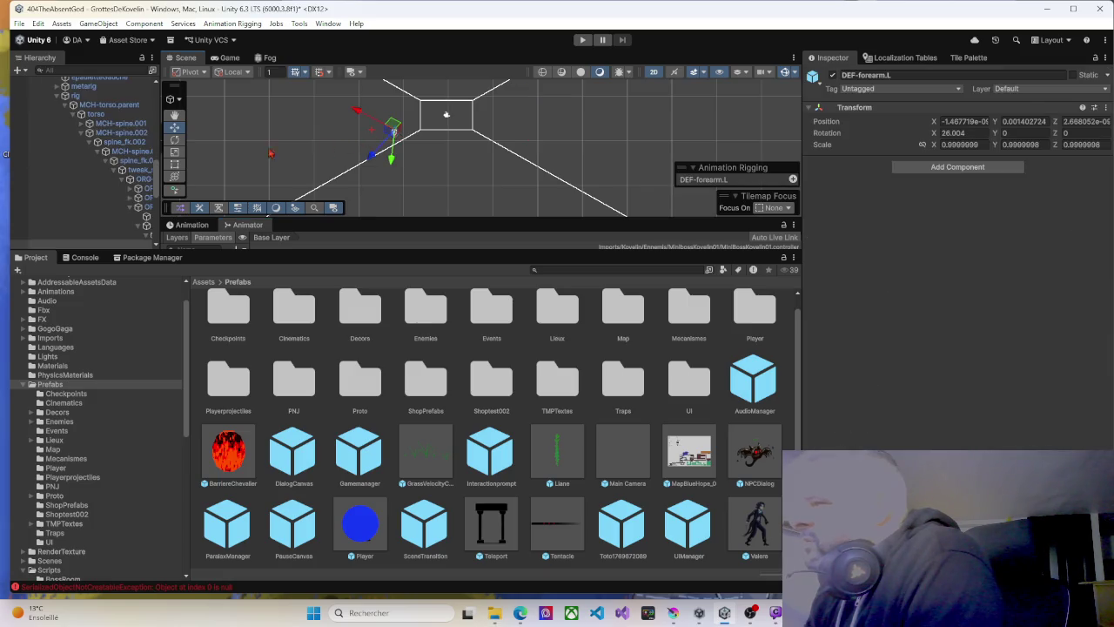
{"action": "left_click_drag", "start_coordinate": [161, 198], "coordinate": [254, 199]}
{"action": "scroll", "coordinate": [116, 205], "scroll_direction": "up", "scroll_amount": 5}
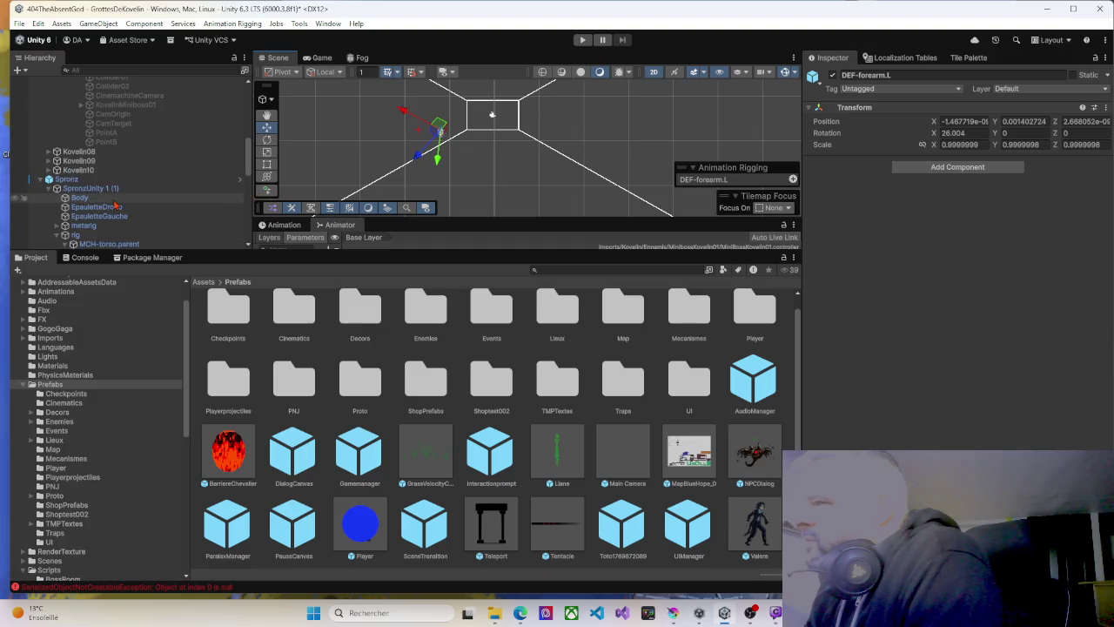
{"action": "left_click", "coordinate": [70, 180]}
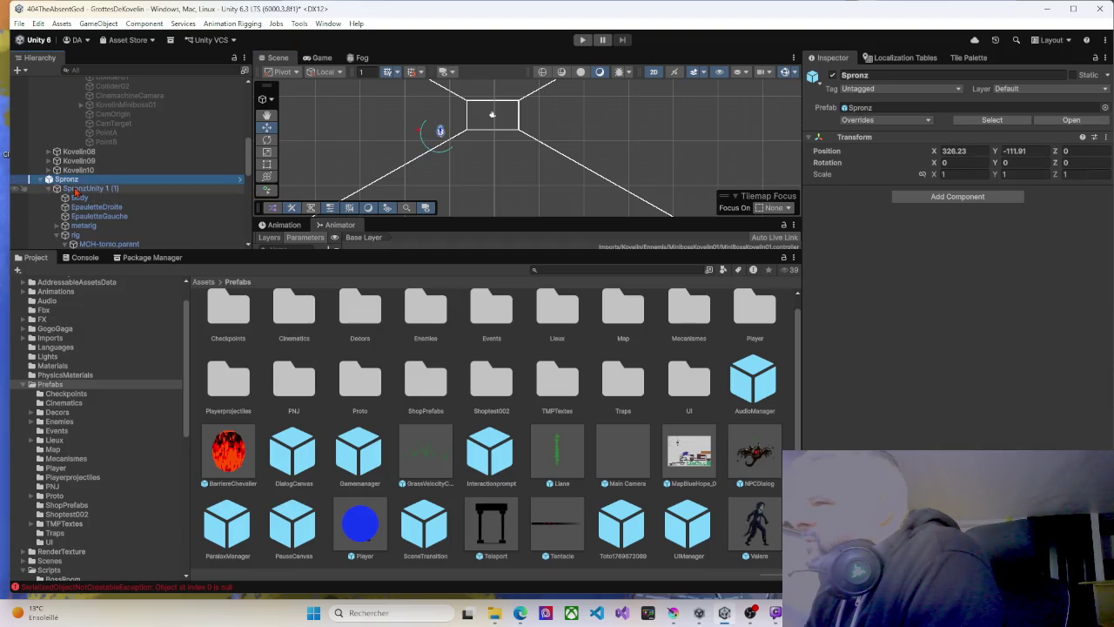
{"action": "left_click", "coordinate": [76, 189]}
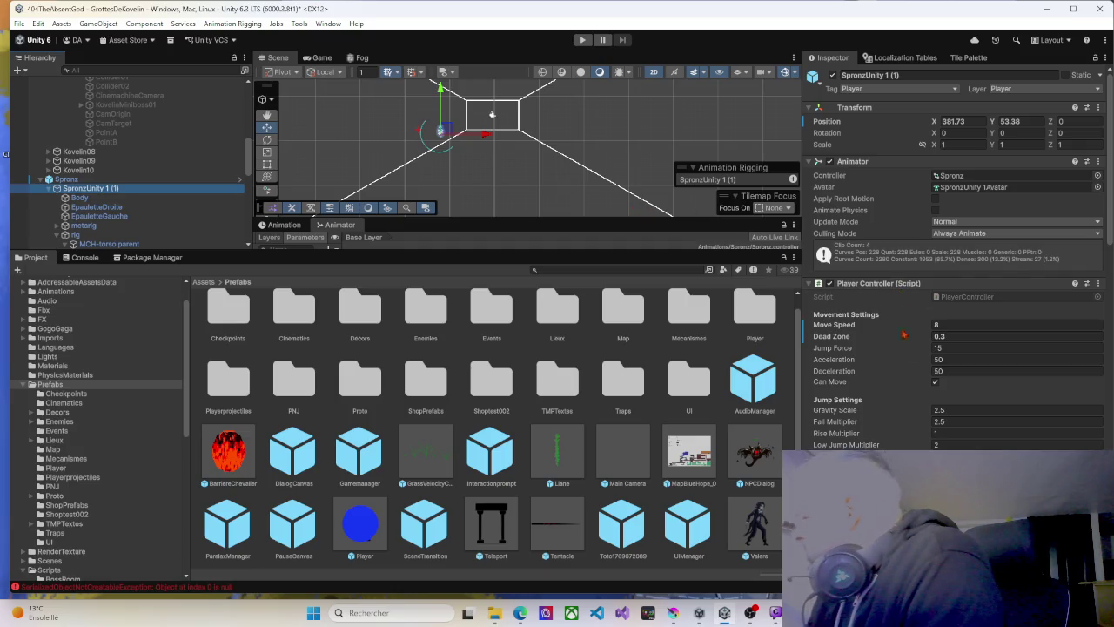
{"action": "scroll", "coordinate": [896, 394], "scroll_direction": "down", "scroll_amount": 2}
{"action": "scroll", "coordinate": [897, 394], "scroll_direction": "down", "scroll_amount": 9}
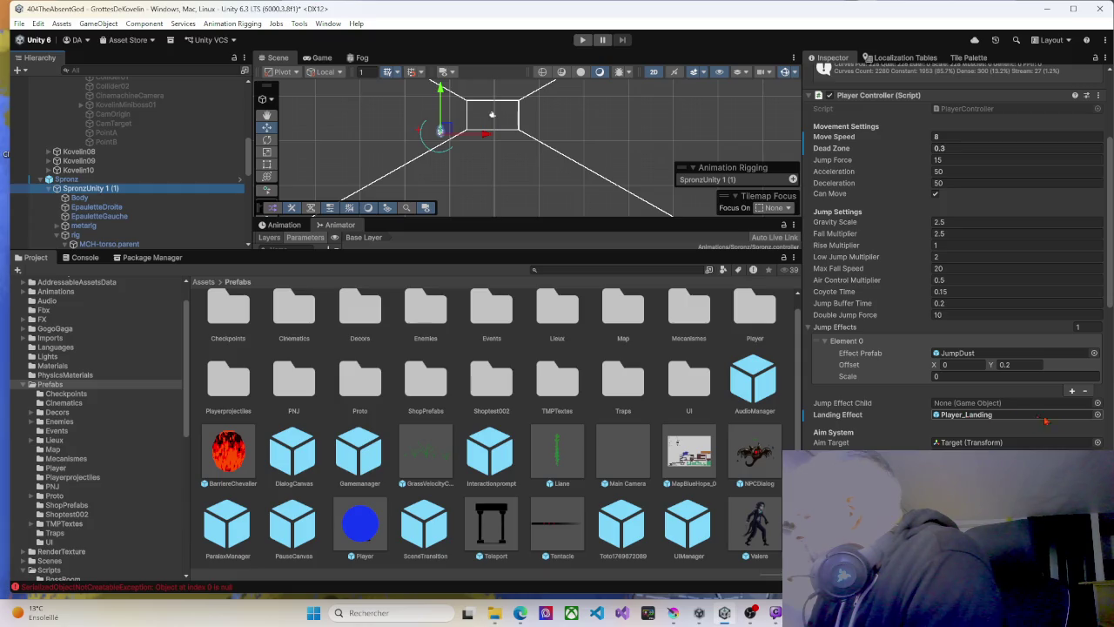
{"action": "left_click", "coordinate": [1086, 415]}
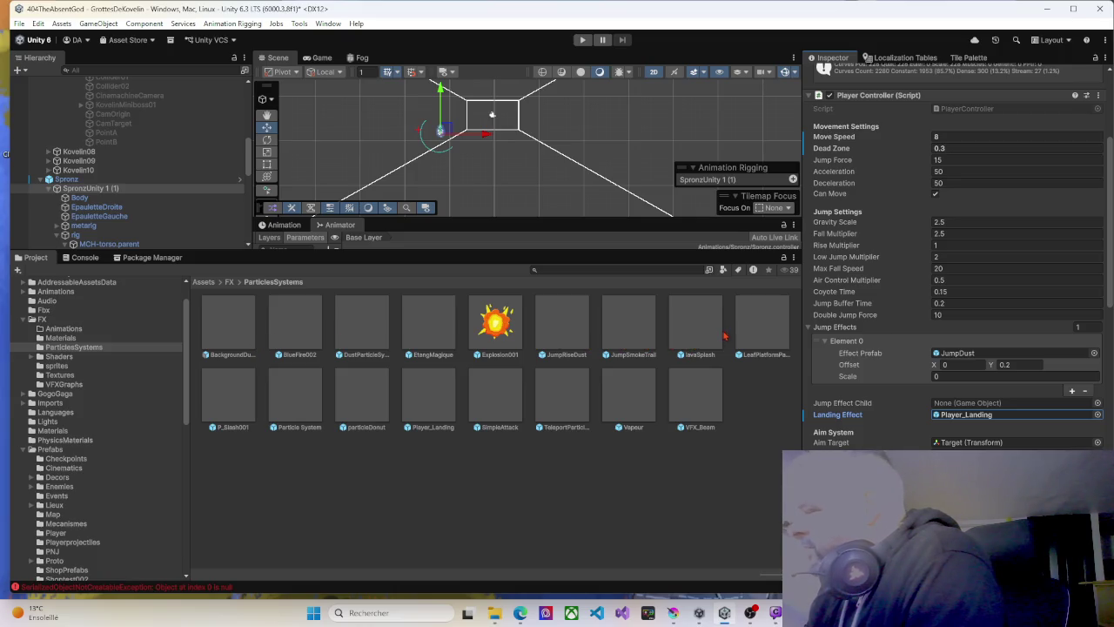
Duplicate the Player_Landing prefab and rename the copy to KM01_Landing.
{"action": "left_click", "coordinate": [421, 417]}
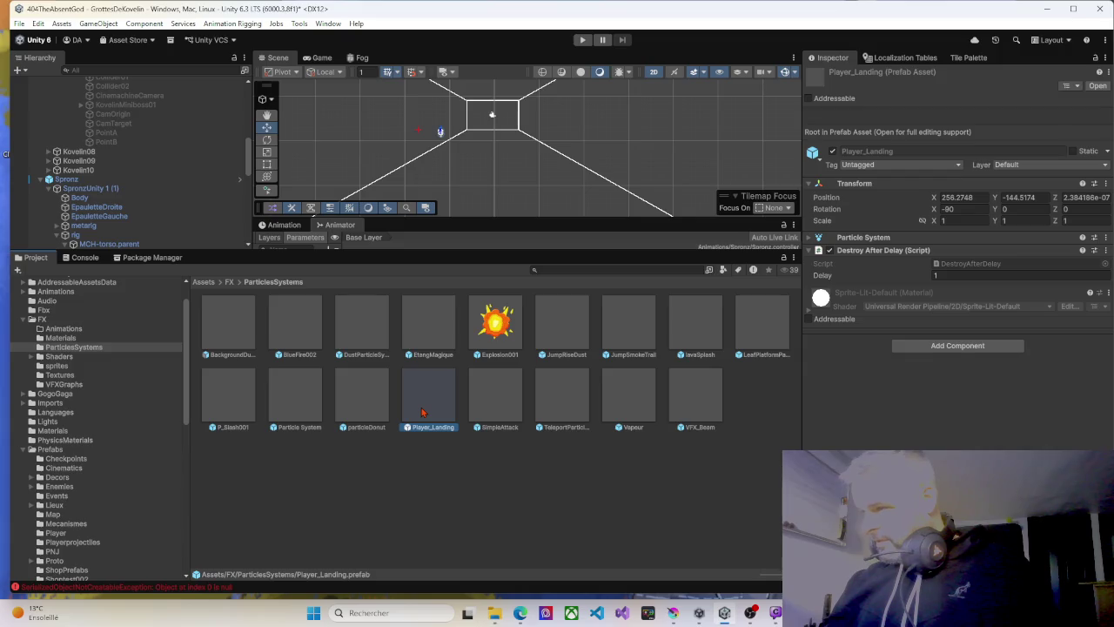
{"action": "scroll", "coordinate": [129, 222], "scroll_direction": "up", "scroll_amount": 5}
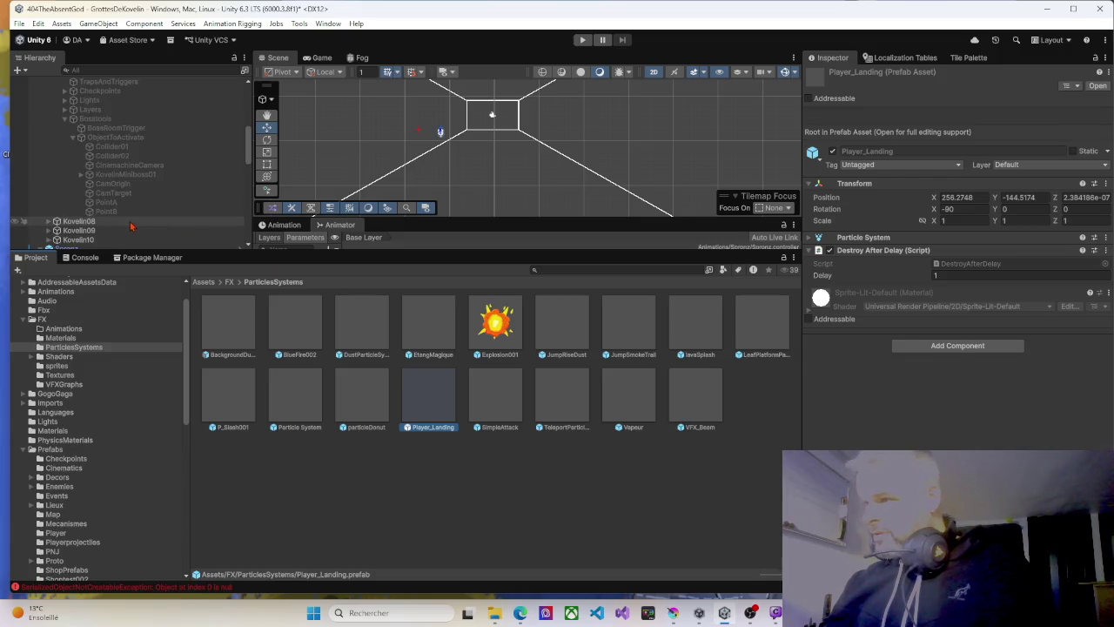
{"action": "scroll", "coordinate": [129, 223], "scroll_direction": "up", "scroll_amount": 2}
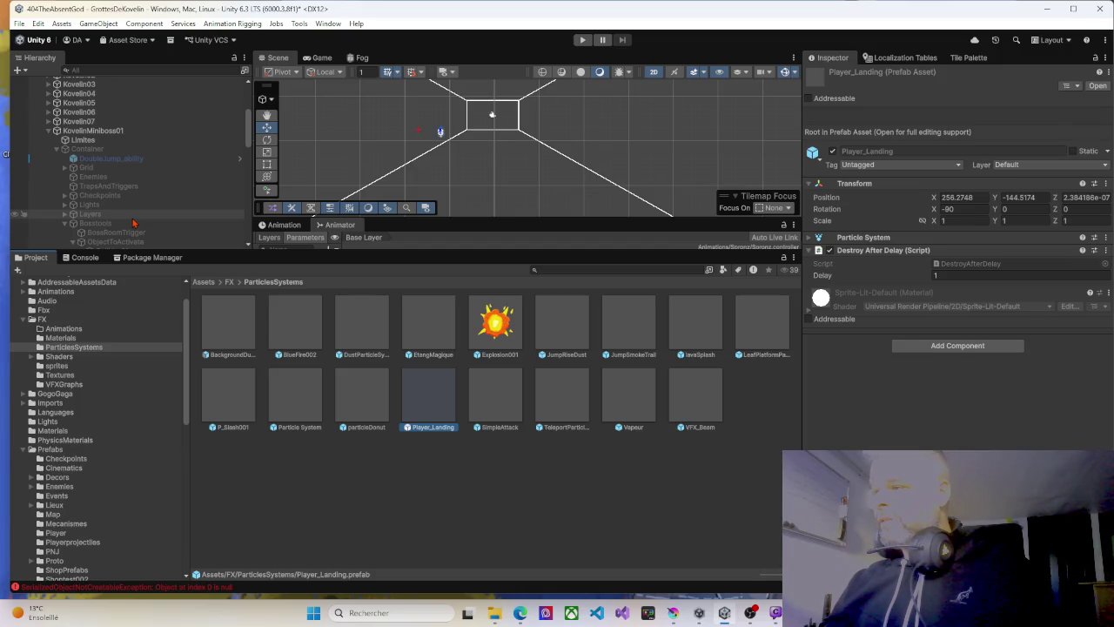
{"action": "scroll", "coordinate": [130, 222], "scroll_direction": "down", "scroll_amount": 2}
{"action": "scroll", "coordinate": [102, 211], "scroll_direction": "down", "scroll_amount": 2}
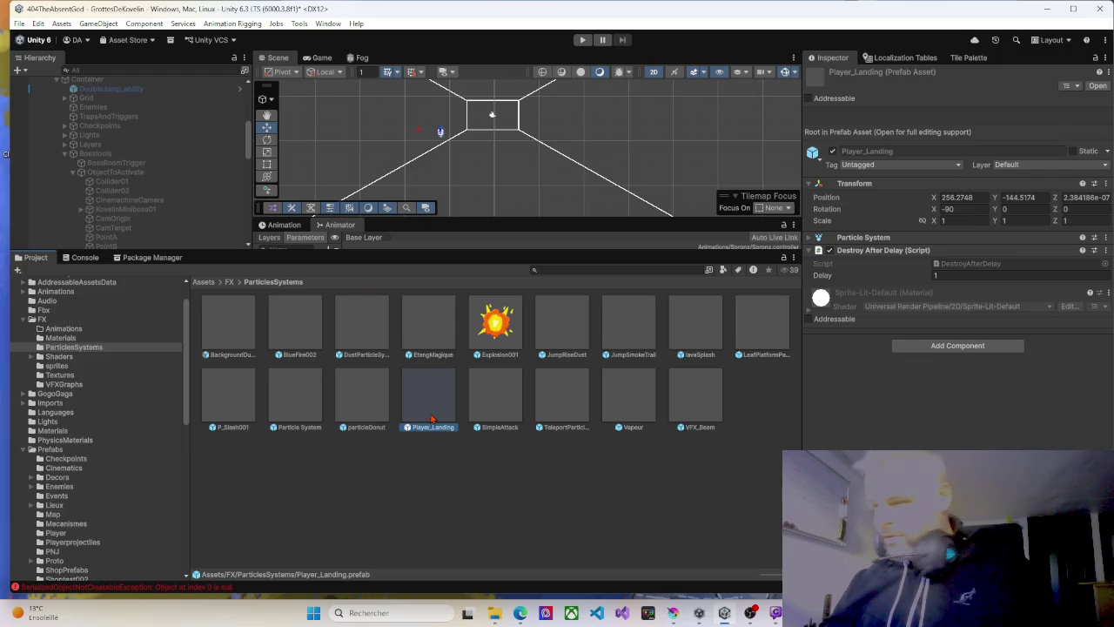
{"action": "key", "text": "ctrl+d"}
{"action": "left_click", "coordinate": [497, 428]}
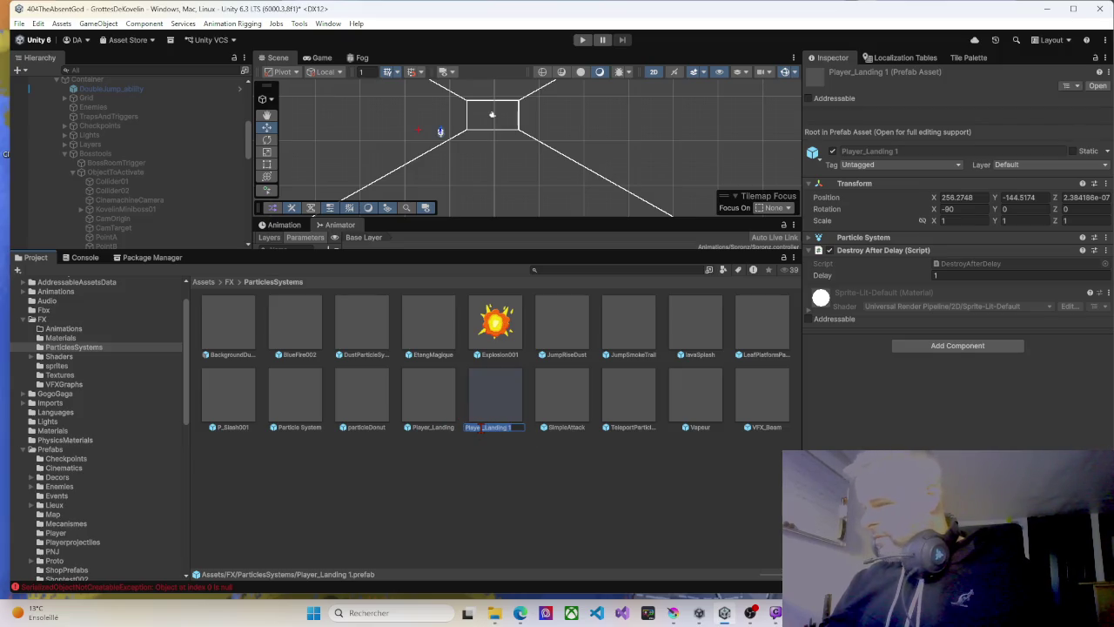
{"action": "left_click_drag", "start_coordinate": [482, 428], "coordinate": [470, 428]}
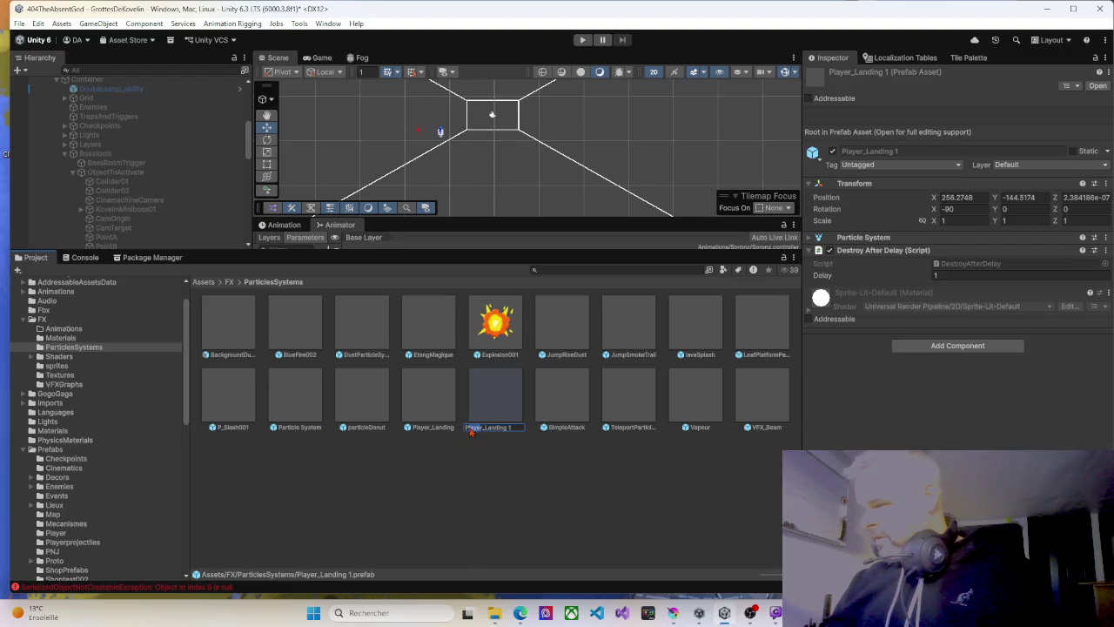
{"action": "key", "text": "BackSpace"}
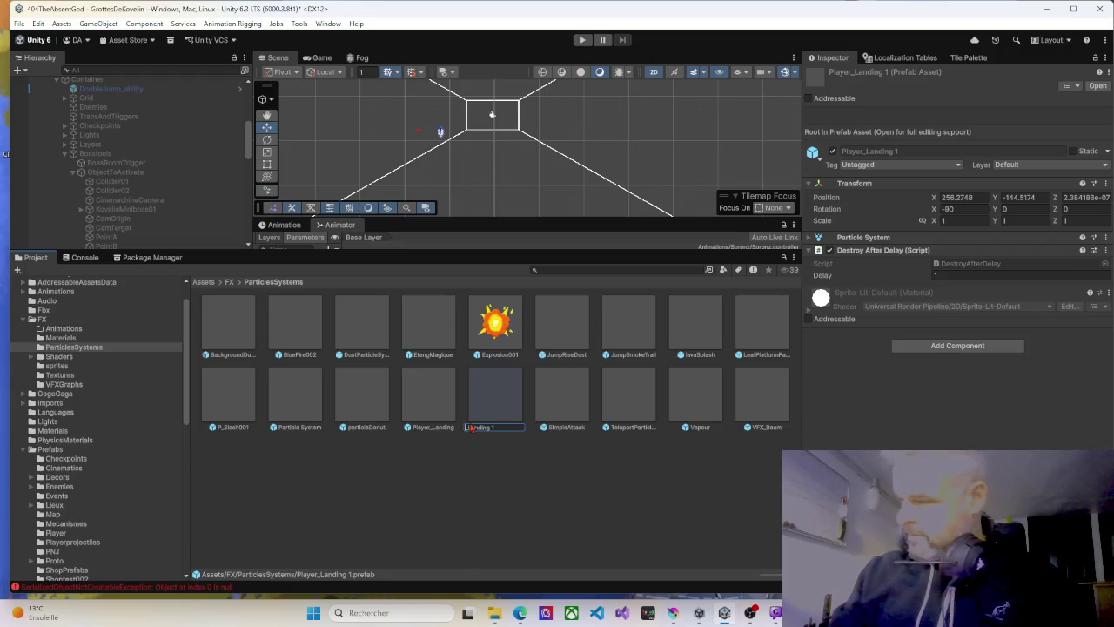
{"action": "type", "text": "KM_"}
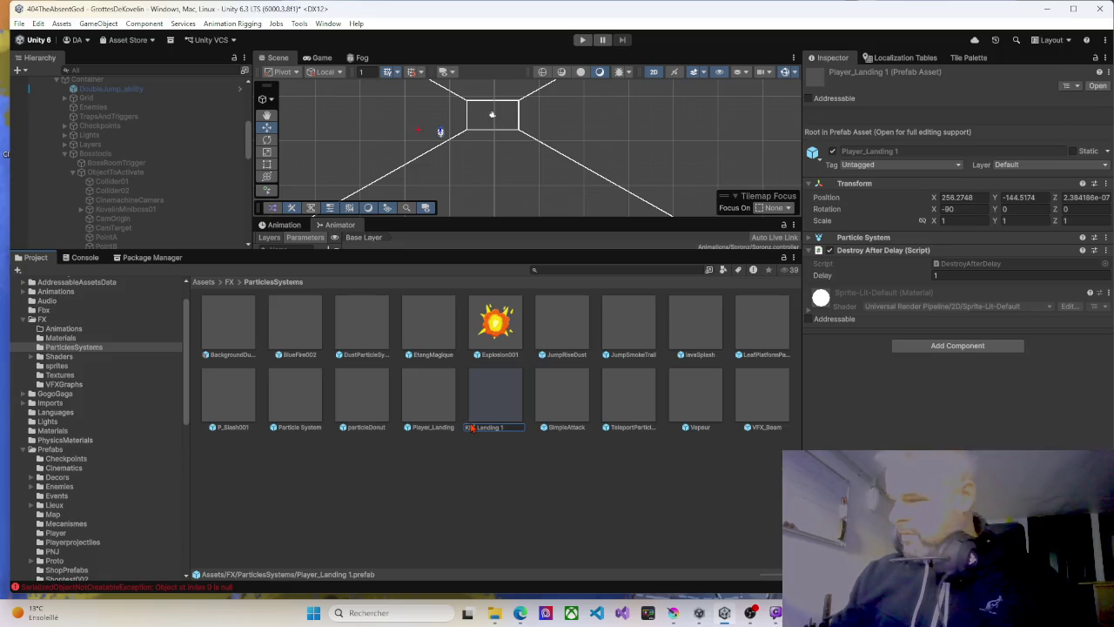
{"action": "type", "text": "0"}
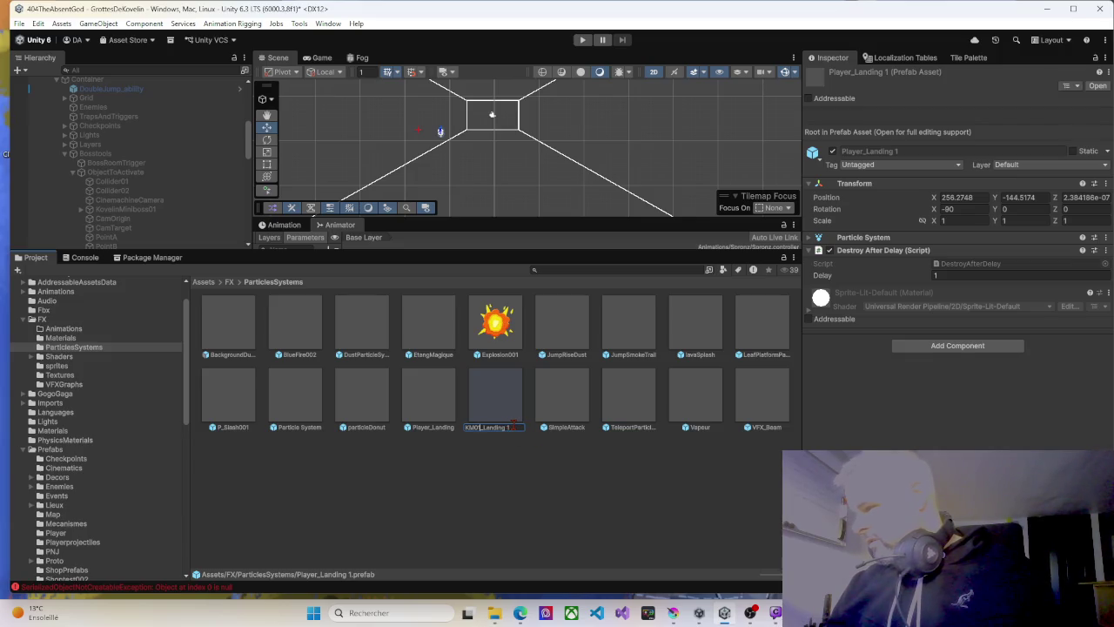
{"action": "key", "text": "BackSpace"}
{"action": "key", "text": "BackSpace"}
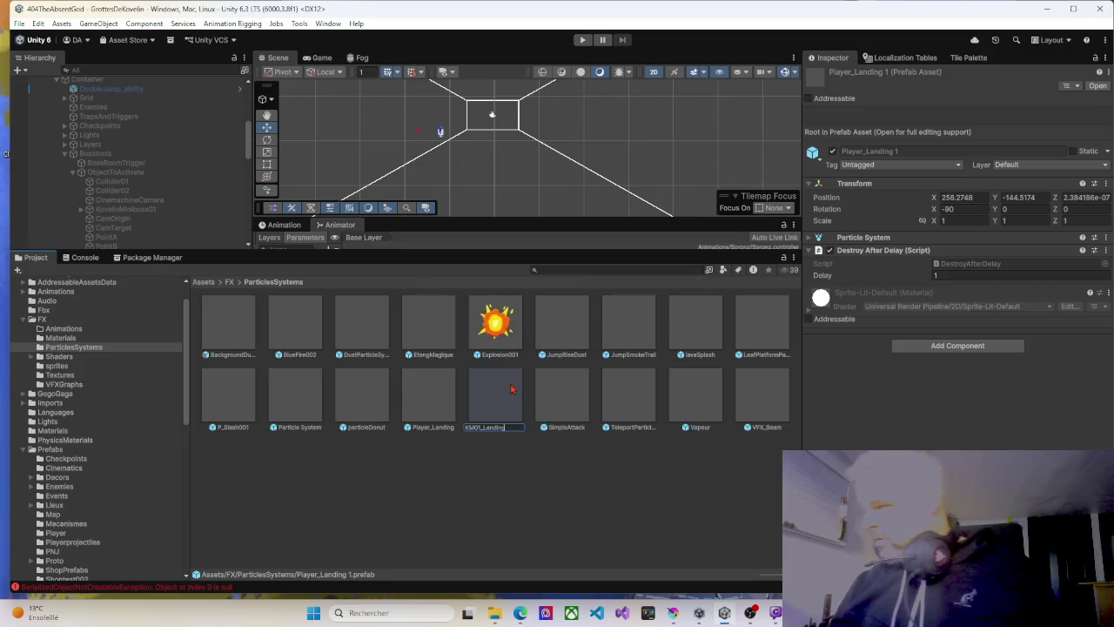
{"action": "key", "text": "Return"}
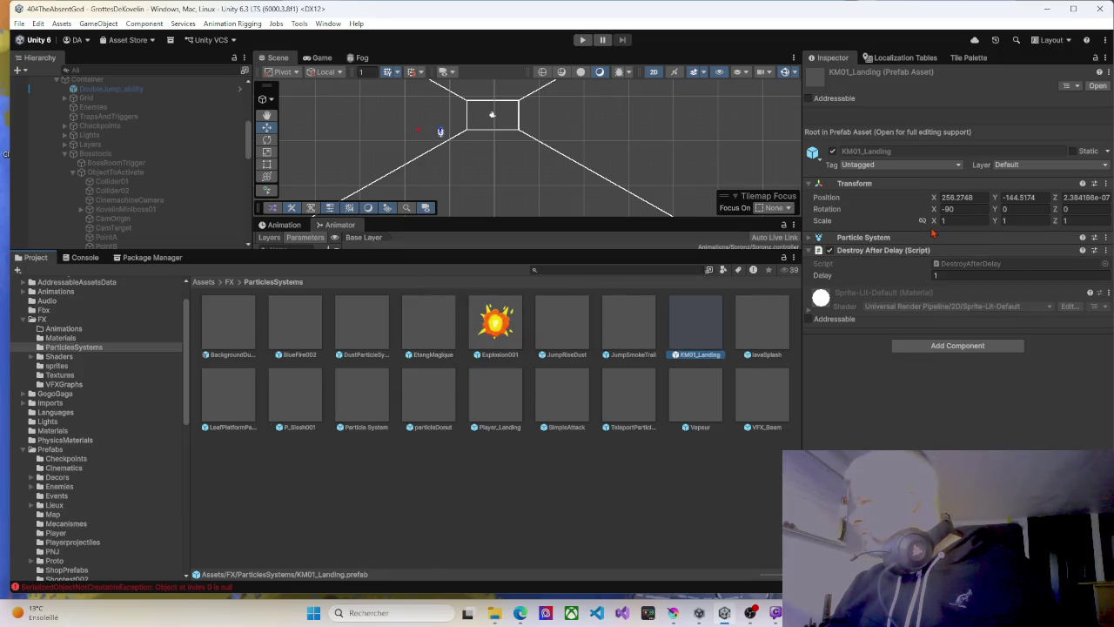
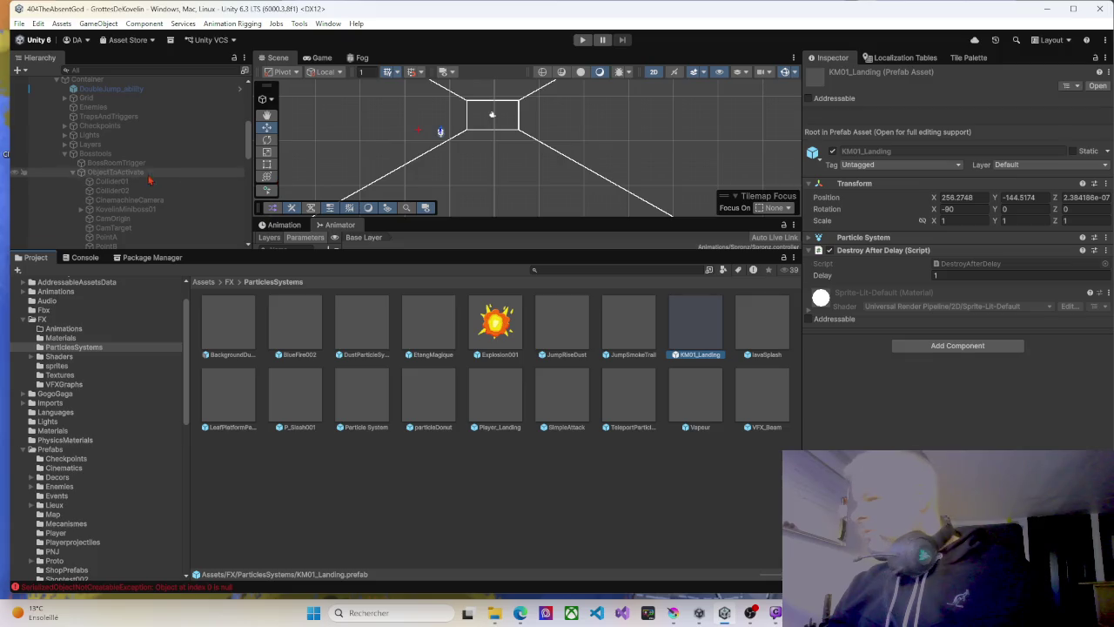
Select KovelinMiniboss01 and drag the KM01_Landing prefab into its K_M Boss_01 effect field.
{"action": "left_click", "coordinate": [127, 211]}
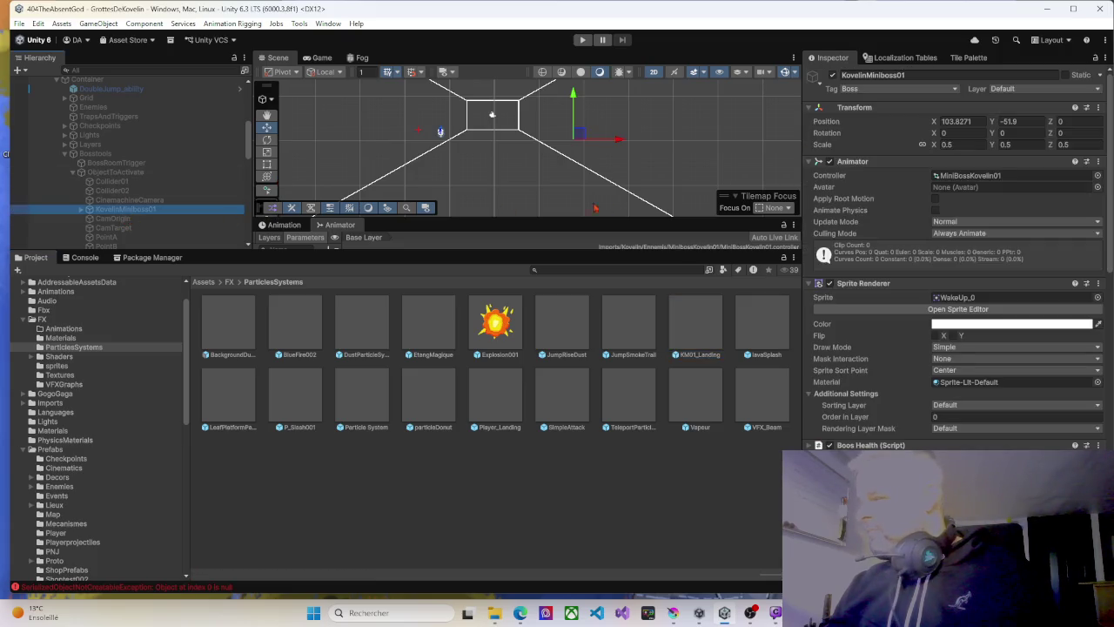
{"action": "scroll", "coordinate": [917, 399], "scroll_direction": "down", "scroll_amount": 8}
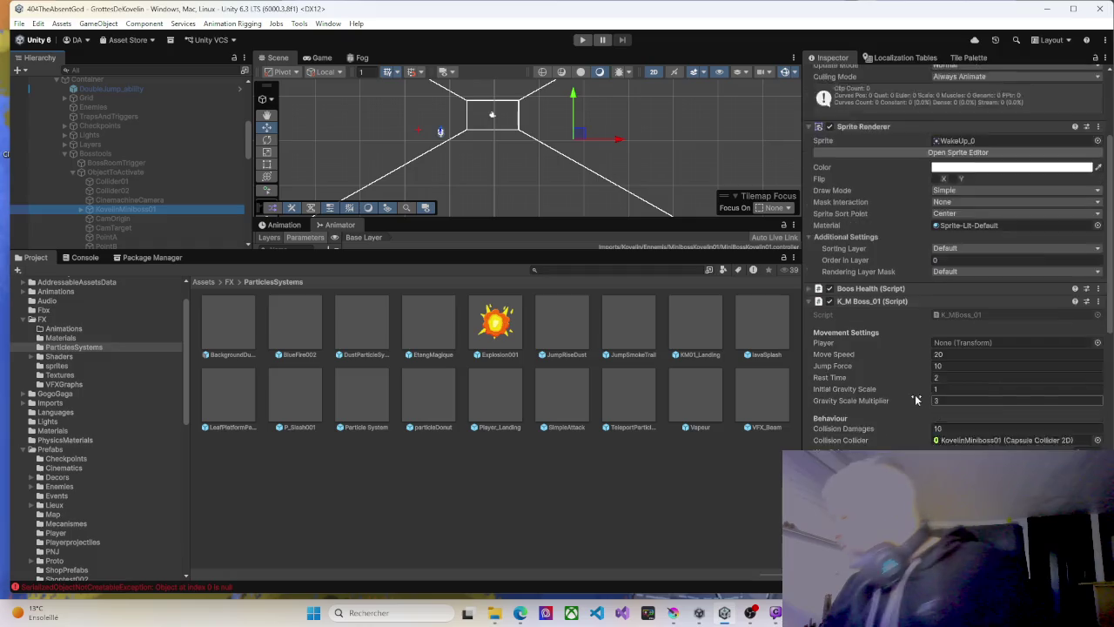
{"action": "scroll", "coordinate": [917, 399], "scroll_direction": "down", "scroll_amount": 1}
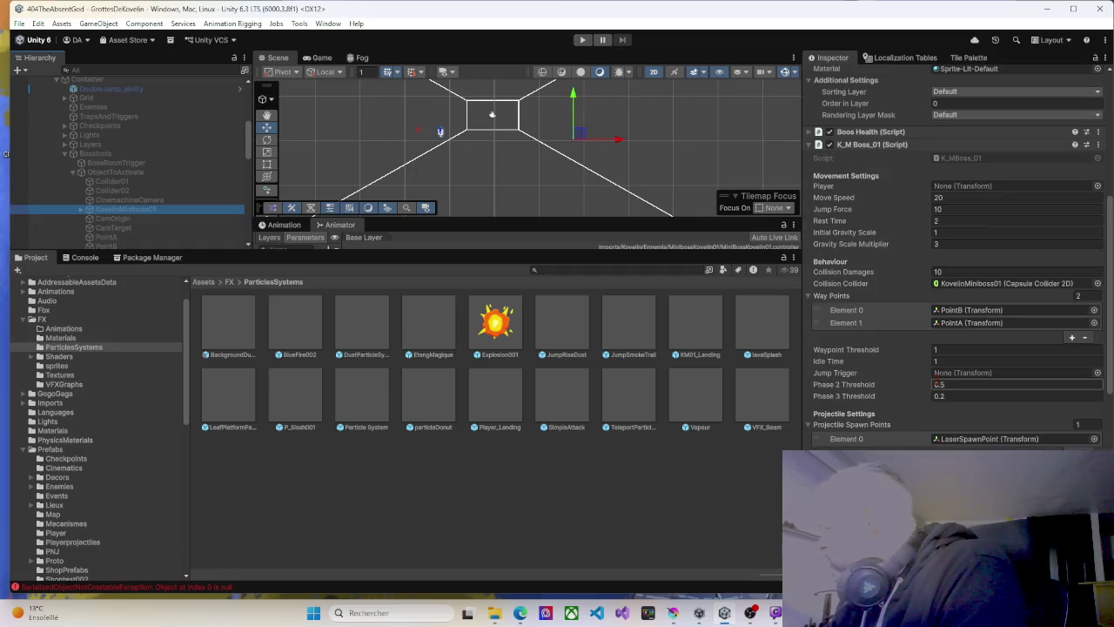
{"action": "scroll", "coordinate": [930, 436], "scroll_direction": "down", "scroll_amount": 4}
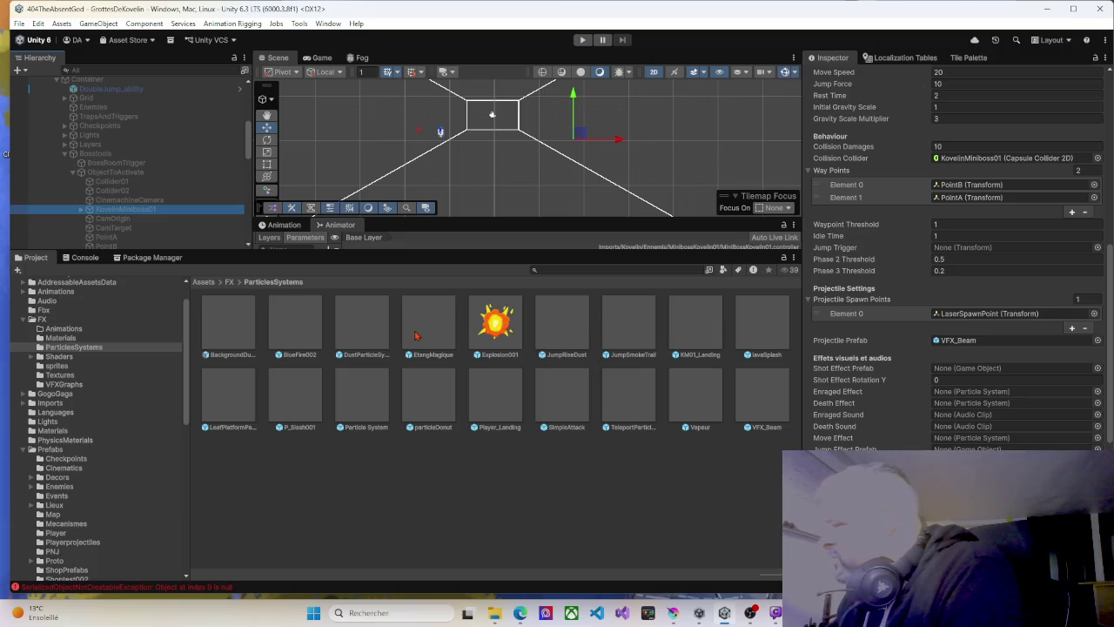
{"action": "mouse_move", "coordinate": [687, 333]}
{"action": "left_mouse_down"}
{"action": "mouse_move", "coordinate": [975, 397]}
{"action": "mouse_move", "coordinate": [974, 461]}
{"action": "left_mouse_up"}
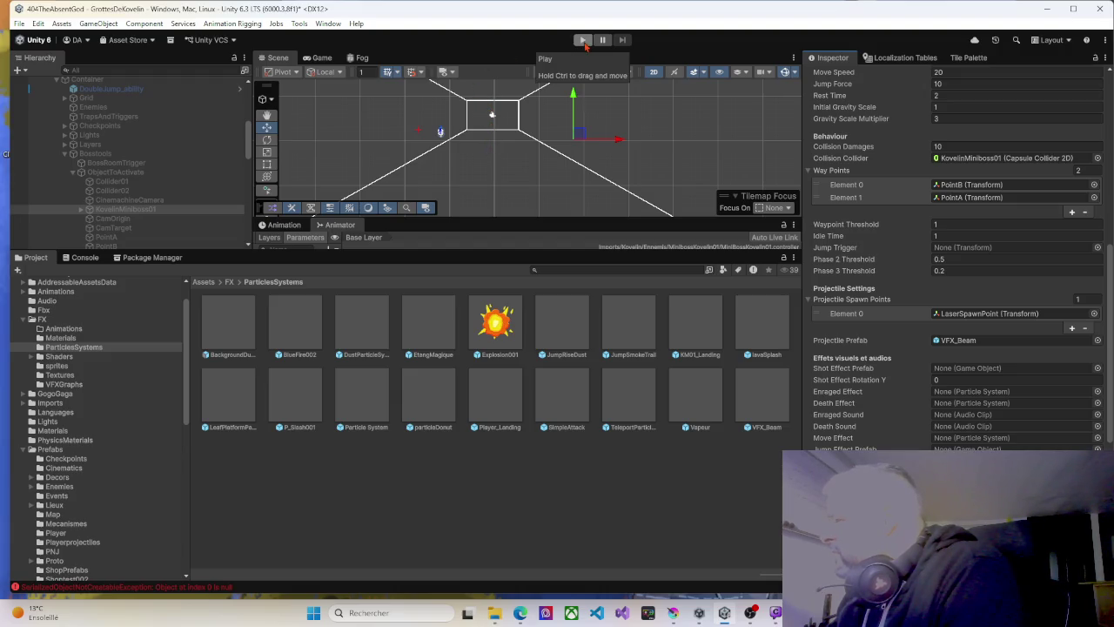
Start play mode and enlarge the Game view vertically and horizontally.
{"action": "left_click", "coordinate": [582, 40]}
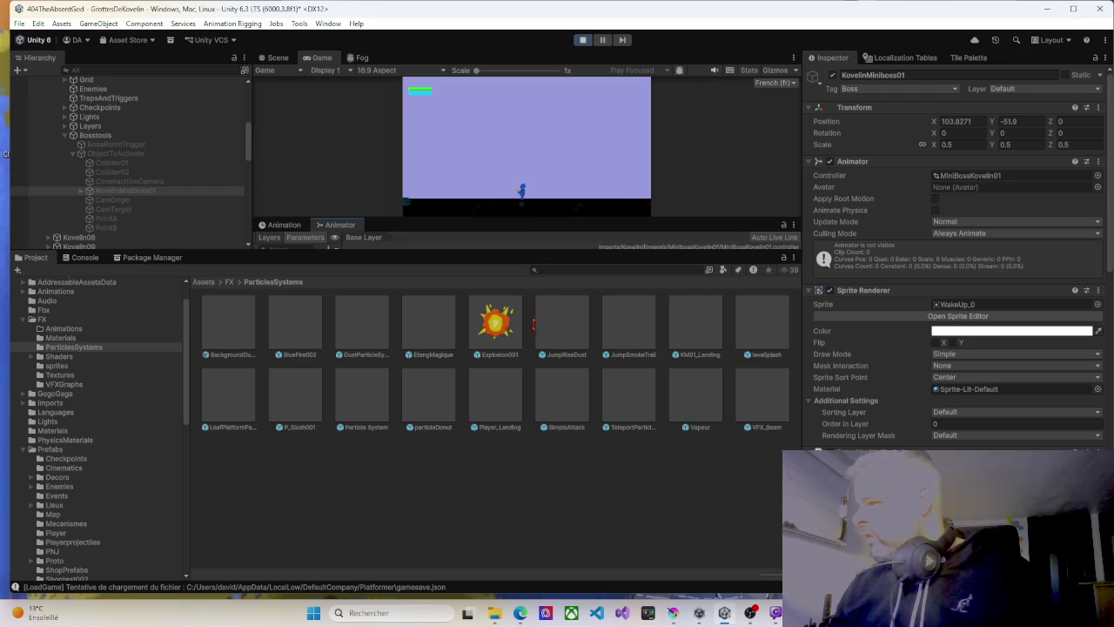
{"action": "left_click_drag", "start_coordinate": [474, 251], "coordinate": [476, 499]}
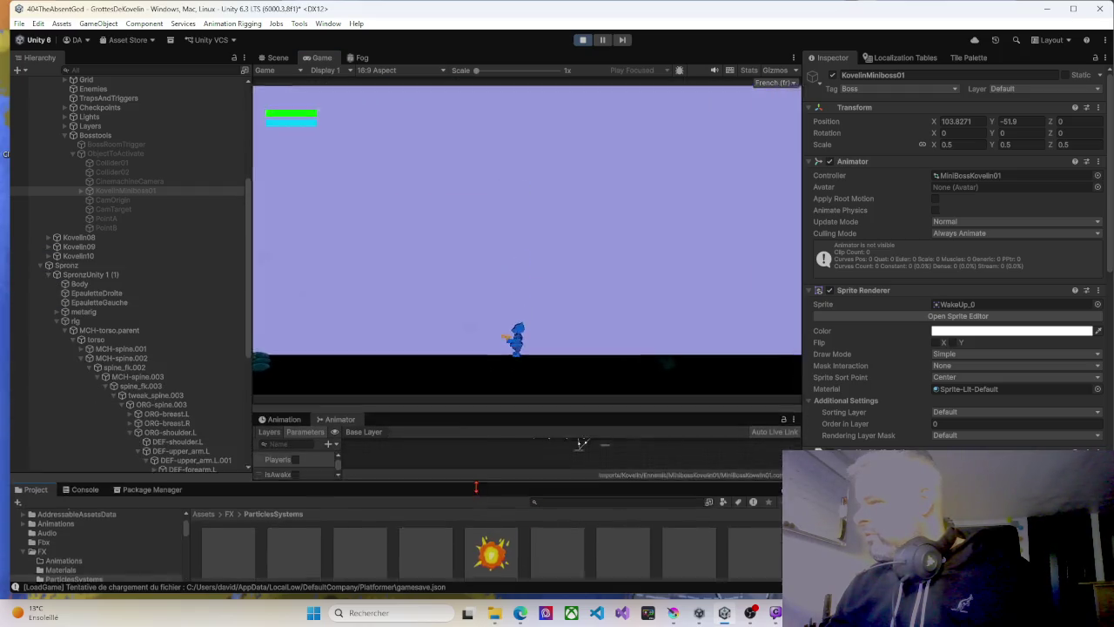
{"action": "left_click_drag", "start_coordinate": [801, 266], "coordinate": [832, 265]}
{"action": "left_click_drag", "start_coordinate": [252, 261], "coordinate": [101, 260]}
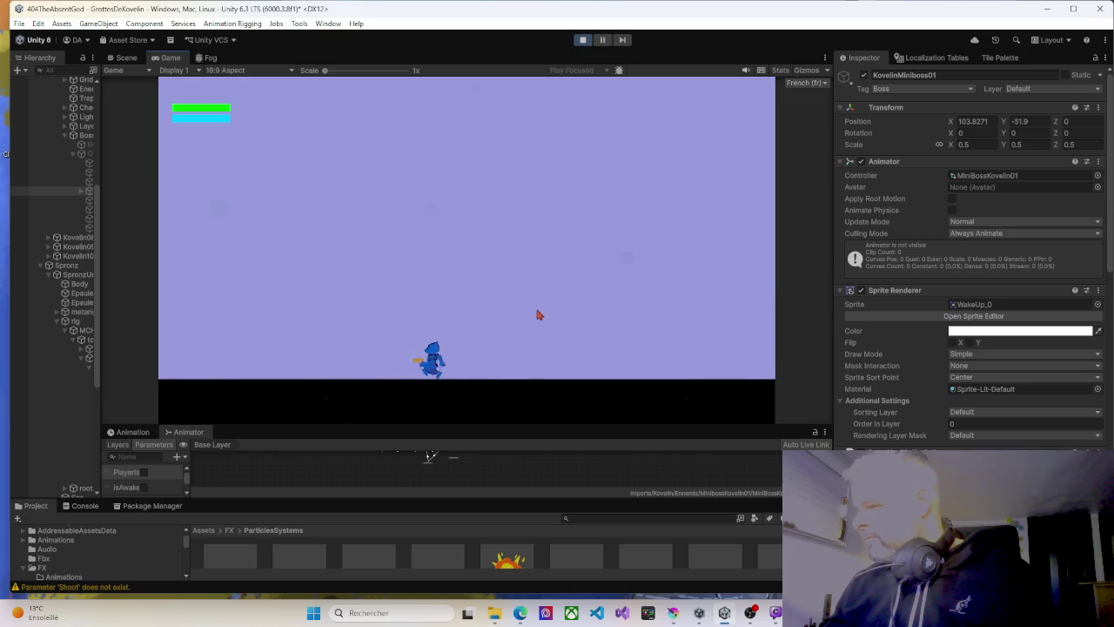
Return to Menu Principal, start a New Game replacing the existing save, then stop play mode.
{"action": "key", "text": "Escape"}
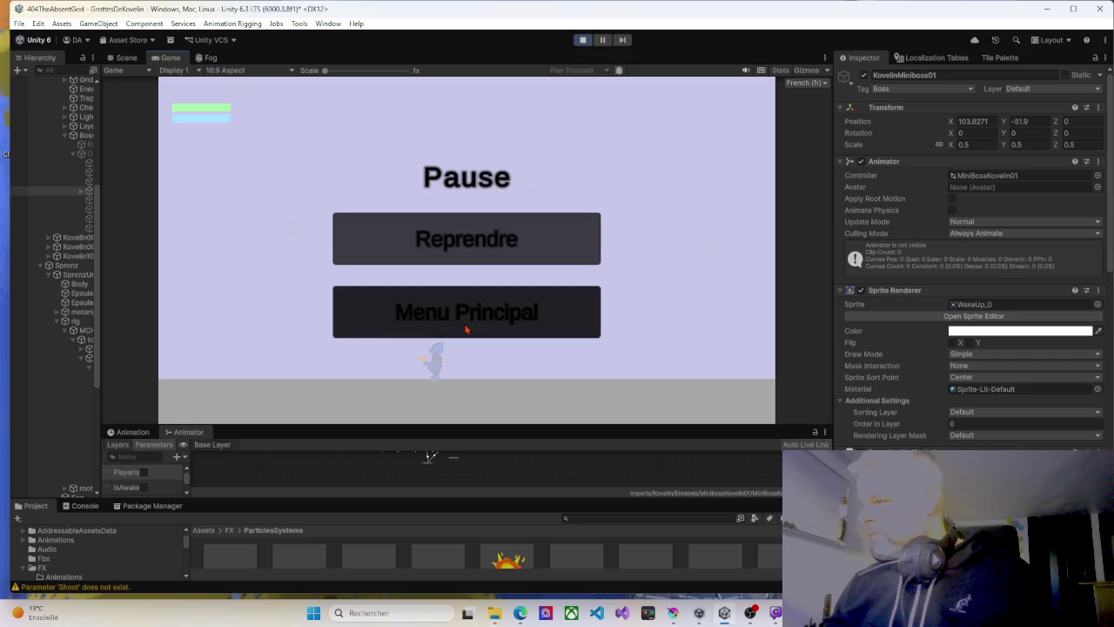
{"action": "left_click", "coordinate": [466, 324]}
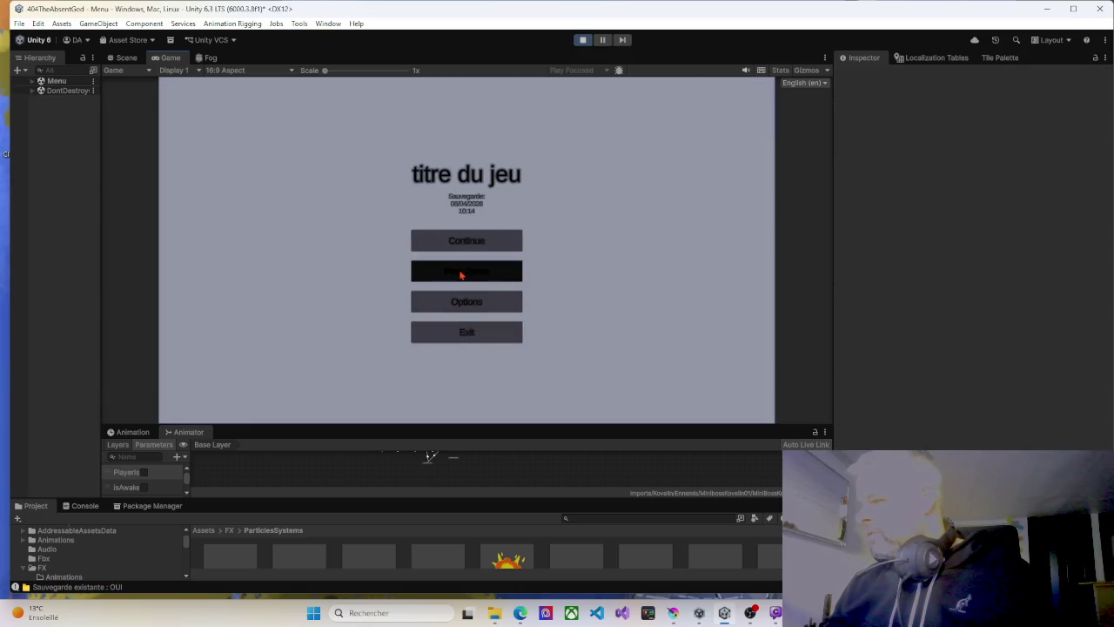
{"action": "left_click", "coordinate": [461, 275]}
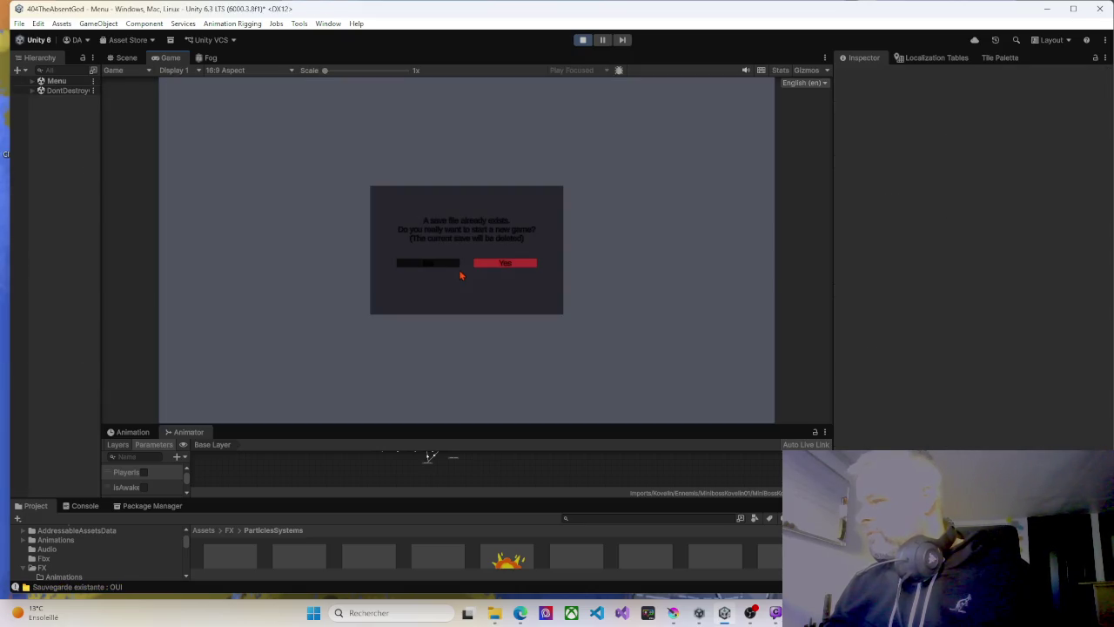
{"action": "left_click", "coordinate": [505, 267]}
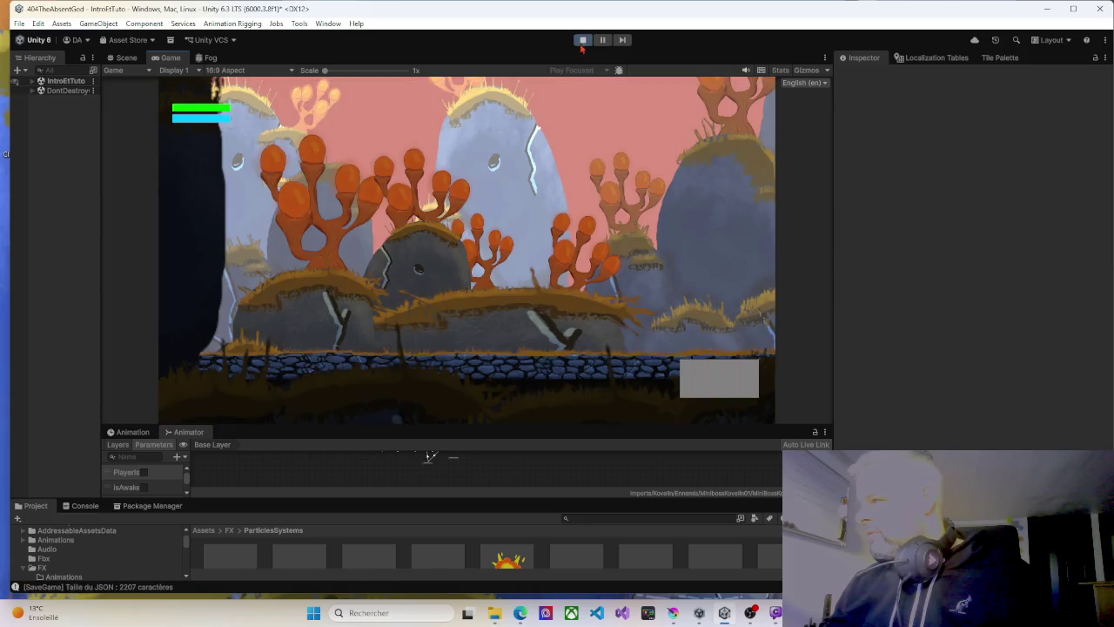
{"action": "left_click", "coordinate": [582, 41]}
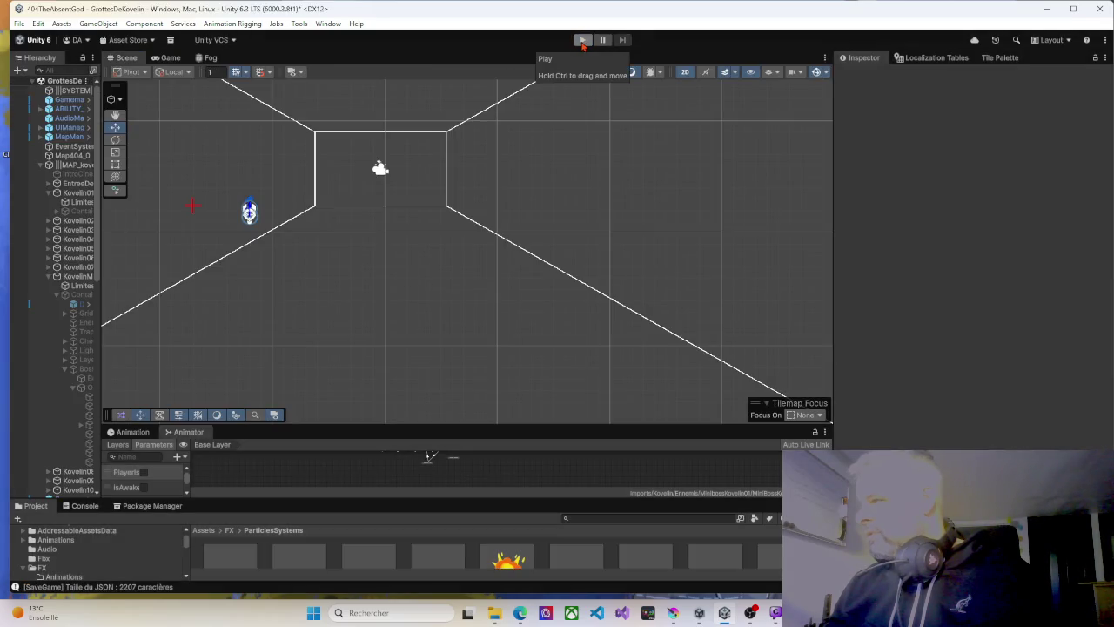
Start play mode, walk right to wake the boss, dodge its laser and shoot a fireball.
{"action": "left_click", "coordinate": [582, 41]}
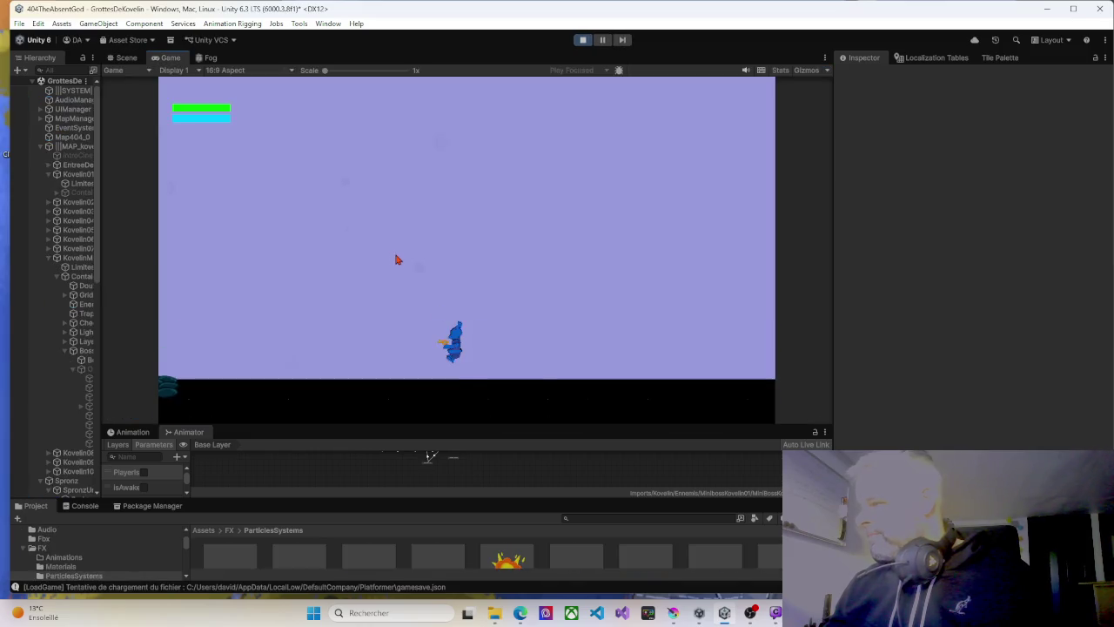
{"action": "key", "text": "Right"}
{"action": "key", "text": "space"}
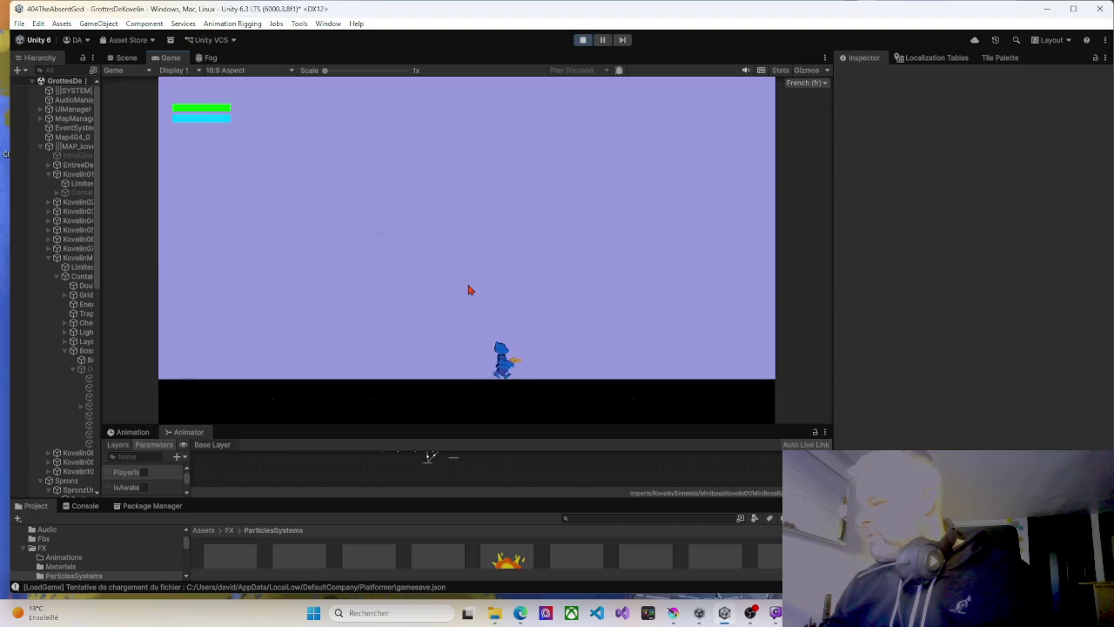
{"action": "key", "text": "Right"}
{"action": "key", "text": "Left"}
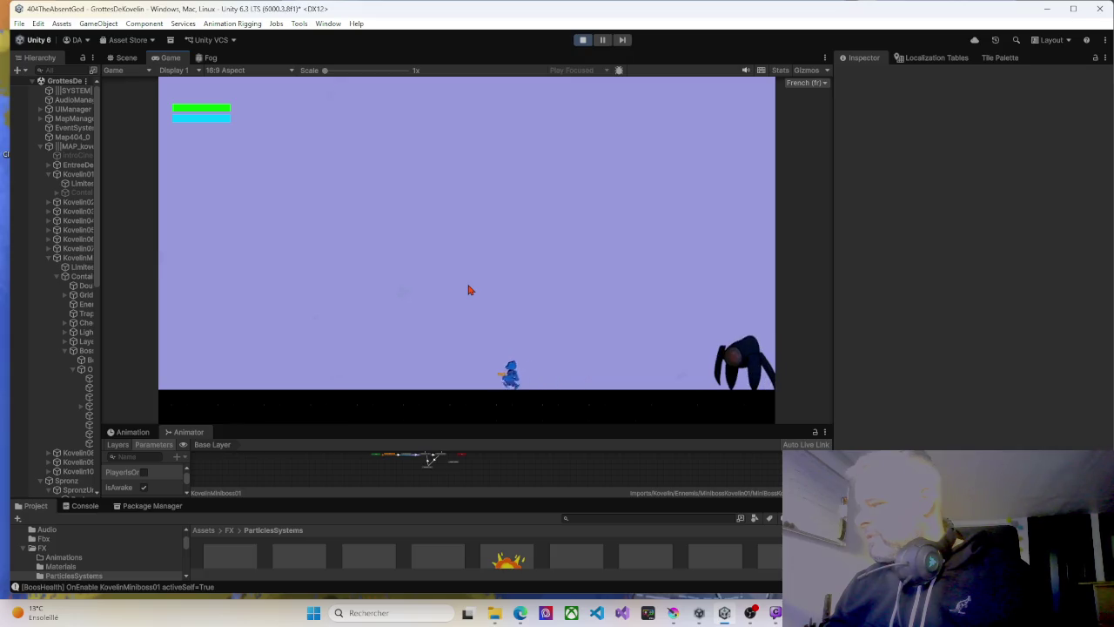
{"action": "key", "text": "Right"}
{"action": "key", "text": "Right"}
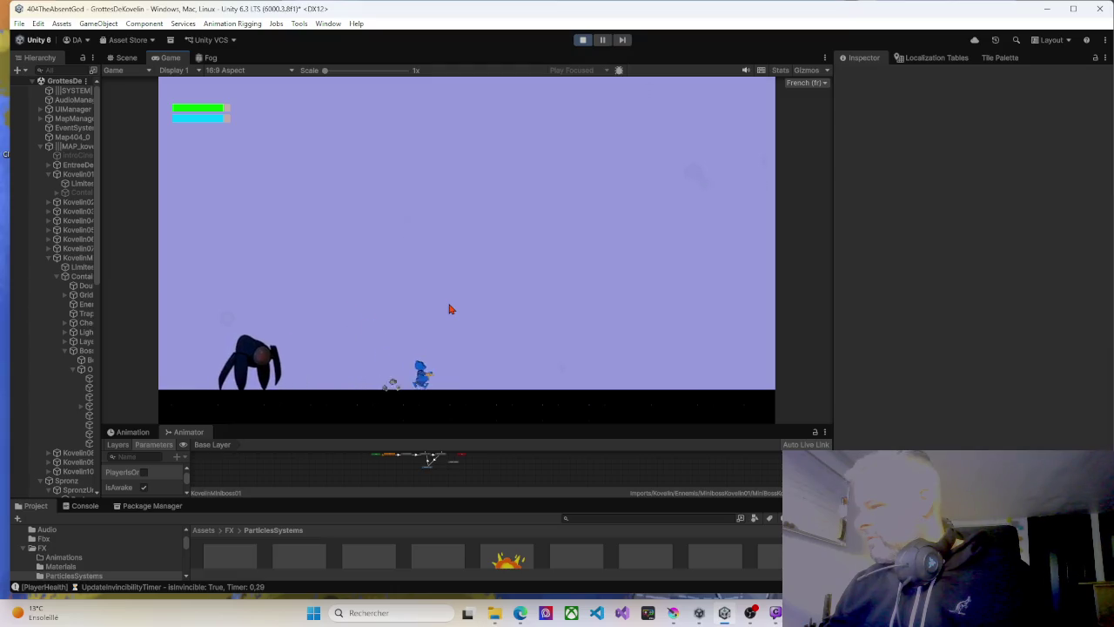
{"action": "key", "text": "Left"}
{"action": "key", "text": "Right"}
{"action": "key", "text": "space"}
{"action": "key", "text": "Left"}
{"action": "key", "text": "x"}
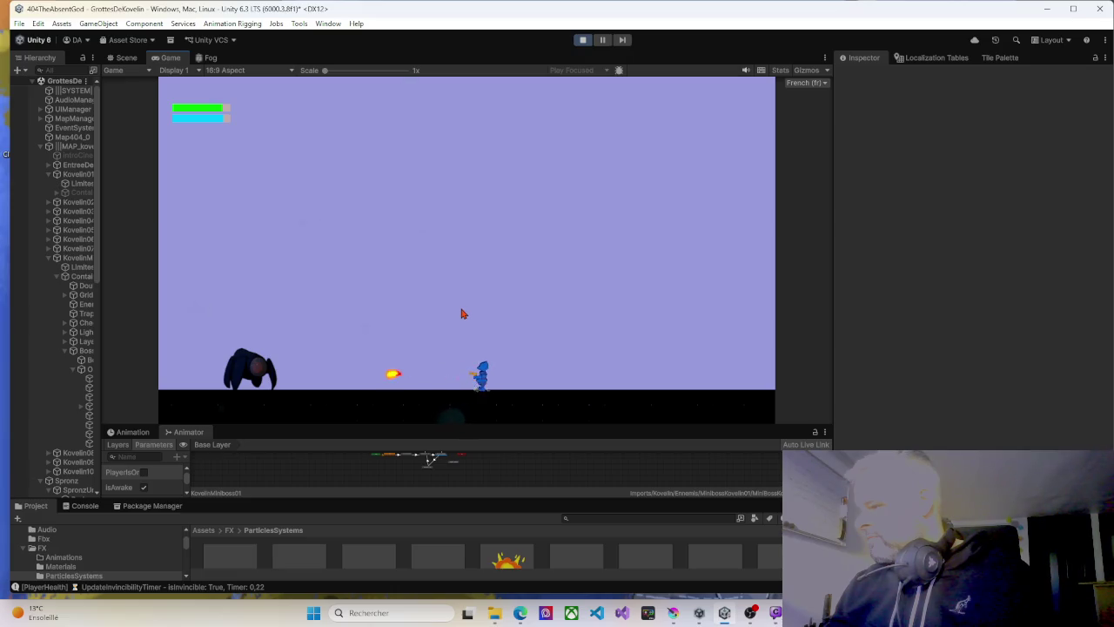
Run the player back and forth across the arena as the boss leaps.
{"action": "key", "text": "Left"}
{"action": "key", "text": "Left"}
{"action": "key", "text": "Right"}
{"action": "key", "text": "Right"}
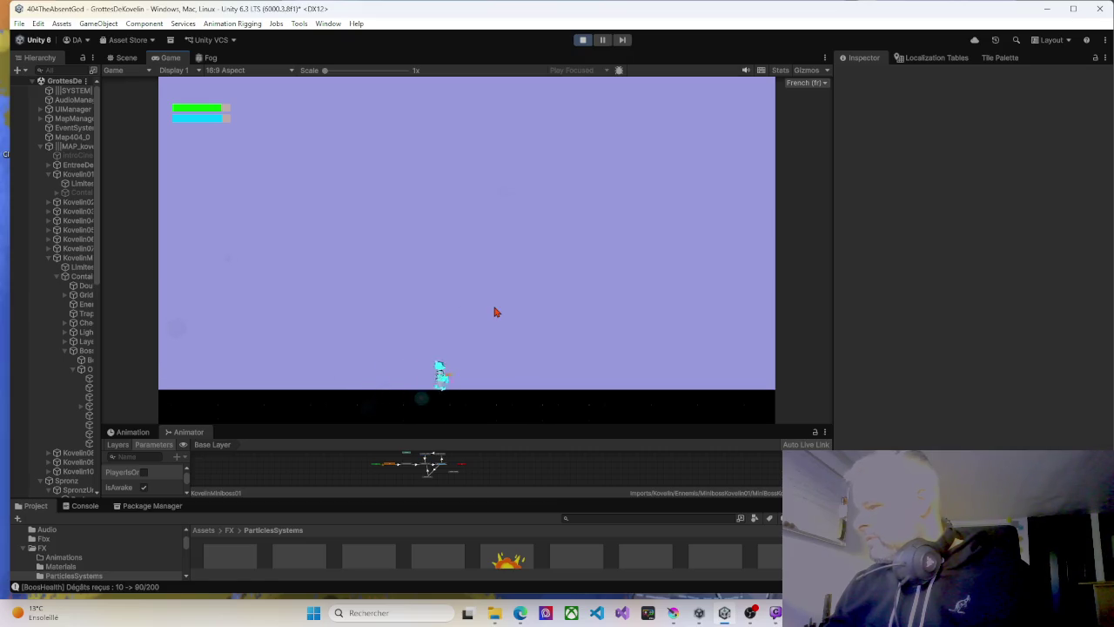
{"action": "key", "text": "Right"}
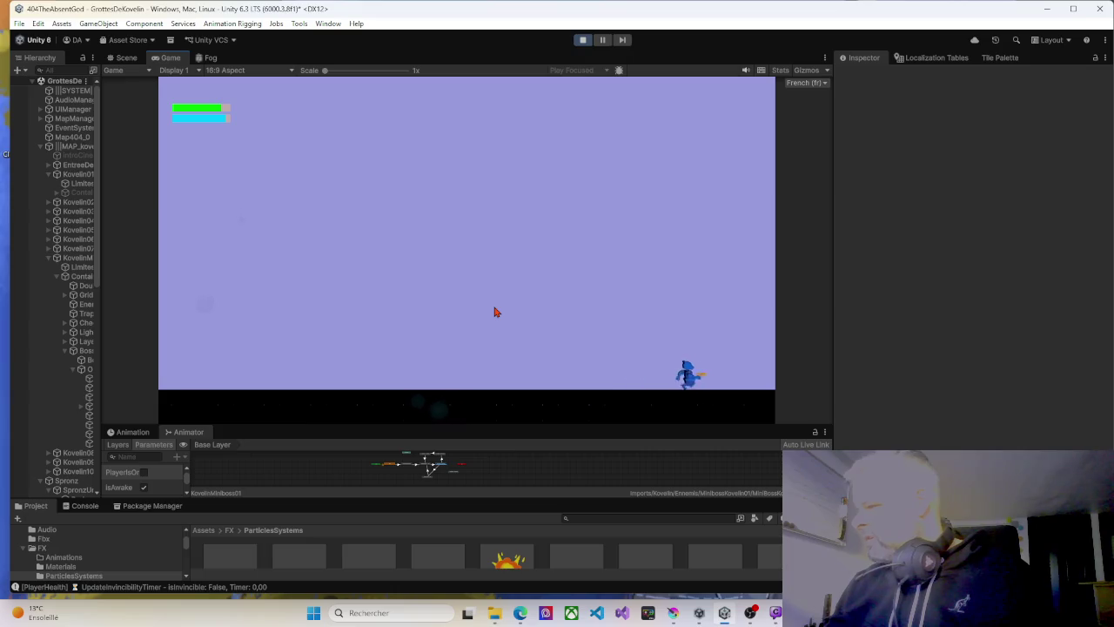
{"action": "key", "text": "Left"}
{"action": "key", "text": "Left"}
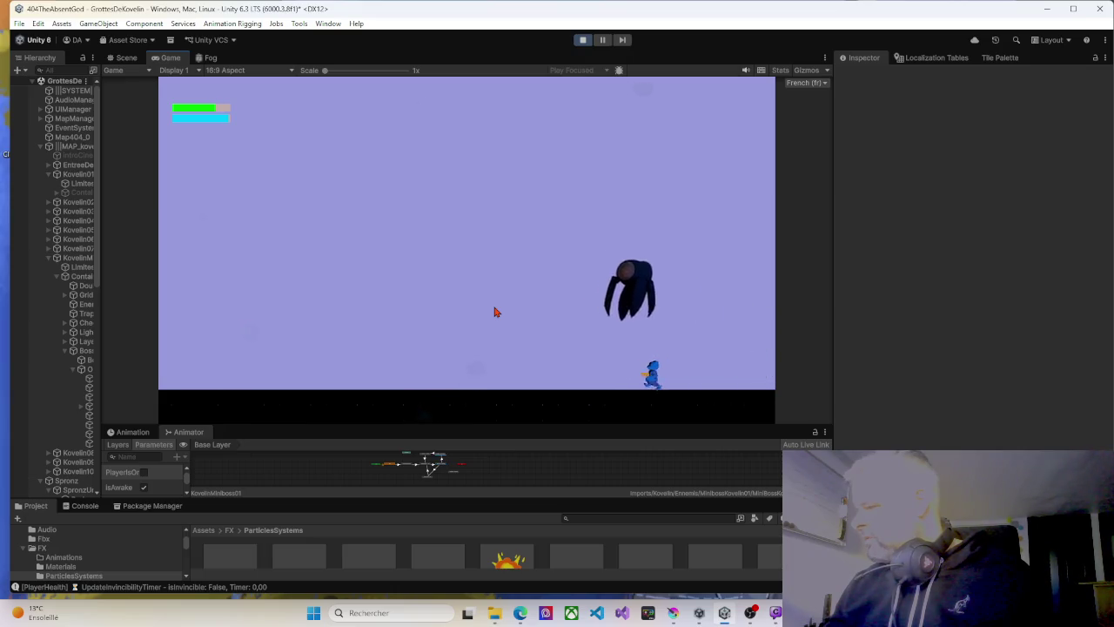
{"action": "key", "text": "Right"}
{"action": "key", "text": "Right"}
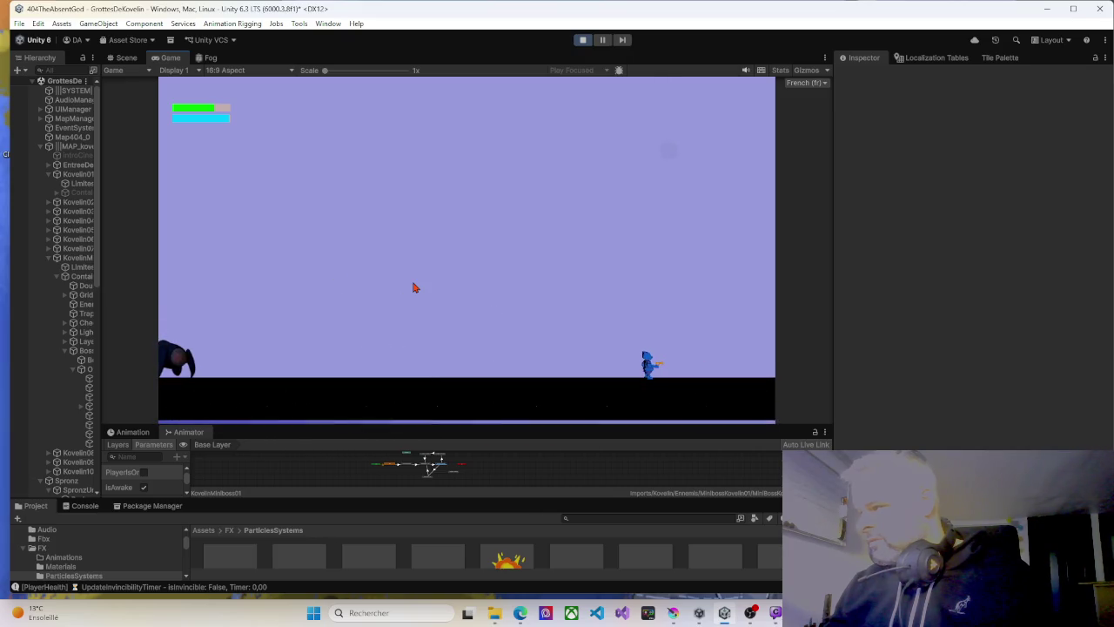
{"action": "key", "text": "Left"}
{"action": "key", "text": "Left"}
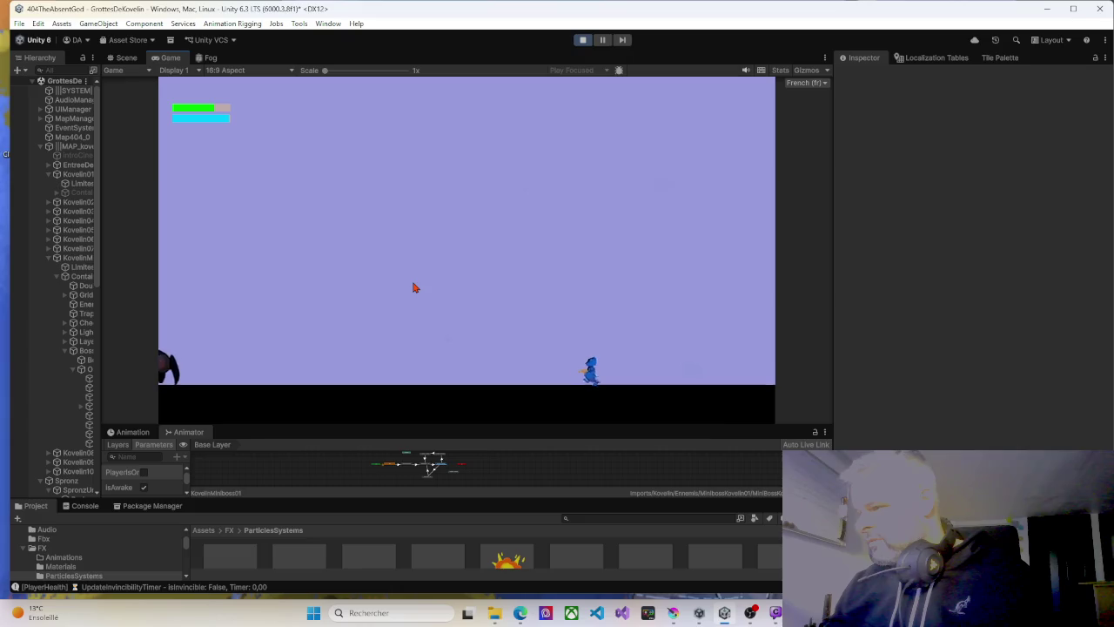
{"action": "key", "text": "Right"}
{"action": "key", "text": "Right"}
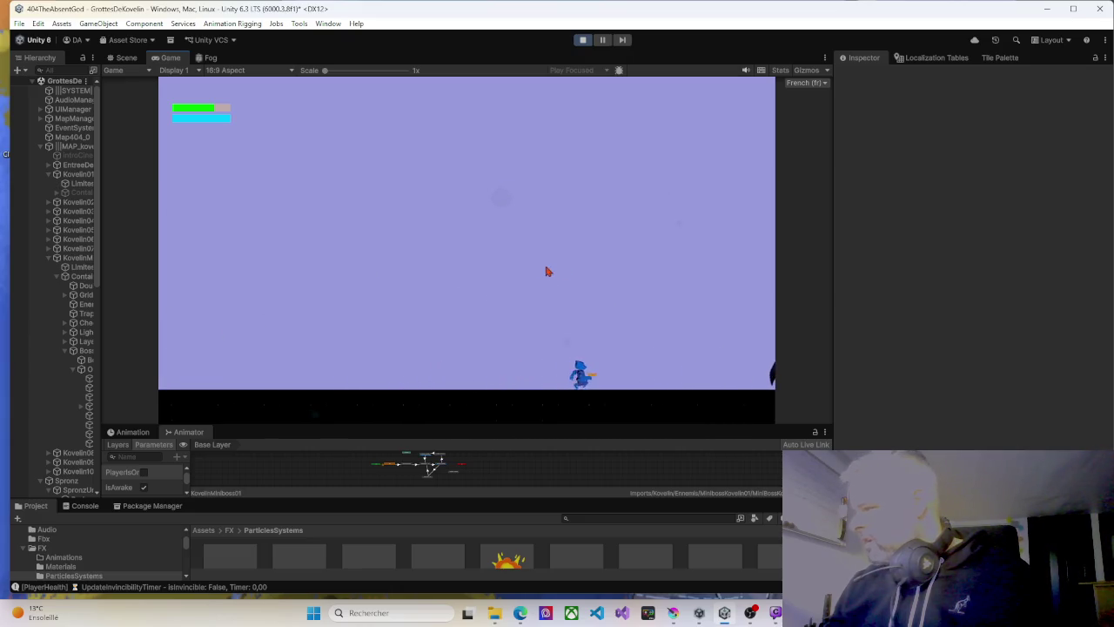
Widen the Game view, sidestep the boss's leaps, then stop the game.
{"action": "left_click_drag", "start_coordinate": [832, 295], "coordinate": [1034, 297]}
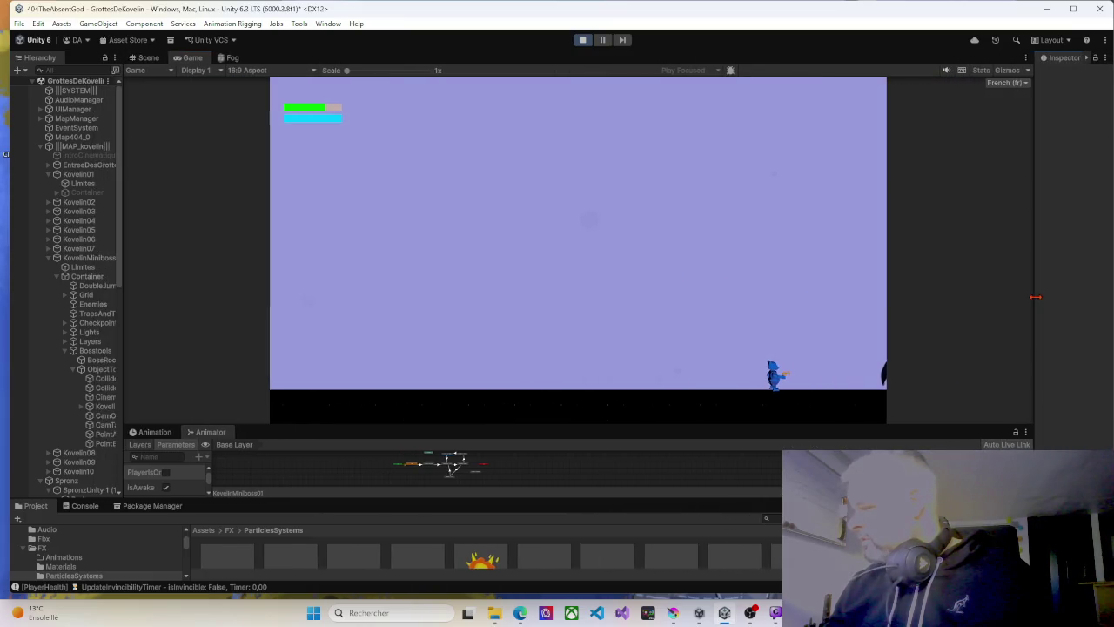
{"action": "key", "text": "Left"}
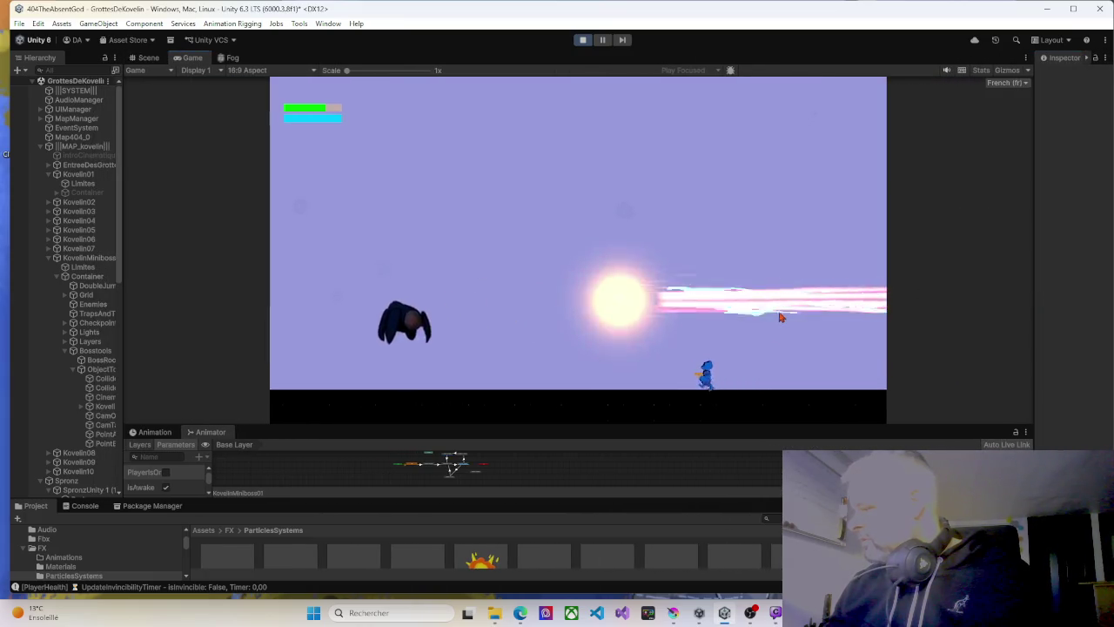
{"action": "key", "text": "Left"}
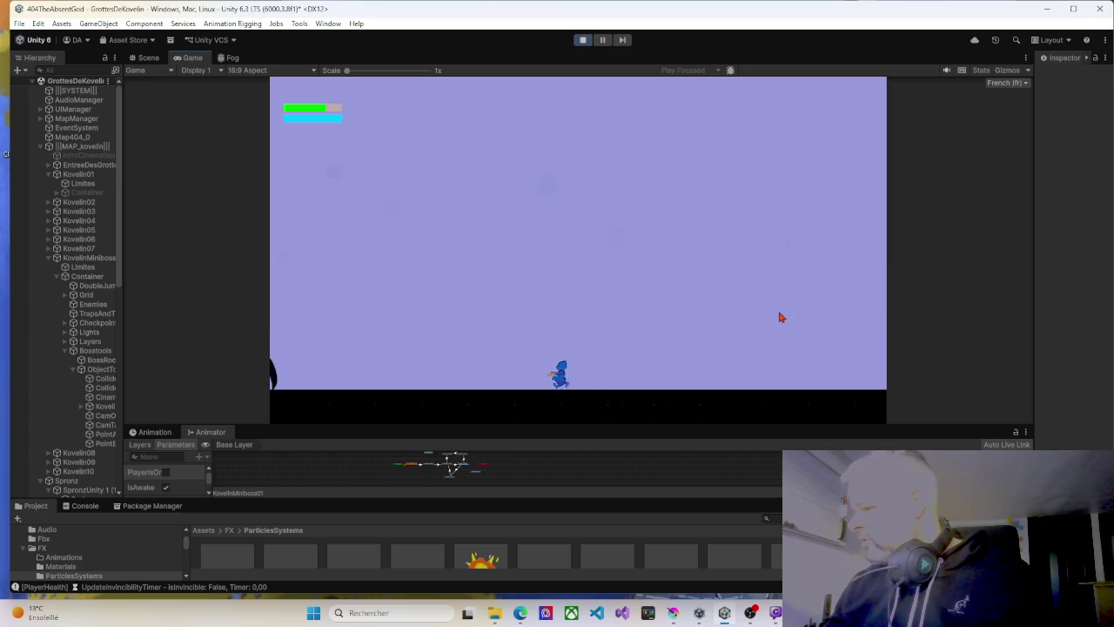
{"action": "key", "text": "Right"}
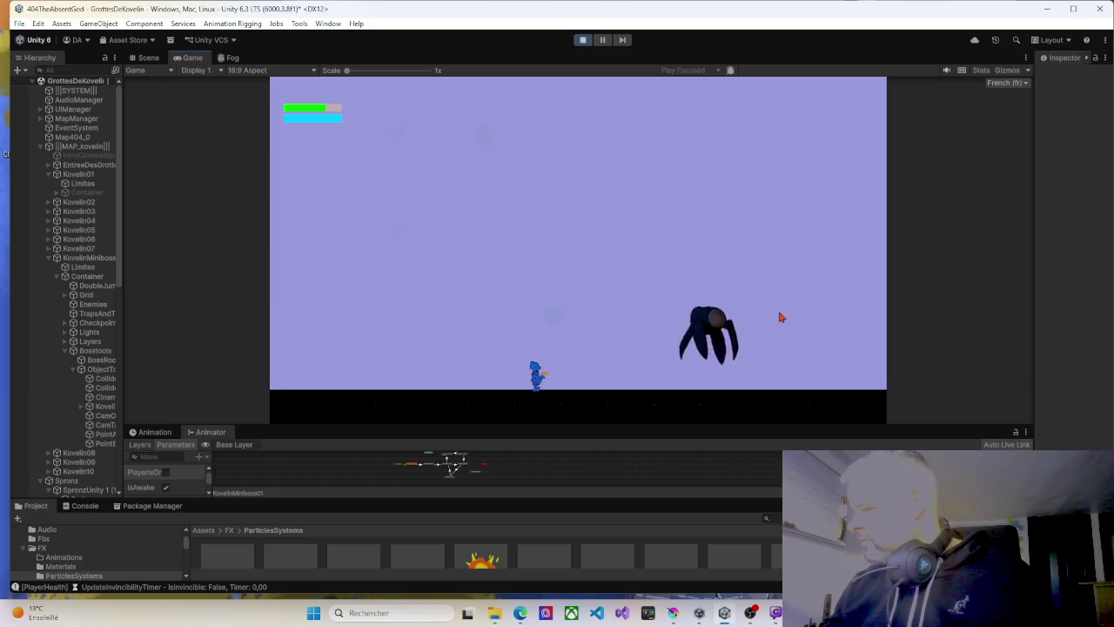
{"action": "key", "text": "Right"}
{"action": "key", "text": "Right"}
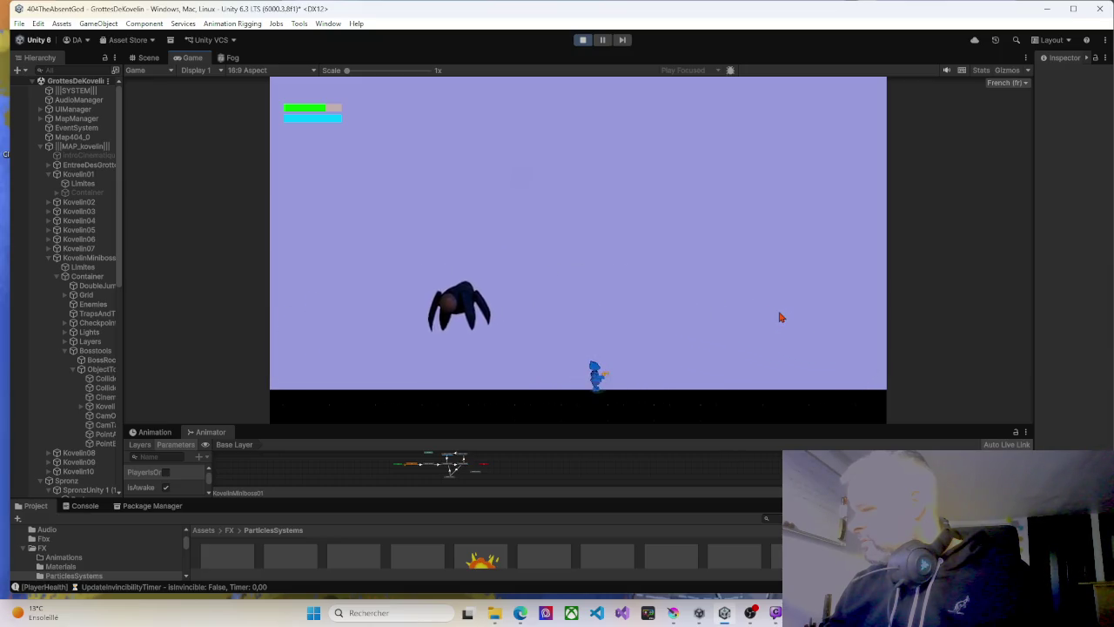
{"action": "key", "text": "Right"}
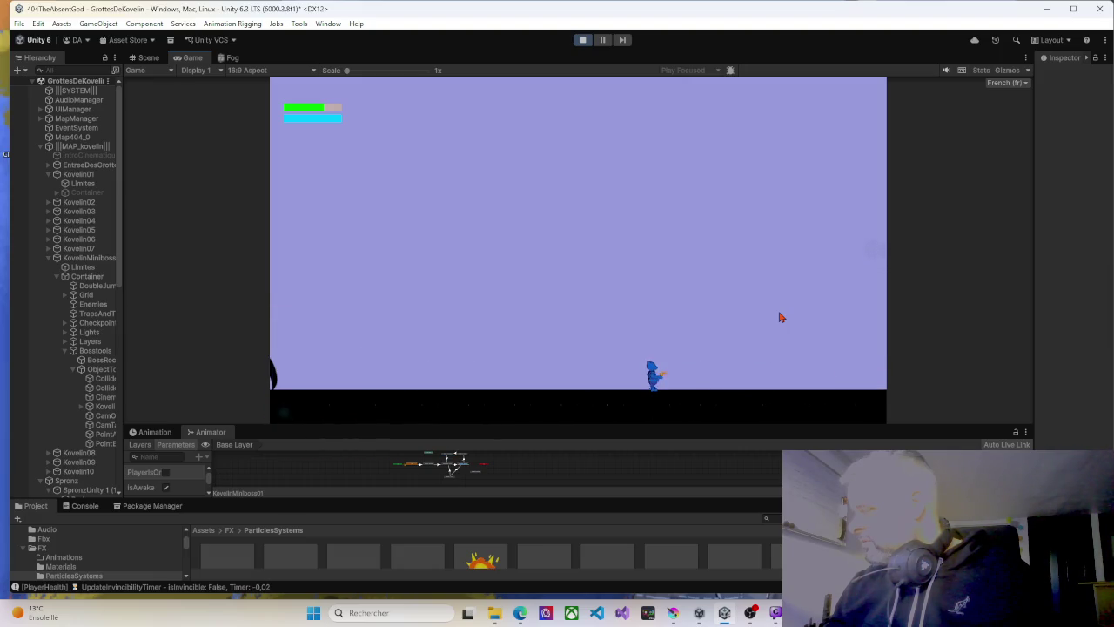
{"action": "key", "text": "Left"}
{"action": "key", "text": "Right"}
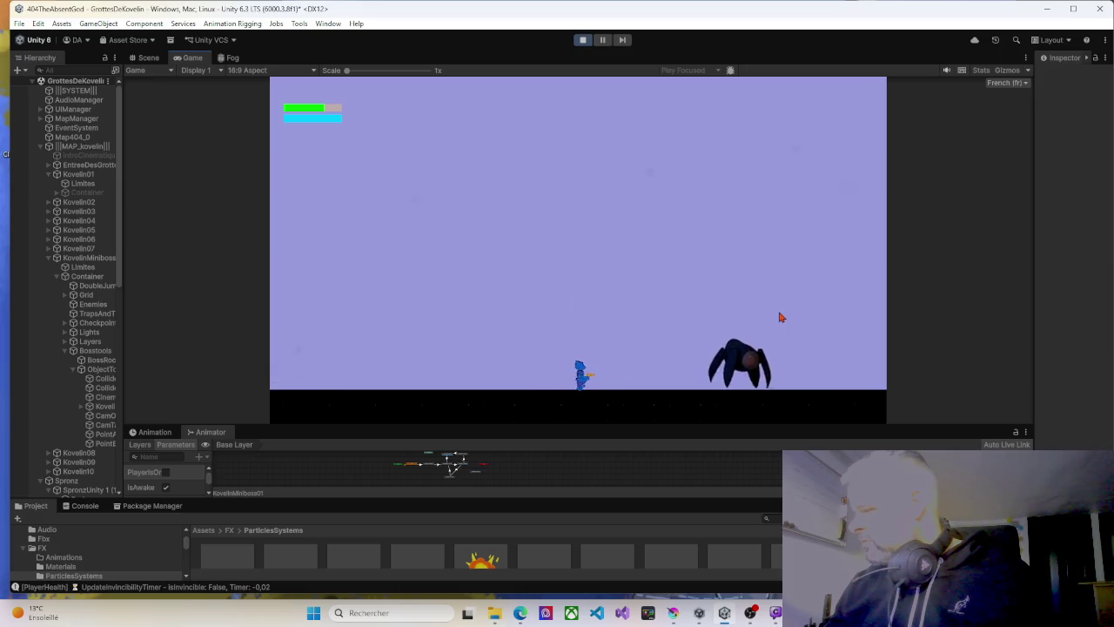
{"action": "key", "text": "Right"}
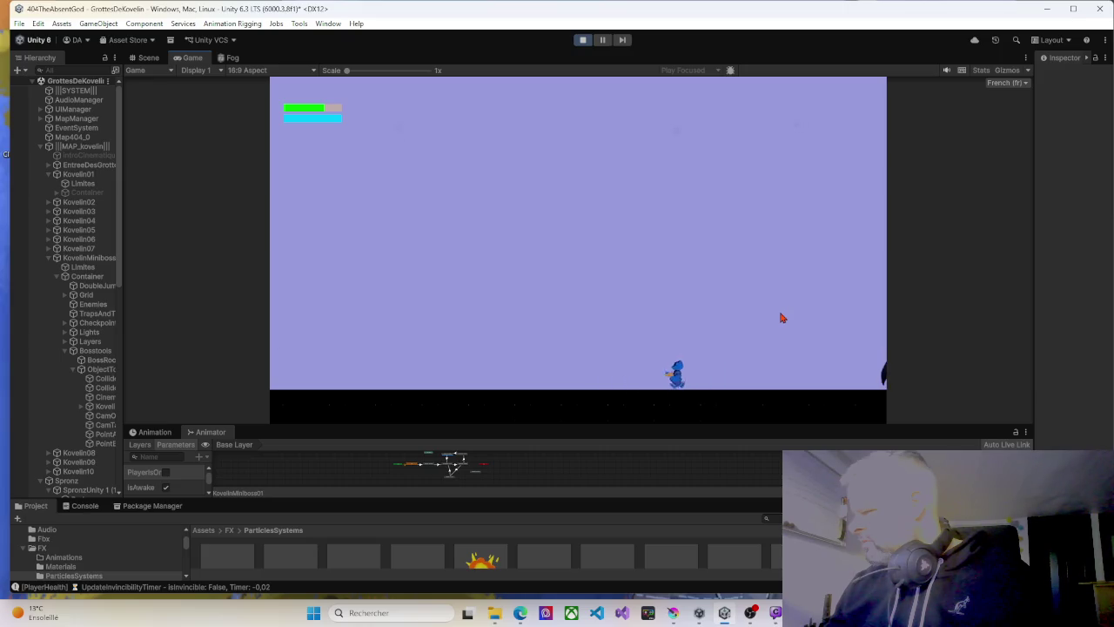
{"action": "key", "text": "Right"}
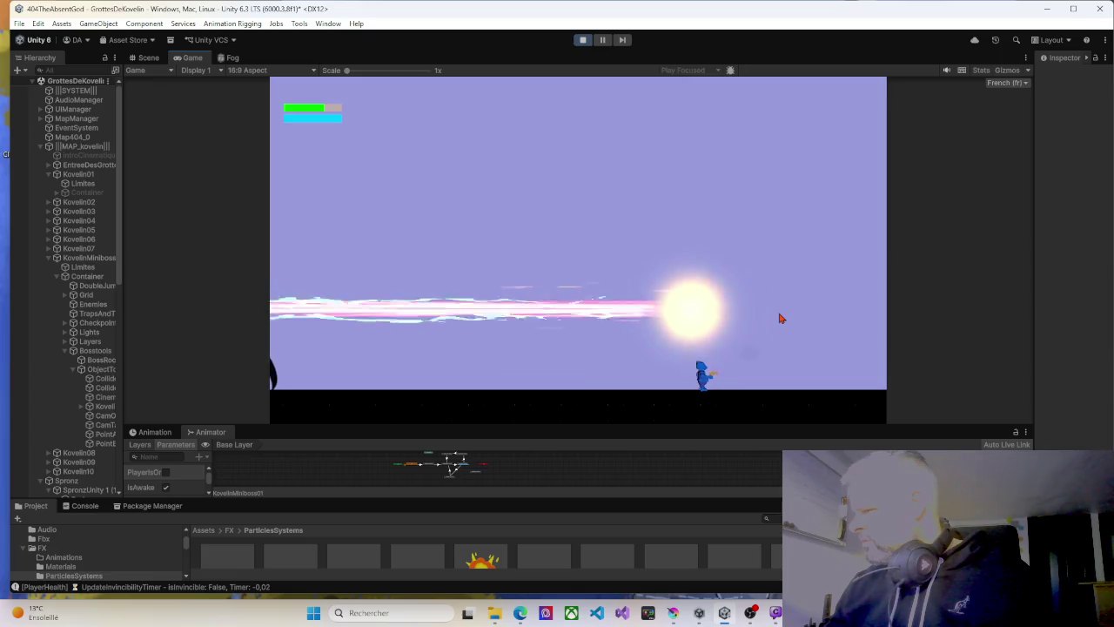
{"action": "left_click", "coordinate": [583, 40]}
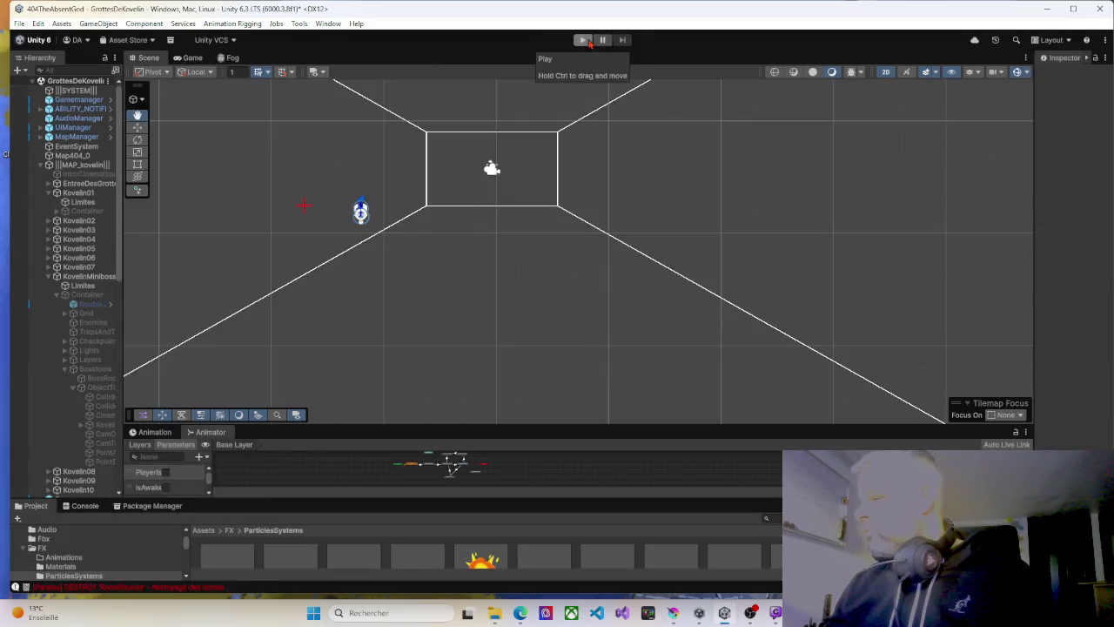
Restart the playtest and enlarge and zoom the boss's Animator state graph under the game.
{"action": "left_click", "coordinate": [583, 40]}
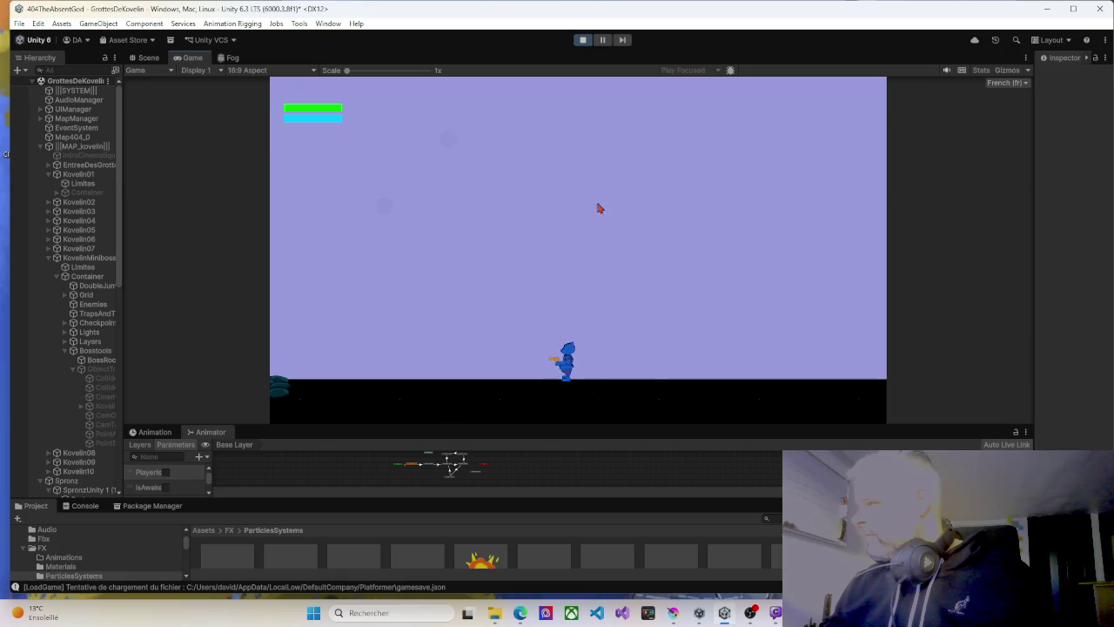
{"action": "key", "text": "Right"}
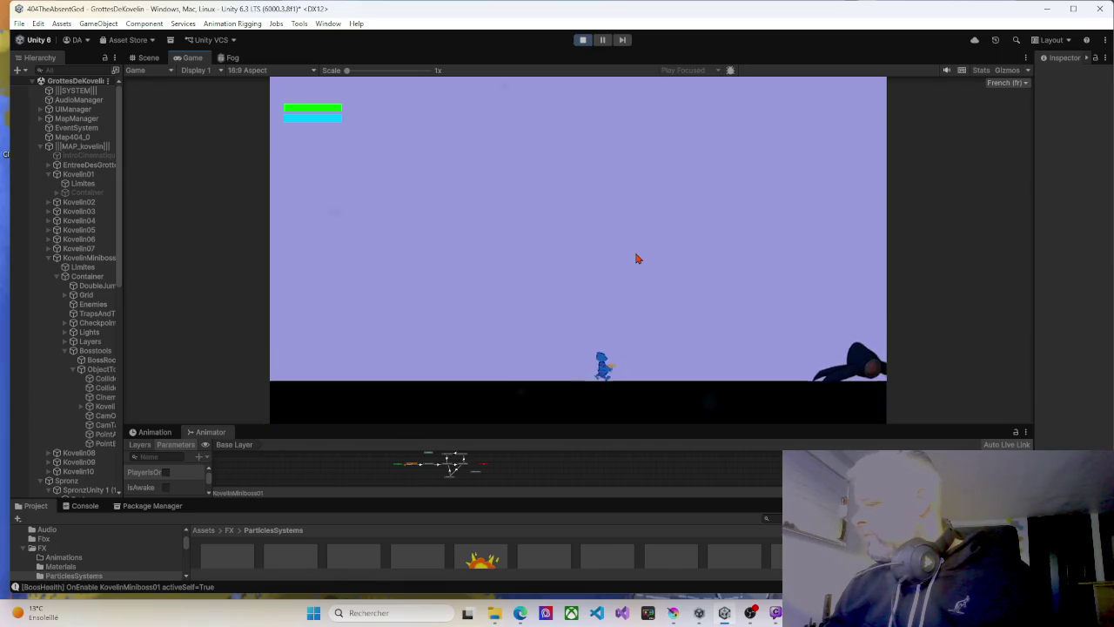
{"action": "left_click_drag", "start_coordinate": [546, 427], "coordinate": [552, 309]}
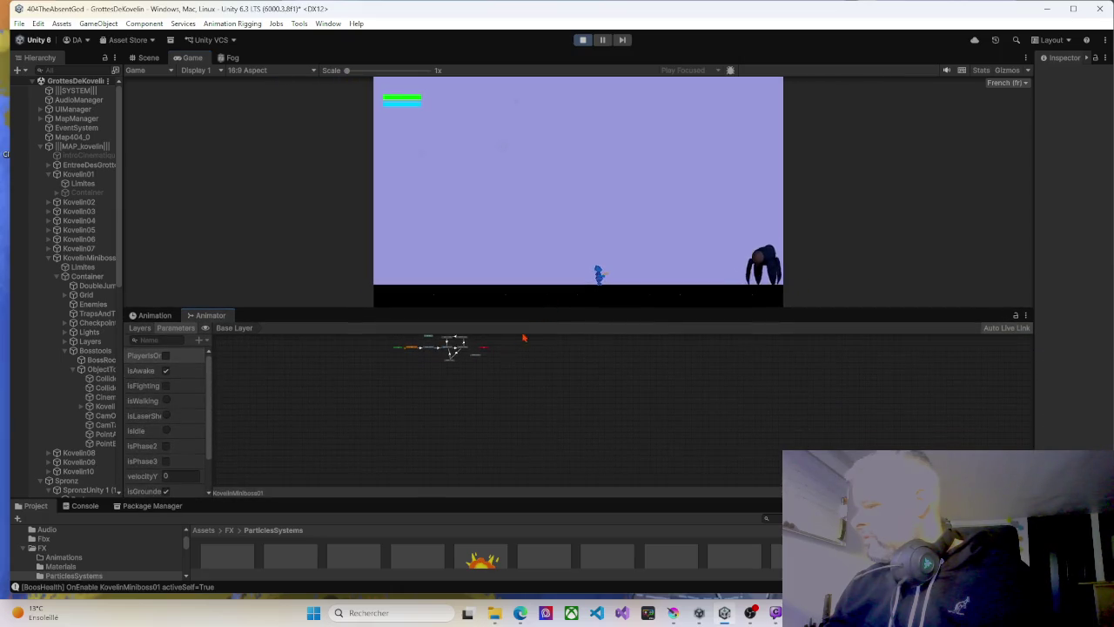
{"action": "scroll", "coordinate": [450, 370], "scroll_direction": "up", "scroll_amount": 5}
{"action": "scroll", "coordinate": [486, 358], "scroll_direction": "up", "scroll_amount": 5}
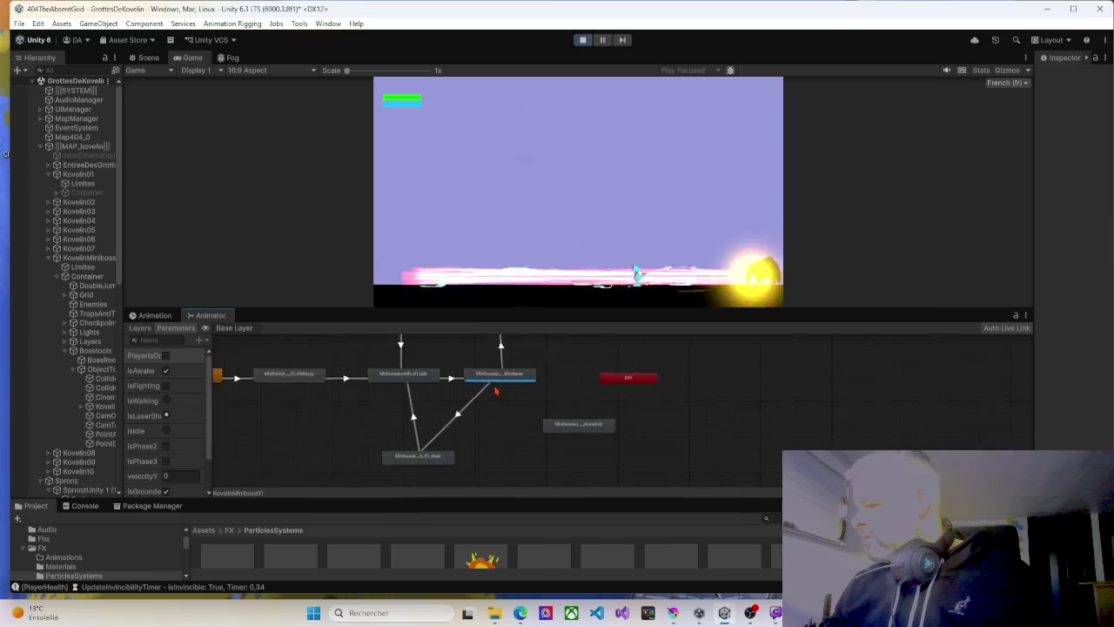
Hit the boss with three fireballs, bringing it to 70/200, then jump away.
{"action": "left_click", "coordinate": [668, 272]}
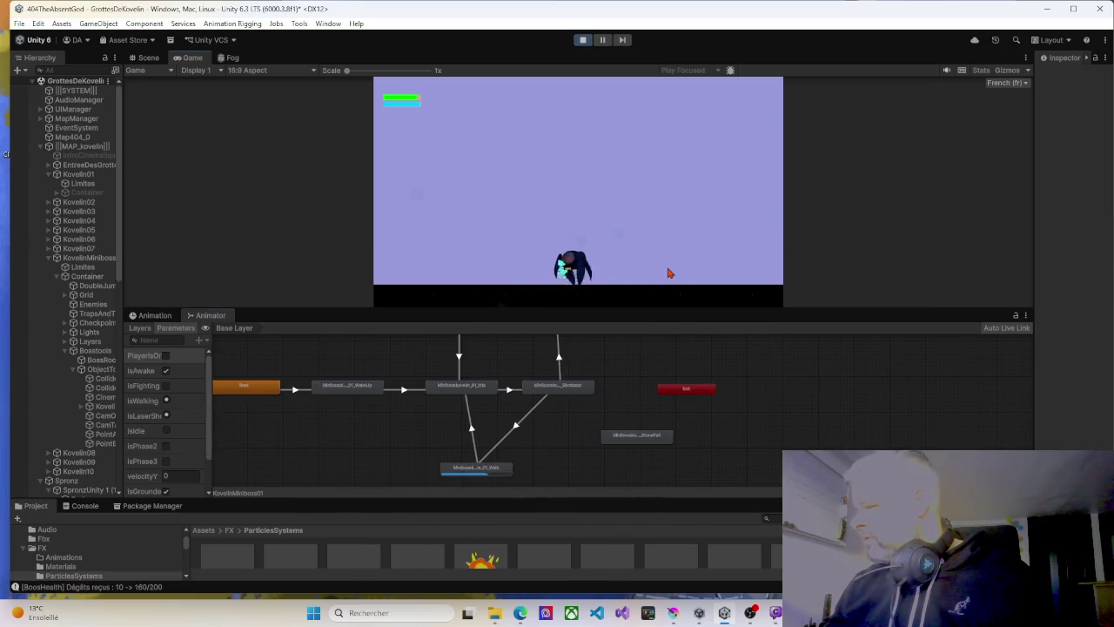
{"action": "left_click", "coordinate": [655, 266]}
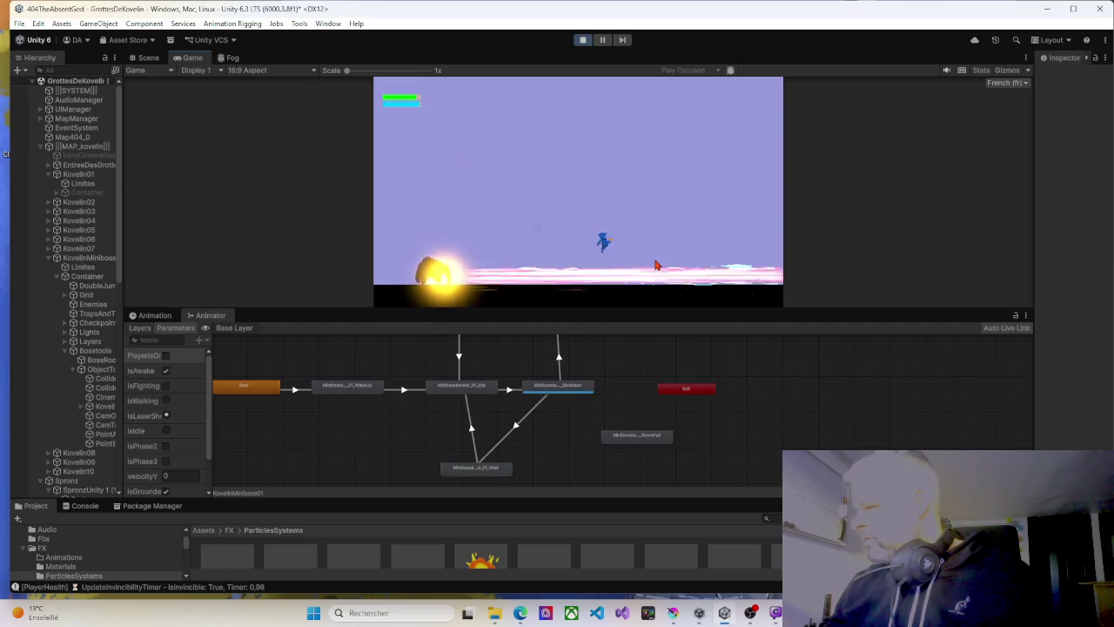
{"action": "left_click", "coordinate": [655, 265]}
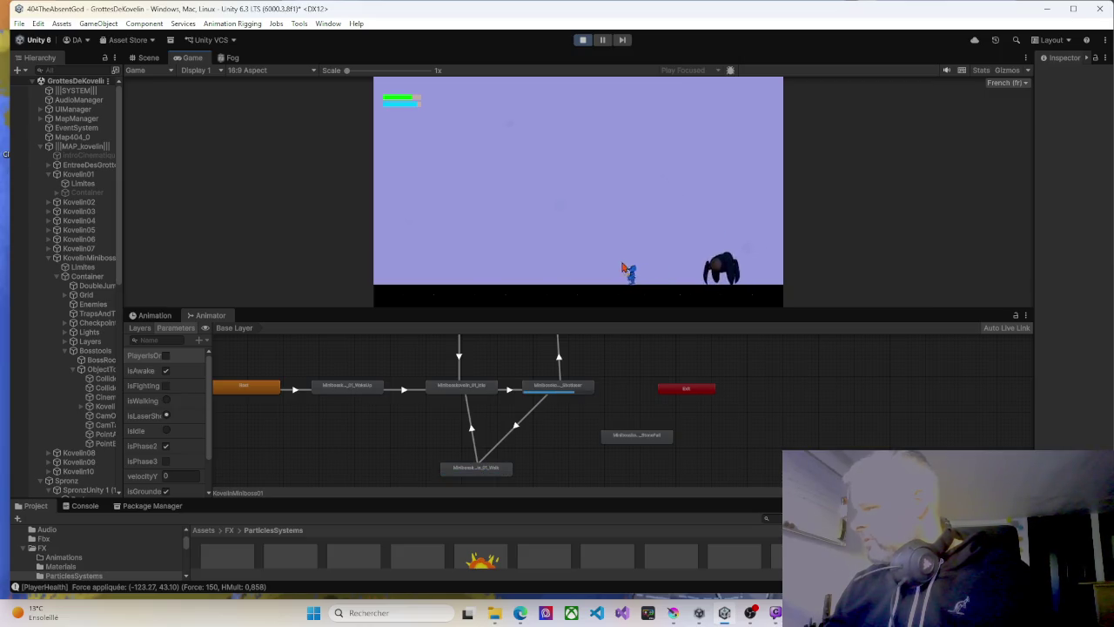
{"action": "key", "text": "space"}
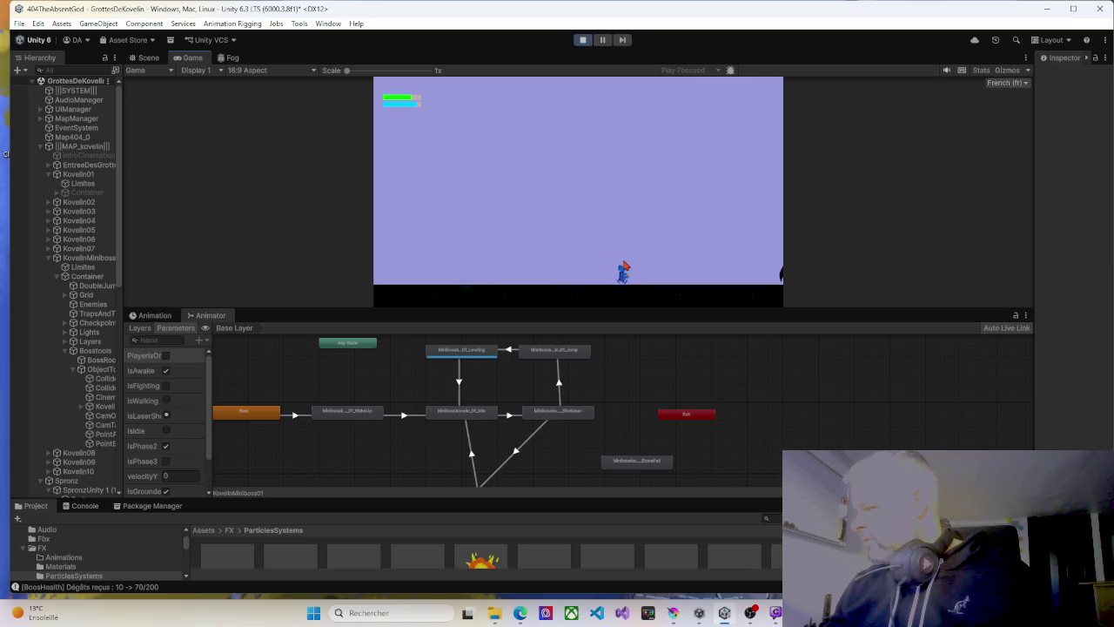
Sidestep the boss's leap and jump twice over its floor laser.
{"action": "key", "text": "Left"}
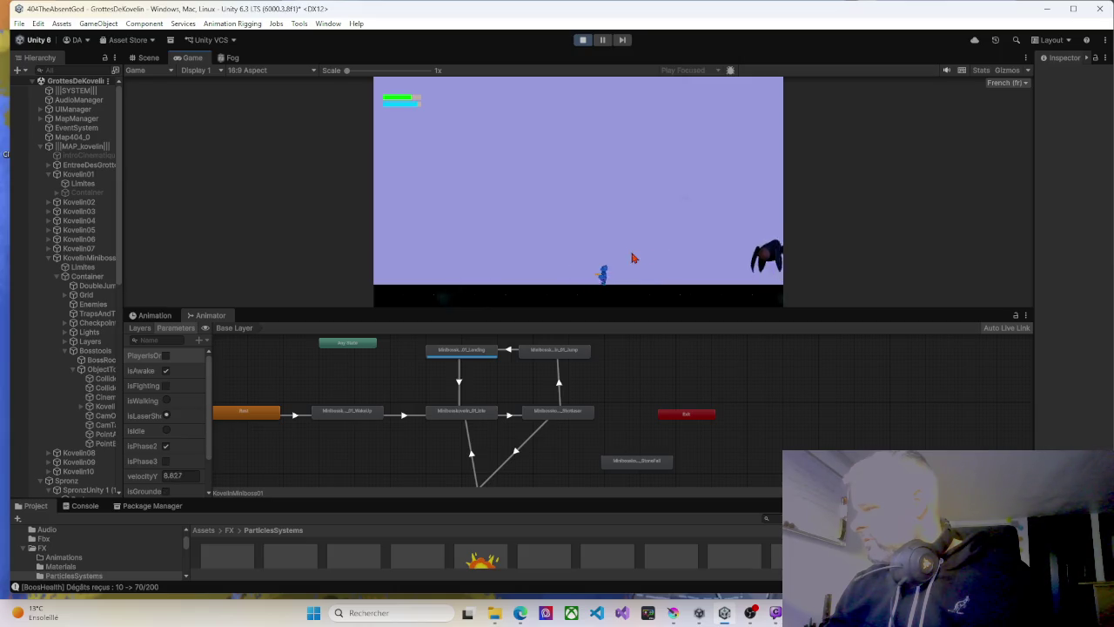
{"action": "key", "text": "Right"}
{"action": "key", "text": "Right"}
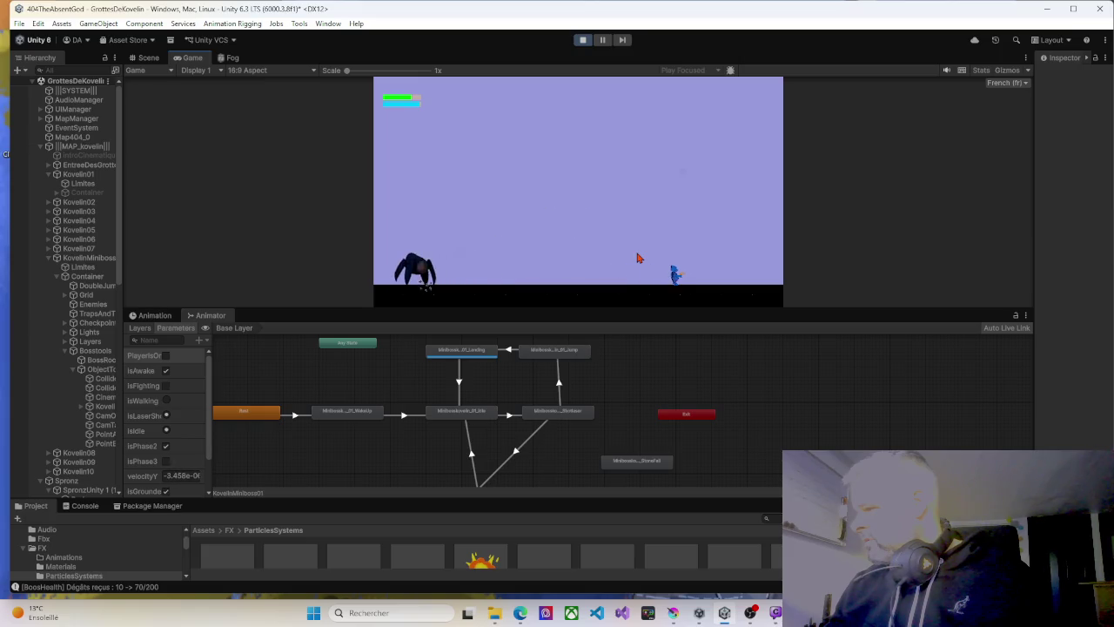
{"action": "key", "text": "space"}
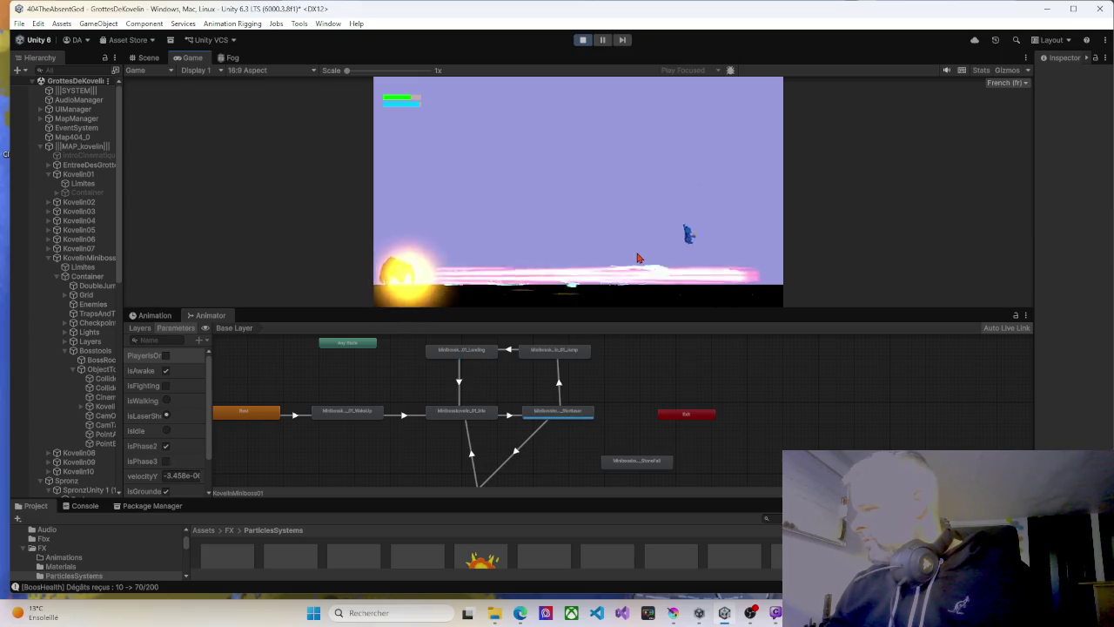
{"action": "key", "text": "space"}
{"action": "key", "text": "Left"}
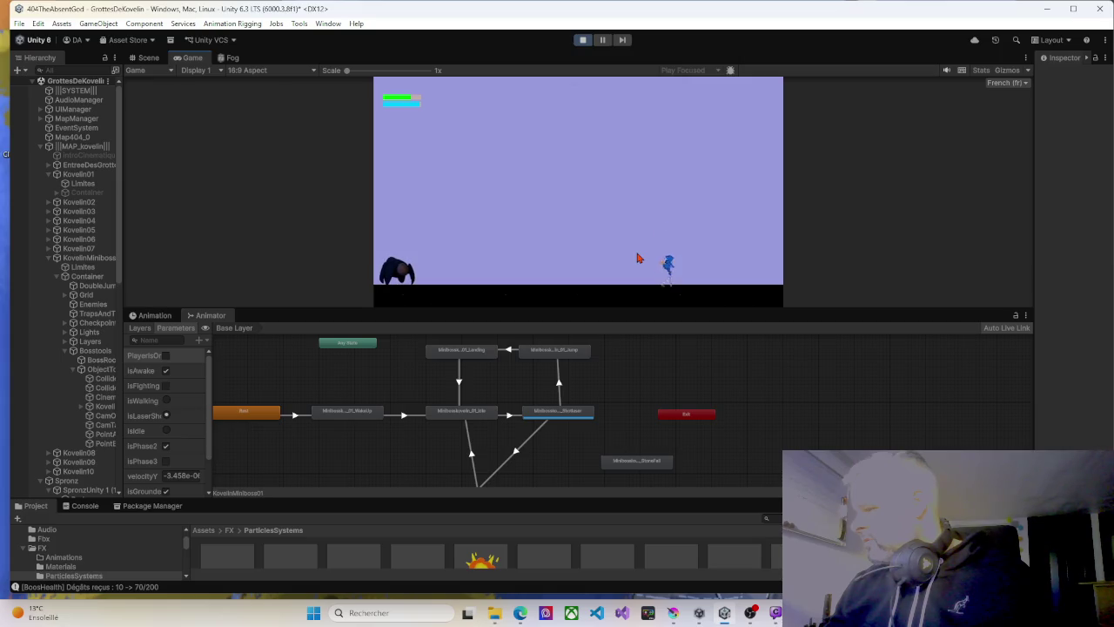
{"action": "key", "text": "Right"}
{"action": "key", "text": "Left"}
{"action": "key", "text": "Left"}
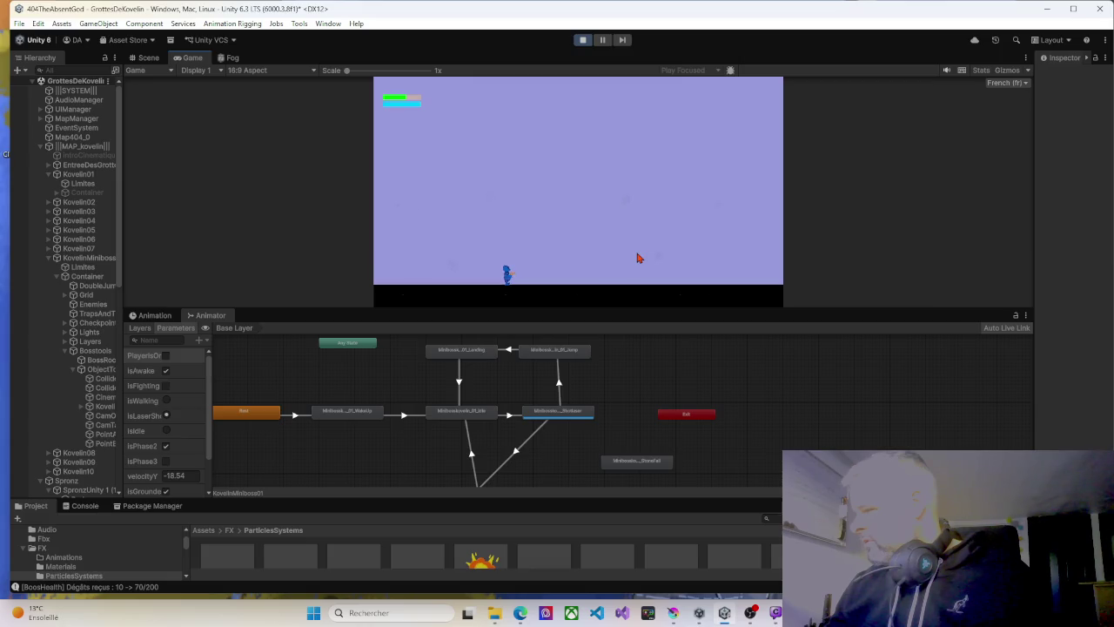
Walk back and forth across the arena, dodging the boss's leaps and laser beams.
{"action": "key", "text": "Right"}
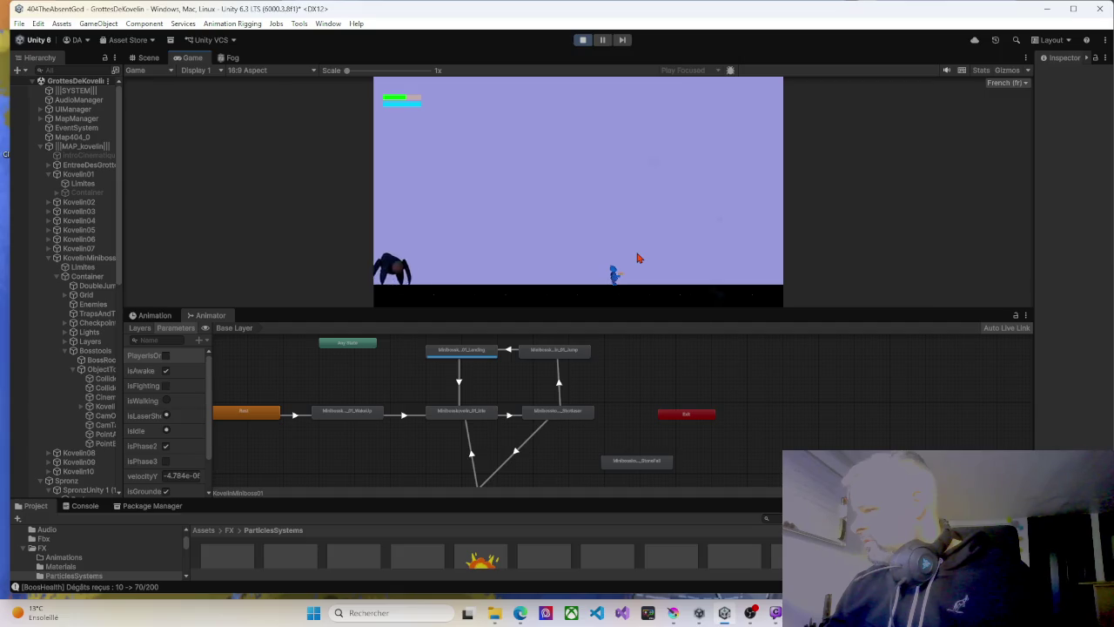
{"action": "key", "text": "Right"}
{"action": "key", "text": "Left"}
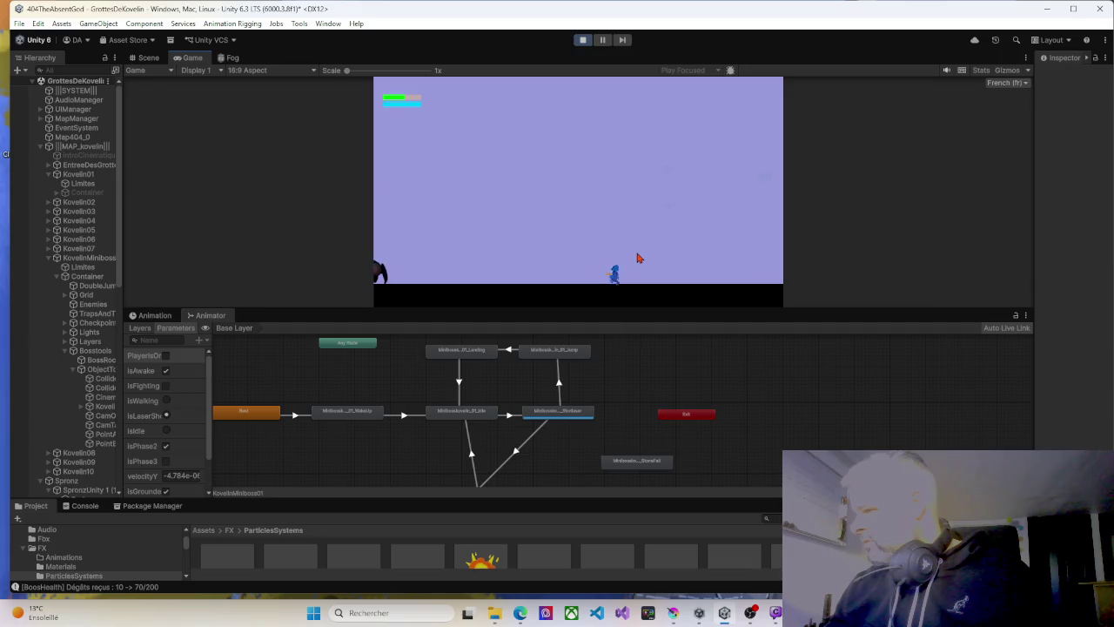
{"action": "key", "text": "Left"}
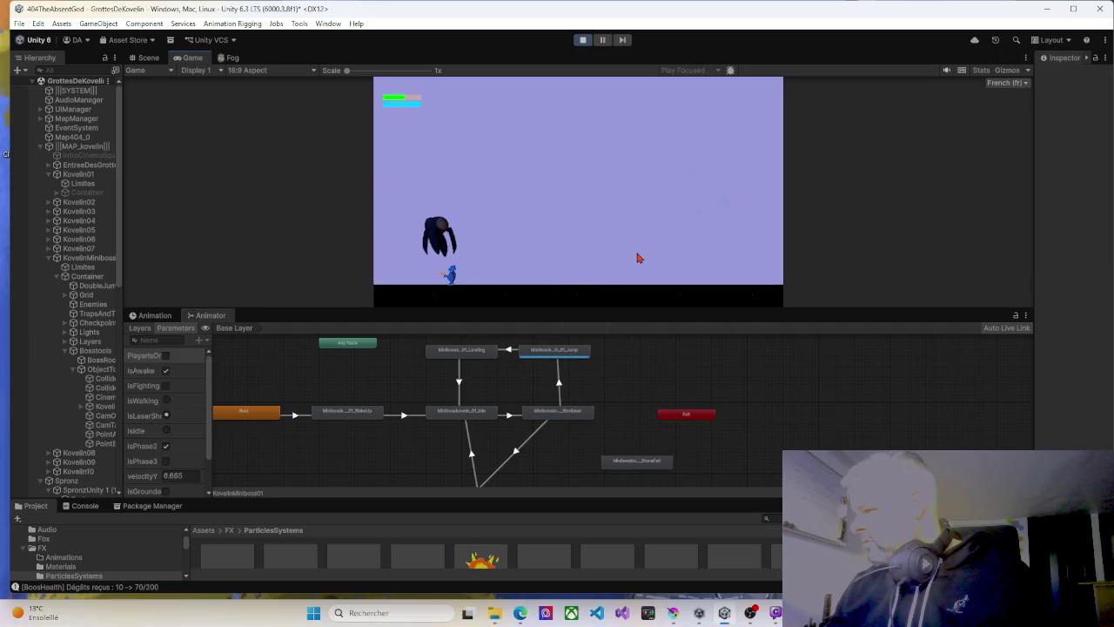
{"action": "key", "text": "Right"}
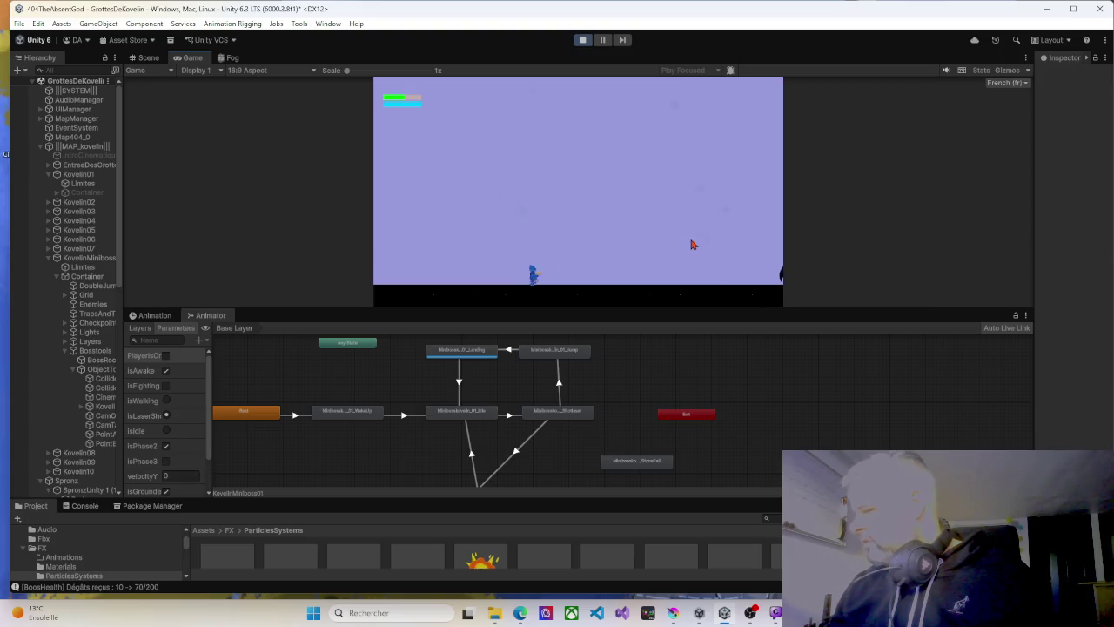
{"action": "key", "text": "Right"}
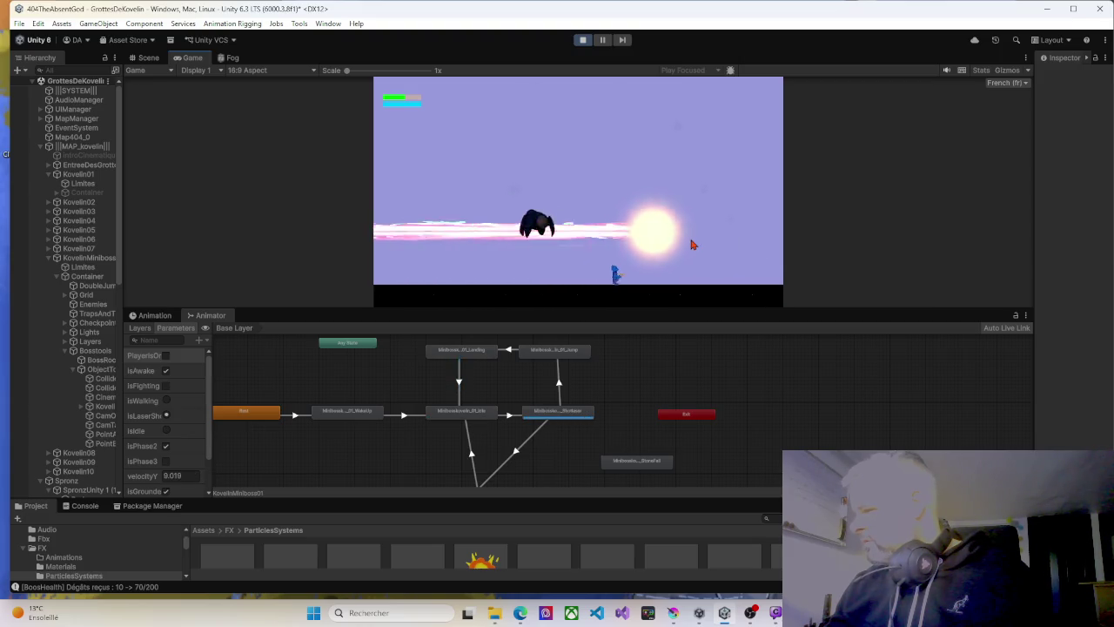
{"action": "key", "text": "Left"}
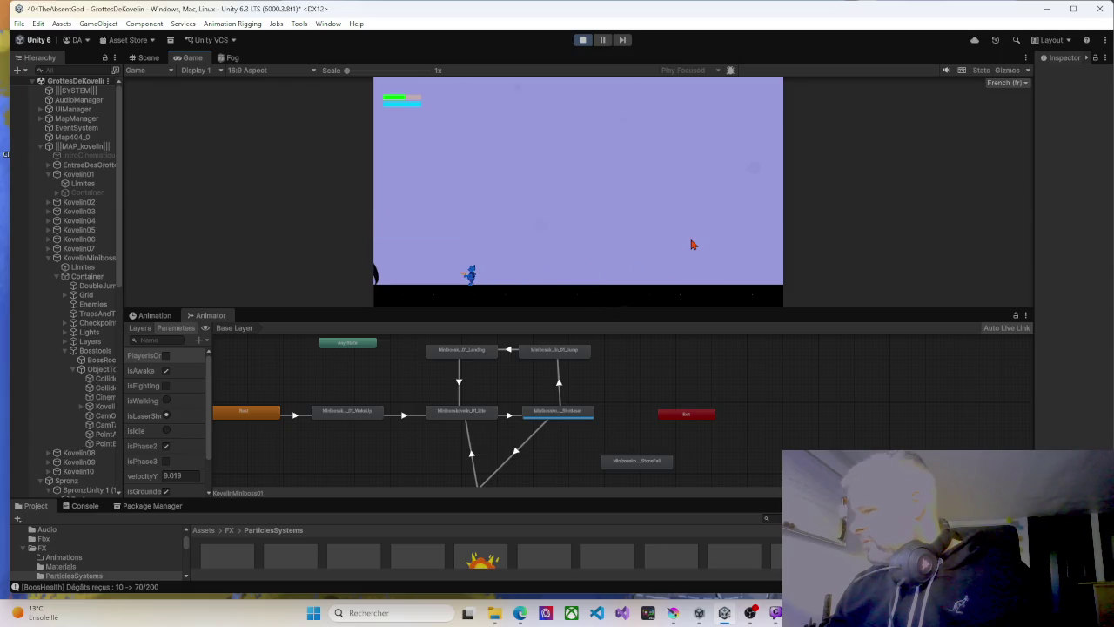
{"action": "key", "text": "Right"}
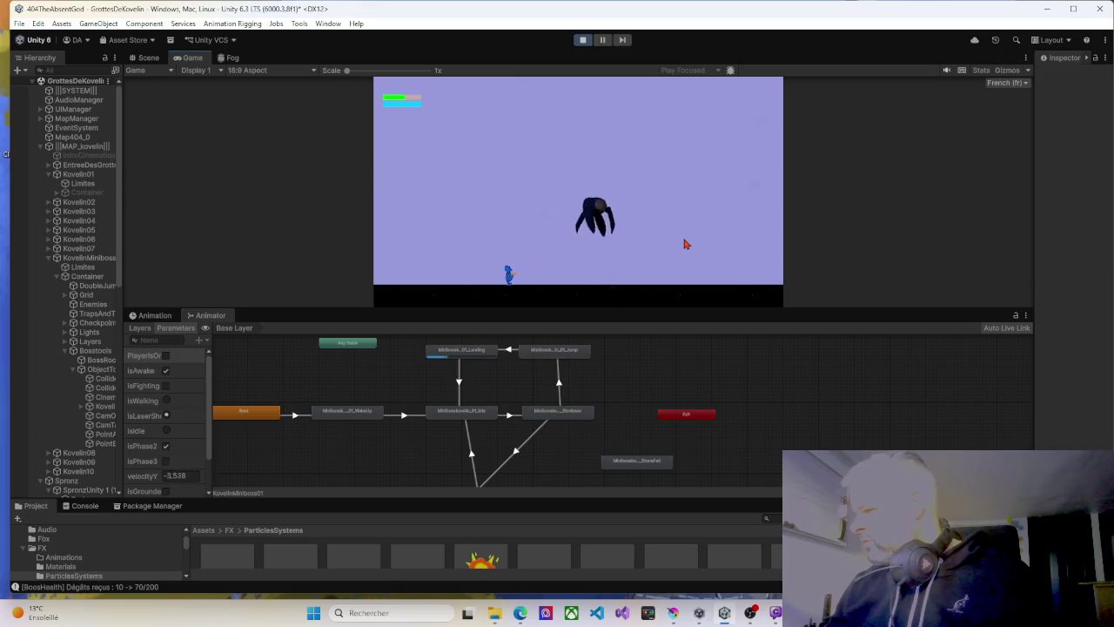
{"action": "key", "text": "Right"}
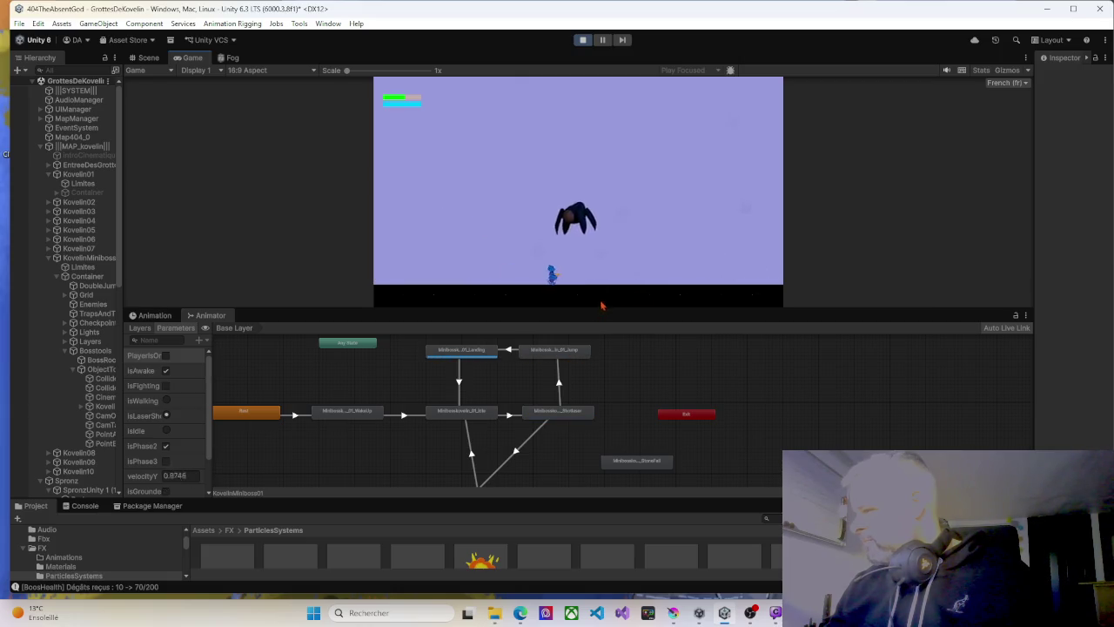
{"action": "key", "text": "Right"}
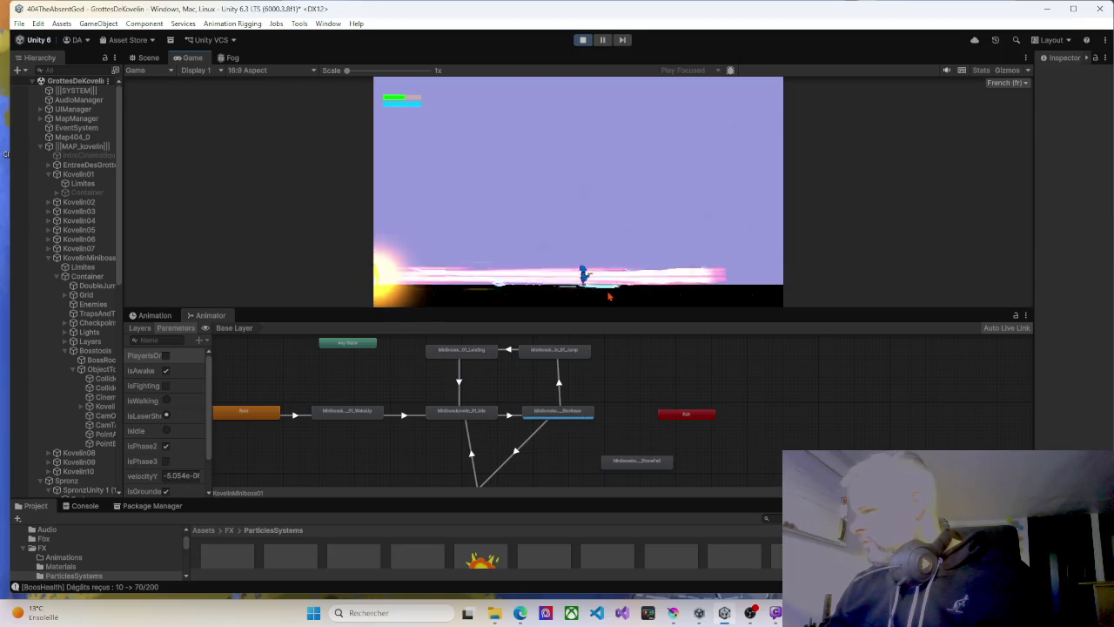
Move right and left to avoid the boss's landings and floor laser.
{"action": "key", "text": "Right"}
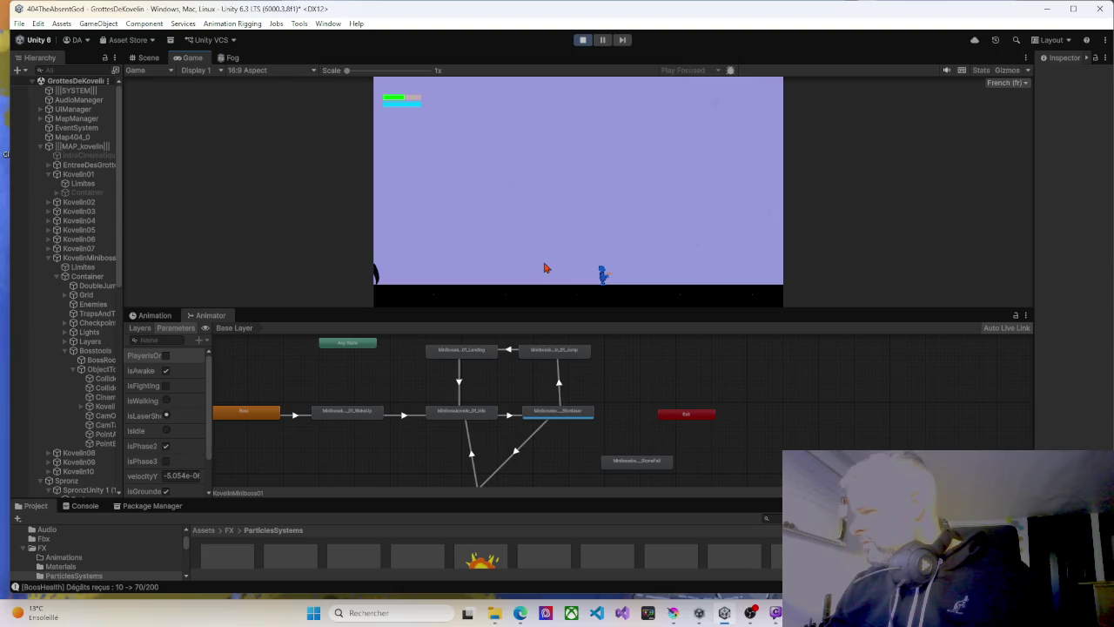
{"action": "key", "text": "Left"}
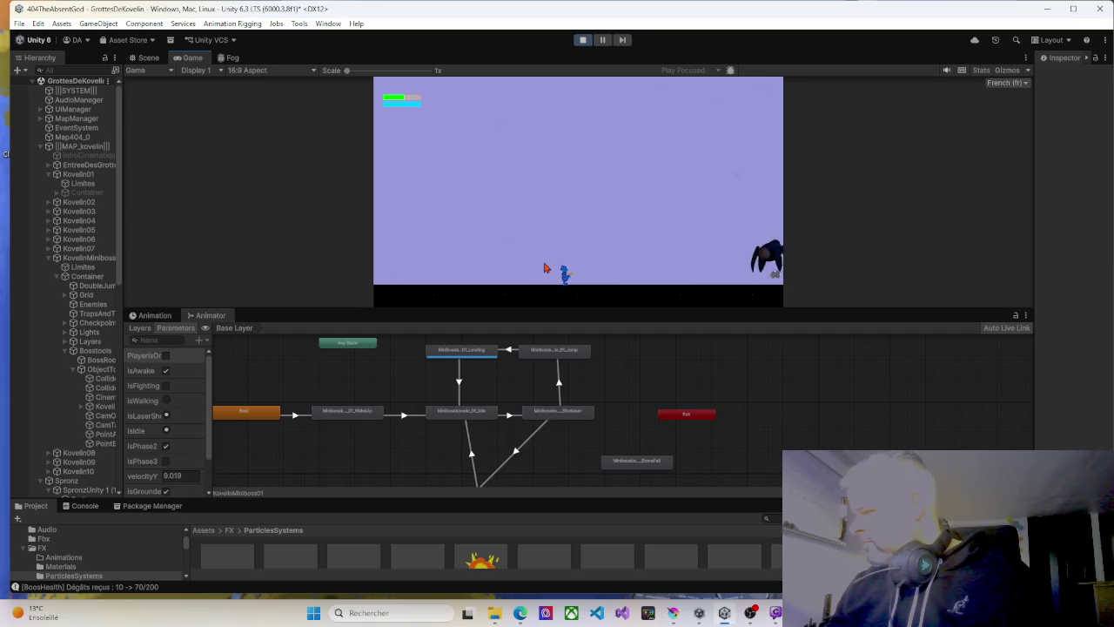
{"action": "key", "text": "Right"}
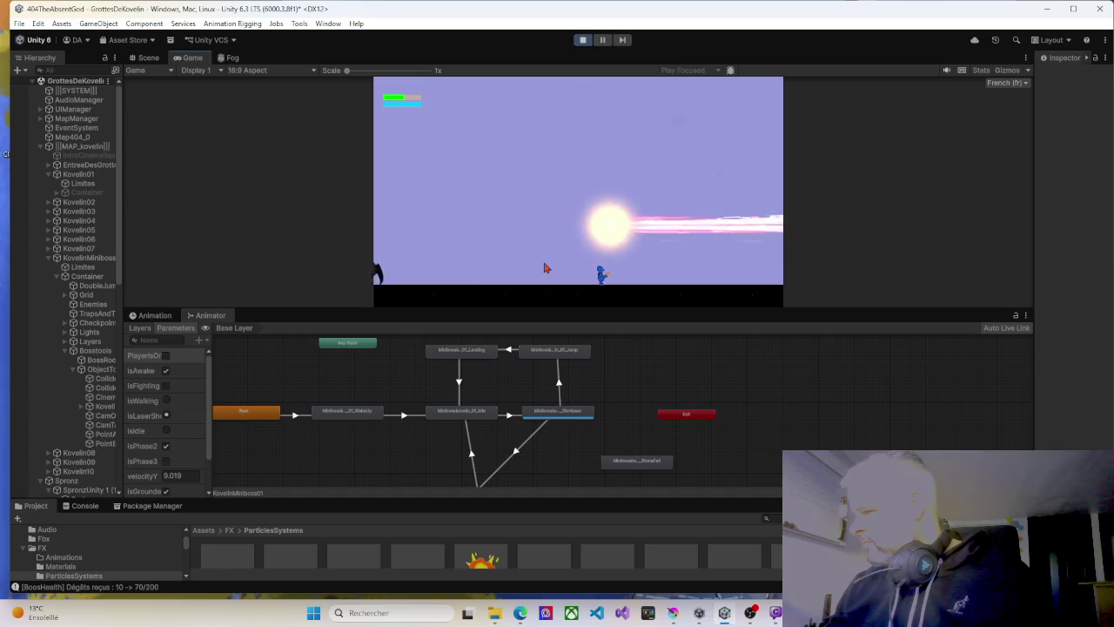
{"action": "key", "text": "Left"}
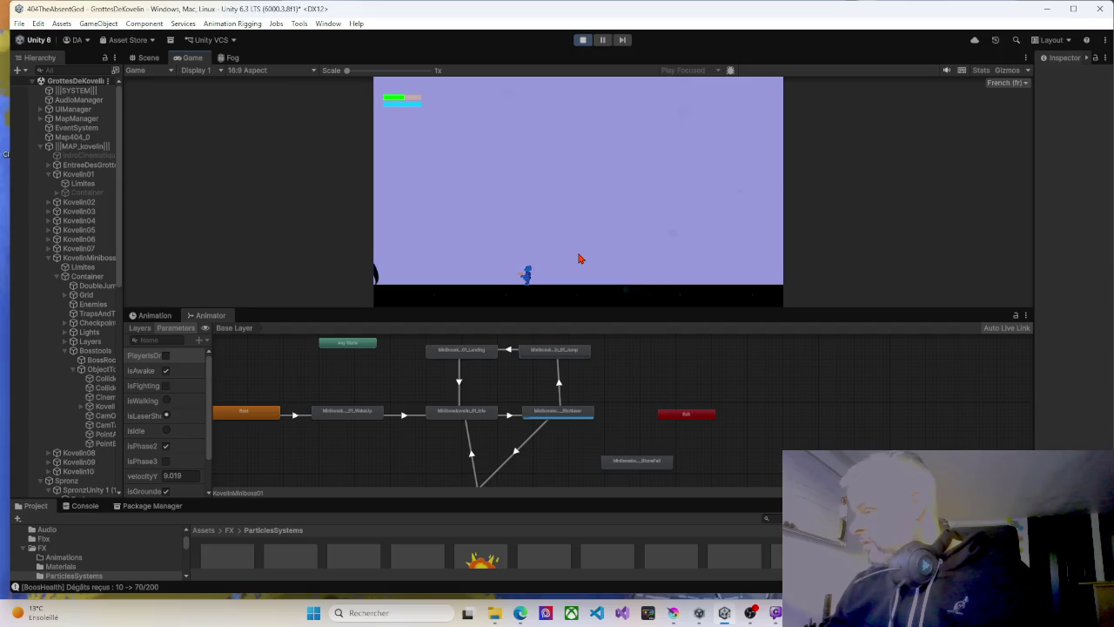
{"action": "key", "text": "Right"}
{"action": "key", "text": "Right"}
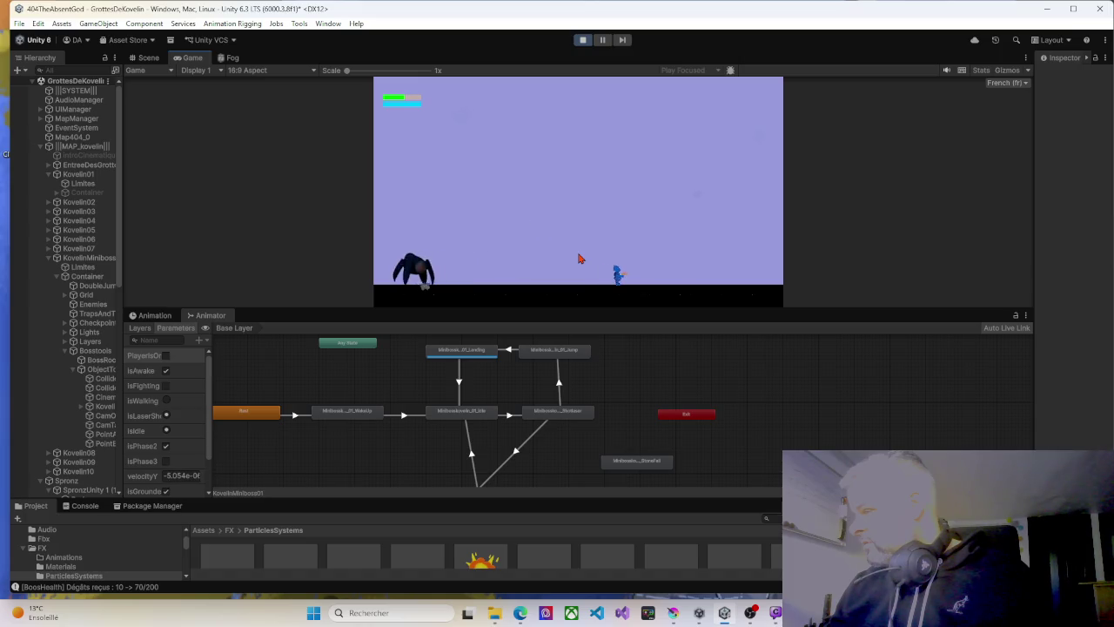
{"action": "key", "text": "Right"}
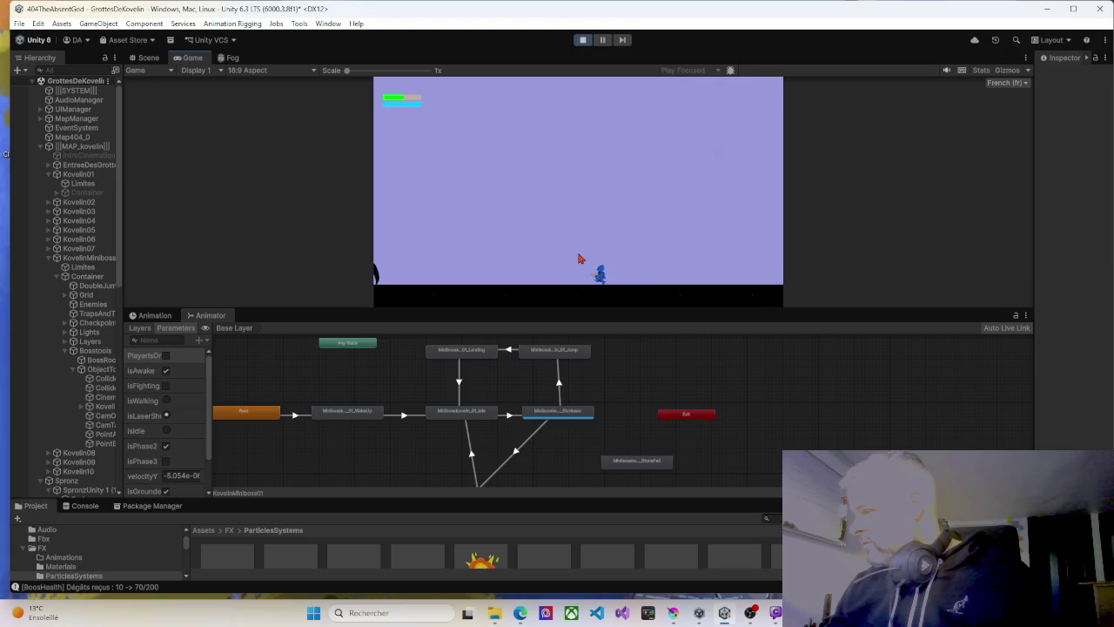
Reposition during the boss's leaps, run clear of its laser, and stop the playtest.
{"action": "key", "text": "Left"}
{"action": "key", "text": "Right"}
{"action": "key", "text": "Right"}
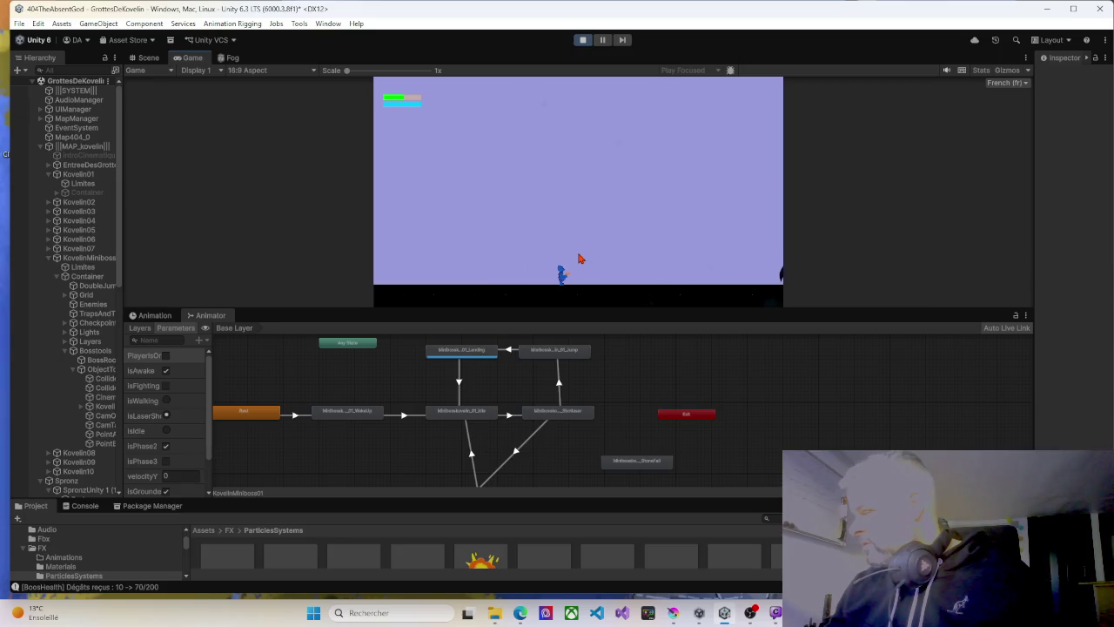
{"action": "key", "text": "Right"}
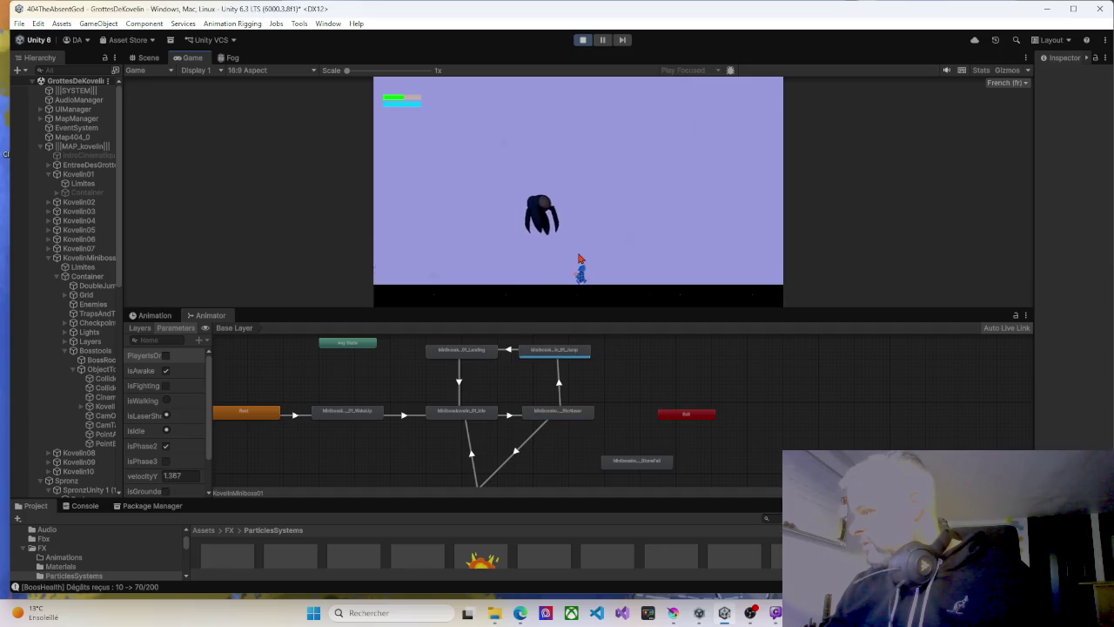
{"action": "key", "text": "Right"}
{"action": "key", "text": "Right"}
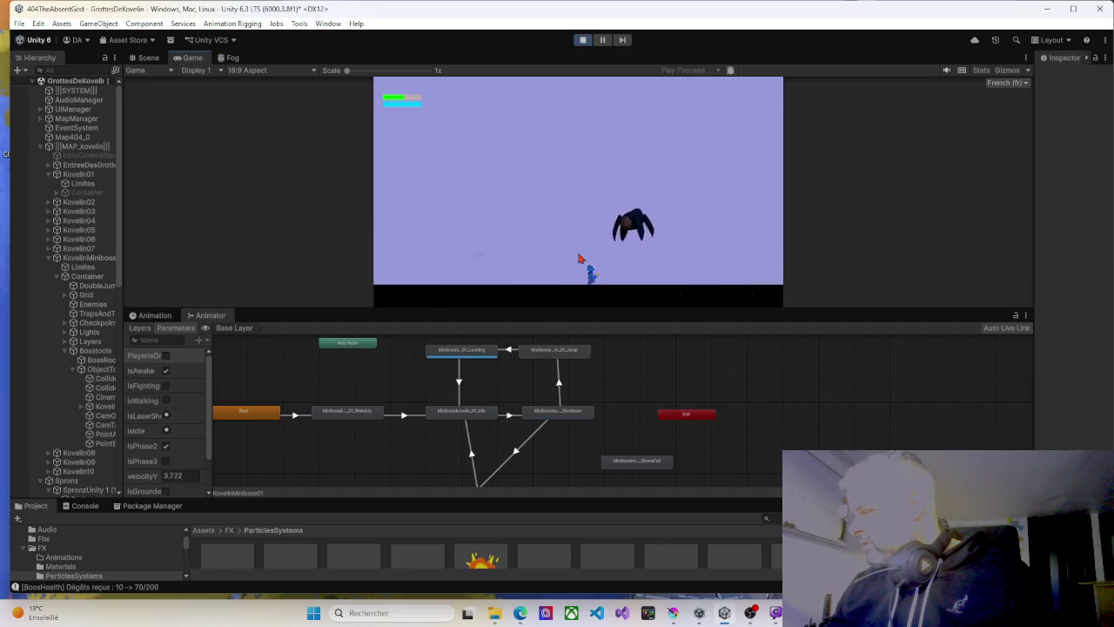
{"action": "key", "text": "Right"}
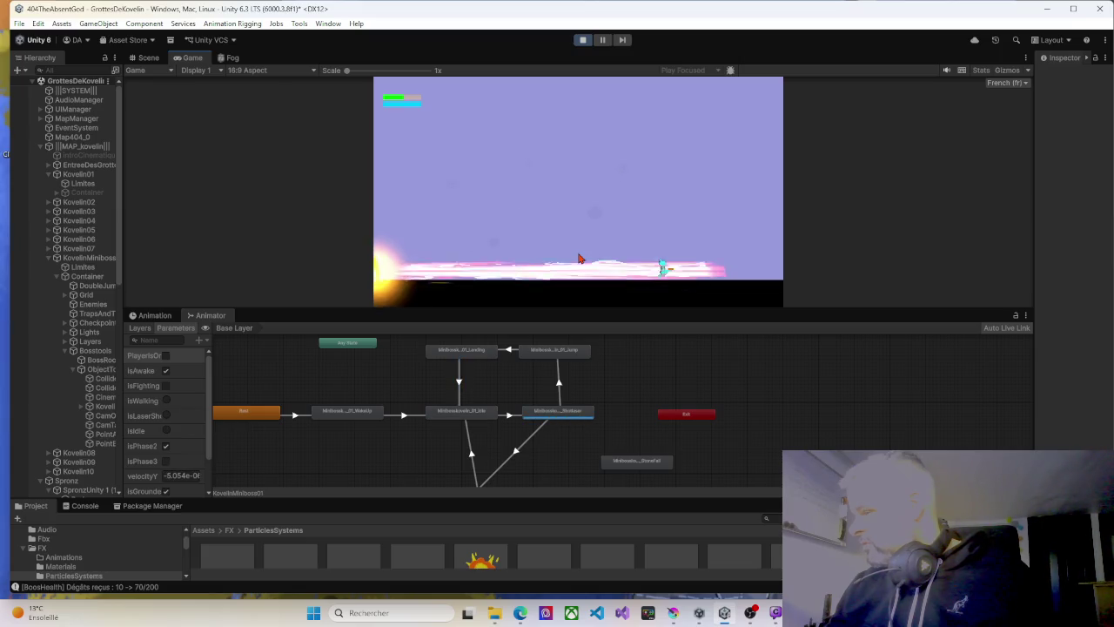
{"action": "left_click", "coordinate": [583, 40]}
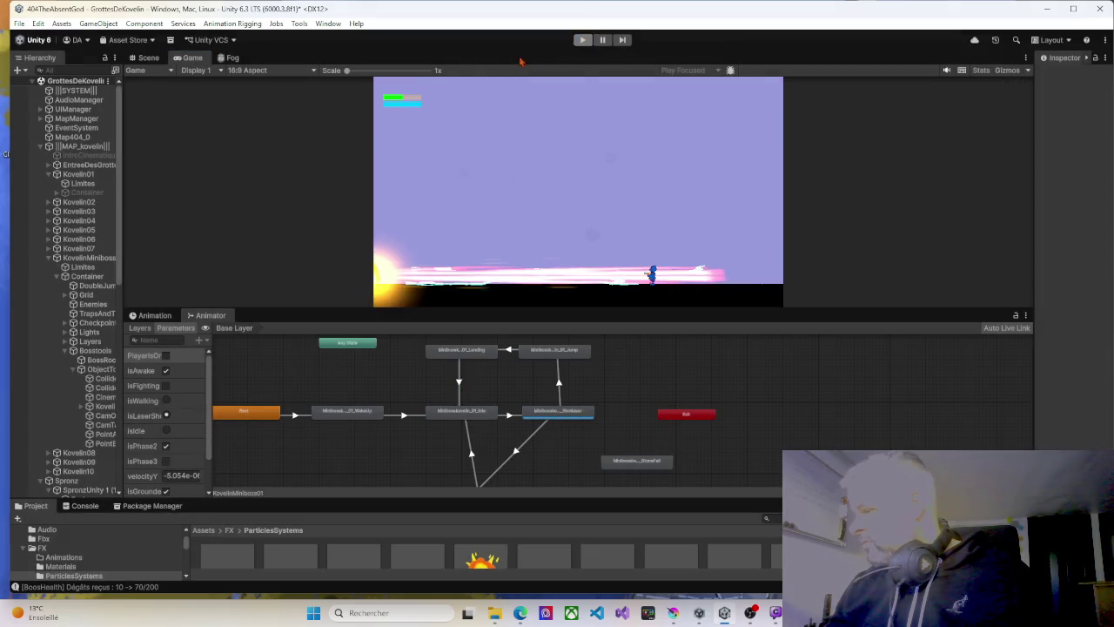
Set the KM01_Landing prefab's Transform Scale to 1.5 on all axes and start playing.
{"action": "left_click_drag", "start_coordinate": [326, 498], "coordinate": [348, 290]}
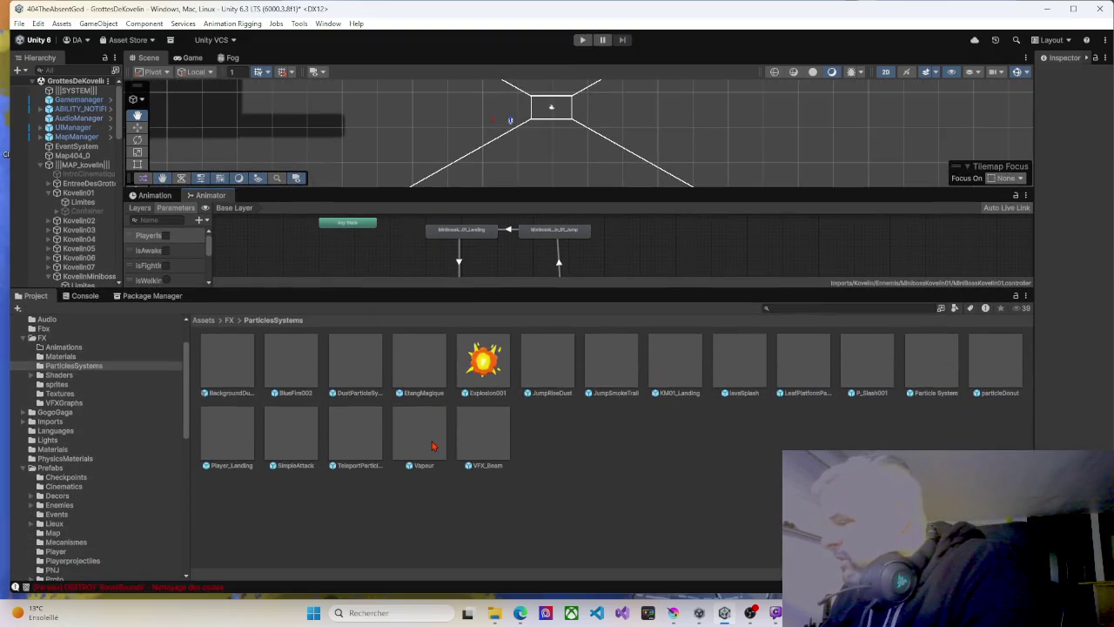
{"action": "left_click", "coordinate": [686, 370]}
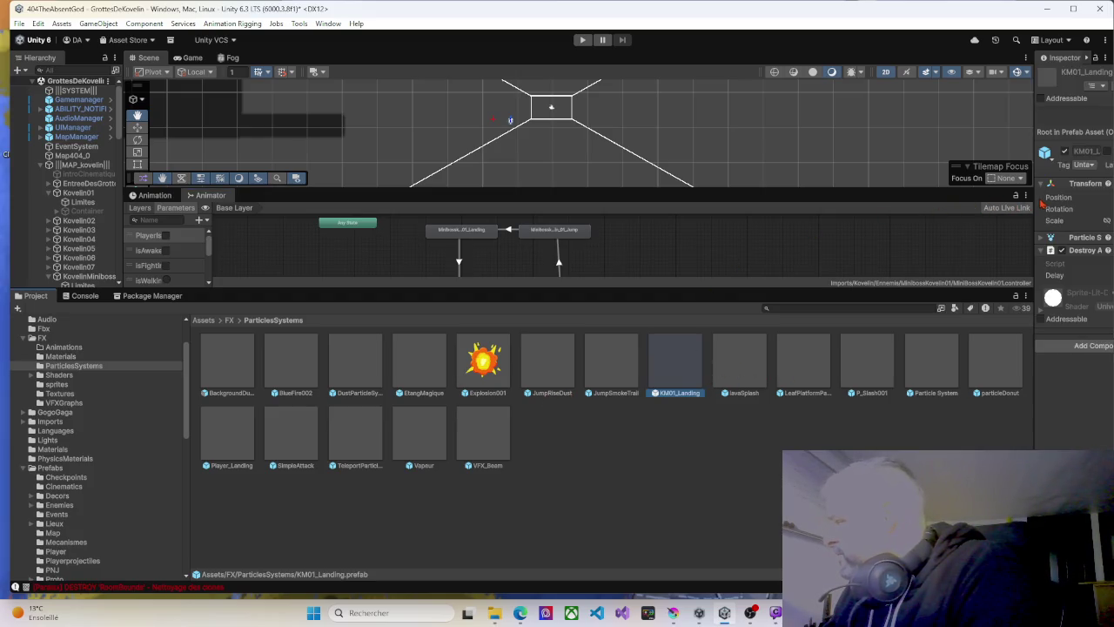
{"action": "left_click_drag", "start_coordinate": [1035, 204], "coordinate": [755, 210]}
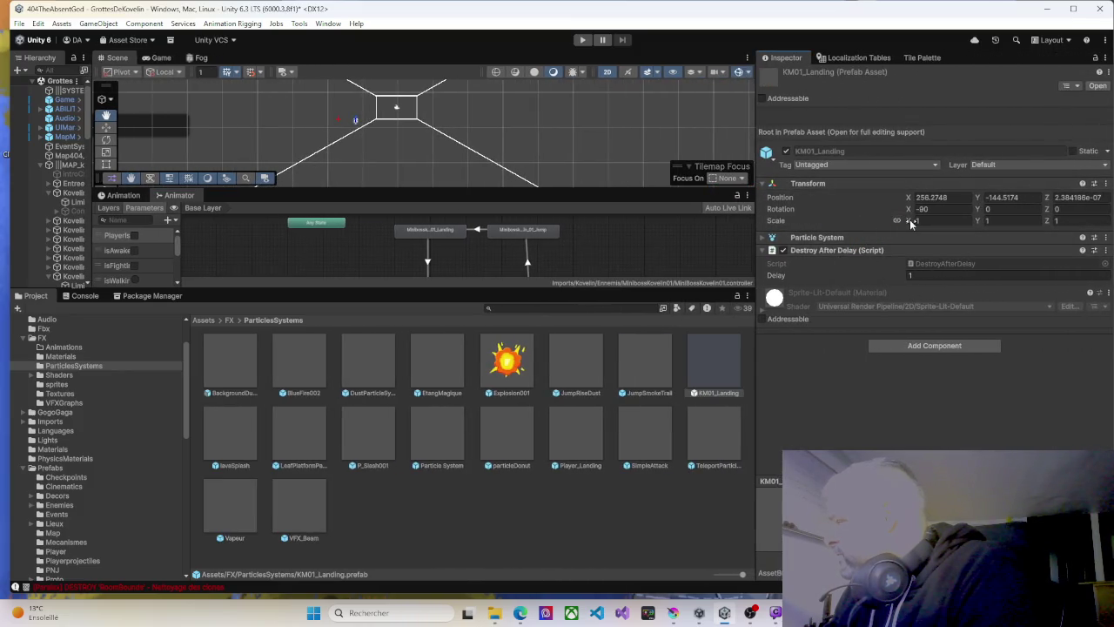
{"action": "type", "text": "1"}
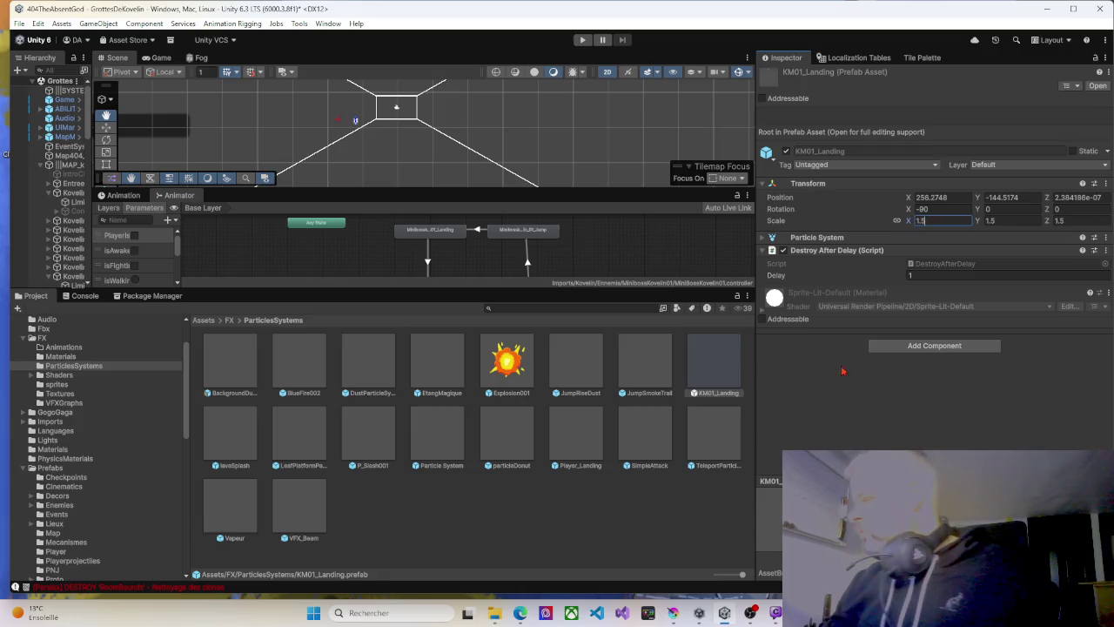
{"action": "left_click", "coordinate": [583, 40]}
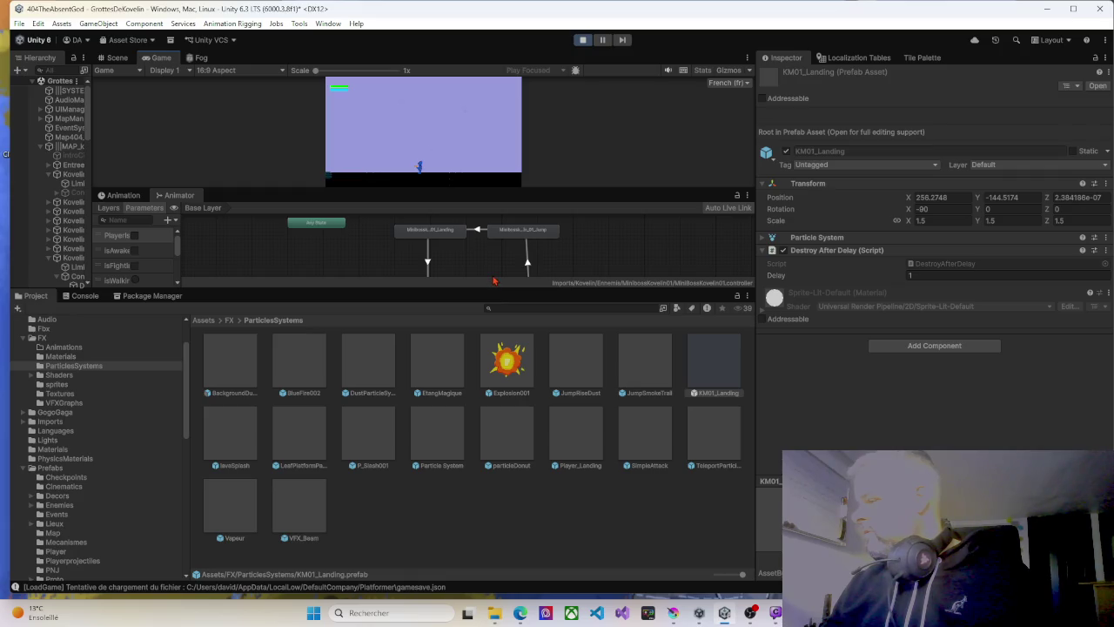
Enlarge the Game view, then jump over the floor laser and the charging boss.
{"action": "left_click_drag", "start_coordinate": [484, 290], "coordinate": [478, 463]}
{"action": "left_click_drag", "start_coordinate": [756, 220], "coordinate": [1050, 221]}
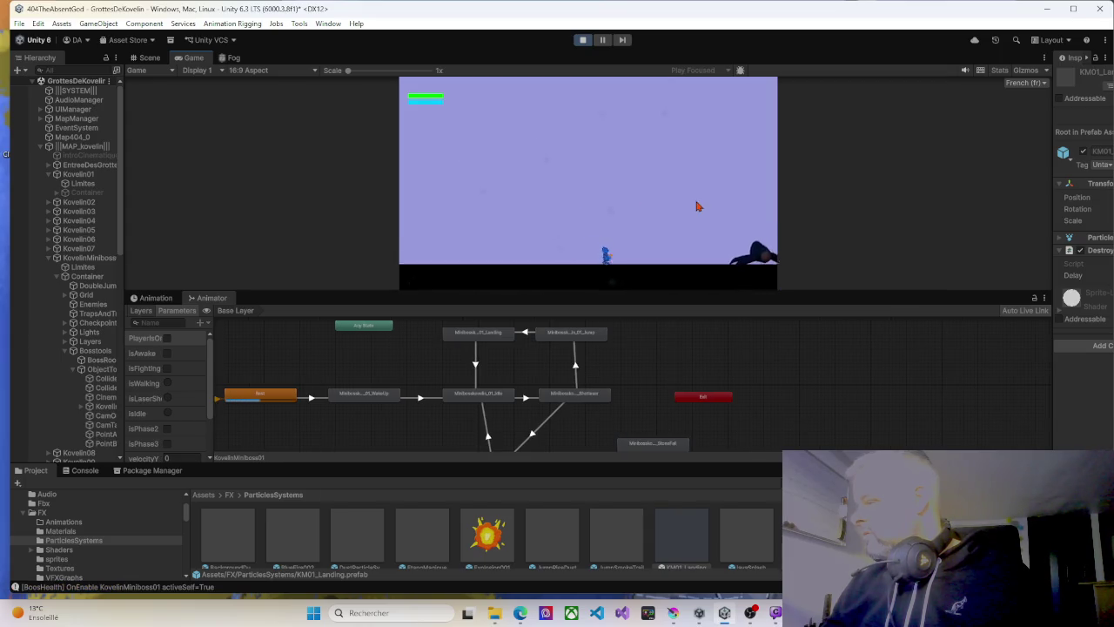
{"action": "left_click_drag", "start_coordinate": [681, 288], "coordinate": [671, 435]}
{"action": "key", "text": "Left"}
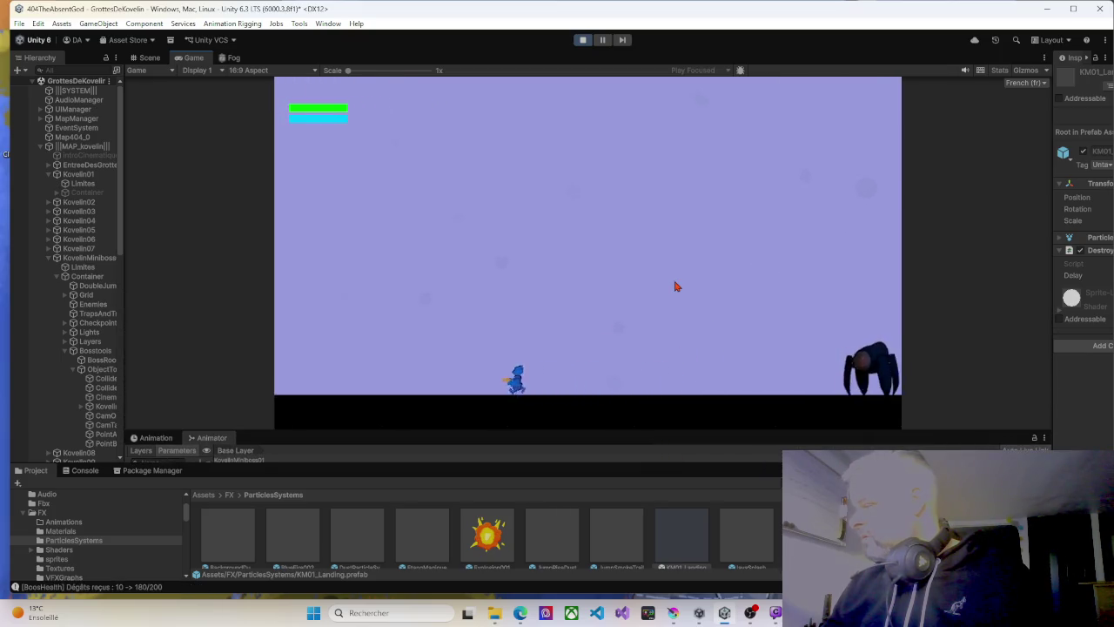
{"action": "key", "text": "Right"}
{"action": "key", "text": "space"}
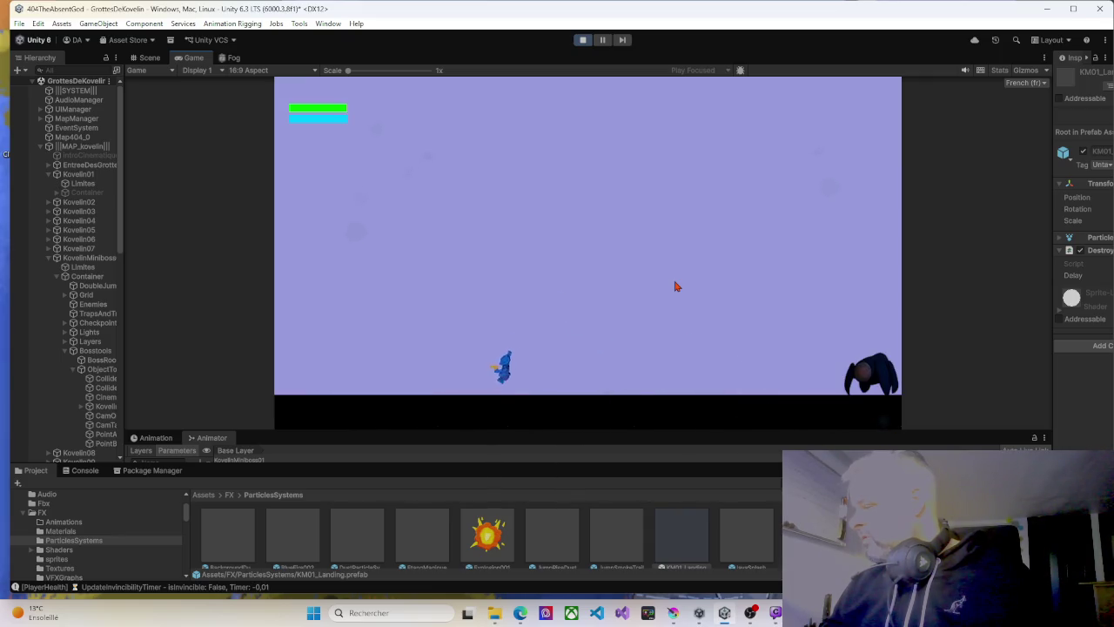
{"action": "key", "text": "Right"}
{"action": "key", "text": "space"}
{"action": "key", "text": "space"}
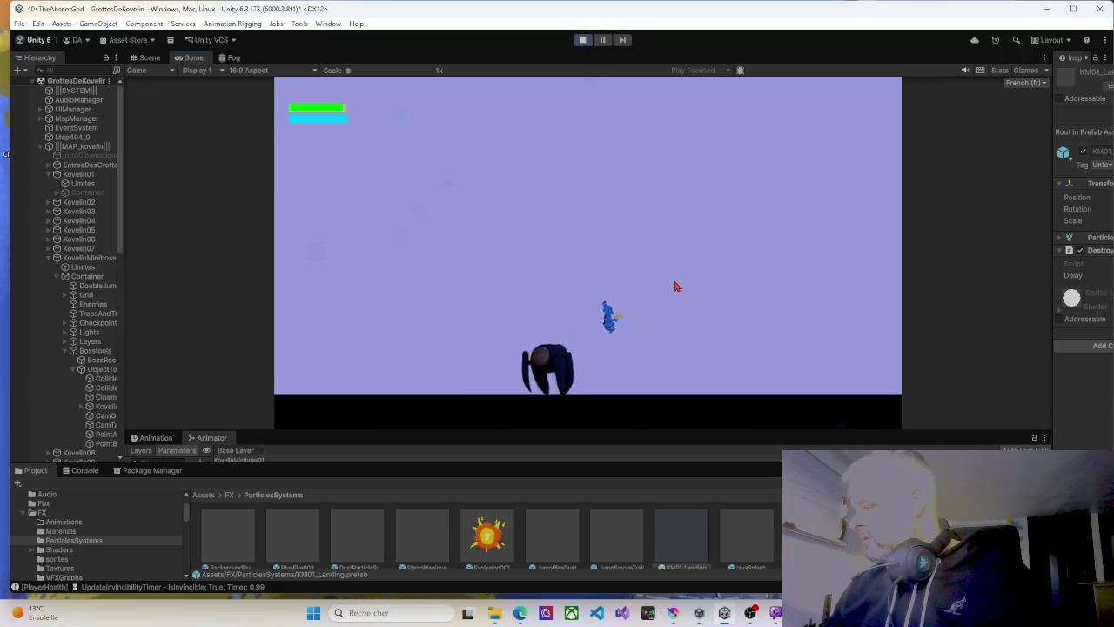
{"action": "key", "text": "Right"}
{"action": "key", "text": "Left"}
{"action": "key", "text": "space"}
Double jump over the dashing boss and fire shots at it with X.
{"action": "key", "text": "Left"}
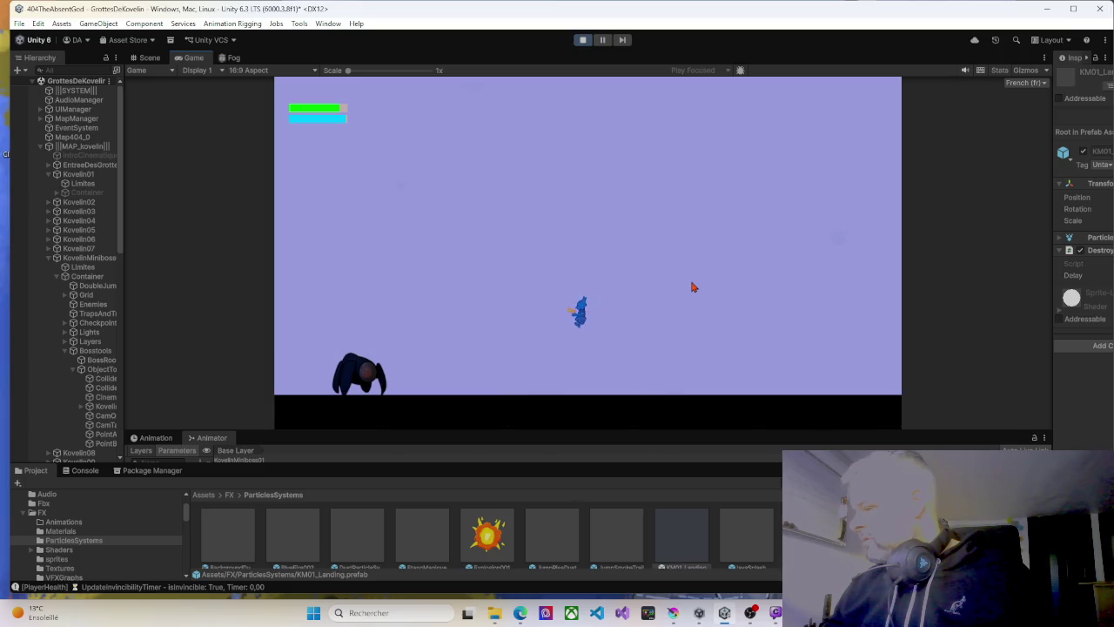
{"action": "key", "text": "Right"}
{"action": "key", "text": "space"}
{"action": "key", "text": "space"}
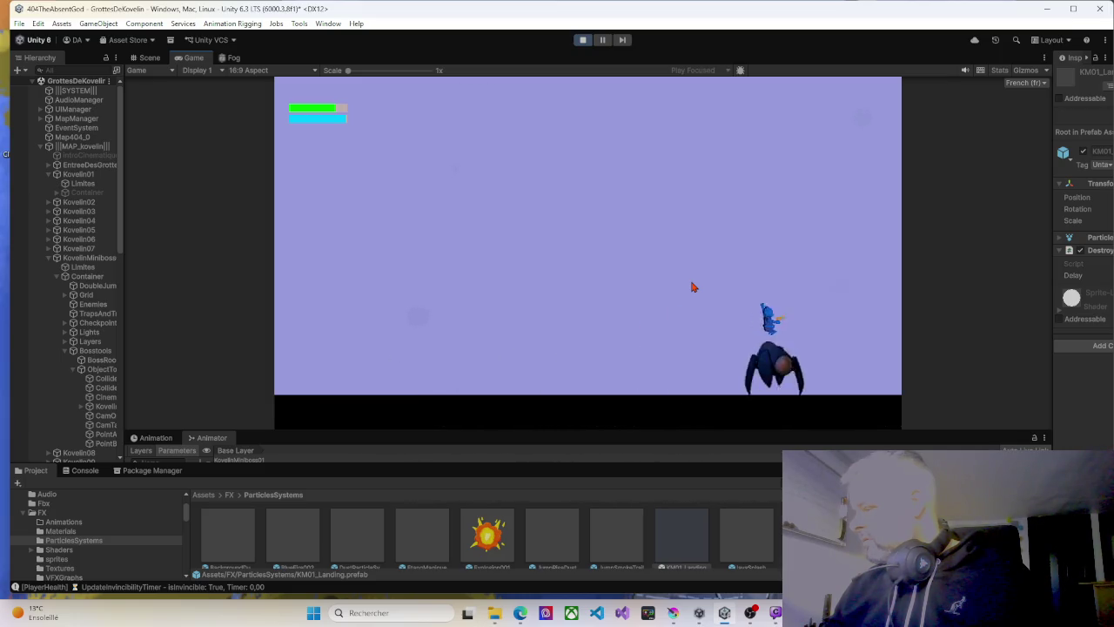
{"action": "key", "text": "Left"}
{"action": "key", "text": "Left"}
{"action": "key", "text": "Right"}
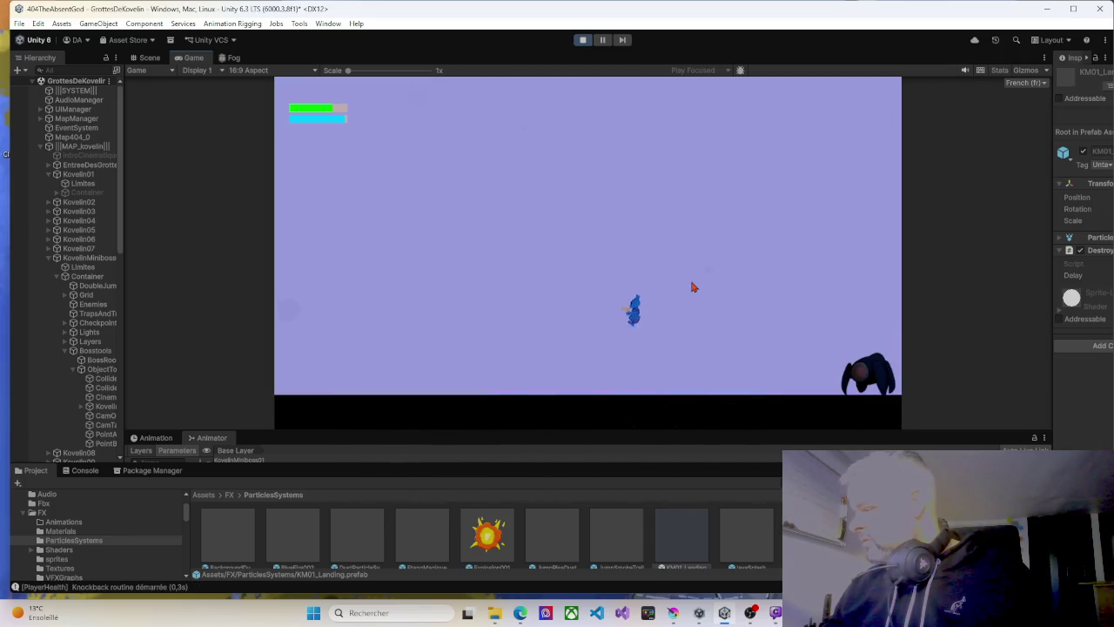
{"action": "key", "text": "x"}
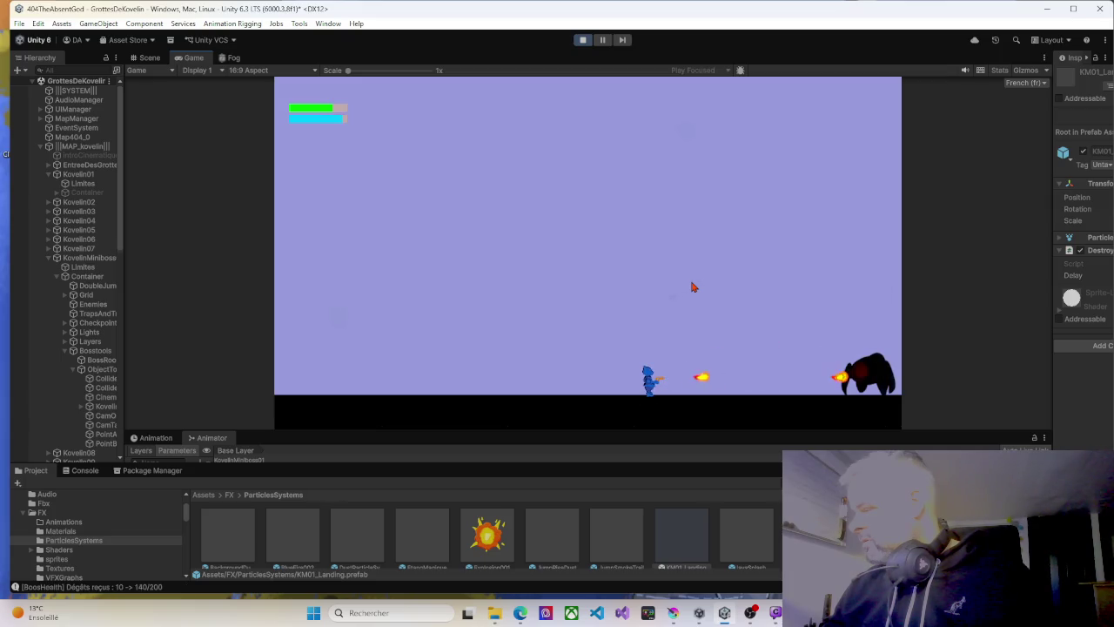
{"action": "key", "text": "Right"}
{"action": "key", "text": "Left"}
{"action": "key", "text": "x"}
{"action": "key", "text": "x"}
{"action": "key", "text": "x"}
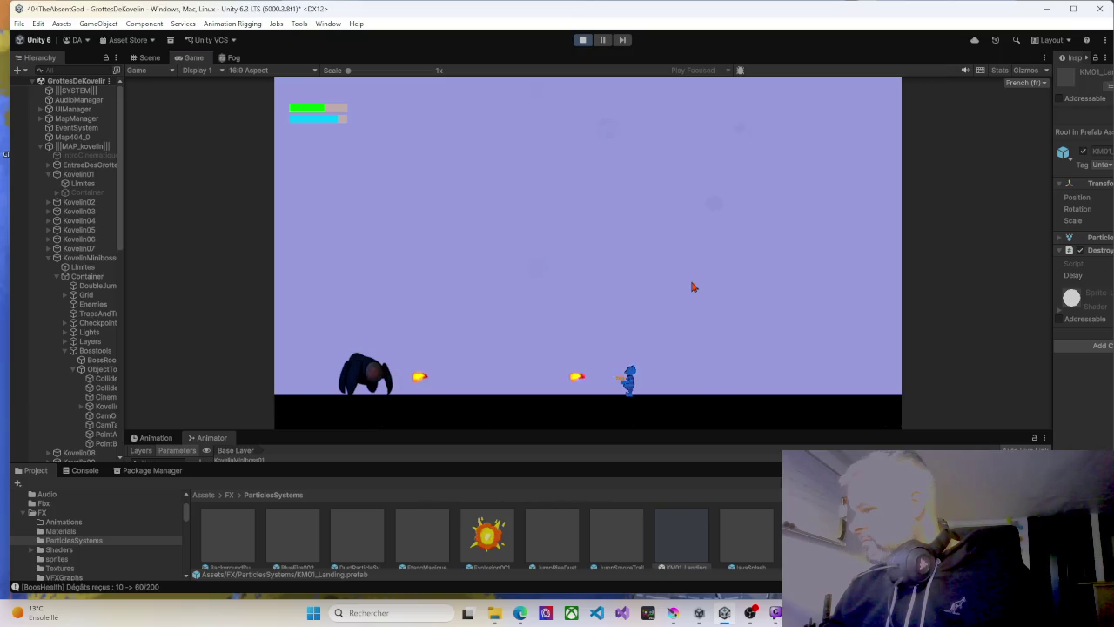
Keep repositioning, facing and firing at the boss until it is defeated.
{"action": "key", "text": "Left"}
{"action": "key", "text": "Right"}
{"action": "key", "text": "Right"}
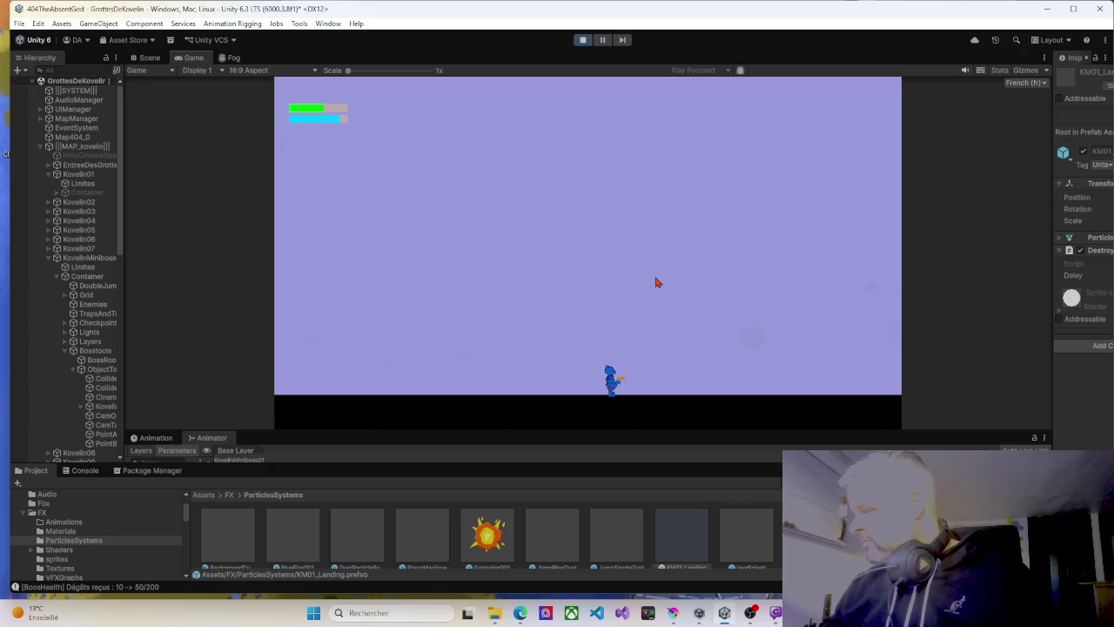
{"action": "key", "text": "Right"}
{"action": "key", "text": "Left"}
{"action": "key", "text": "Left"}
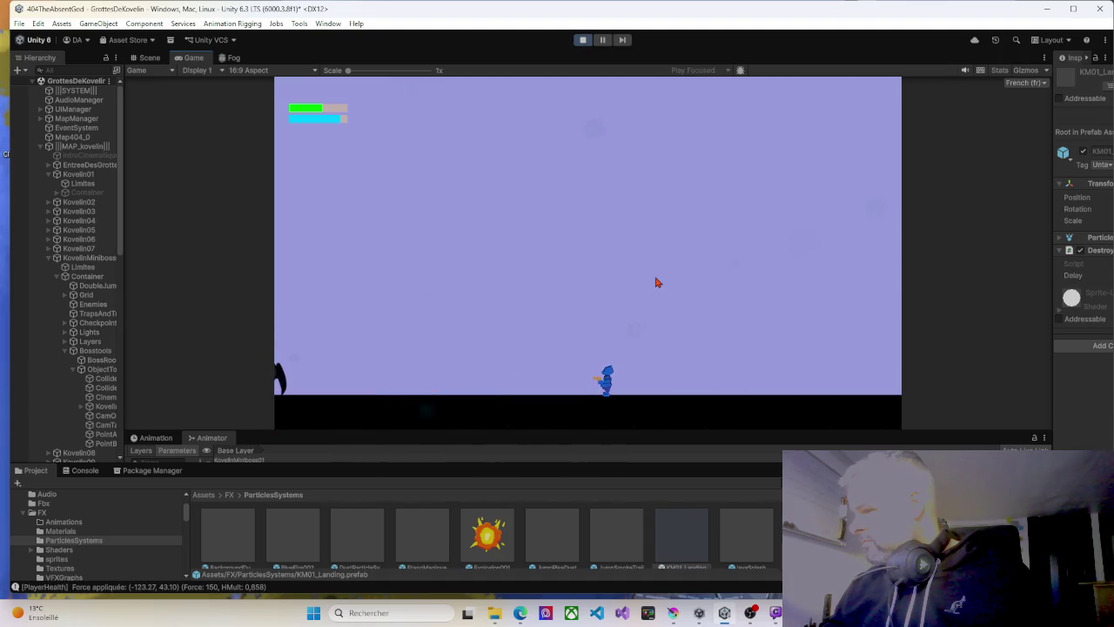
{"action": "key", "text": "Left"}
{"action": "key", "text": "Right"}
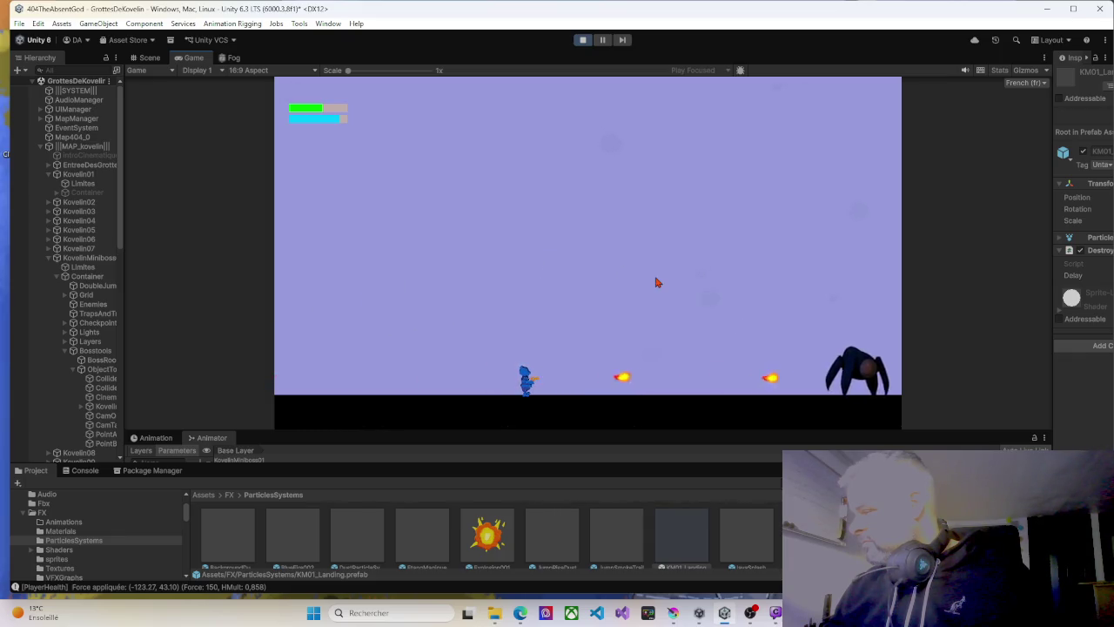
{"action": "key", "text": "Right"}
{"action": "key", "text": "Right"}
{"action": "key", "text": "Right"}
{"action": "key", "text": "Left"}
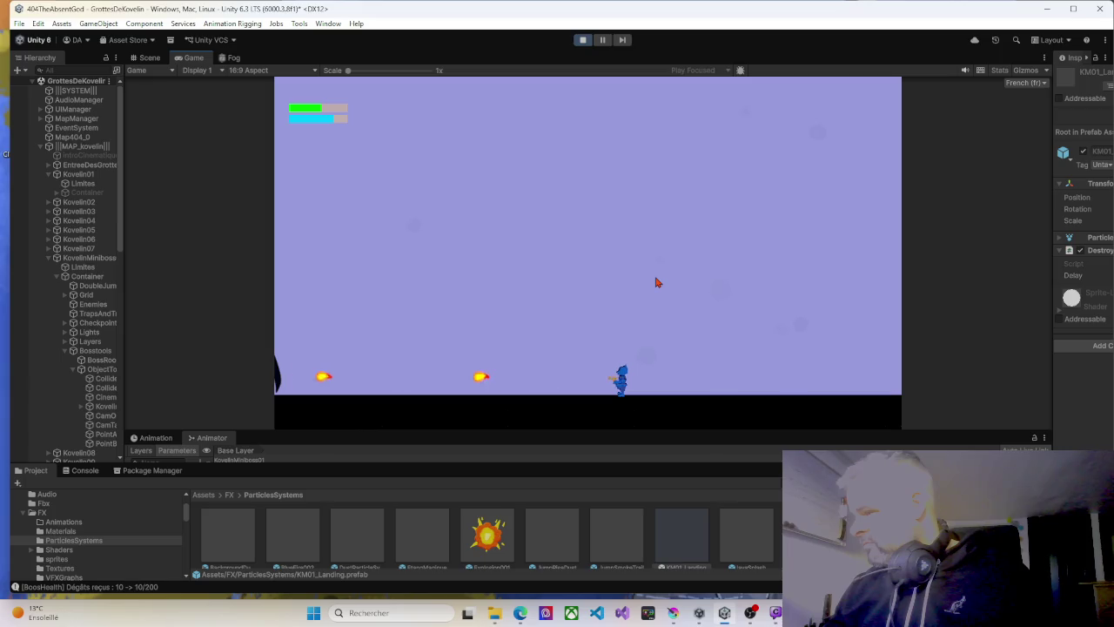
{"action": "key", "text": "Left"}
{"action": "key", "text": "Right"}
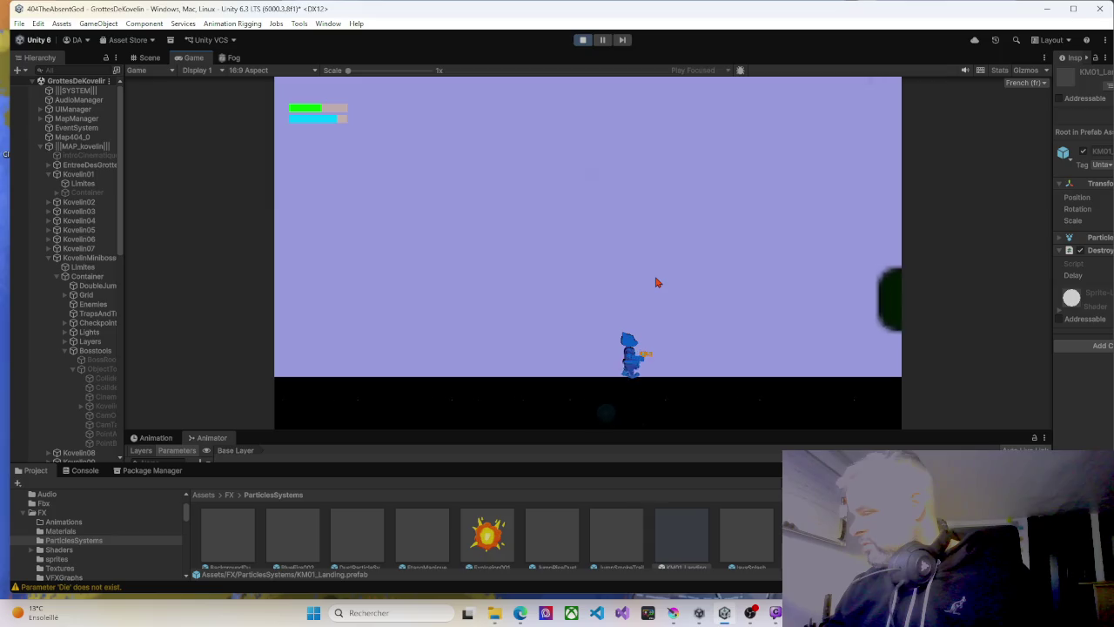
{"action": "key", "text": "Right"}
Dismiss the Double Saut pop-up and try out the new double jump.
{"action": "key", "text": "space"}
{"action": "key", "text": "Left"}
{"action": "key", "text": "space"}
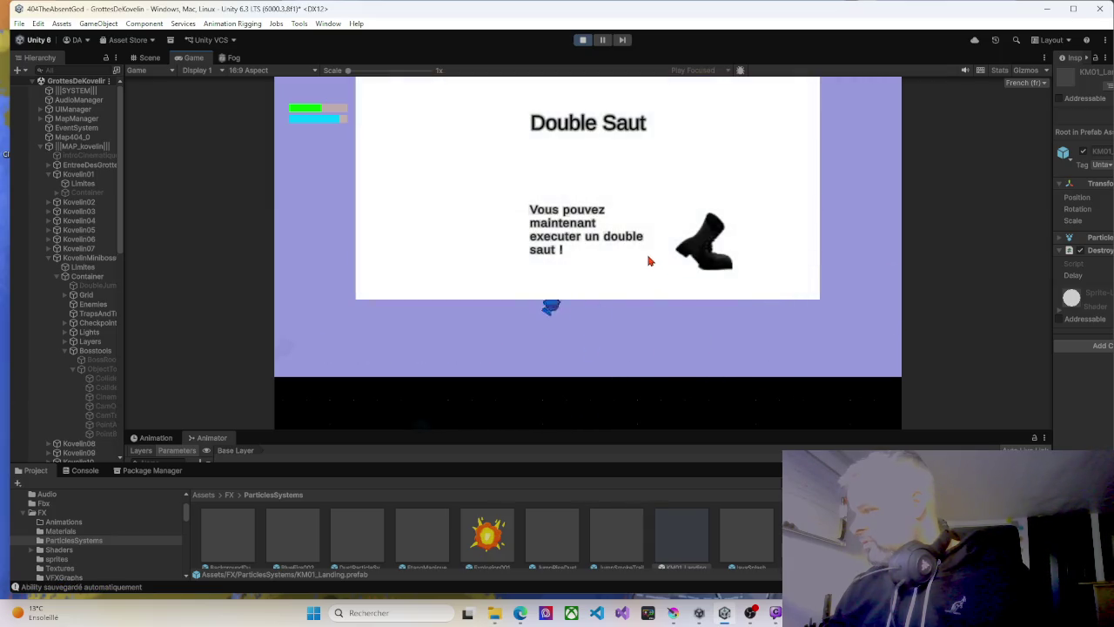
{"action": "key", "text": "space"}
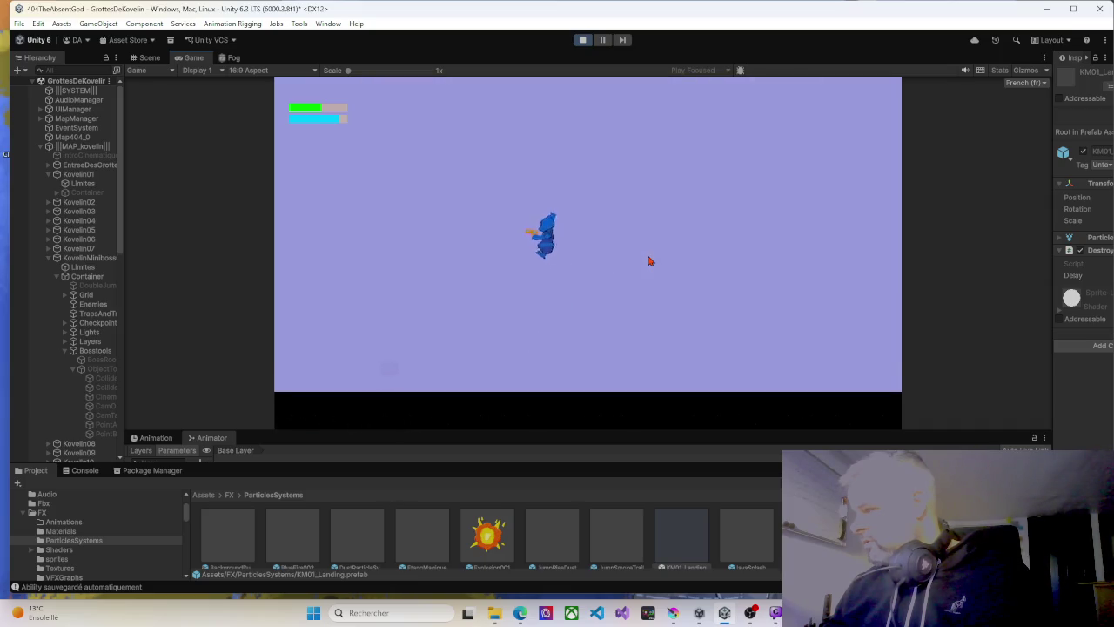
{"action": "key", "text": "space"}
{"action": "key", "text": "space"}
{"action": "key", "text": "space"}
Walk and jump the character left through the wall opening into the next room.
{"action": "key", "text": "Left"}
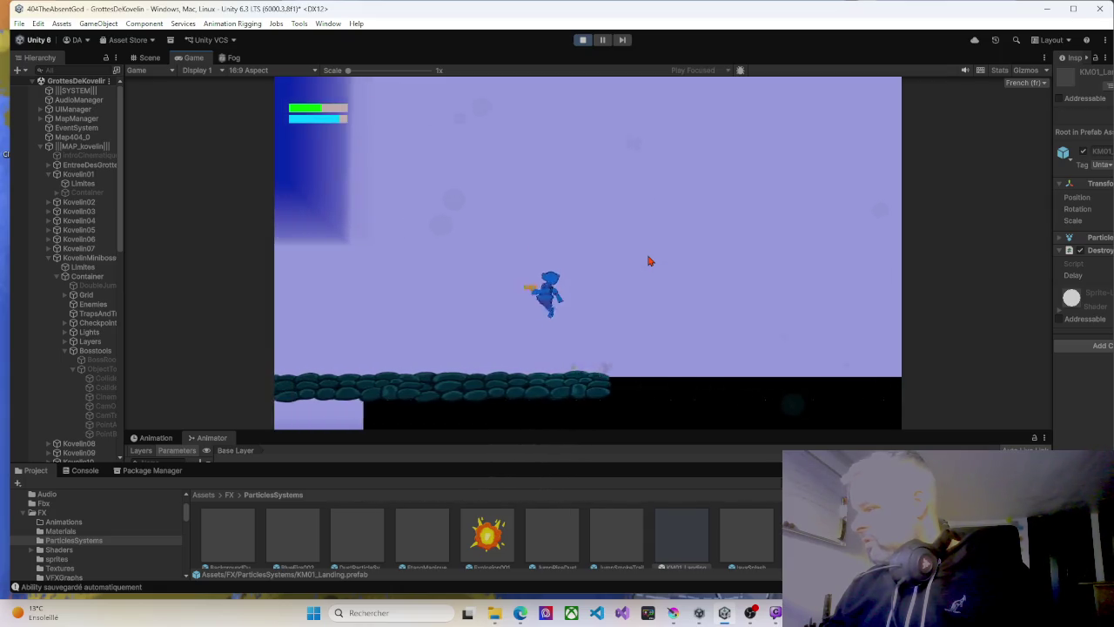
{"action": "key", "text": "Left"}
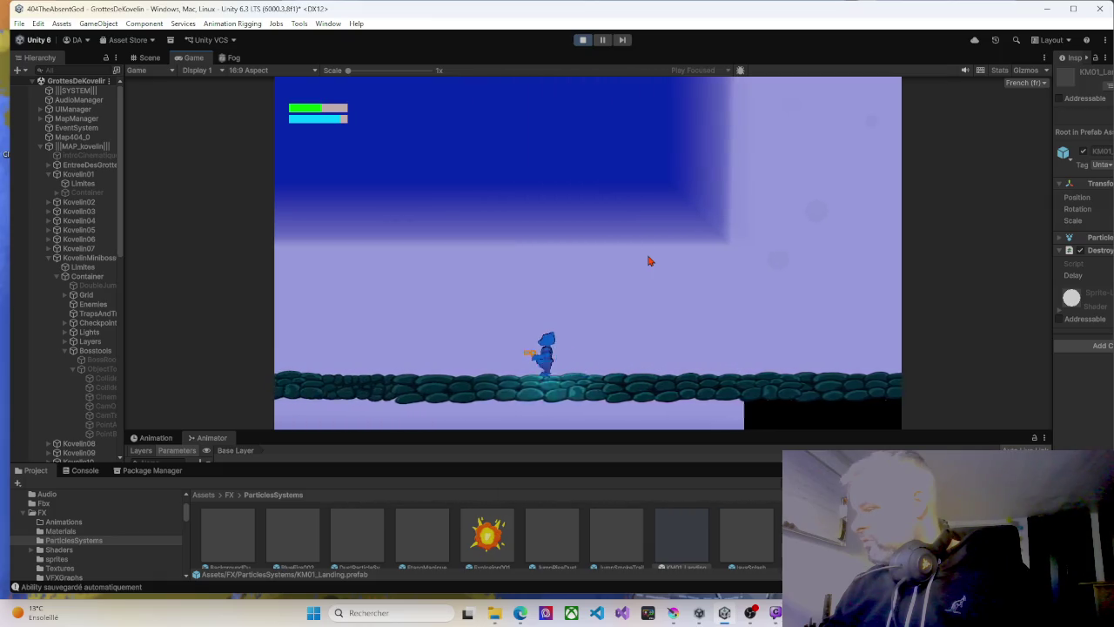
{"action": "key", "text": "space"}
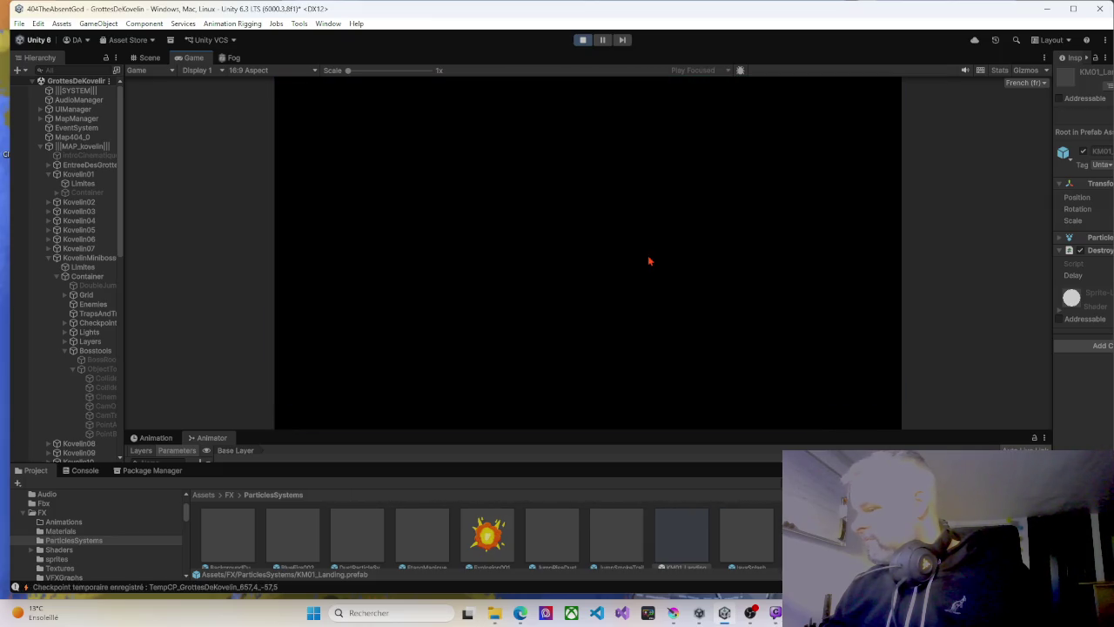
{"action": "key", "text": "Left"}
{"action": "key", "text": "Left"}
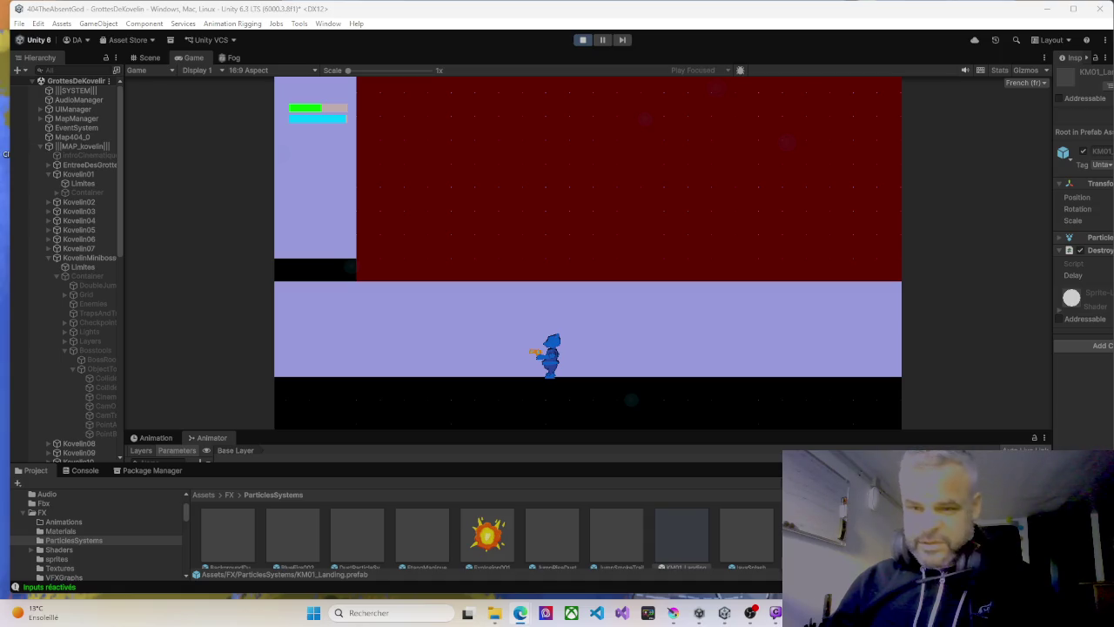
Double-jump from the lower ledge up onto the higher black platforms.
{"action": "key", "text": "Left"}
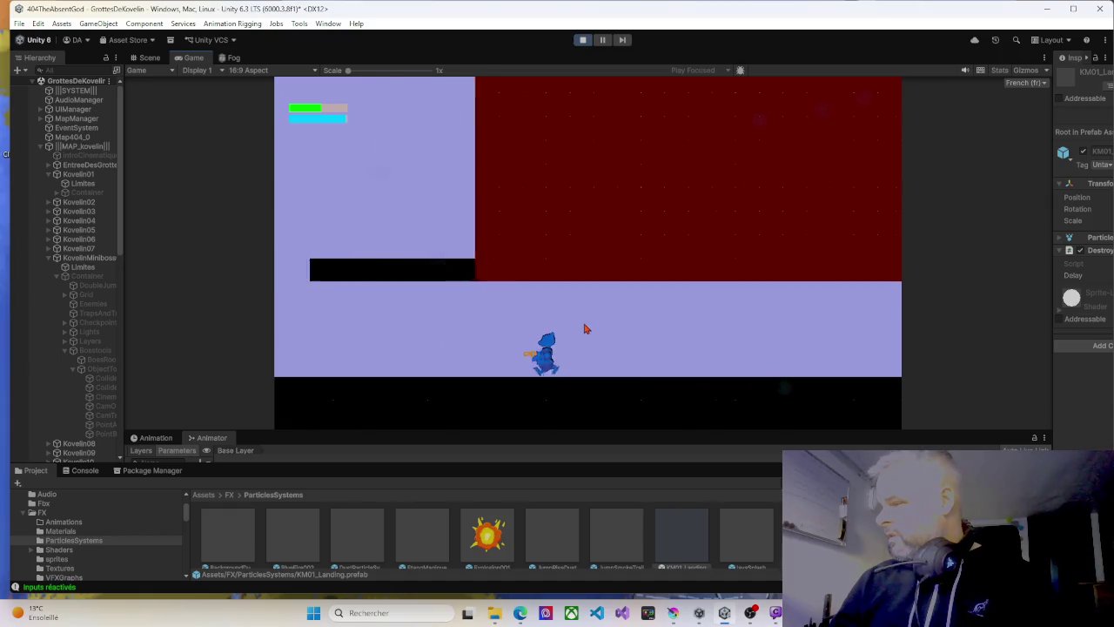
{"action": "key", "text": "space"}
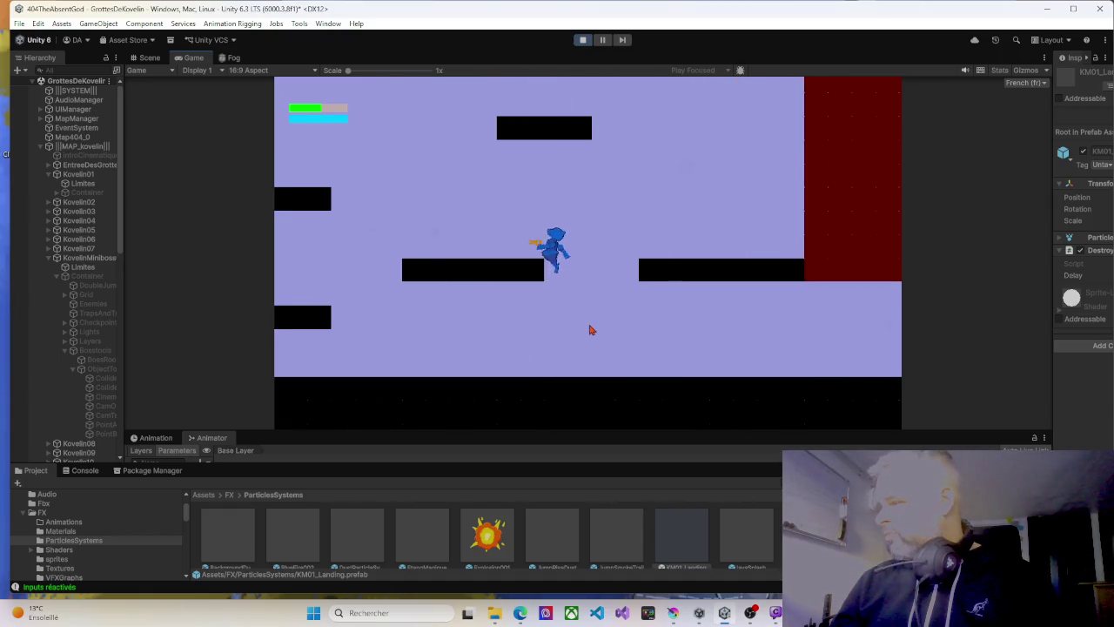
{"action": "key", "text": "space"}
{"action": "key", "text": "Right"}
{"action": "key", "text": "space"}
{"action": "key", "text": "Left"}
{"action": "key", "text": "Left"}
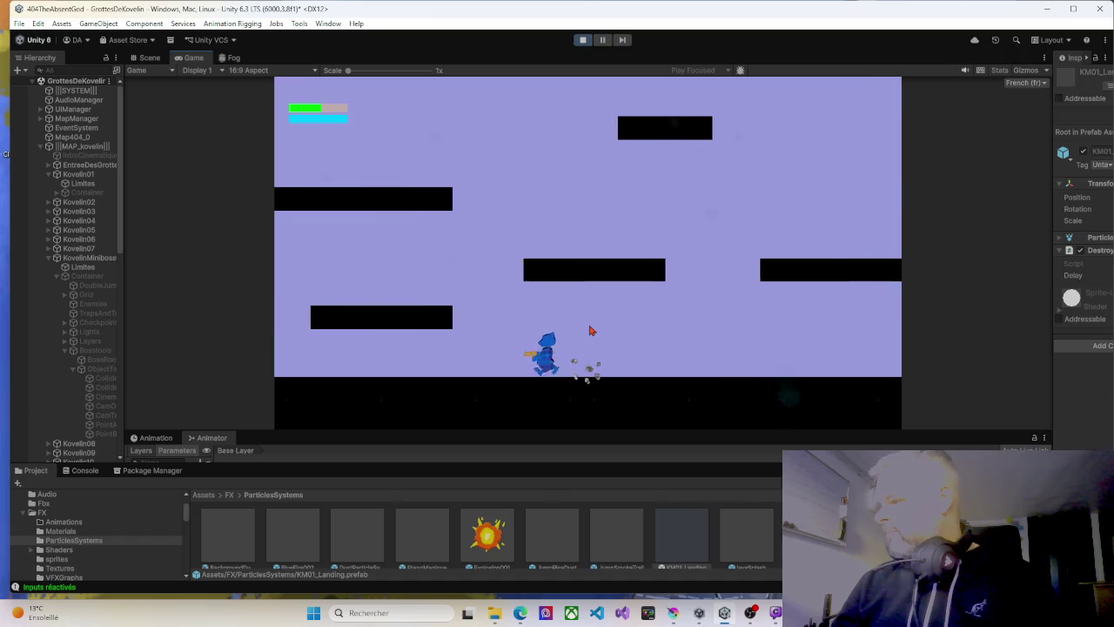
{"action": "key", "text": "space"}
{"action": "key", "text": "space"}
{"action": "key", "text": "Right"}
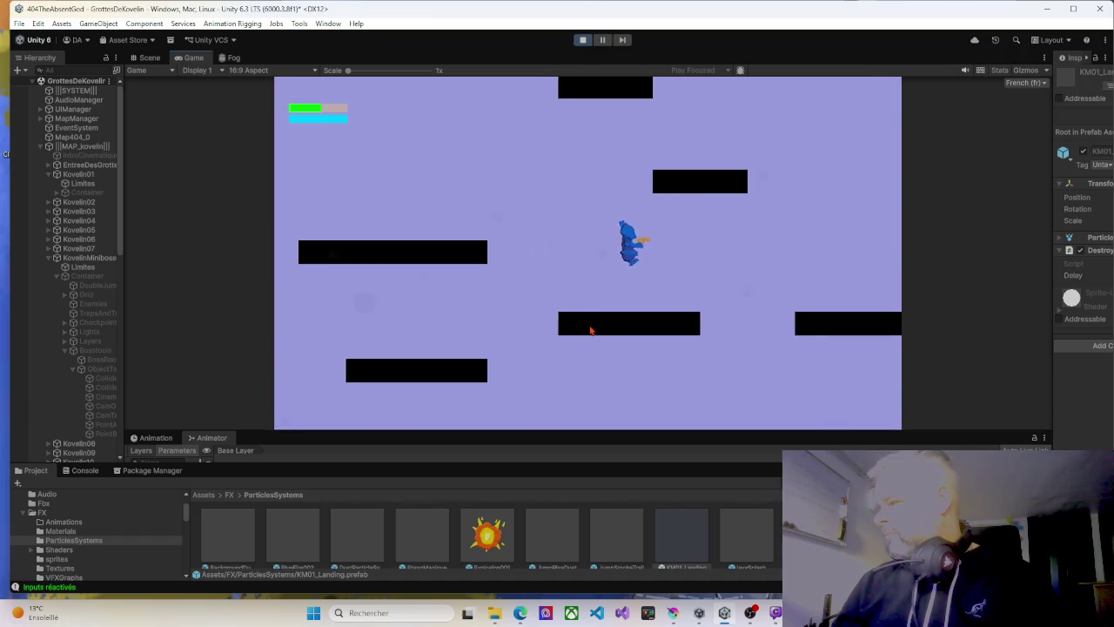
{"action": "key", "text": "Right"}
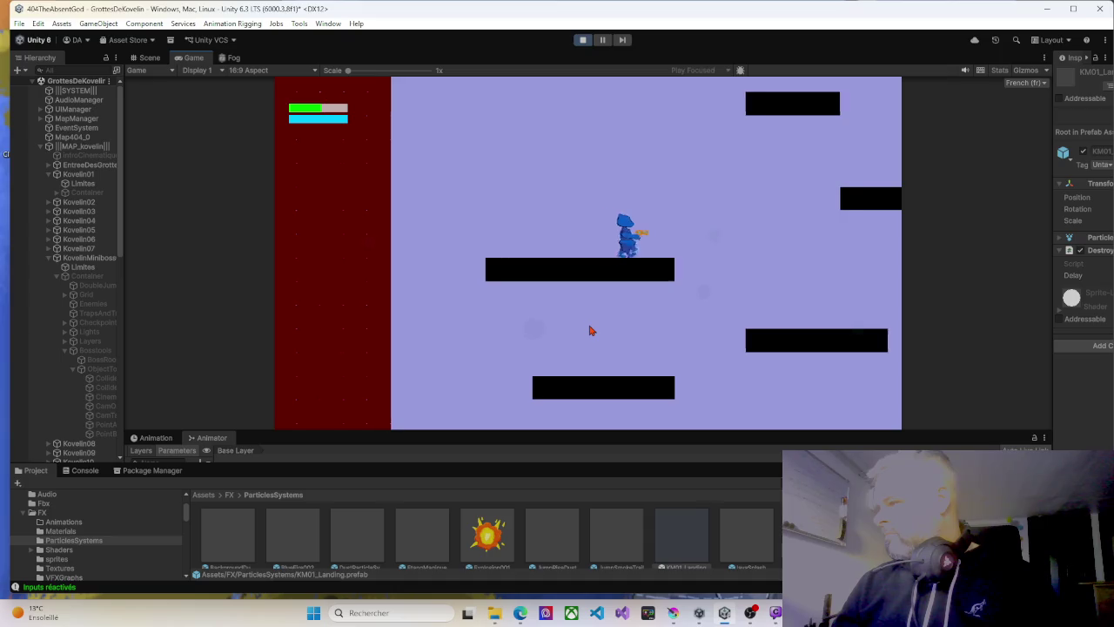
{"action": "key", "text": "space"}
{"action": "key", "text": "Left"}
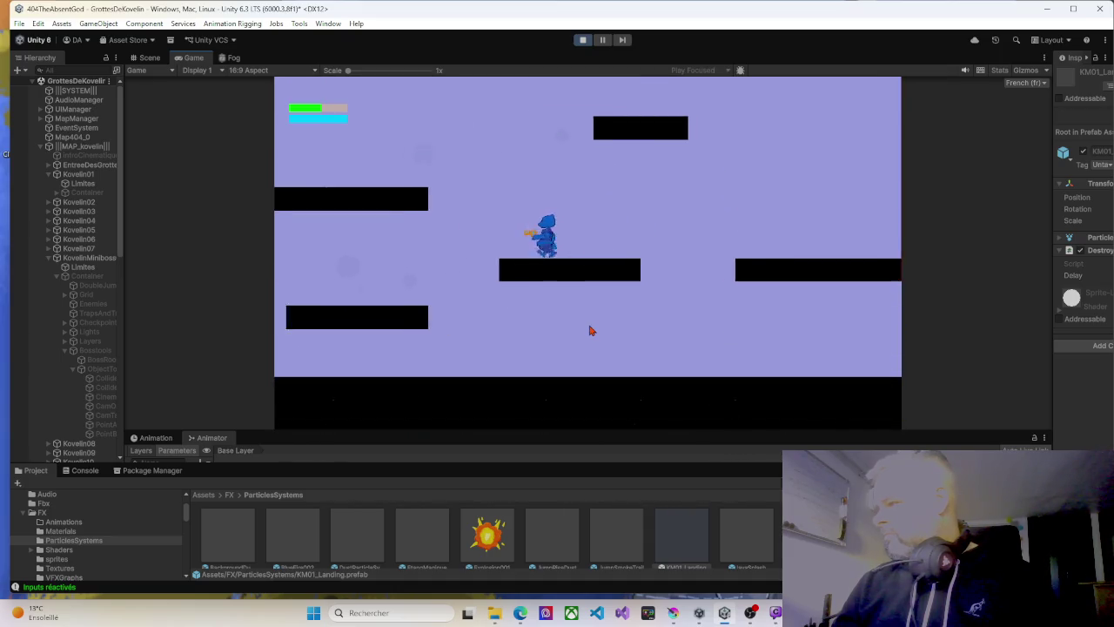
{"action": "key", "text": "space"}
{"action": "key", "text": "Right"}
{"action": "key", "text": "space"}
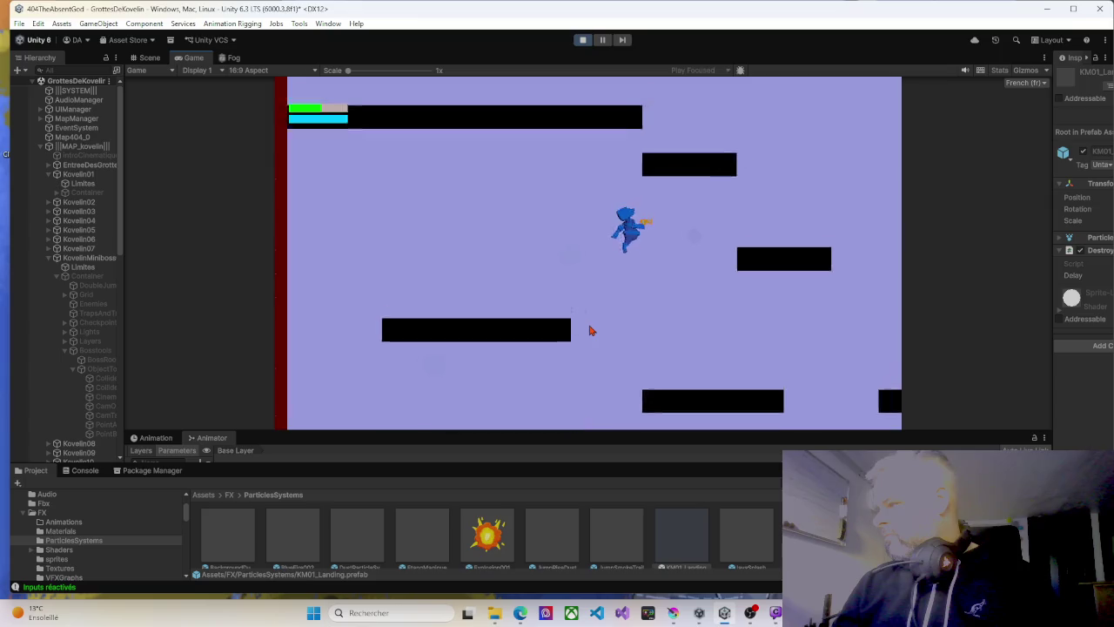
{"action": "key", "text": "Left"}
{"action": "key", "text": "space"}
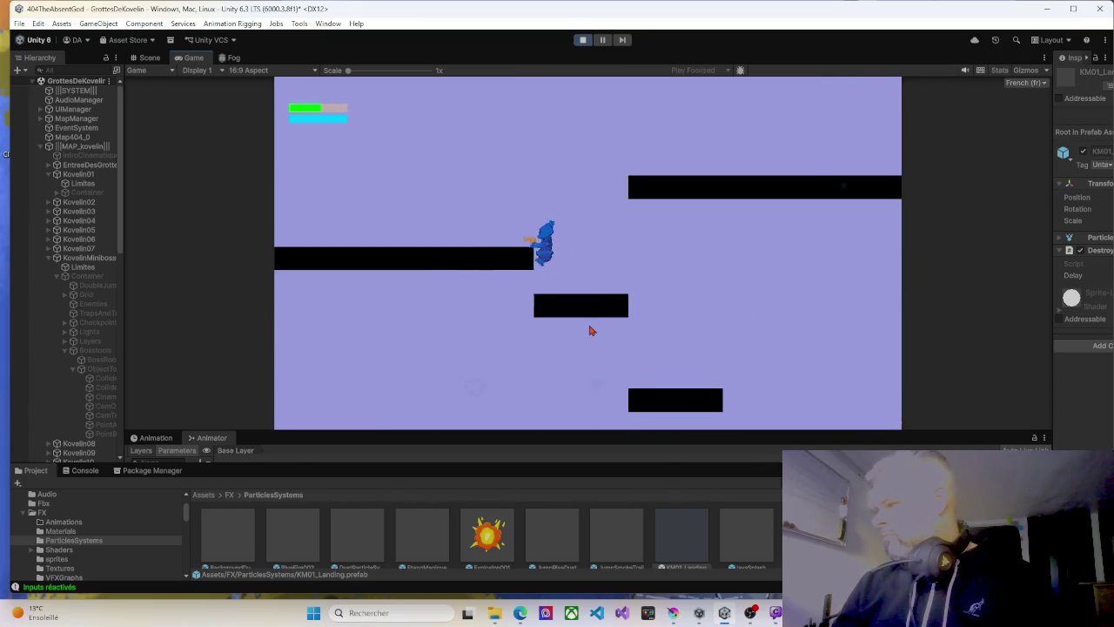
{"action": "key", "text": "Right"}
{"action": "key", "text": "Left"}
{"action": "key", "text": "space"}
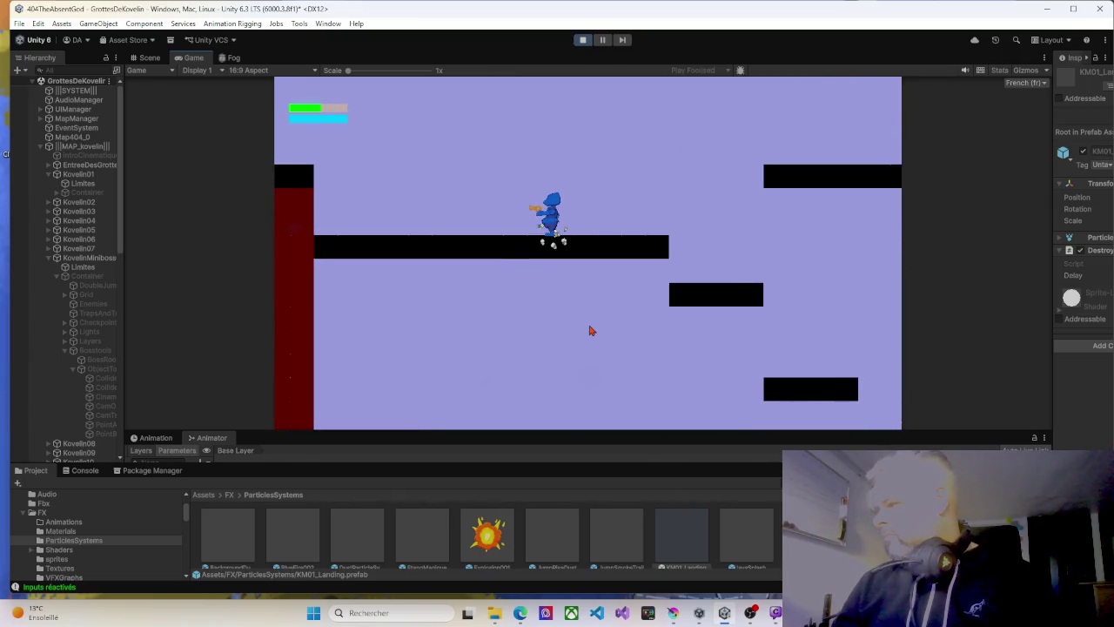
{"action": "key", "text": "Right"}
{"action": "key", "text": "space"}
{"action": "key", "text": "Left"}
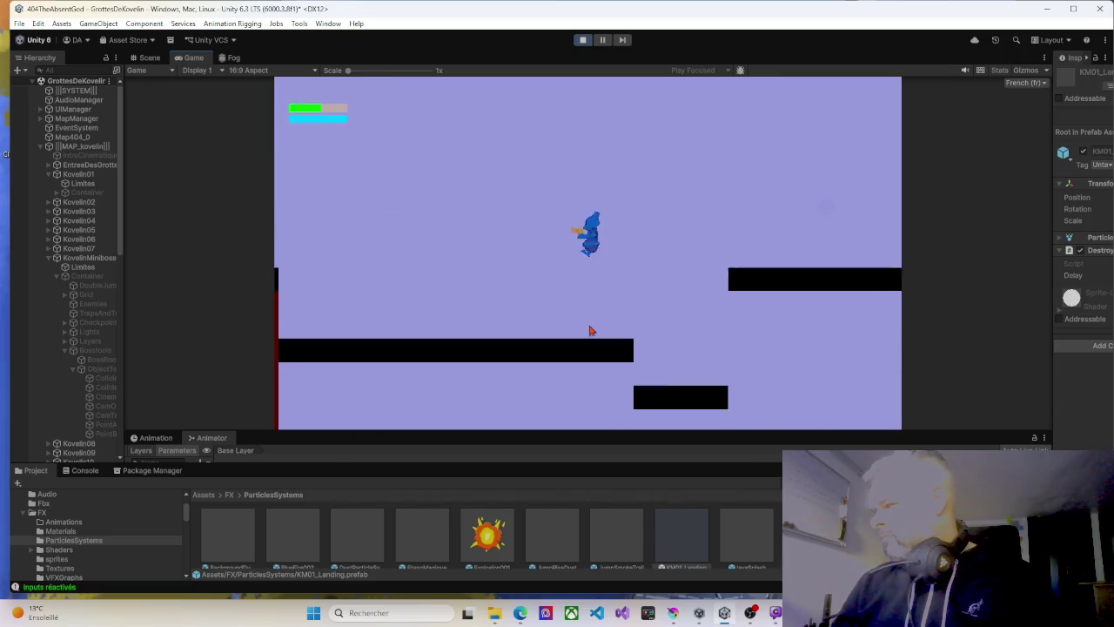
Double-jump back and forth across the platforms by the red wall, then exit Play mode.
{"action": "key", "text": "space"}
{"action": "key", "text": "Right"}
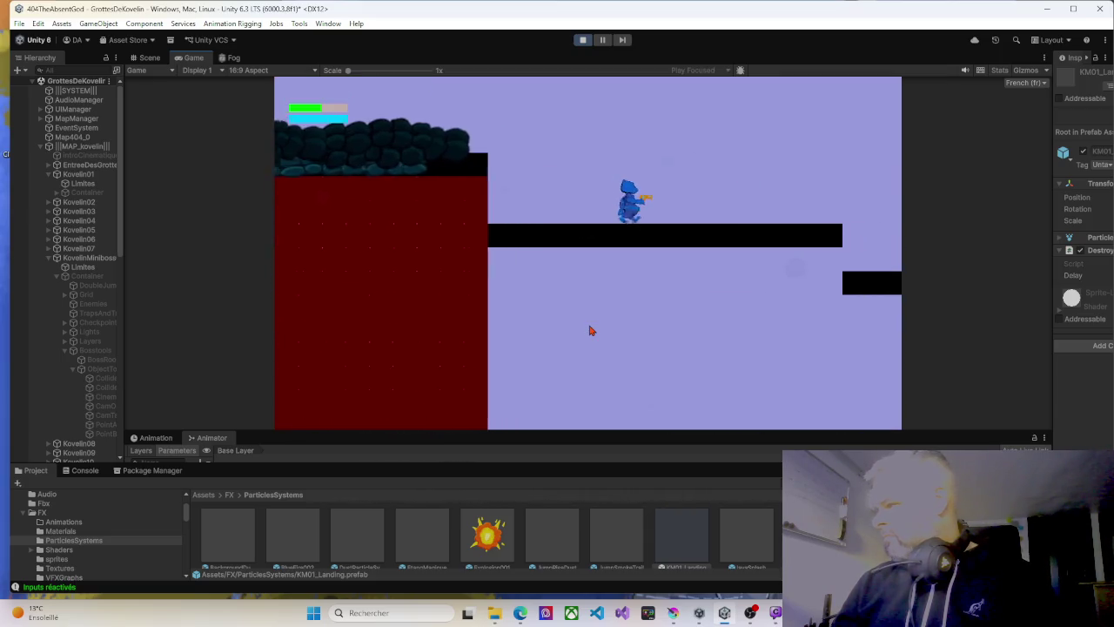
{"action": "key", "text": "space"}
{"action": "key", "text": "Left"}
{"action": "key", "text": "space"}
{"action": "key", "text": "Right"}
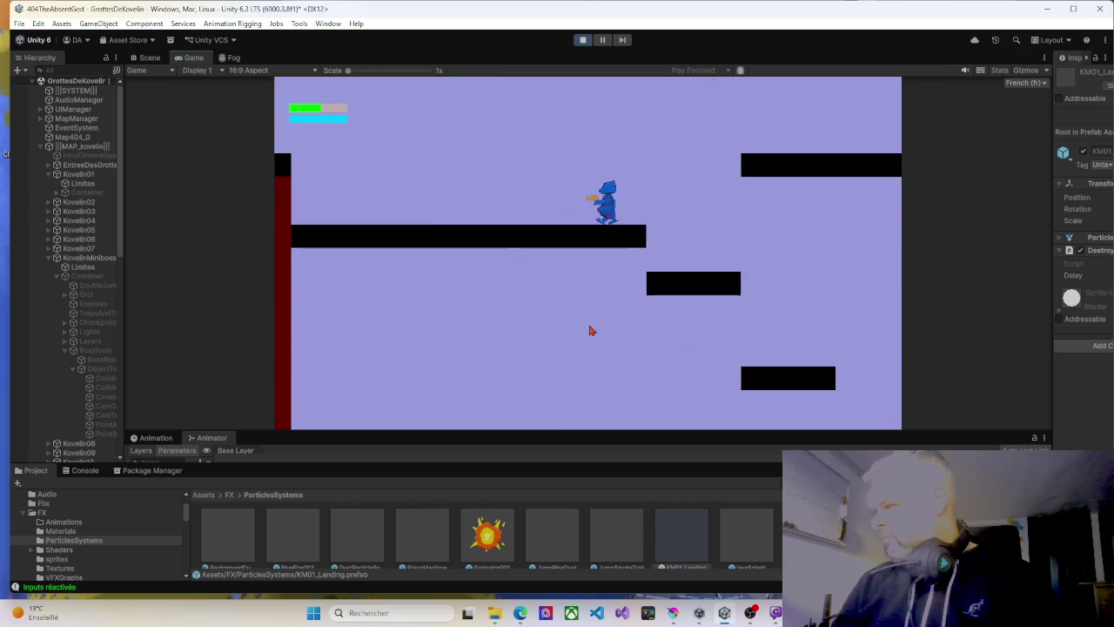
{"action": "key", "text": "Left"}
{"action": "key", "text": "space"}
{"action": "key", "text": "Right"}
{"action": "key", "text": "space"}
{"action": "key", "text": "Left"}
{"action": "key", "text": "space"}
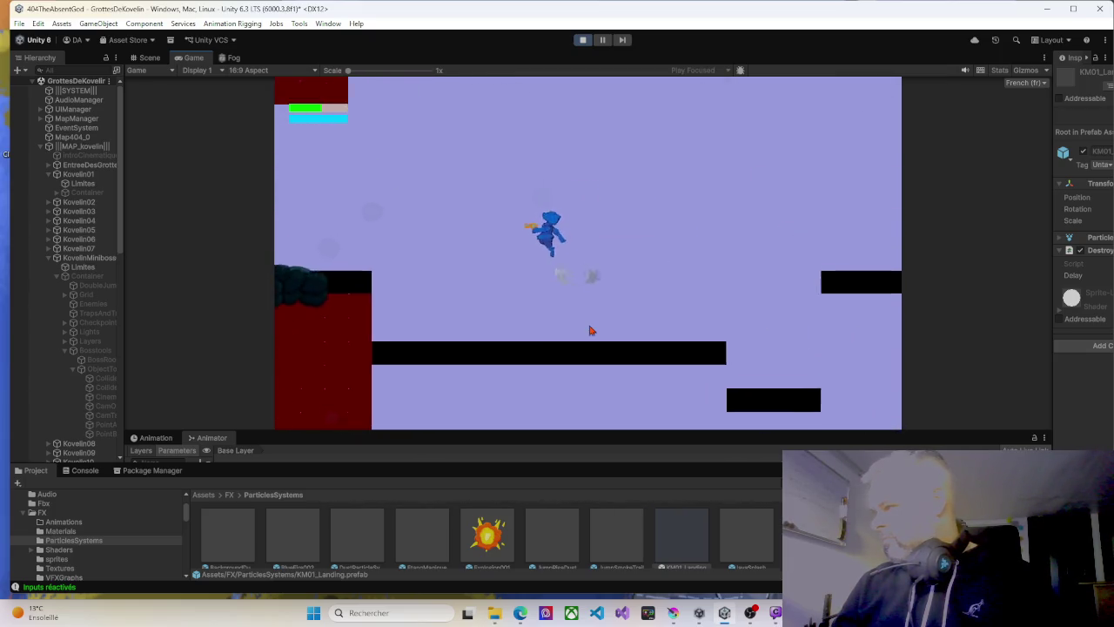
{"action": "key", "text": "Right"}
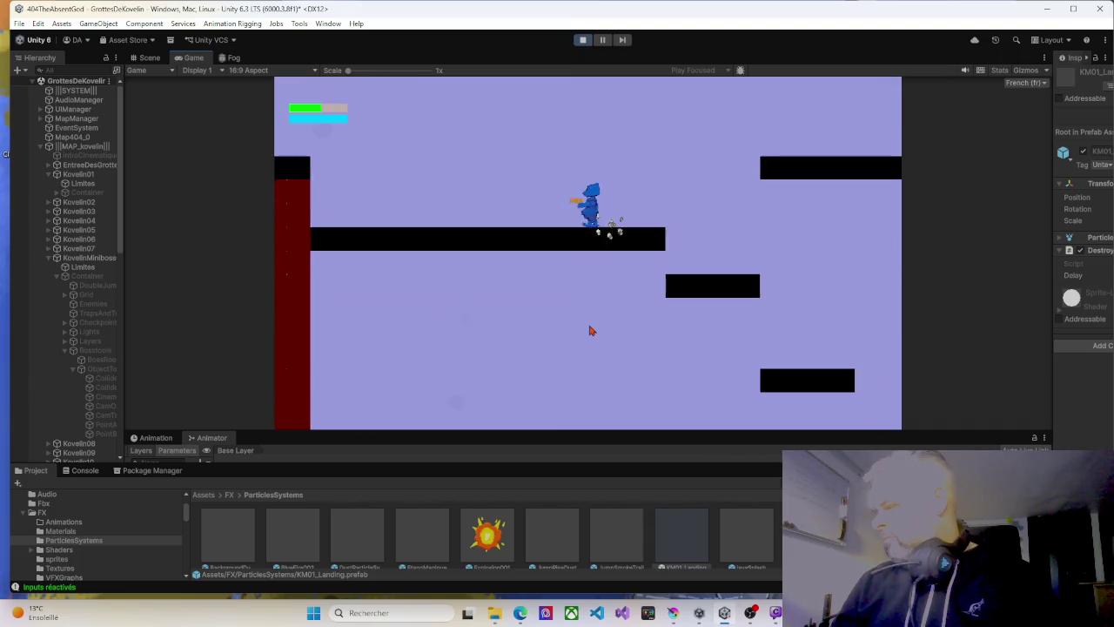
{"action": "key", "text": "space"}
{"action": "key", "text": "Right"}
{"action": "key", "text": "space"}
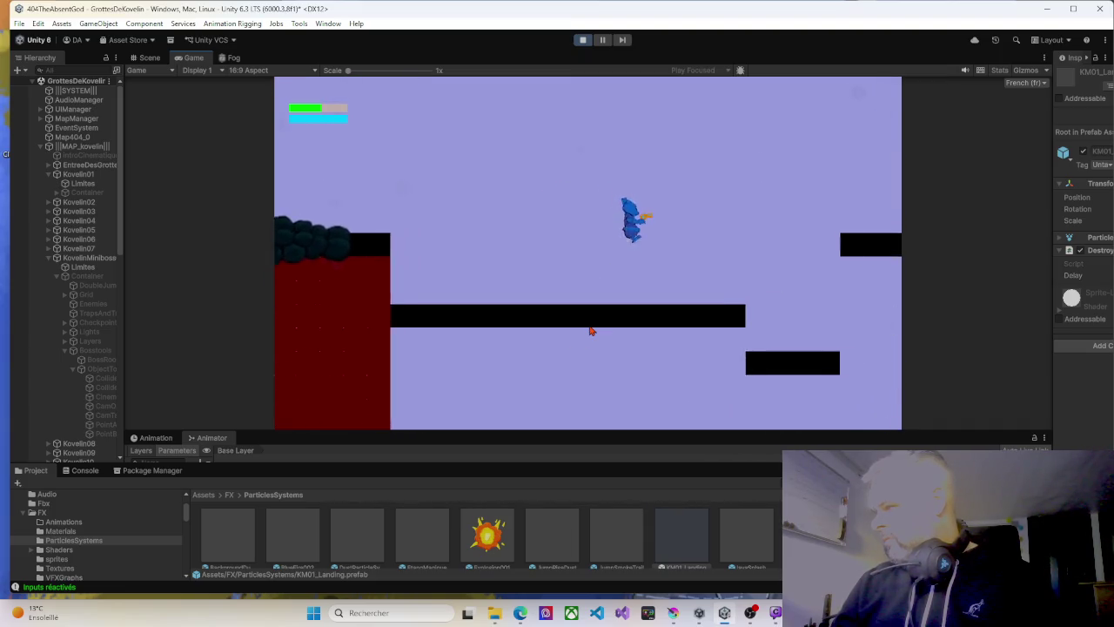
{"action": "key", "text": "space"}
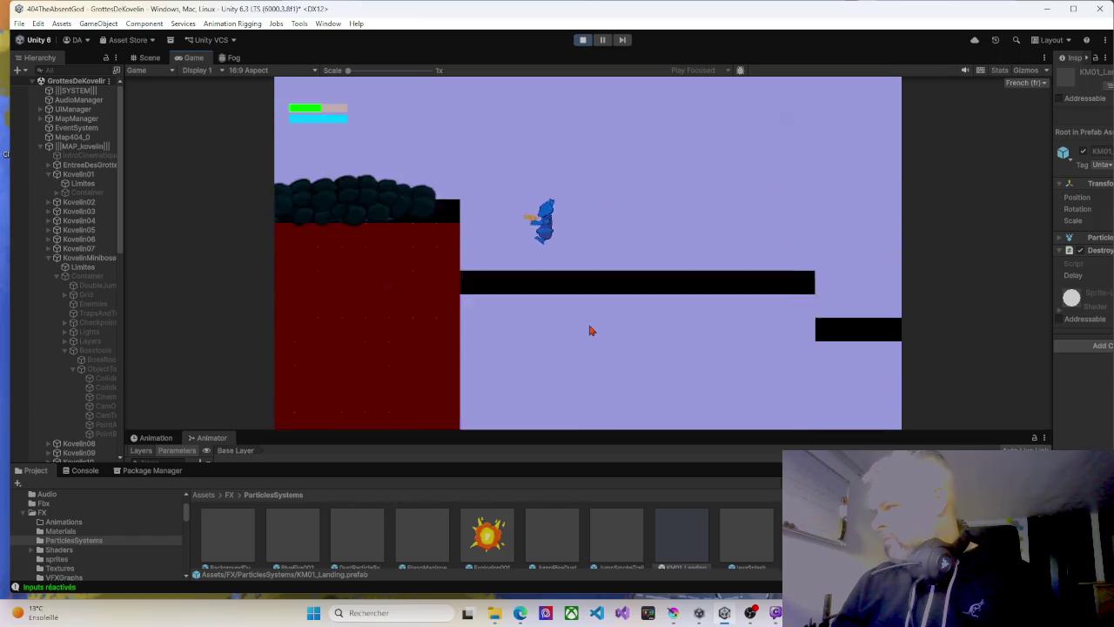
{"action": "key", "text": "Left"}
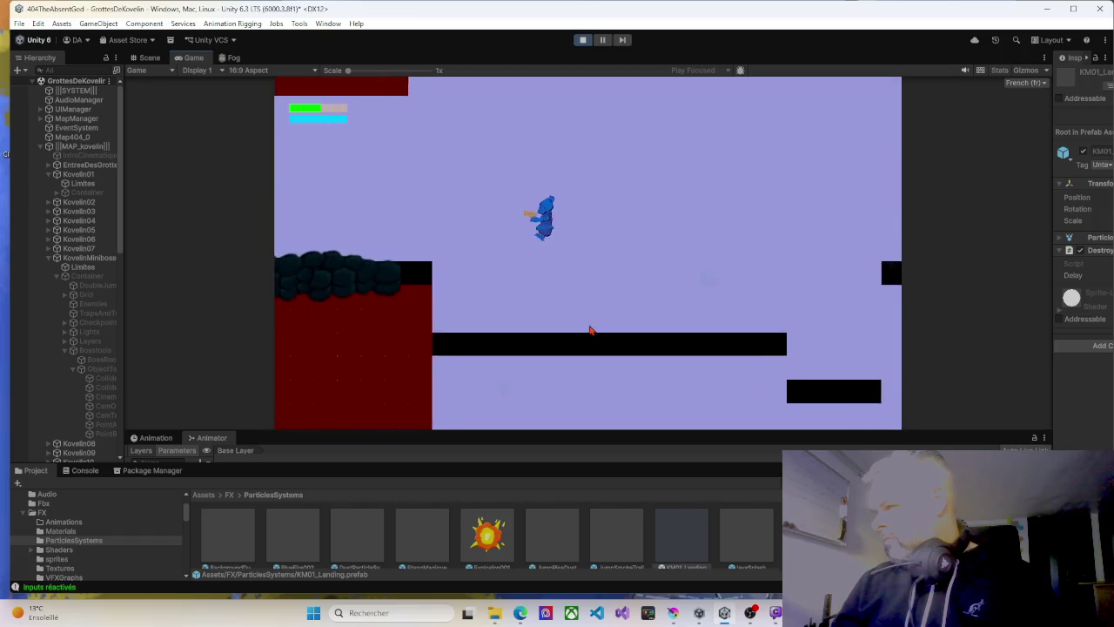
{"action": "key", "text": "space"}
{"action": "key", "text": "Right"}
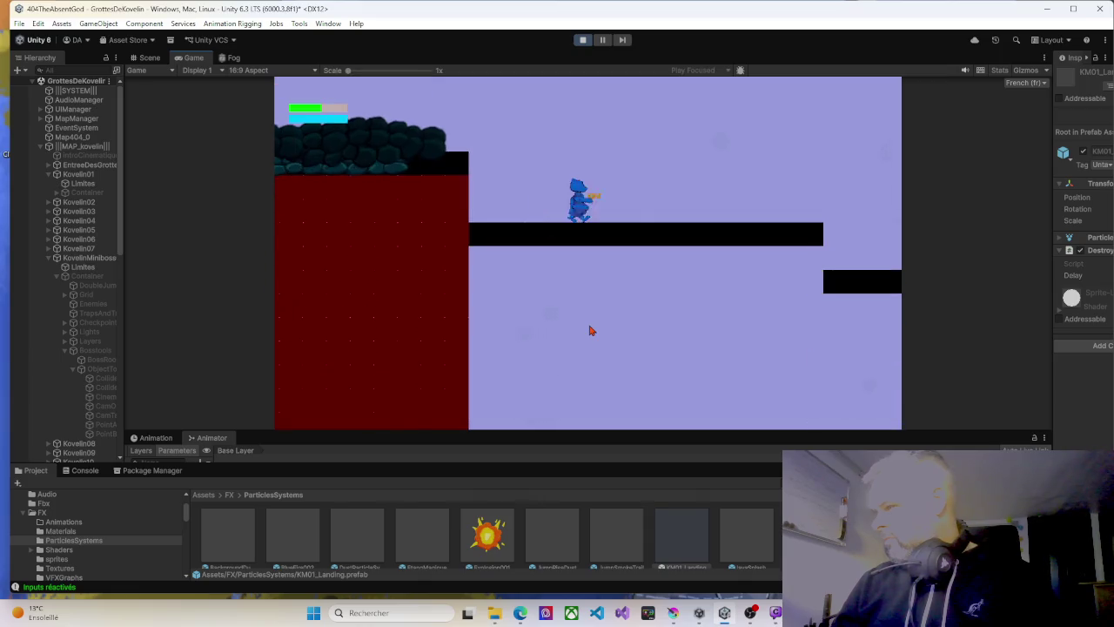
{"action": "key", "text": "space"}
{"action": "key", "text": "Left"}
{"action": "key", "text": "space"}
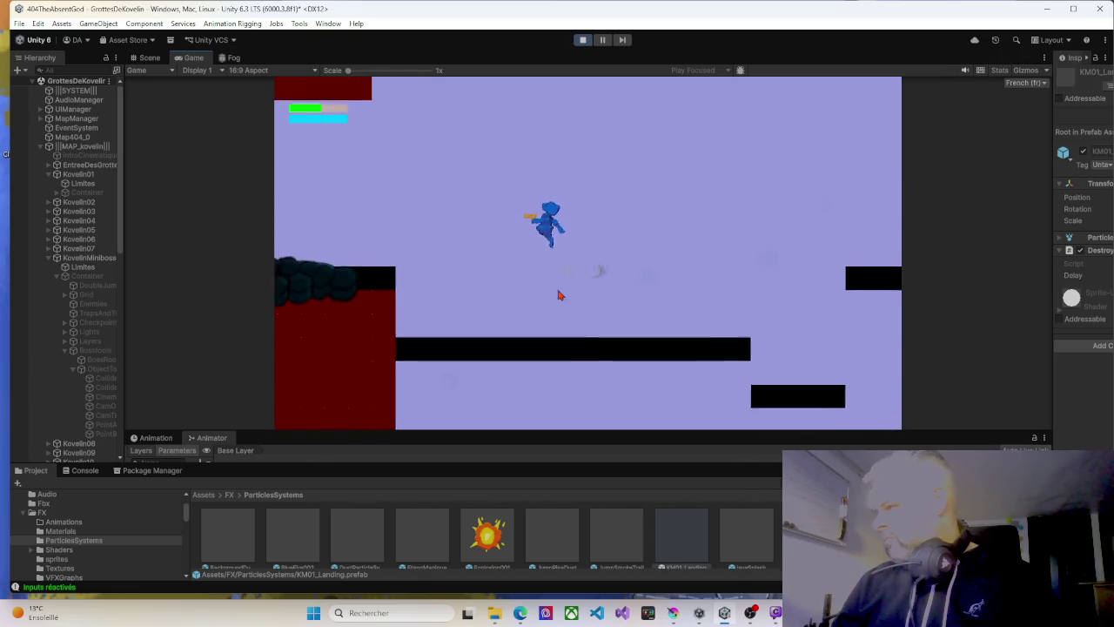
{"action": "key", "text": "ctrl+p"}
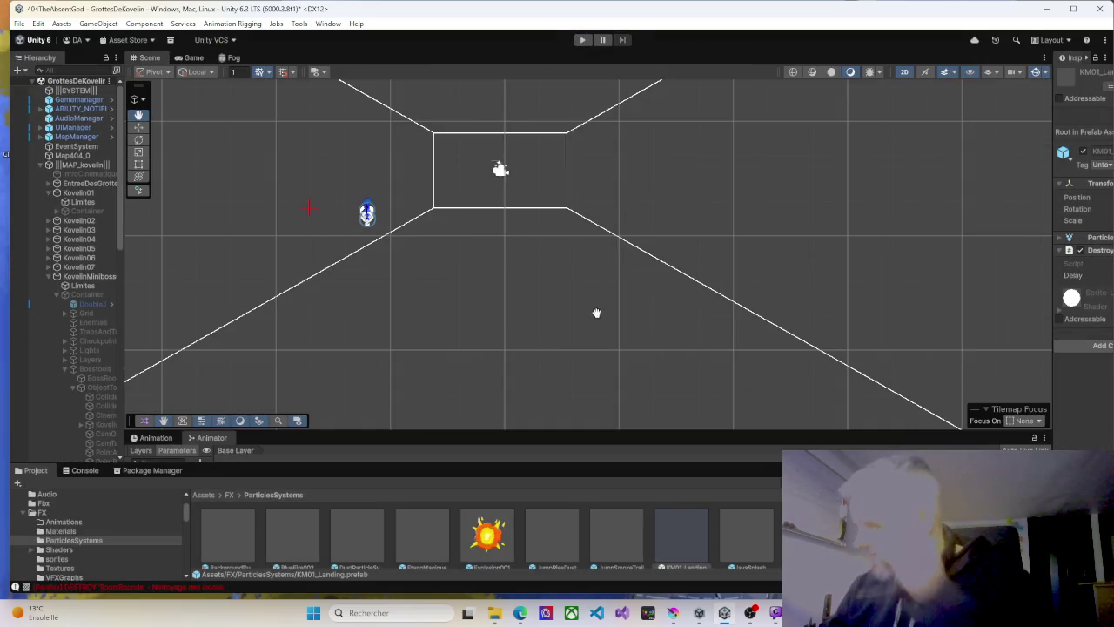
{"action": "mouse_move", "coordinate": [475, 290]}
{"action": "left_mouse_down"}
{"action": "mouse_move", "coordinate": [537, 331]}
{"action": "mouse_move", "coordinate": [537, 371]}
{"action": "left_mouse_up"}
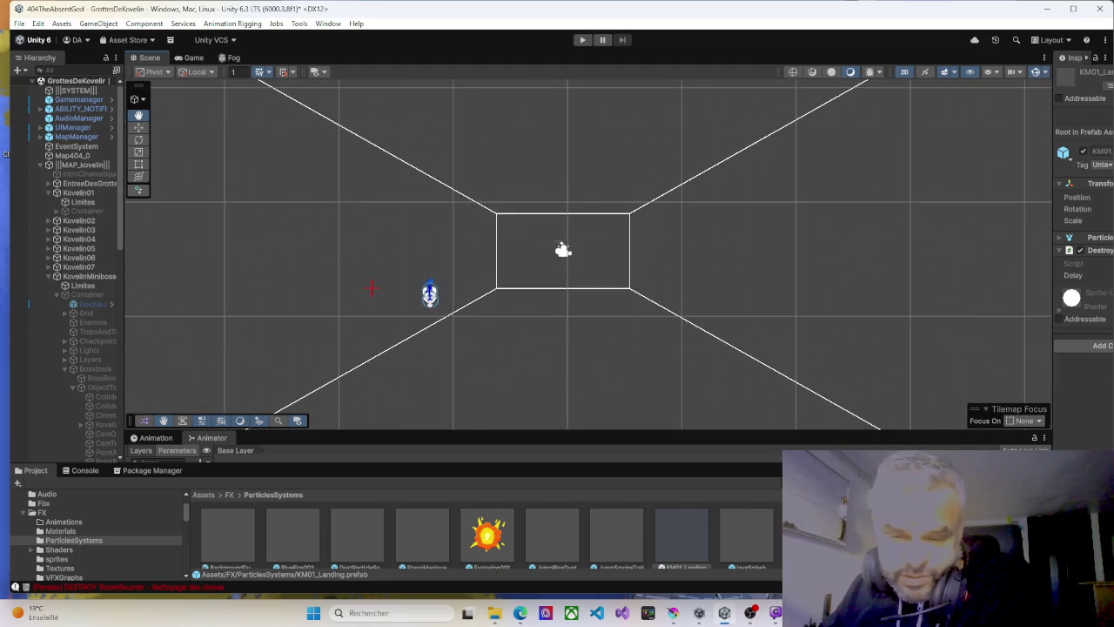